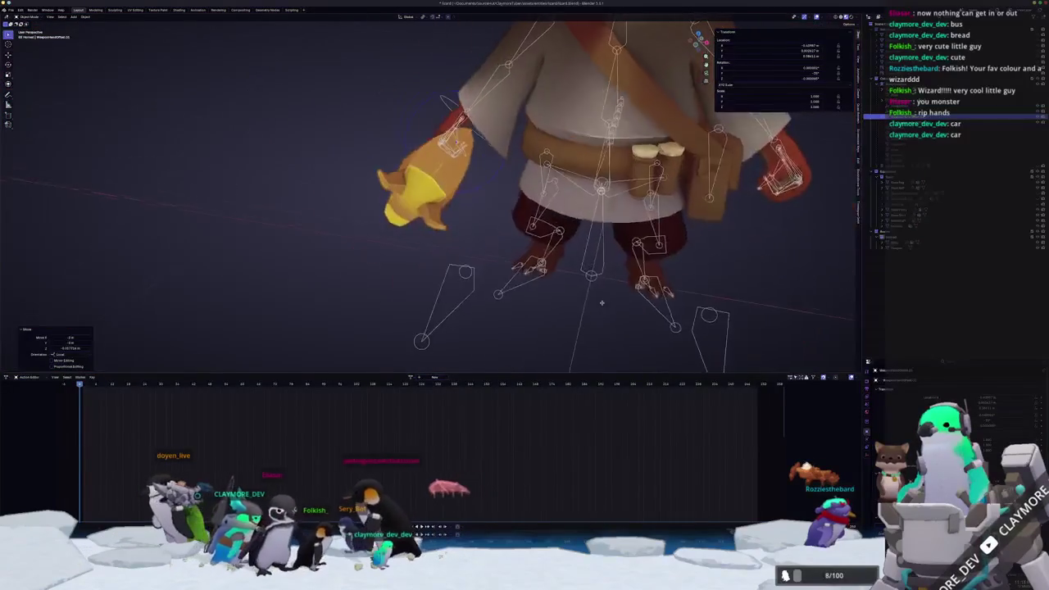
# Switch the kobold rig into Pose Mode and rotate the selected bone
pyautogui.scroll(5, 435, 143)
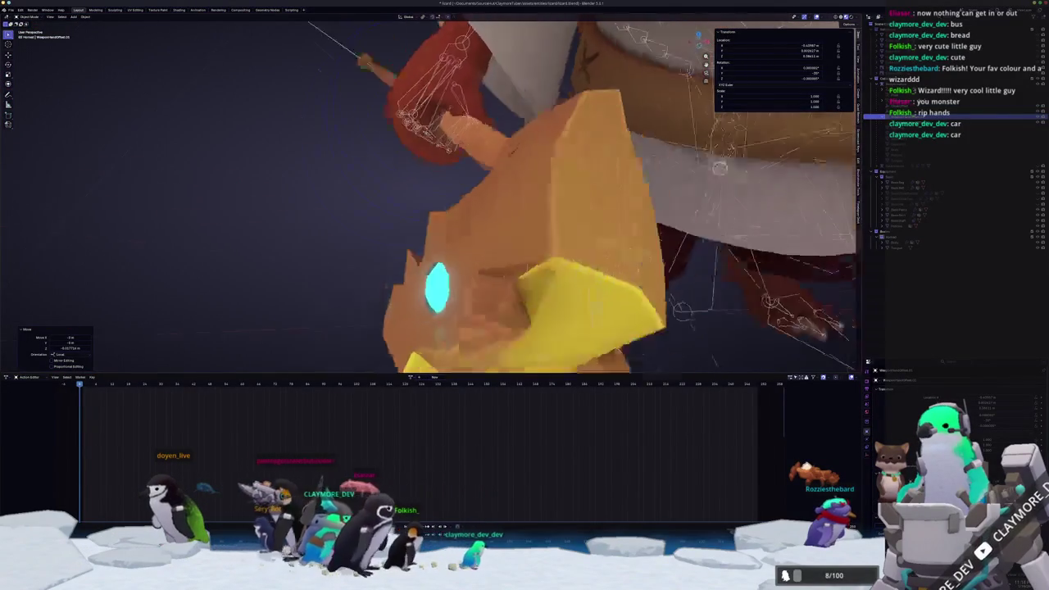
pyautogui.scroll(-5, 414, 152)
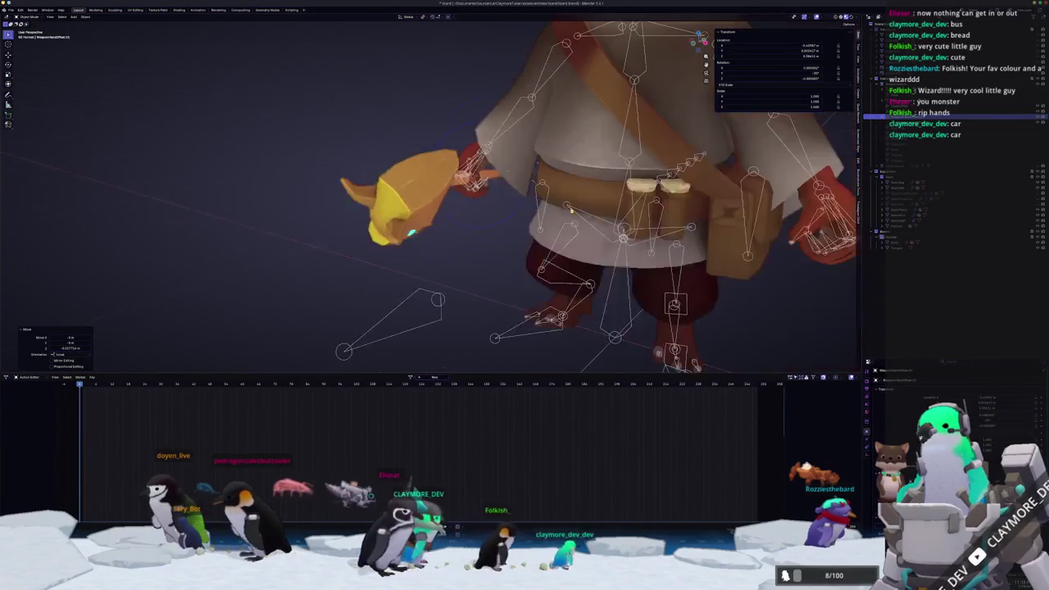
pyautogui.scroll(3, 426, 164)
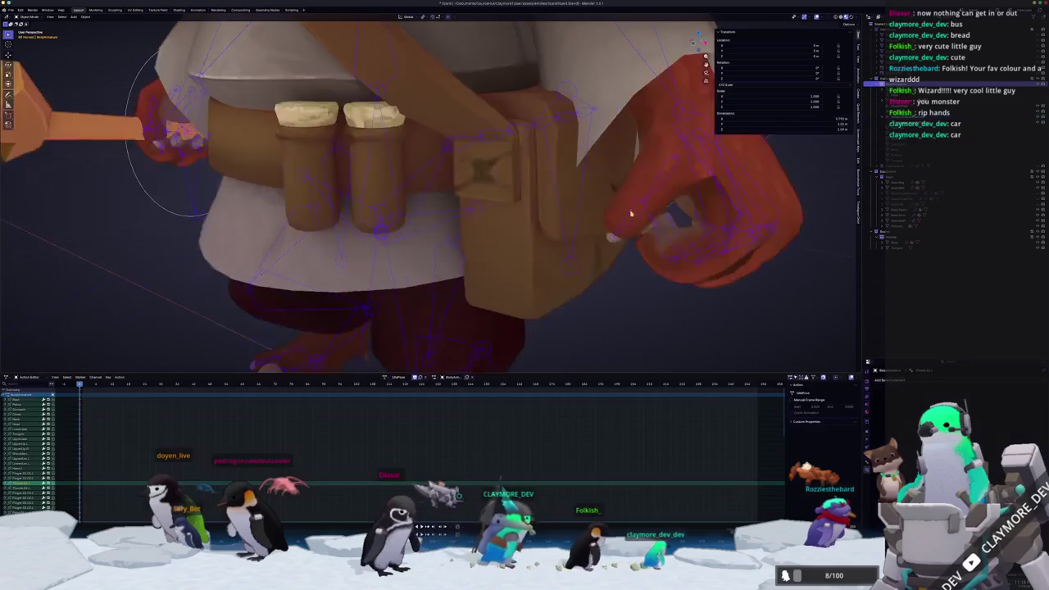
pyautogui.hotkey('ctrl', 'Tab')
pyautogui.press('r')
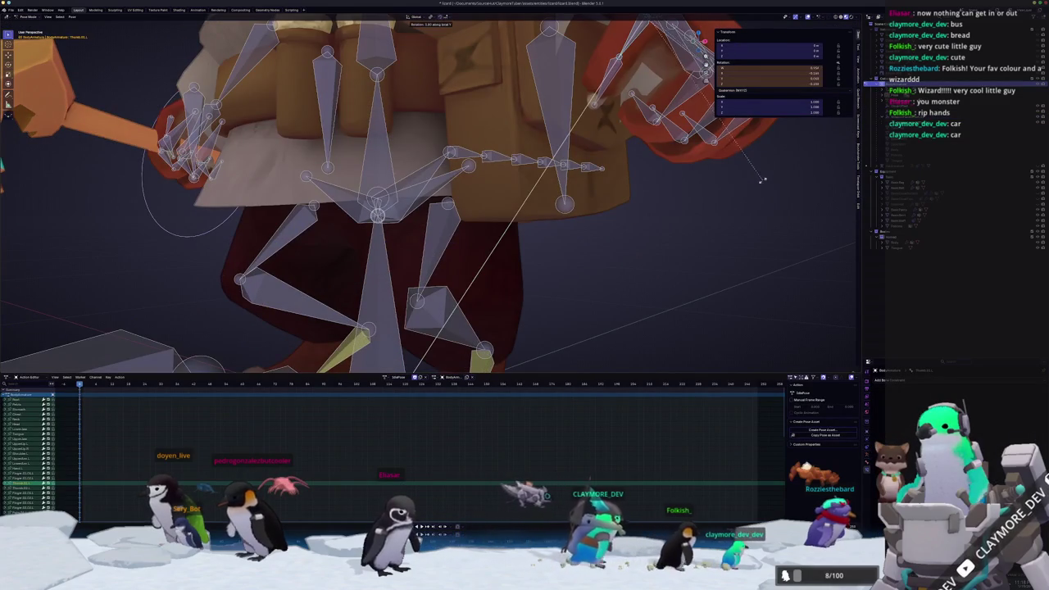
pyautogui.click(622, 51)
# Rotate the staff-holding hand bone around X so it grips the staff
pyautogui.scroll(-3, 622, 51)
pyautogui.moveTo(622, 51); pyautogui.dragTo(508, 164, button='middle')
pyautogui.scroll(4, 326, 277)
pyautogui.moveTo(326, 276); pyautogui.dragTo(383, 259, button='middle')
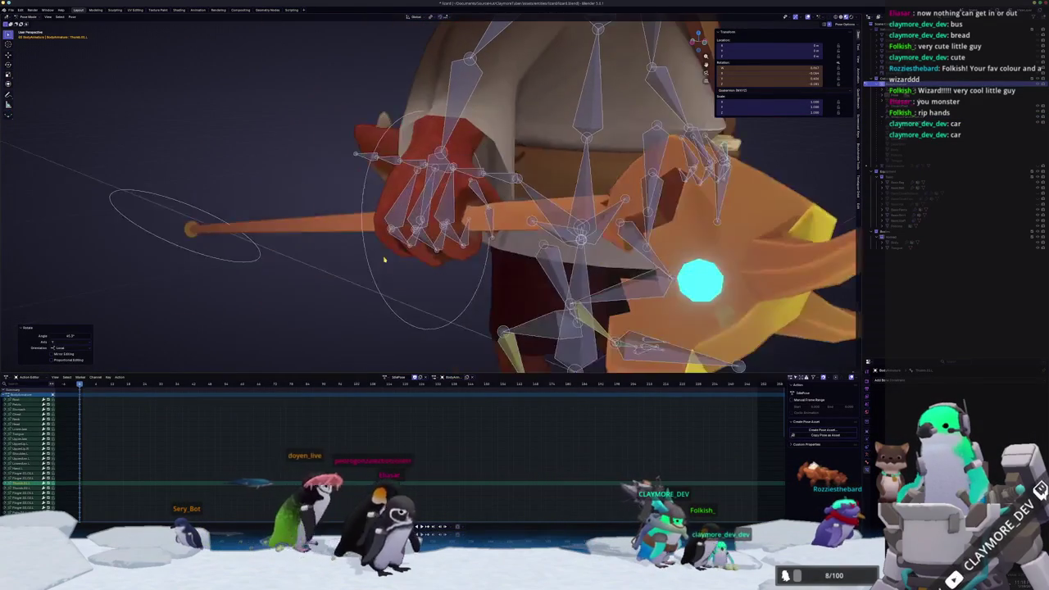
pyautogui.click(461, 202)
pyautogui.scroll(2, 492, 213)
pyautogui.press('r')
pyautogui.press('x')
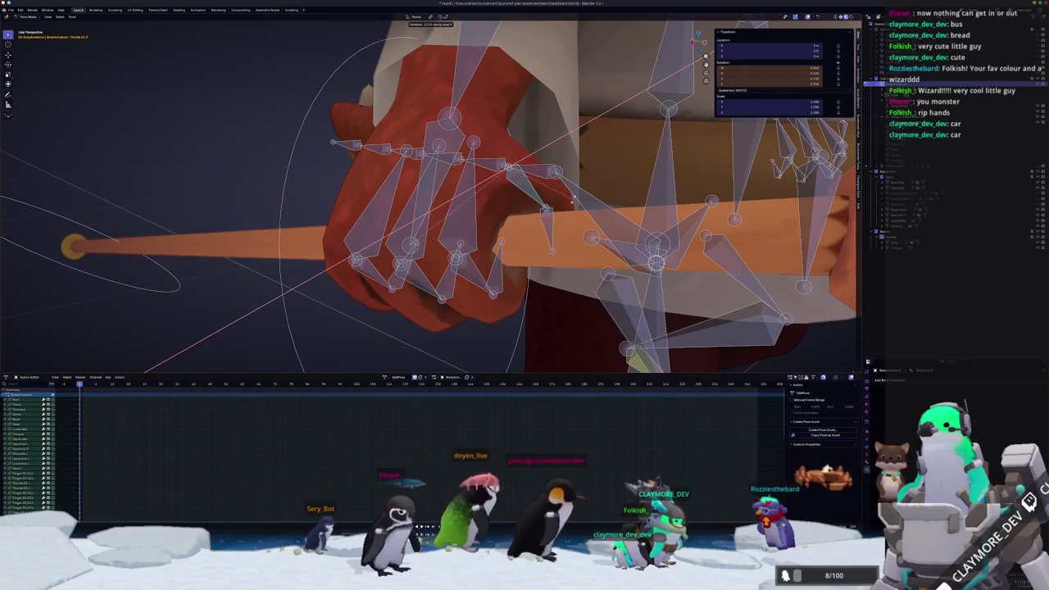
pyautogui.click(573, 199)
pyautogui.moveTo(572, 199); pyautogui.dragTo(516, 115, button='middle')
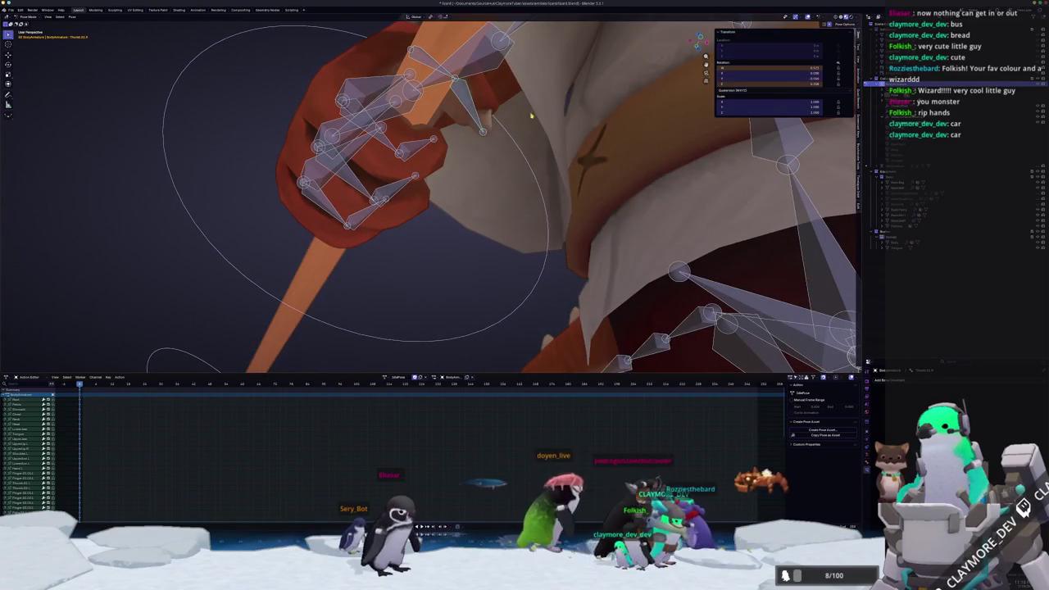
pyautogui.click(528, 150)
# Select the finger bones and rotate them around X to curl them
pyautogui.scroll(-3, 529, 150)
pyautogui.moveTo(529, 150); pyautogui.dragTo(471, 296, button='middle')
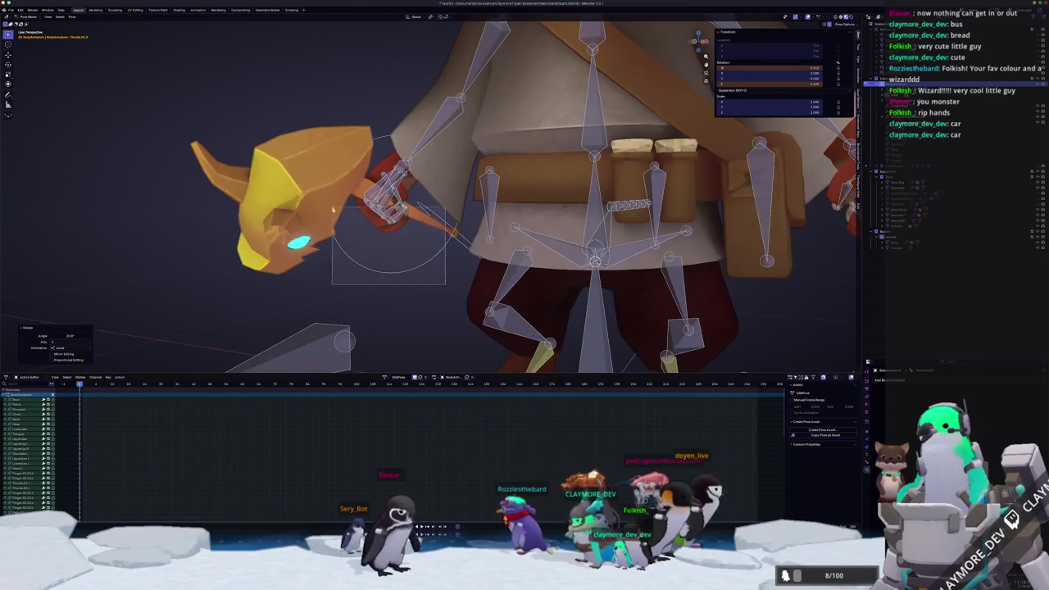
pyautogui.moveTo(352, 225); pyautogui.dragTo(309, 172)
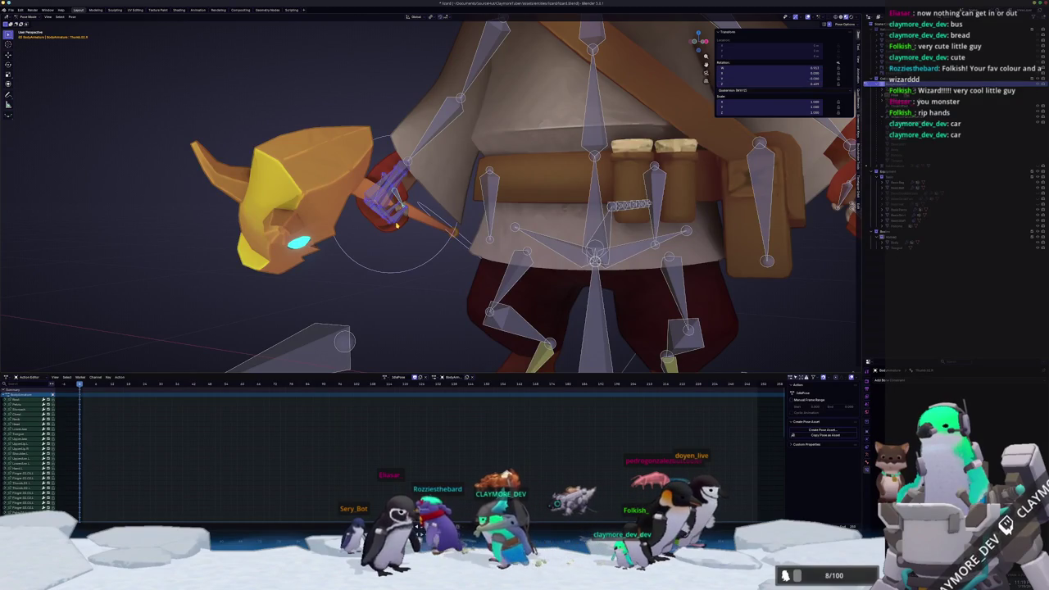
pyautogui.scroll(-3, 524, 197)
pyautogui.moveTo(525, 197); pyautogui.dragTo(491, 164, button='middle')
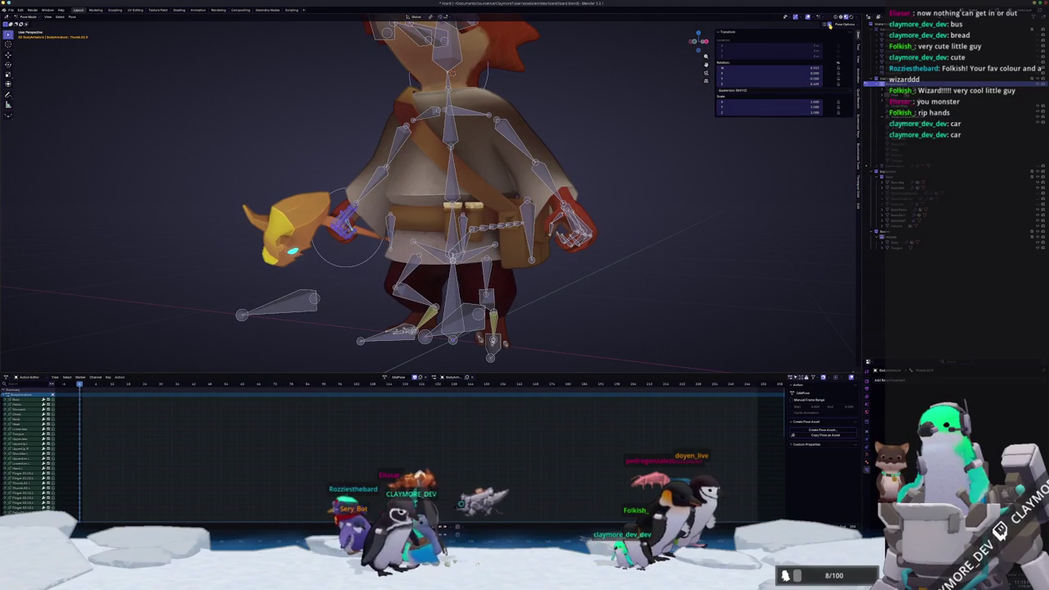
pyautogui.scroll(2, 711, 220)
pyautogui.moveTo(710, 220); pyautogui.dragTo(702, 315, button='middle')
pyautogui.moveTo(640, 266); pyautogui.dragTo(639, 264)
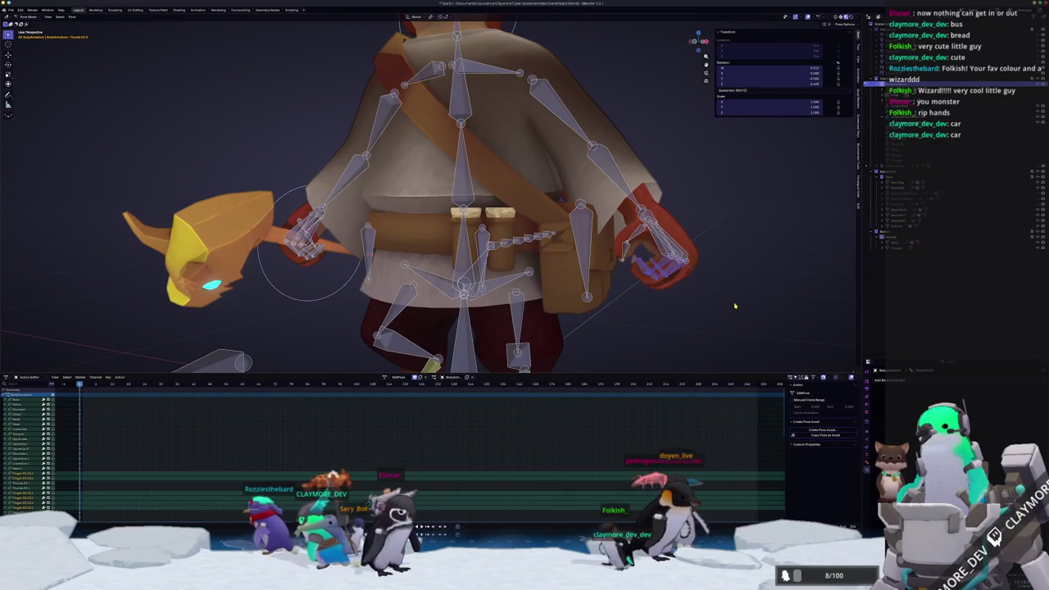
pyautogui.press('r')
pyautogui.press('x')
pyautogui.press('x')
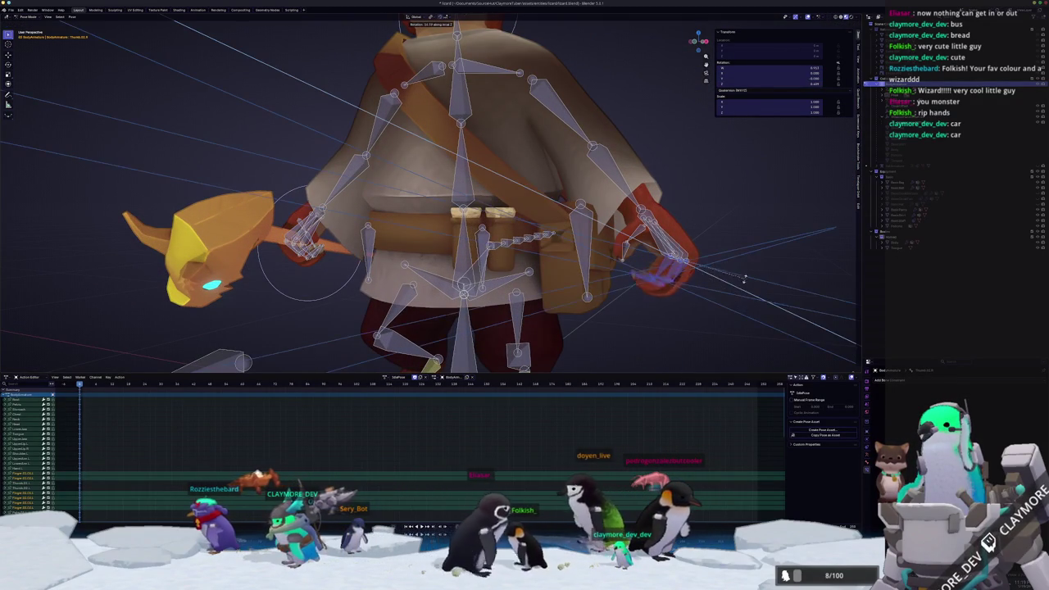
pyautogui.click(735, 241)
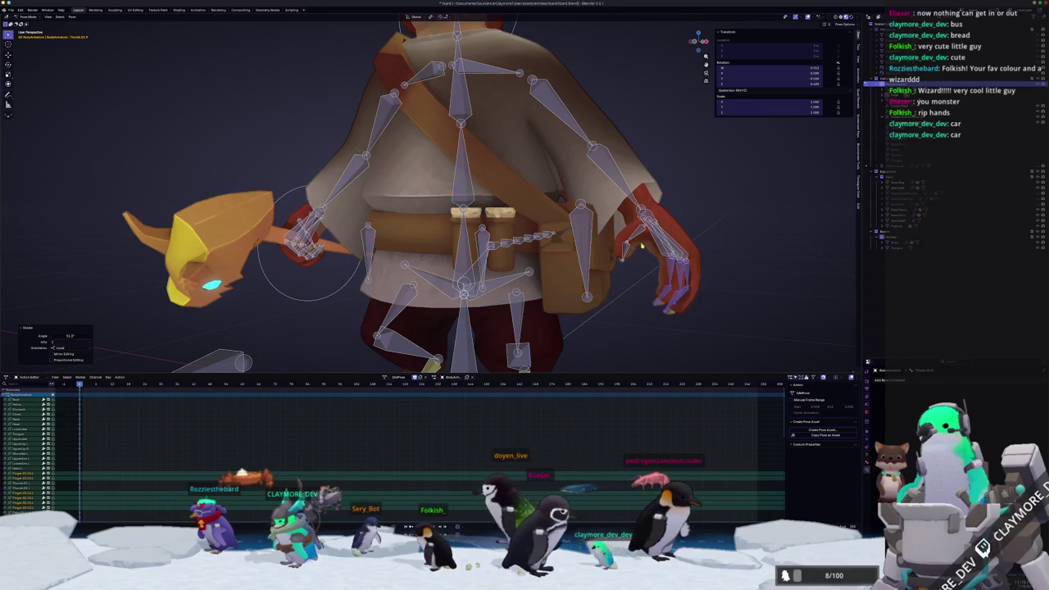
# Curl a single finger bone further by rotating it around X
pyautogui.click(646, 256)
pyautogui.press('x')
pyautogui.press('x')
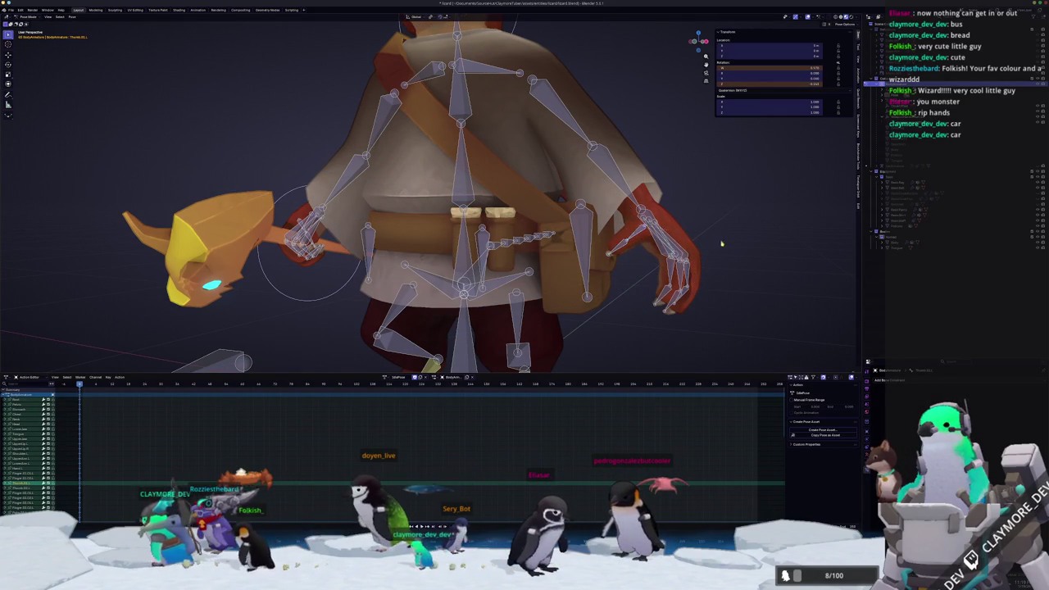
pyautogui.press('x')
pyautogui.click(708, 205)
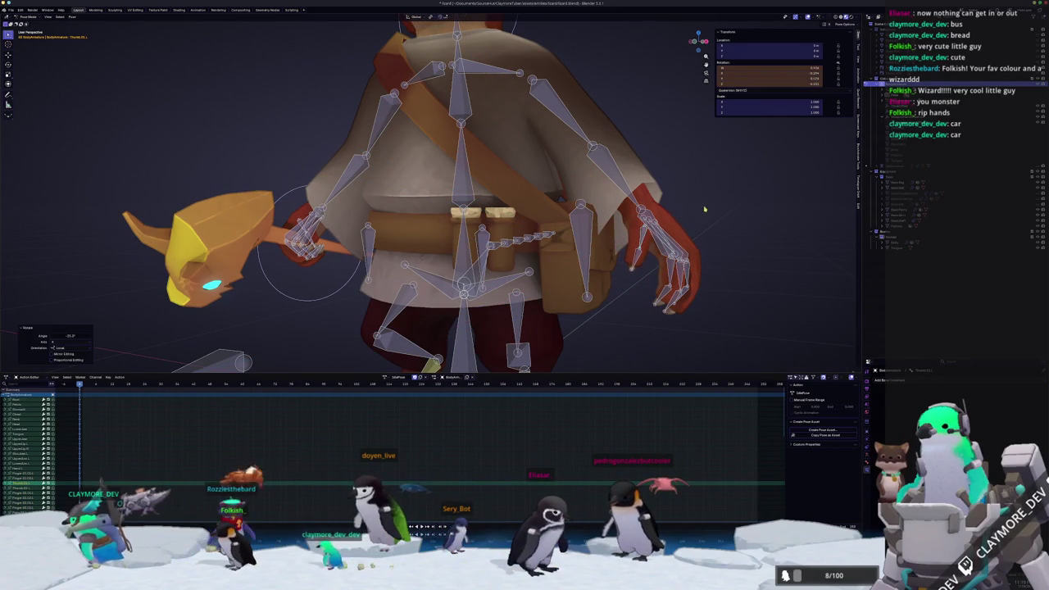
# Rotate the hand around its local axis in front view, then leave Pose Mode
pyautogui.press('KP_1')
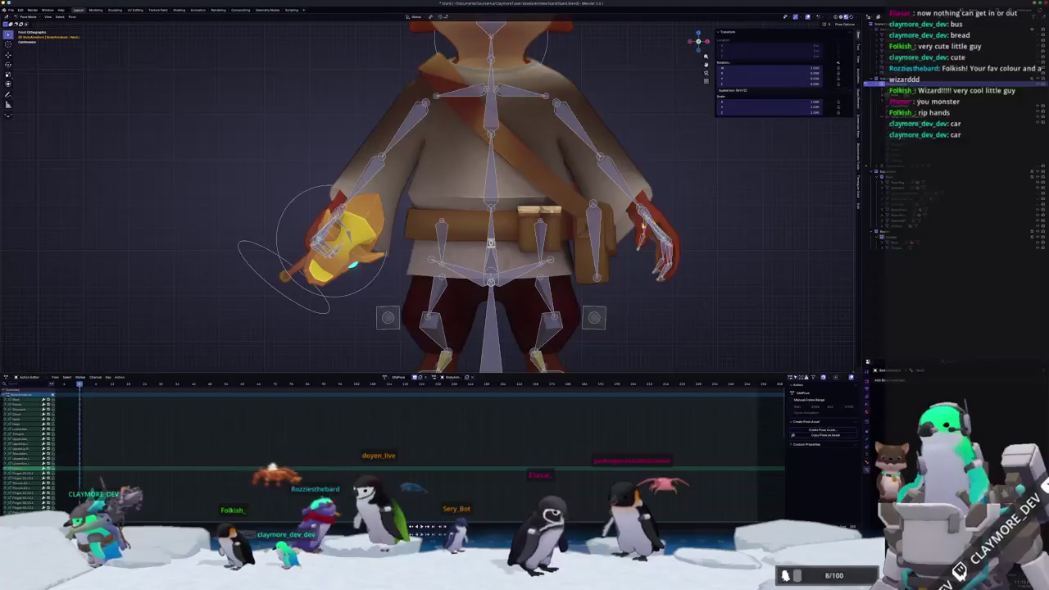
pyautogui.press('x')
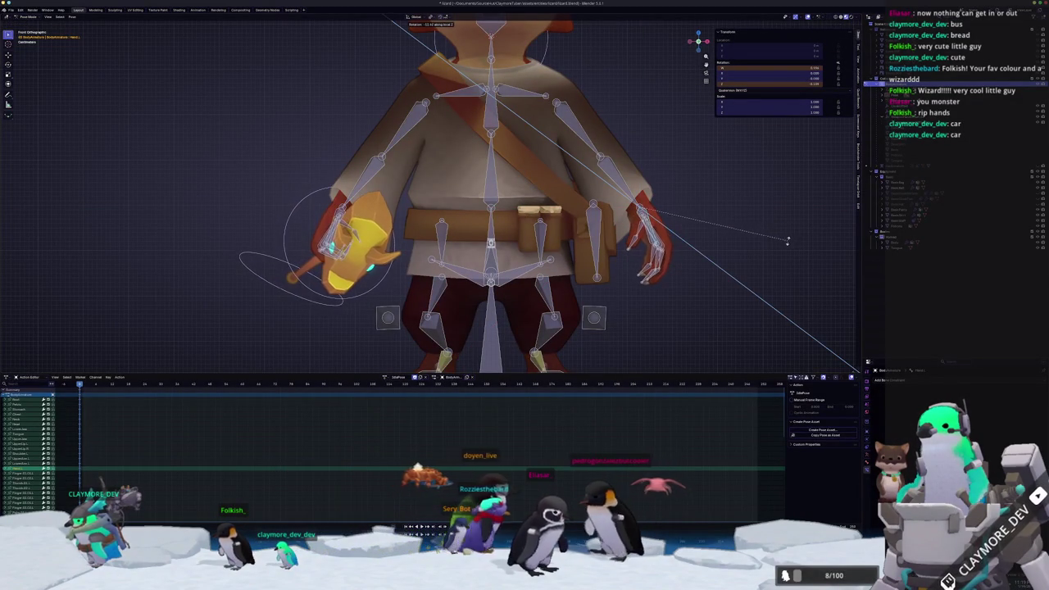
pyautogui.click(785, 244)
pyautogui.moveTo(785, 243)
pyautogui.mouseDown(button='middle')
pyautogui.moveTo(624, 318)
pyautogui.moveTo(609, 286)
pyautogui.moveTo(543, 283)
pyautogui.moveTo(582, 286)
pyautogui.mouseUp(button='middle')
pyautogui.scroll(-4, 624, 318)
pyautogui.hotkey('ctrl', 'Tab')
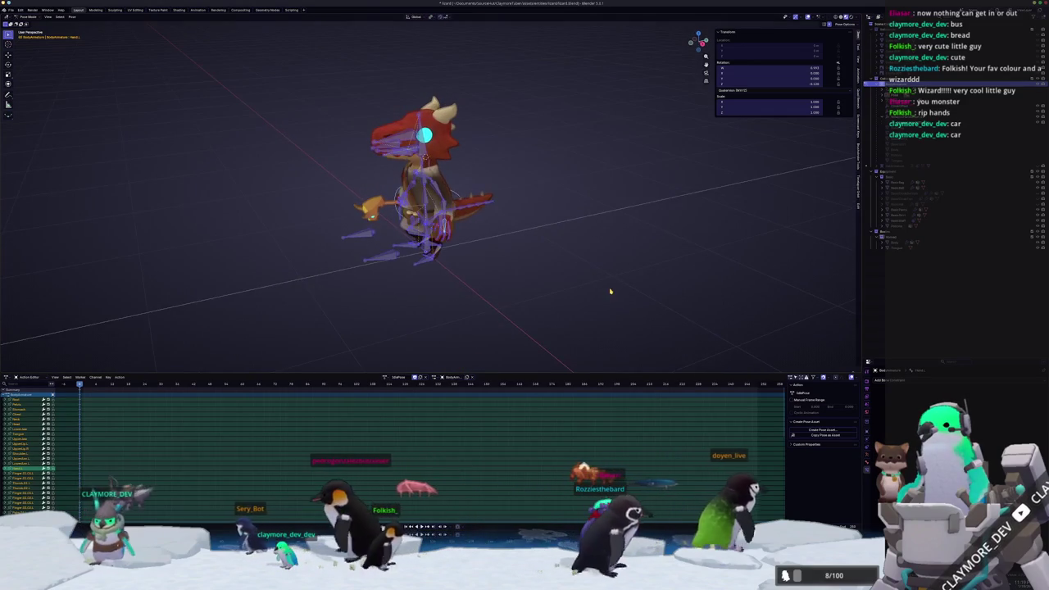
# Unhide the wizard hat, cloak and armature bones with Alt+H, and select the hat
pyautogui.moveTo(227, 281)
pyautogui.mouseDown(button='middle')
pyautogui.moveTo(347, 295)
pyautogui.moveTo(445, 290)
pyautogui.moveTo(145, 283)
pyautogui.mouseUp(button='middle')
pyautogui.scroll(2, 339, 262)
pyautogui.scroll(3, 390, 264)
pyautogui.moveTo(390, 264); pyautogui.dragTo(647, 282, button='middle')
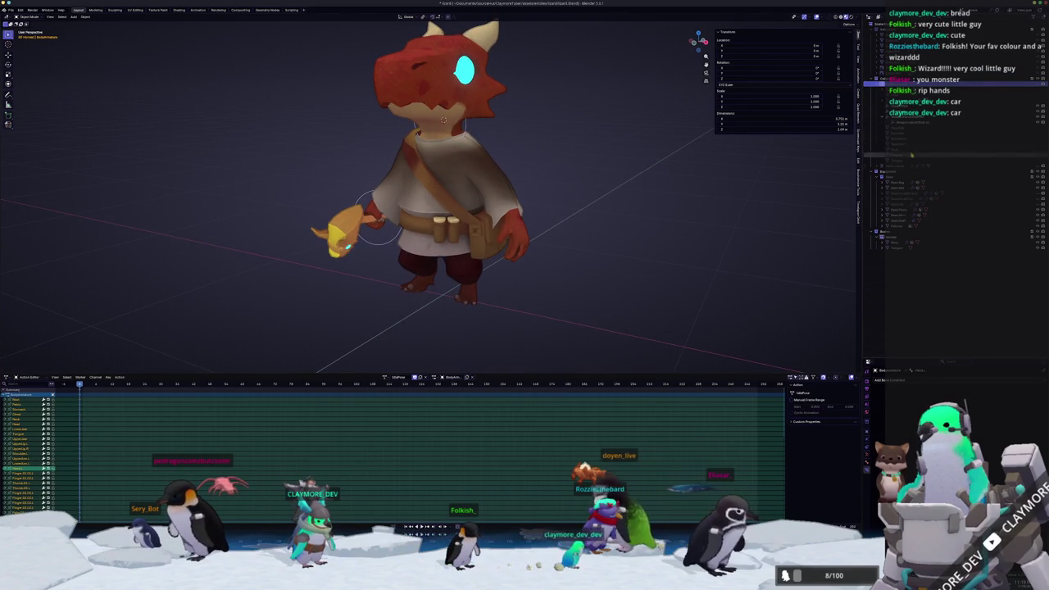
pyautogui.hotkey('alt', 'h')
pyautogui.scroll(-1, 620, 228)
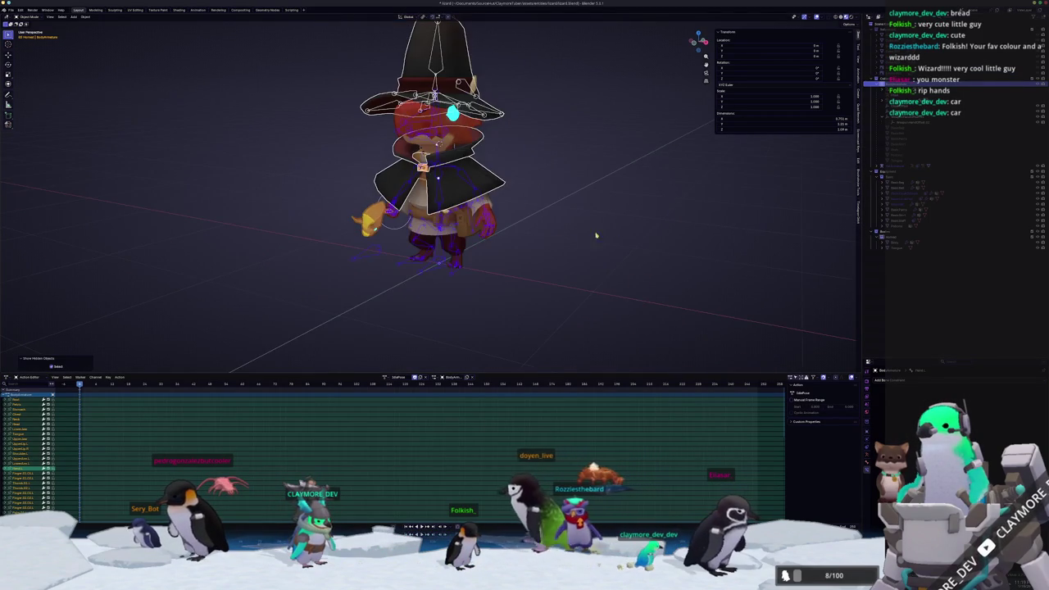
pyautogui.moveTo(556, 246)
pyautogui.mouseDown(button='middle')
pyautogui.moveTo(433, 297)
pyautogui.moveTo(669, 293)
pyautogui.moveTo(637, 263)
pyautogui.mouseUp(button='middle')
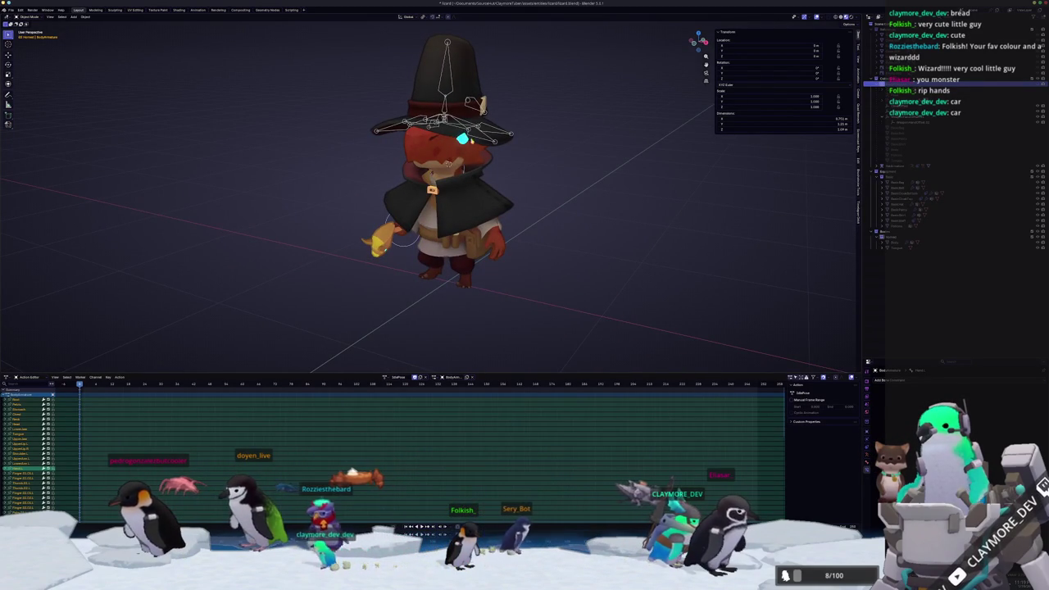
pyautogui.moveTo(598, 177)
pyautogui.mouseDown(button='middle')
pyautogui.moveTo(570, 266)
pyautogui.moveTo(529, 246)
pyautogui.moveTo(492, 246)
pyautogui.moveTo(575, 251)
pyautogui.mouseUp(button='middle')
pyautogui.click(512, 153)
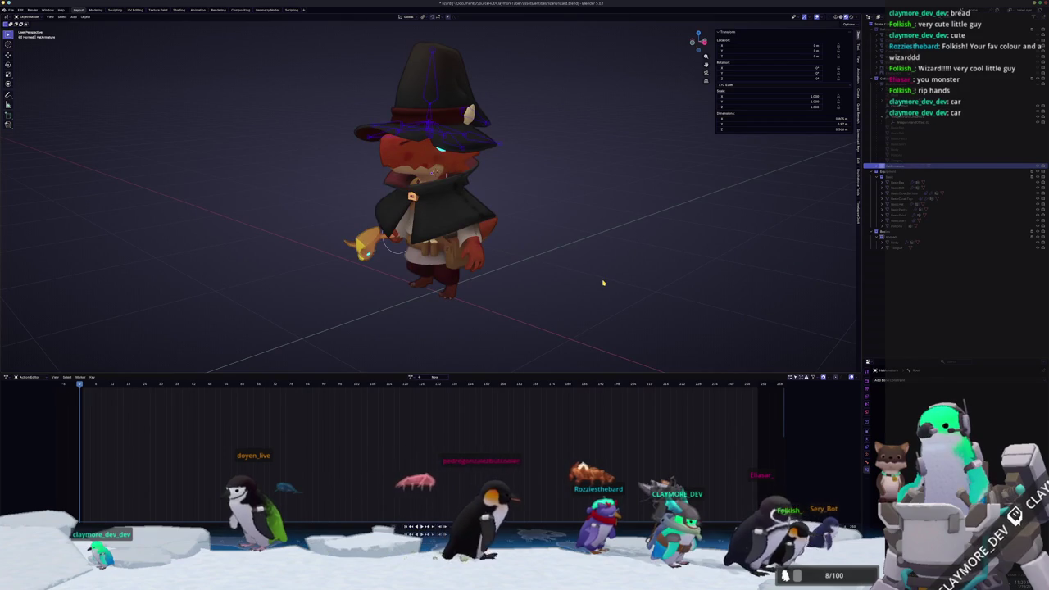
pyautogui.hotkey('alt', 'h')
pyautogui.moveTo(602, 283); pyautogui.dragTo(593, 213, button='middle')
pyautogui.scroll(4, 593, 246)
pyautogui.moveTo(547, 300); pyautogui.dragTo(570, 275, button='middle')
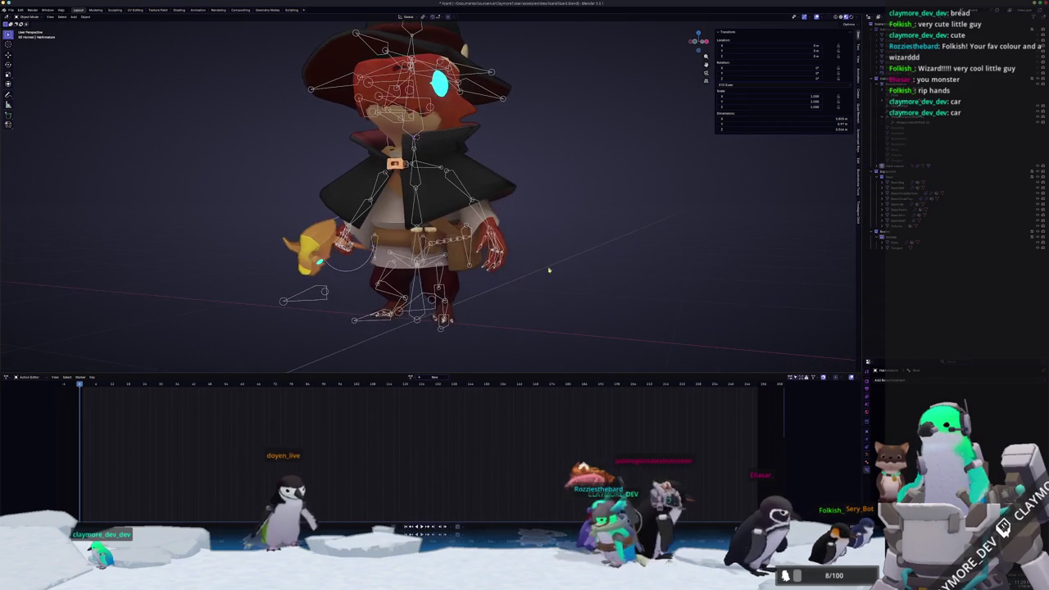
pyautogui.hotkey('ctrl', 'Tab')
pyautogui.moveTo(450, 319); pyautogui.dragTo(559, 281, button='middle')
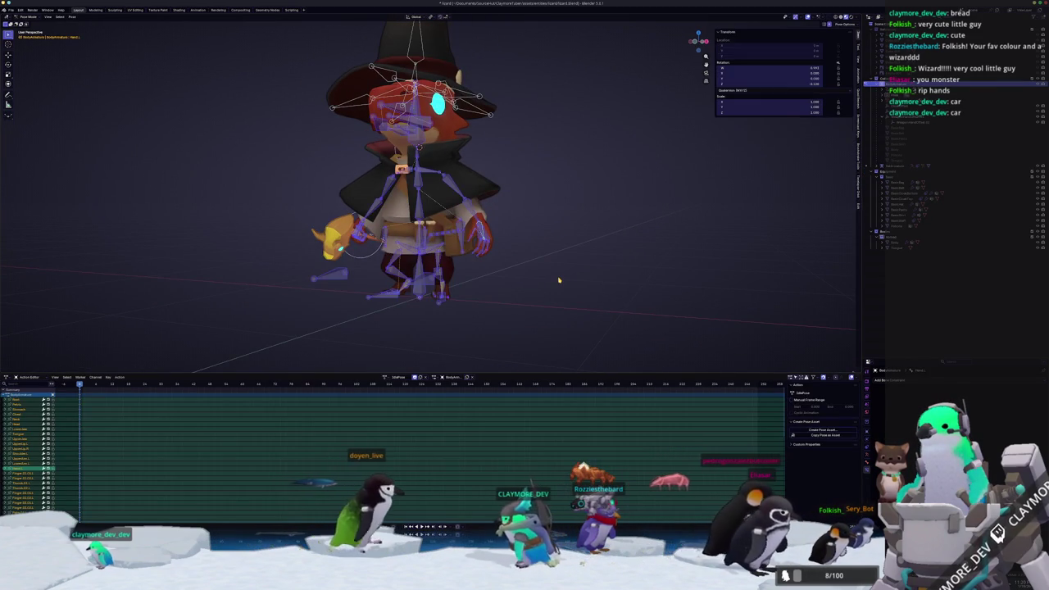
pyautogui.moveTo(558, 280); pyautogui.dragTo(420, 321, button='middle')
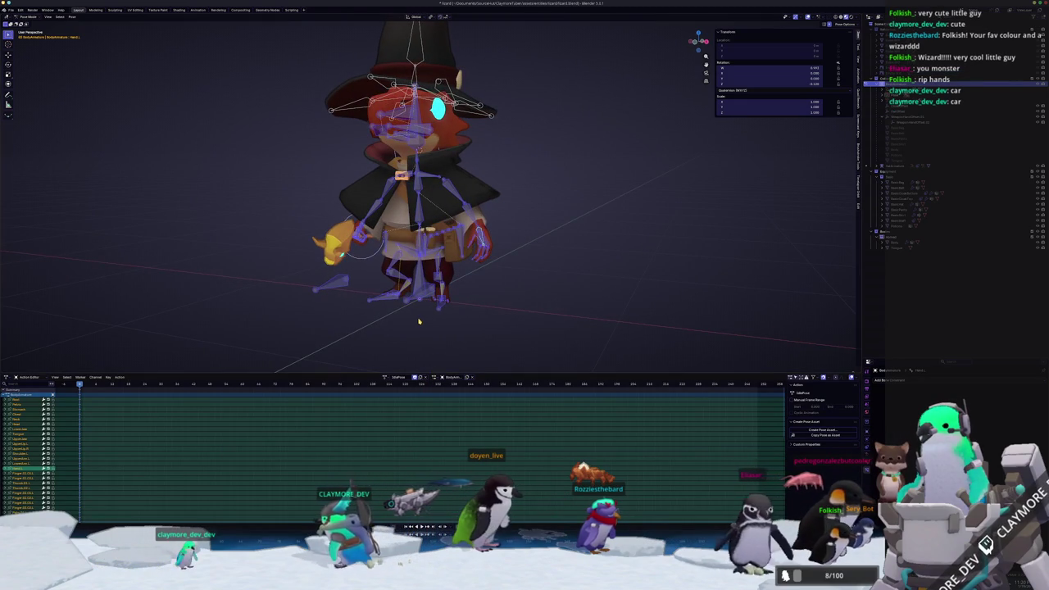
pyautogui.press('KP_3')
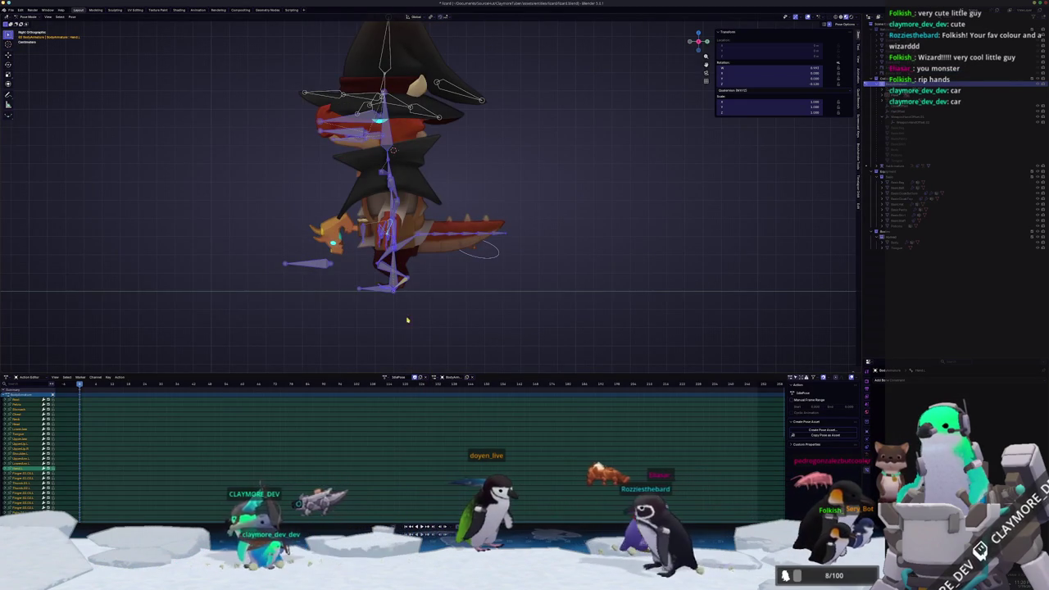
pyautogui.moveTo(420, 321); pyautogui.dragTo(428, 307, button='middle')
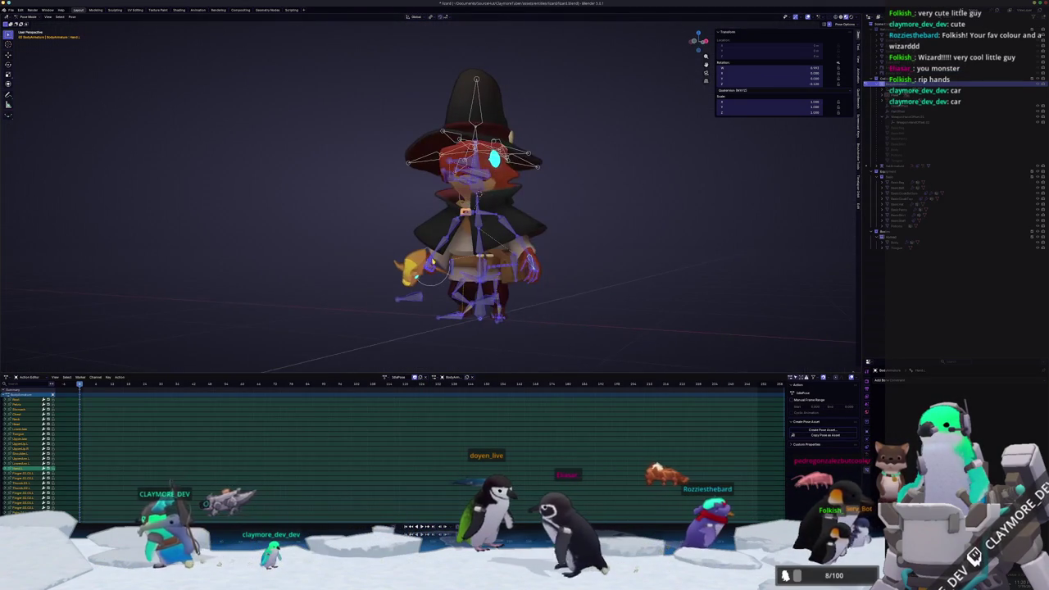
pyautogui.scroll(1, 428, 307)
pyautogui.scroll(-1, 419, 343)
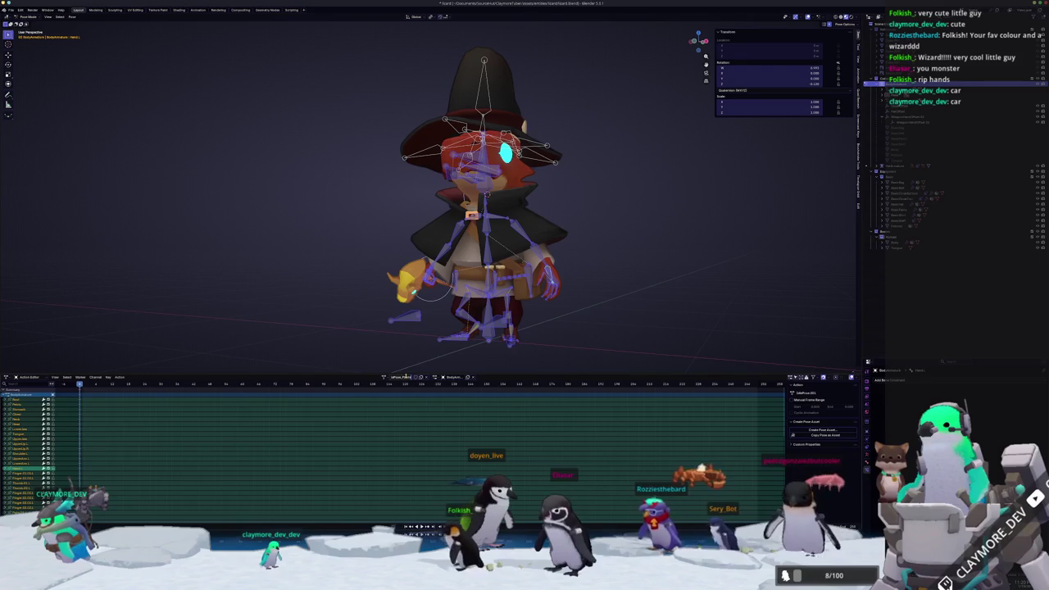
pyautogui.click(543, 220)
pyautogui.press('r')
pyautogui.click(543, 219)
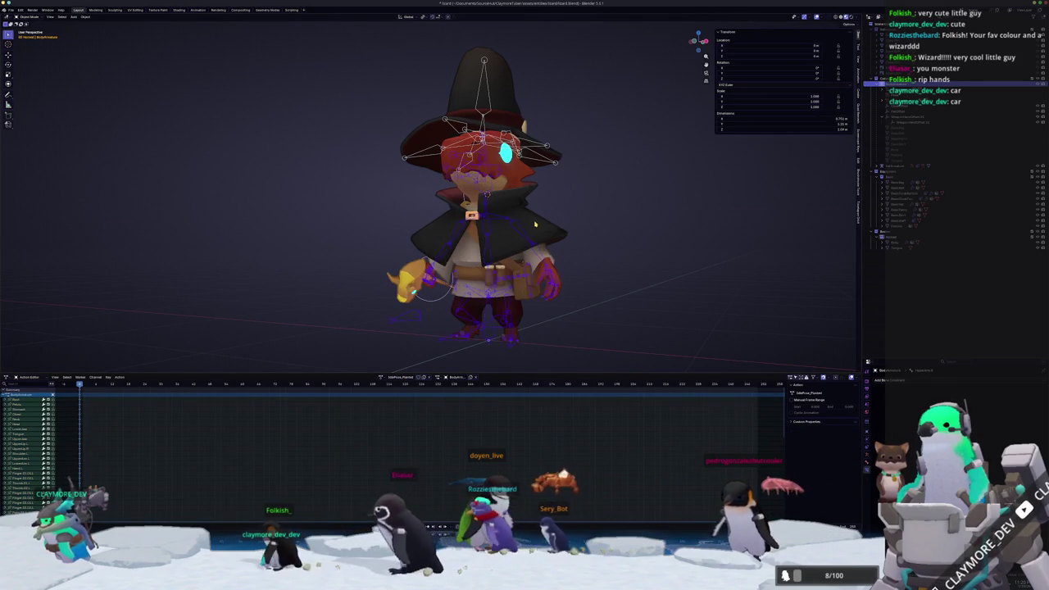
pyautogui.click(526, 210)
pyautogui.press('h')
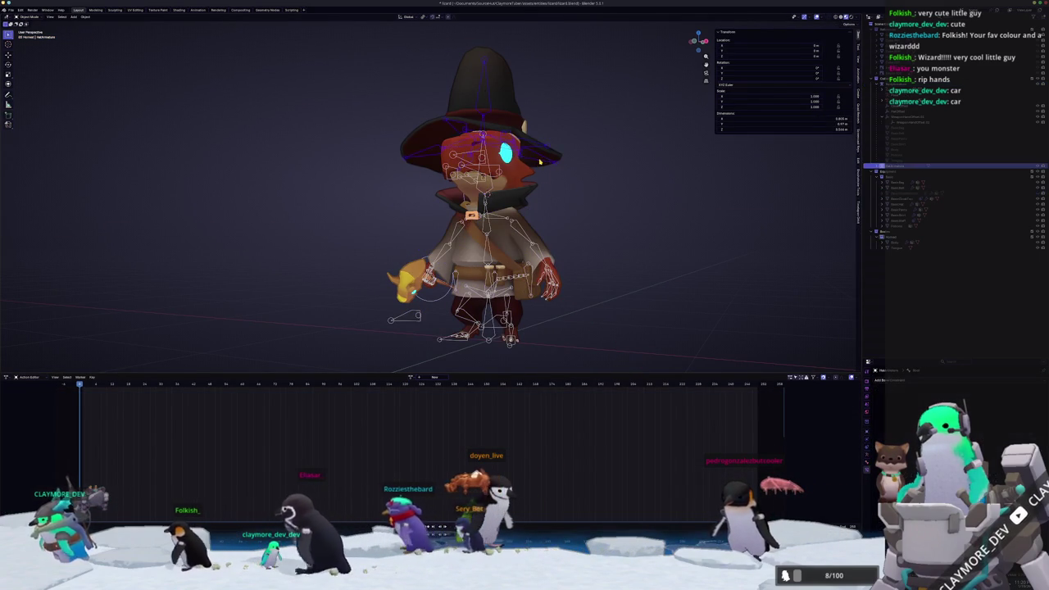
pyautogui.click(545, 154)
pyautogui.press('h')
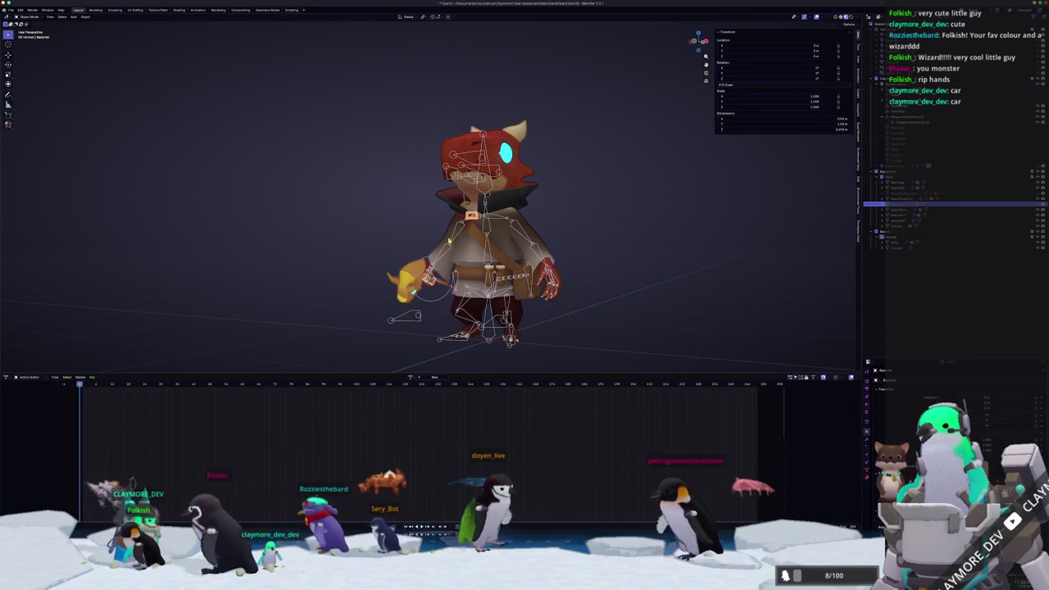
pyautogui.click(545, 154)
pyautogui.scroll(1, 693, 238)
pyautogui.scroll(1, 706, 251)
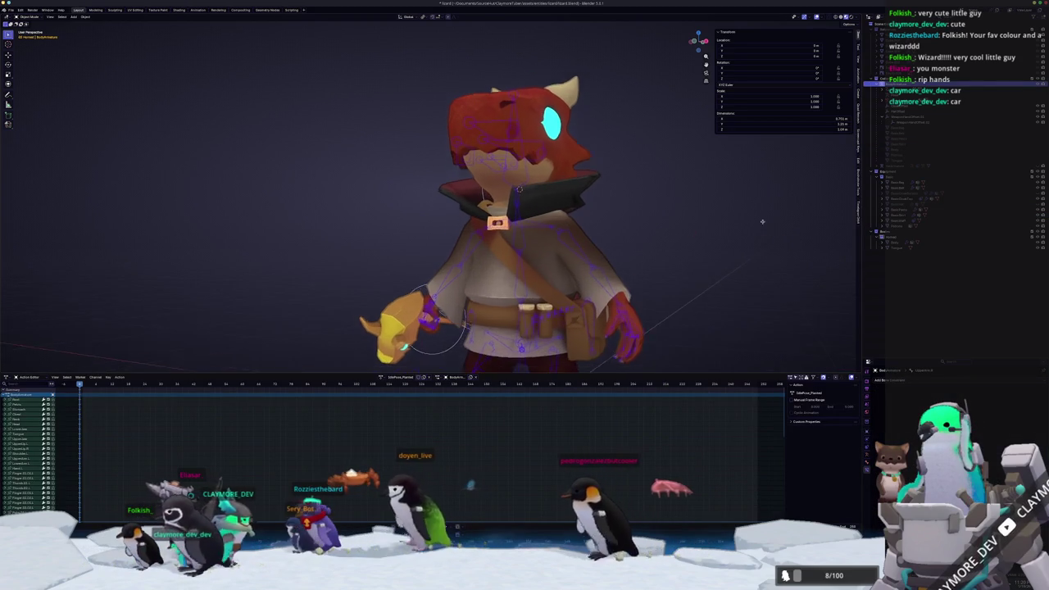
pyautogui.scroll(2, 721, 265)
pyautogui.scroll(2, 737, 282)
pyautogui.scroll(-2, 740, 287)
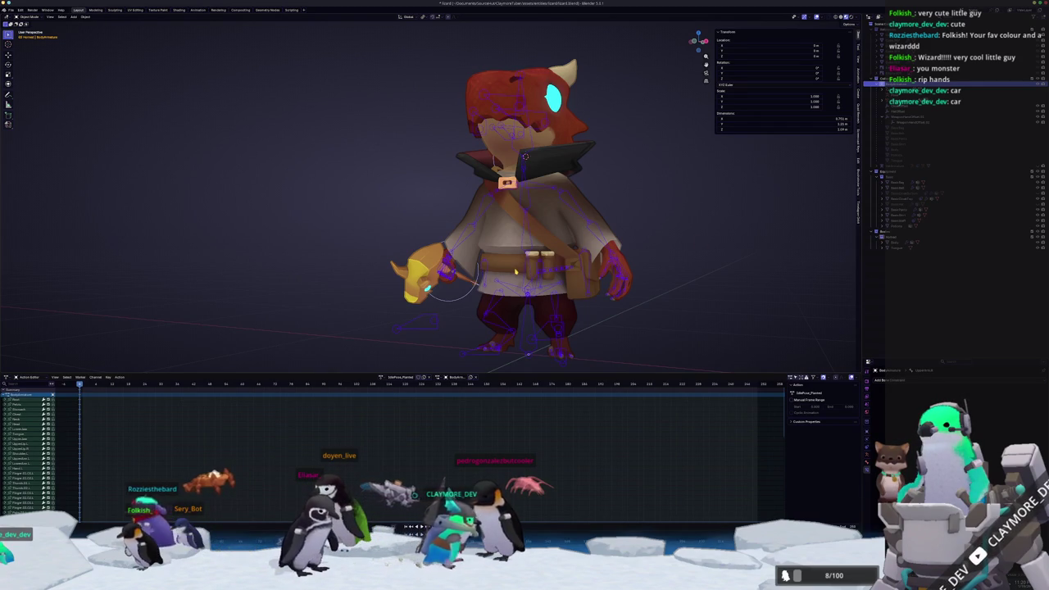
pyautogui.moveTo(515, 271); pyautogui.dragTo(508, 285, button='middle')
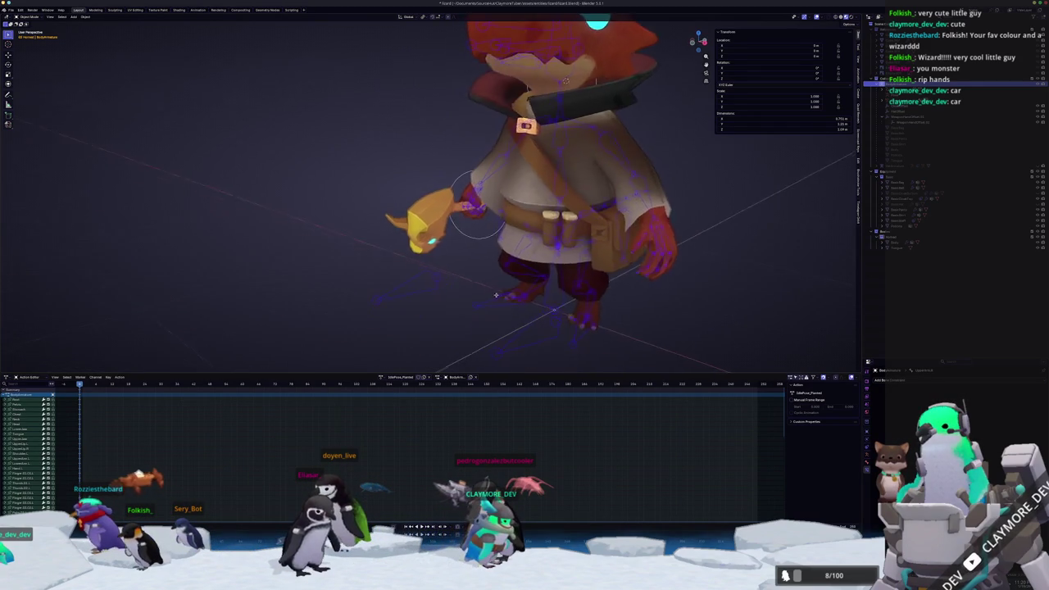
pyautogui.scroll(-3, 508, 285)
pyautogui.scroll(2, 508, 285)
pyautogui.scroll(2, 508, 285)
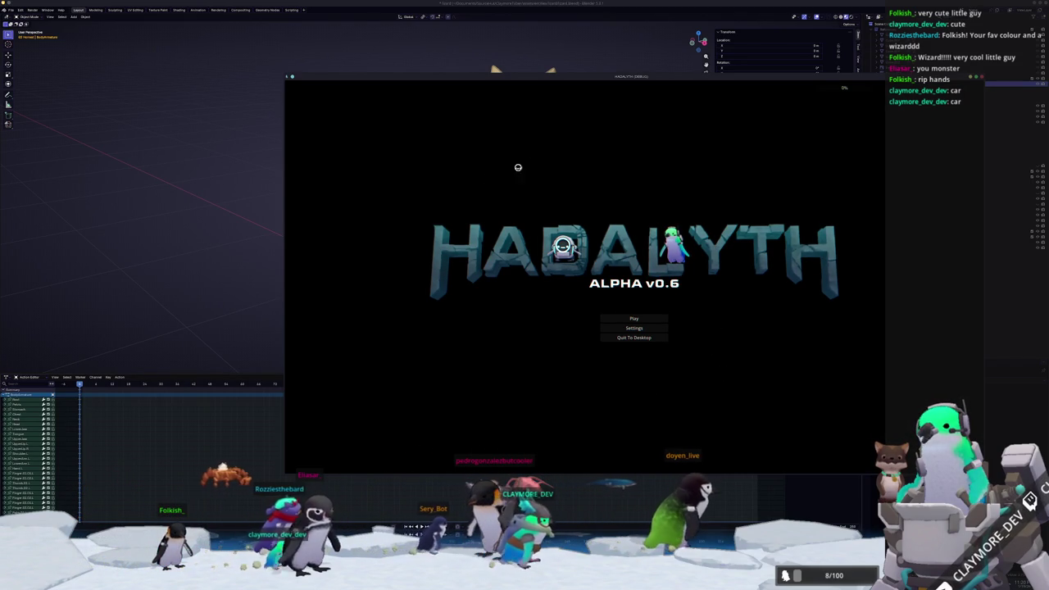
pyautogui.hotkey('alt', 'F4')
pyautogui.scroll(3, 327, 246)
pyautogui.scroll(-3, 327, 245)
pyautogui.moveTo(327, 246)
pyautogui.mouseDown(button='middle')
pyautogui.moveTo(370, 273)
pyautogui.moveTo(491, 197)
pyautogui.mouseUp(button='middle')
pyautogui.click(495, 194)
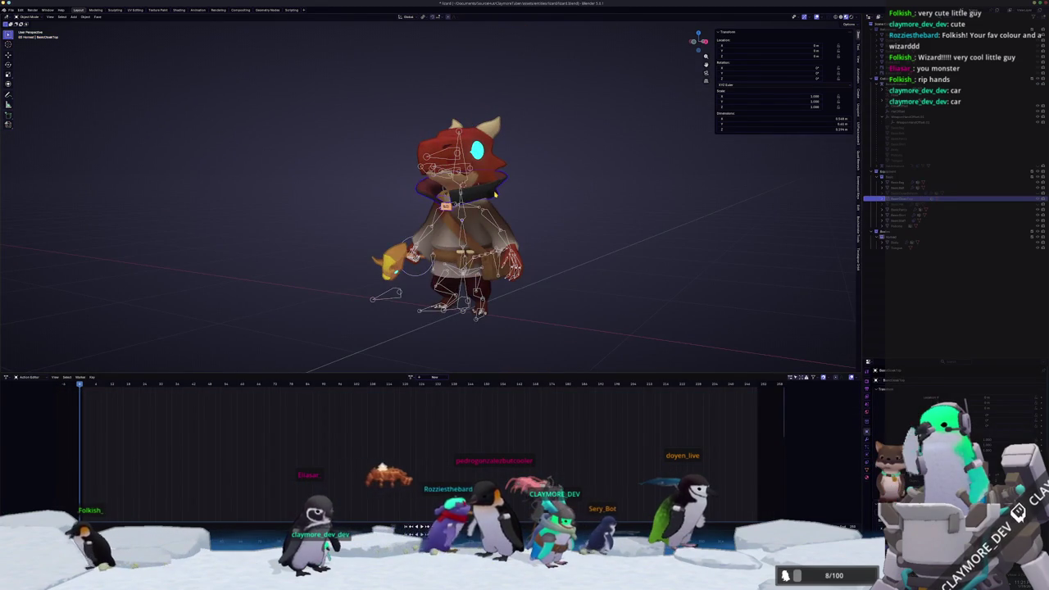
# Select the kobold's armature and enter Edit Mode on its bones
pyautogui.scroll(3, 495, 193)
pyautogui.click(405, 285)
pyautogui.press('Tab')
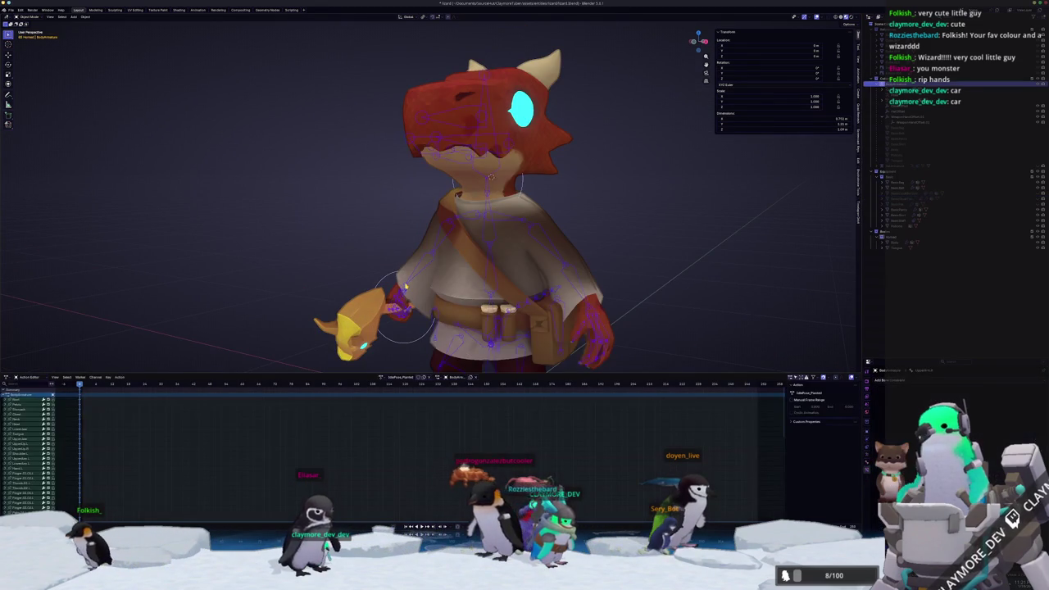
pyautogui.scroll(-3, 404, 285)
pyautogui.scroll(3, 404, 285)
pyautogui.scroll(1, 405, 285)
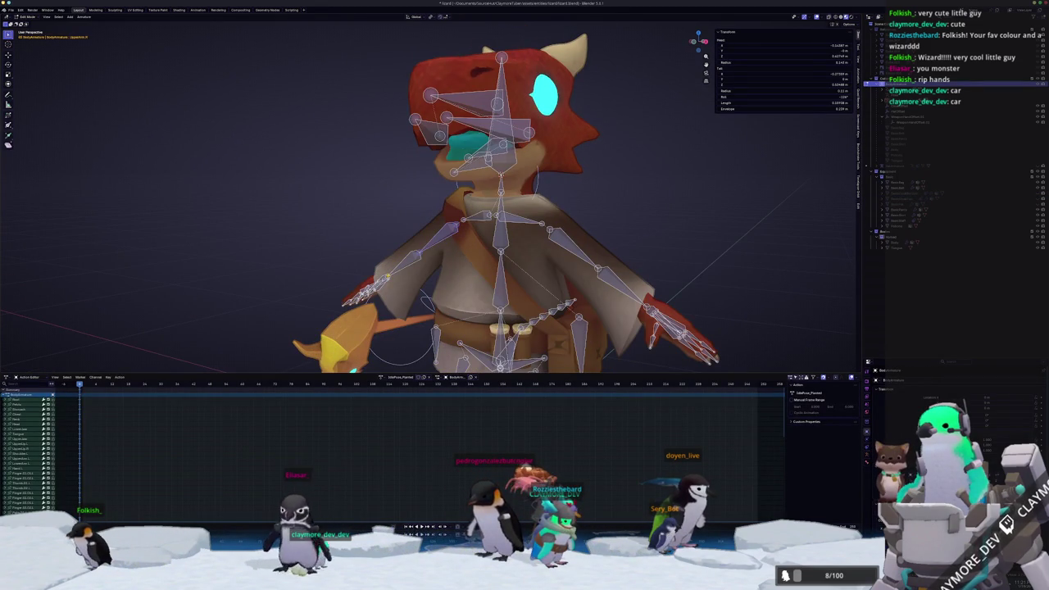
pyautogui.scroll(-3, 408, 273)
pyautogui.press('Tab')
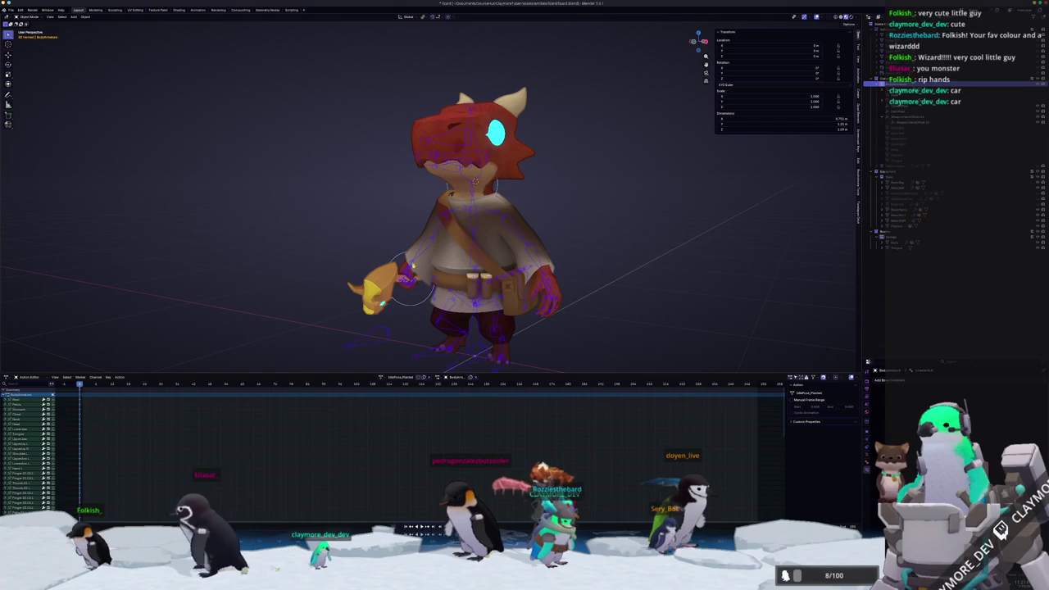
pyautogui.press('Tab')
# Move the selected bone along the X axis from a frontal view
pyautogui.scroll(3, 408, 274)
pyautogui.moveTo(408, 274); pyautogui.dragTo(184, 293, button='middle')
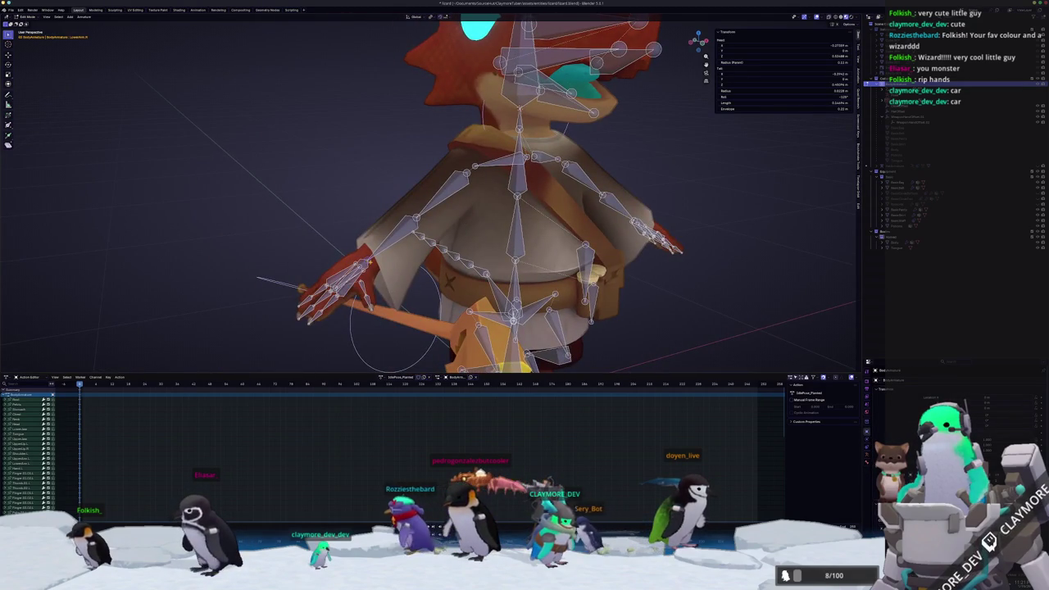
pyautogui.scroll(-3, 426, 197)
pyautogui.moveTo(426, 196)
pyautogui.mouseDown(button='middle')
pyautogui.moveTo(327, 201)
pyautogui.moveTo(611, 279)
pyautogui.mouseUp(button='middle')
pyautogui.scroll(4, 328, 201)
pyautogui.press('g')
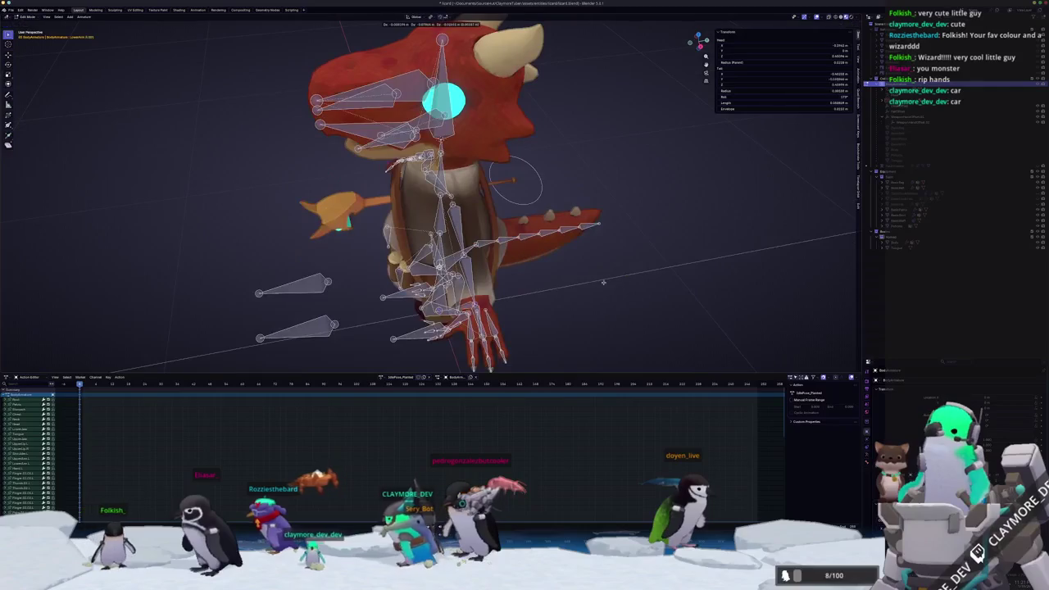
pyautogui.press('x')
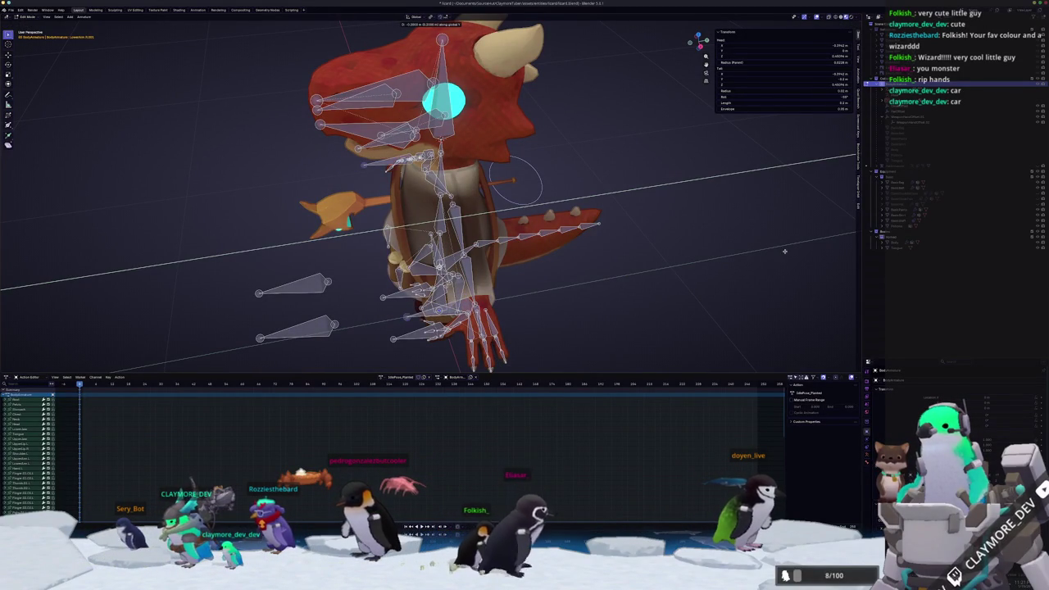
pyautogui.click(701, 268)
# In side orthographic view, move the selected bone along global Y
pyautogui.press('KP_3')
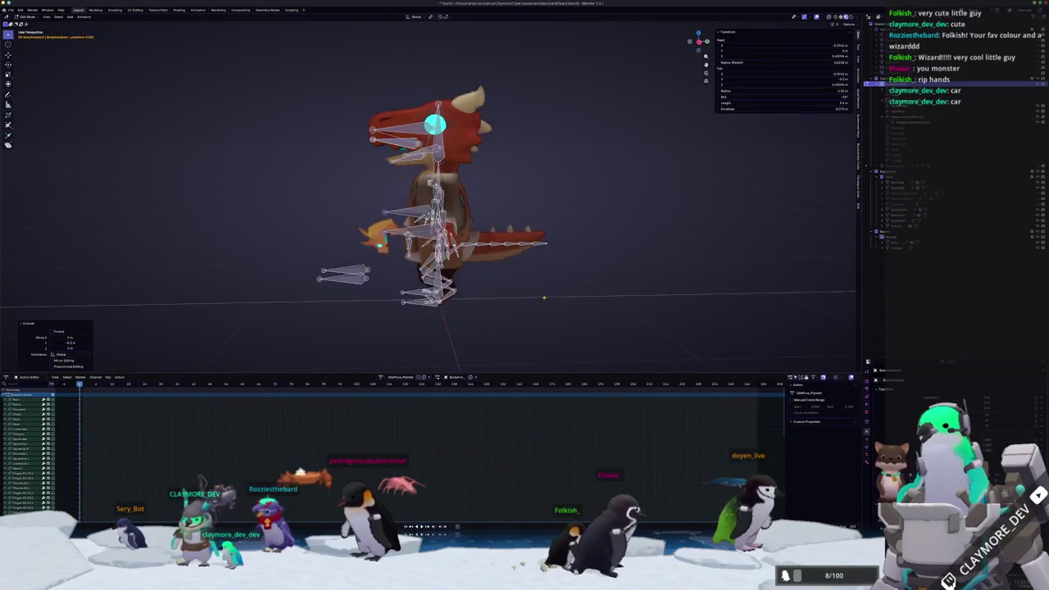
pyautogui.scroll(3, 543, 279)
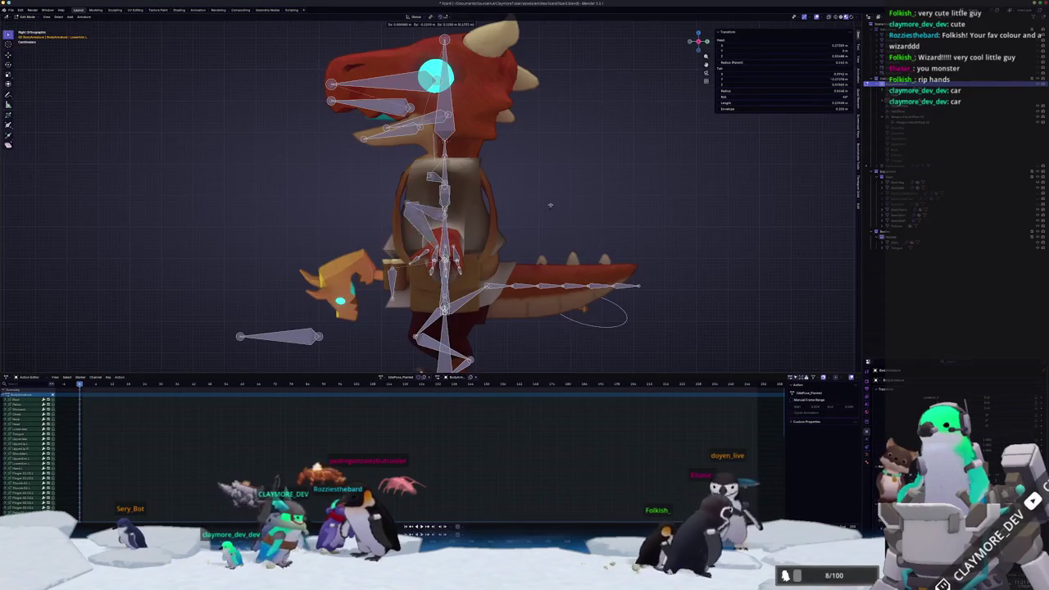
pyautogui.press('g')
pyautogui.press('y')
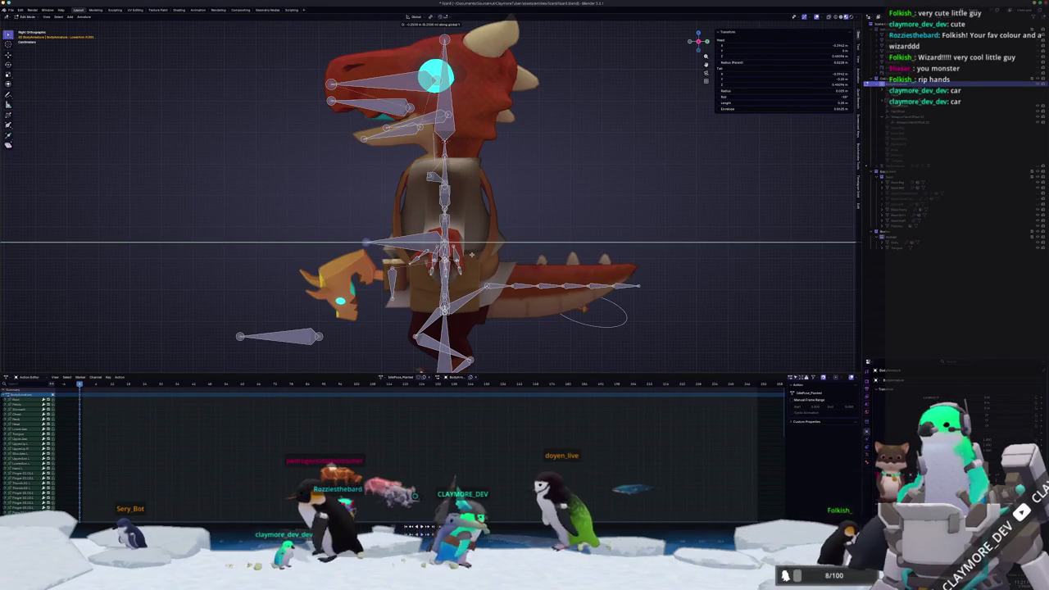
pyautogui.click(468, 252)
# Clear the selected bone's parent and delete the unneeded bones
pyautogui.rightClick(396, 258)
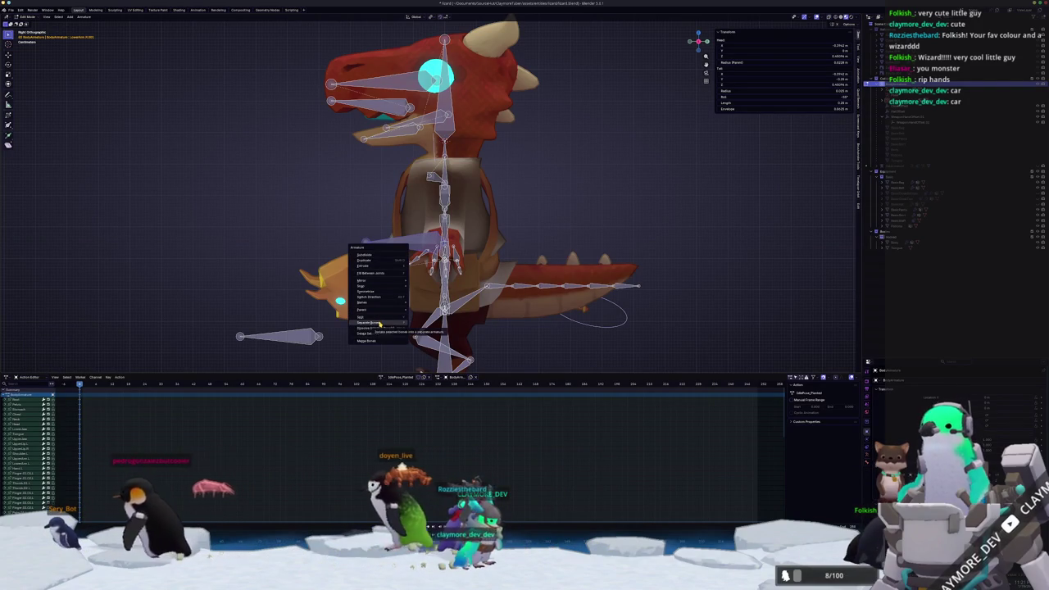
pyautogui.hotkey('alt', 'p')
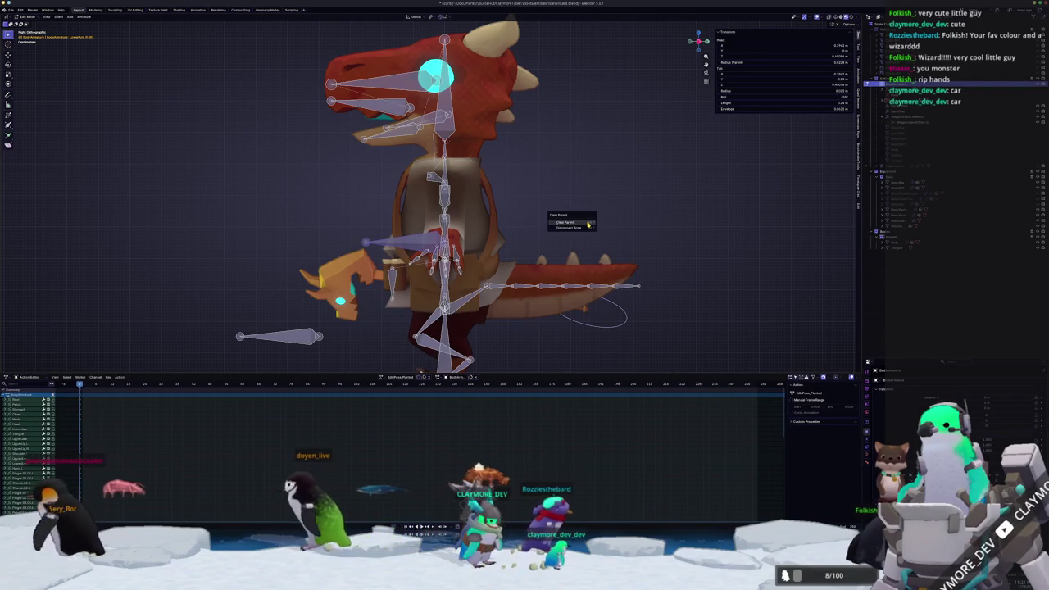
pyautogui.click(587, 223)
pyautogui.moveTo(587, 222)
pyautogui.mouseDown(button='middle')
pyautogui.moveTo(526, 261)
pyautogui.moveTo(575, 251)
pyautogui.mouseUp(button='middle')
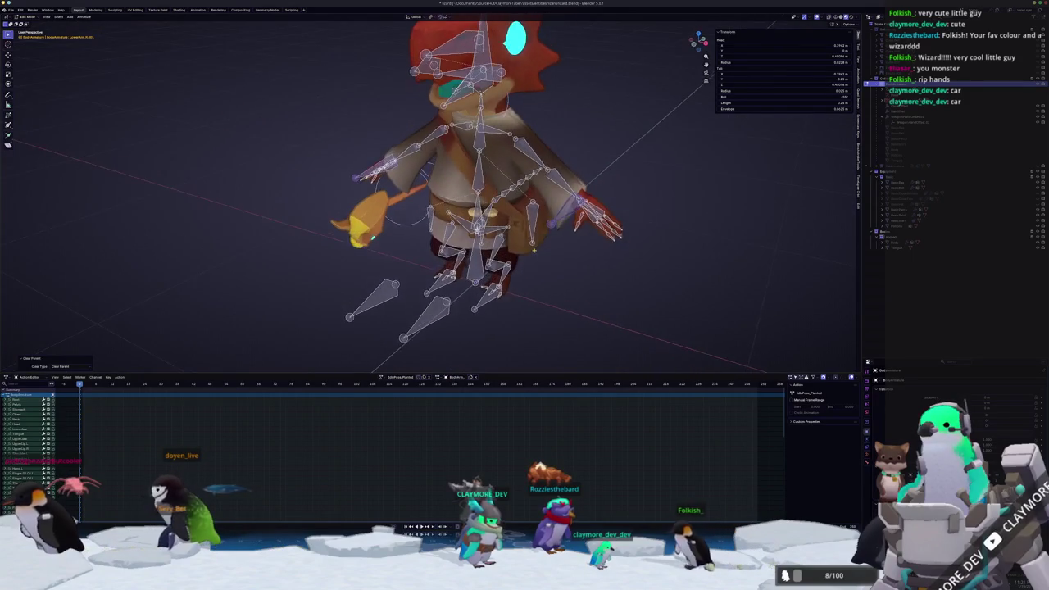
pyautogui.scroll(3, 576, 251)
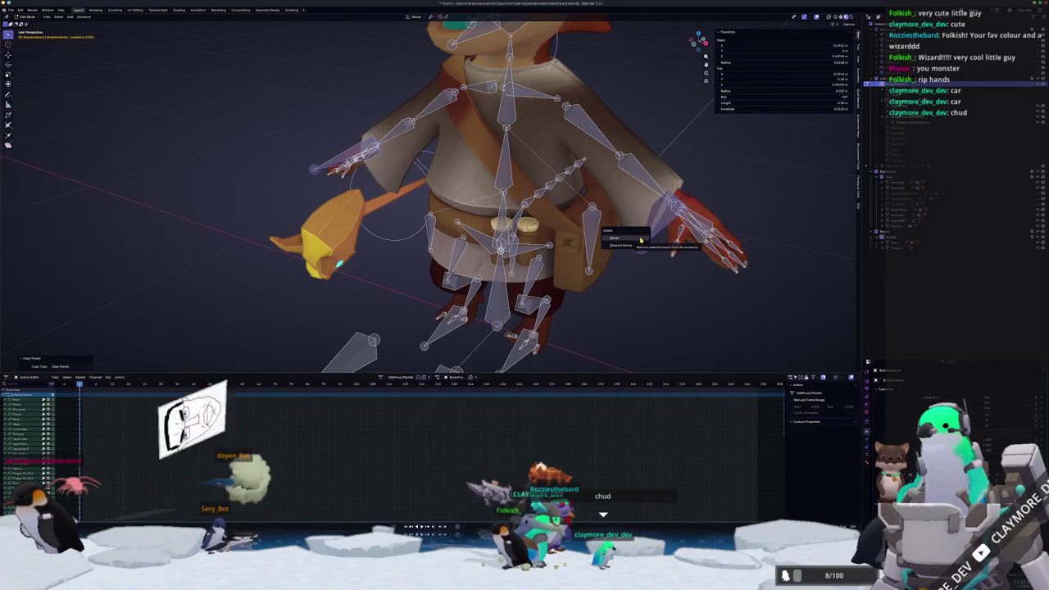
pyautogui.click(641, 238)
# Select another bone in front view, move it, clear its parent and begin scaling it
pyautogui.moveTo(638, 238); pyautogui.dragTo(606, 242, button='middle')
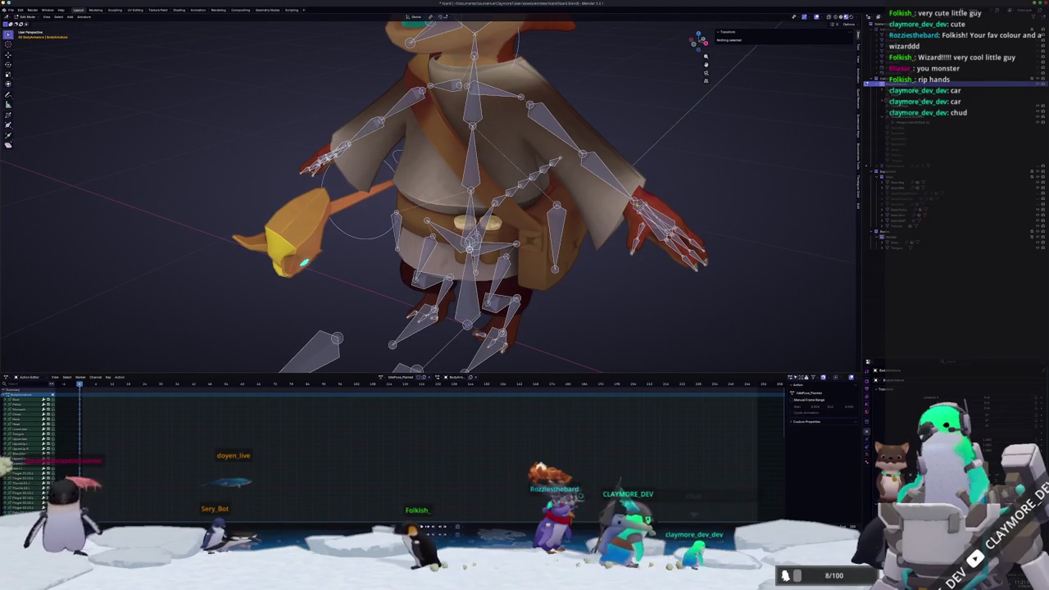
pyautogui.click(470, 246)
pyautogui.moveTo(246, 164)
pyautogui.mouseDown(button='middle')
pyautogui.moveTo(190, 138)
pyautogui.moveTo(246, 164)
pyautogui.mouseUp(button='middle')
pyautogui.scroll(3, 190, 138)
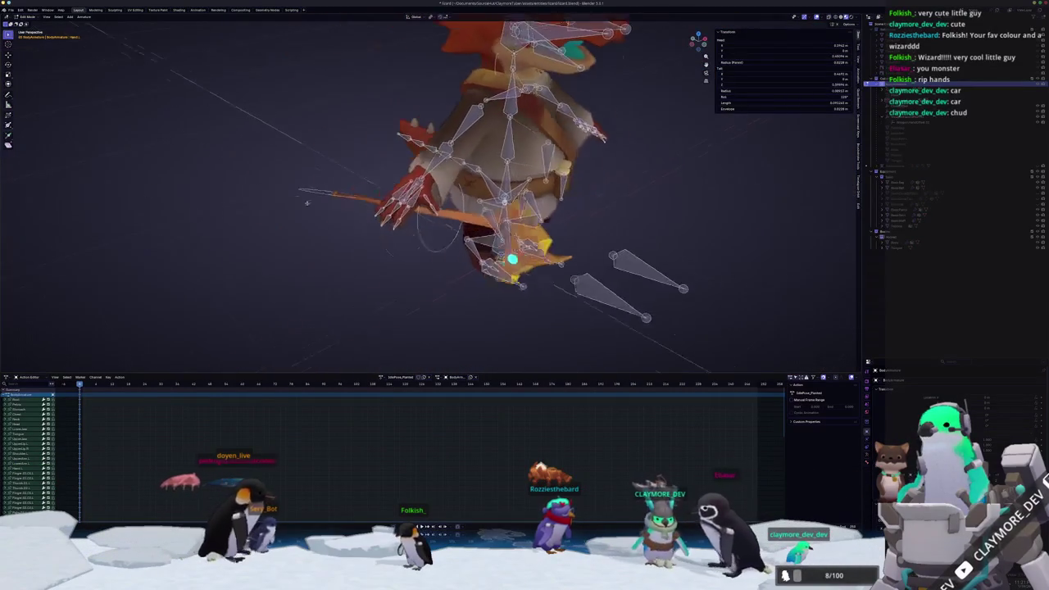
pyautogui.moveTo(492, 189); pyautogui.dragTo(512, 175, button='middle')
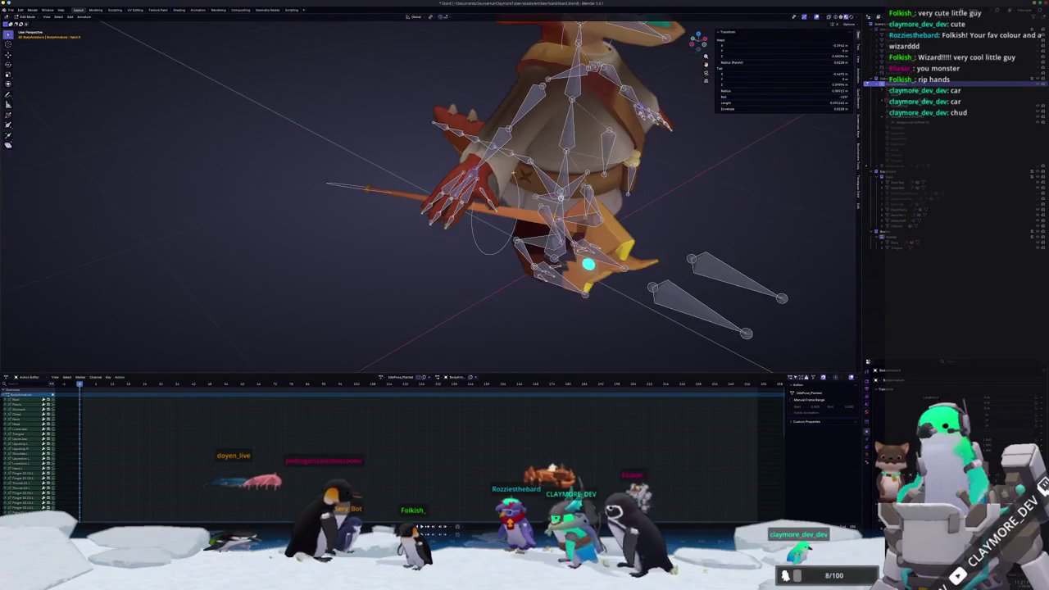
pyautogui.press('KP_1')
pyautogui.press('KP_Decimal')
pyautogui.press('g')
pyautogui.hotkey('alt', 'p')
pyautogui.click(711, 204)
pyautogui.press('s')
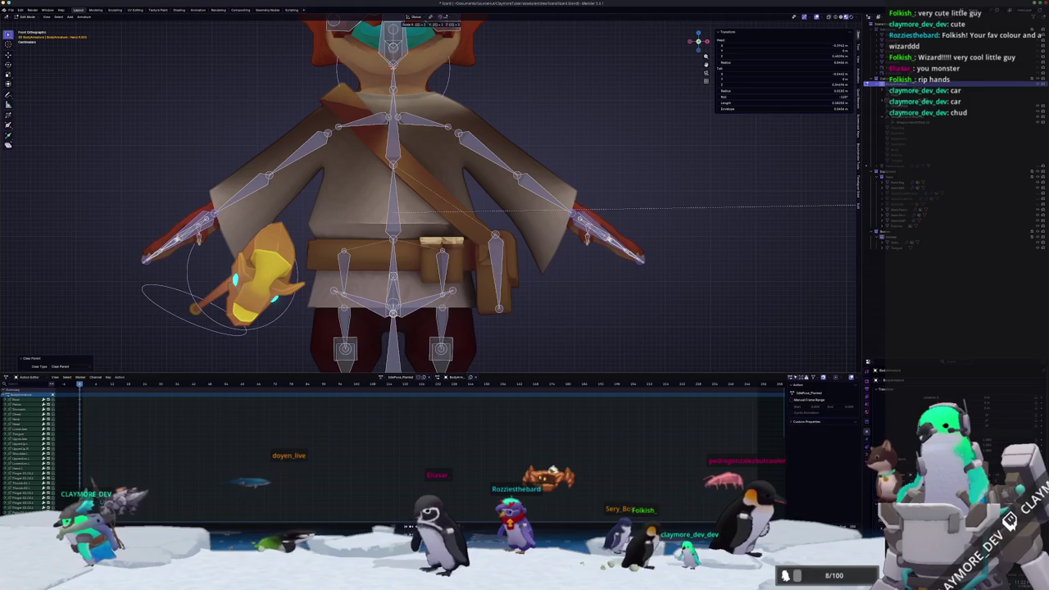
# Finish scaling the bones and set the bone Length to 0.25 m
pyautogui.press('Return')
pyautogui.scroll(-3, 576, 210)
pyautogui.moveTo(619, 195); pyautogui.dragTo(584, 207, button='middle')
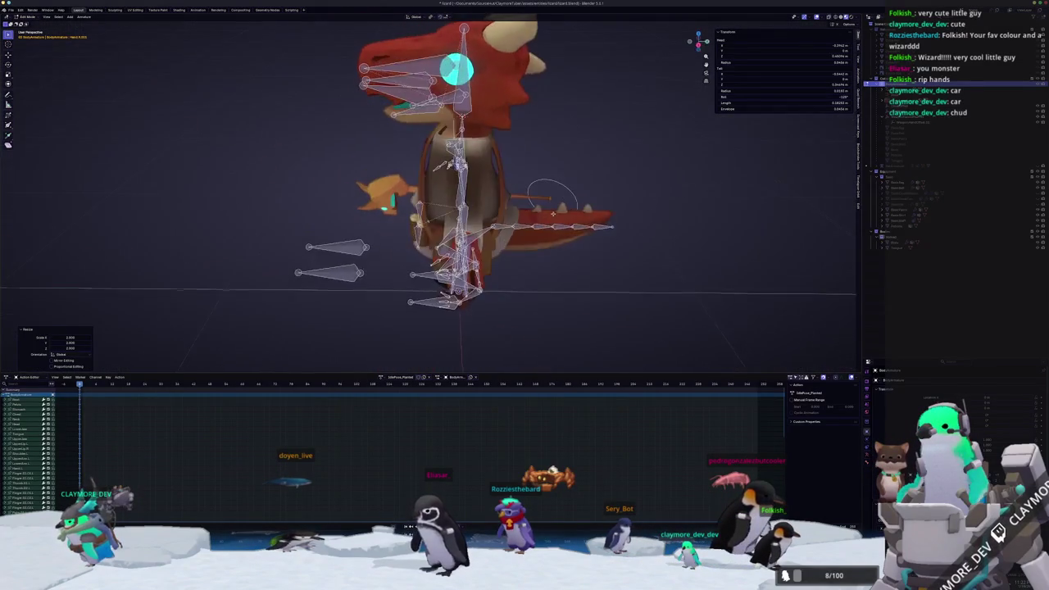
pyautogui.click(824, 103)
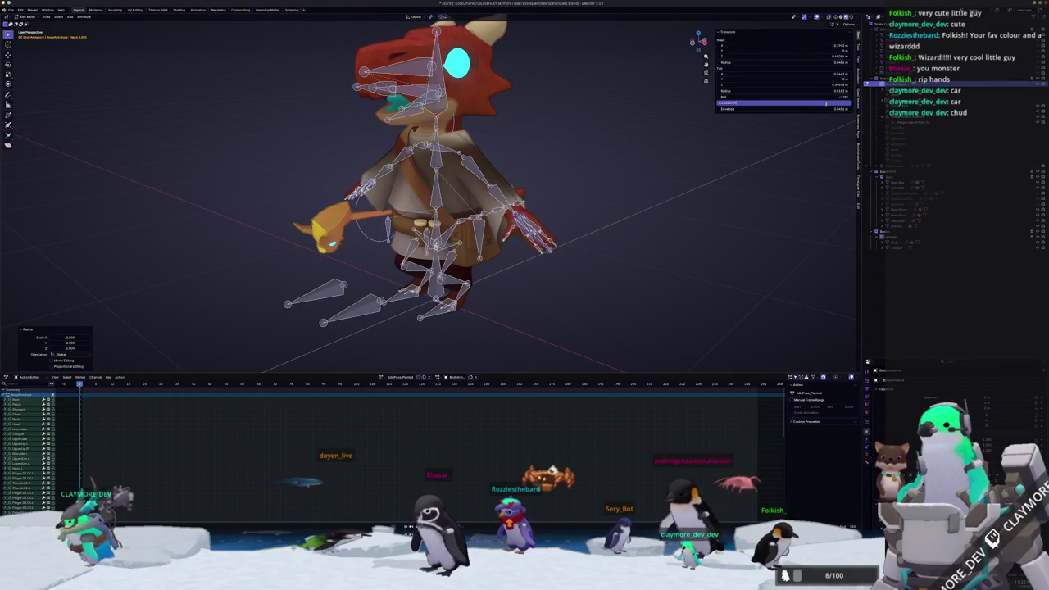
pyautogui.write('0.25')
pyautogui.press('Return')
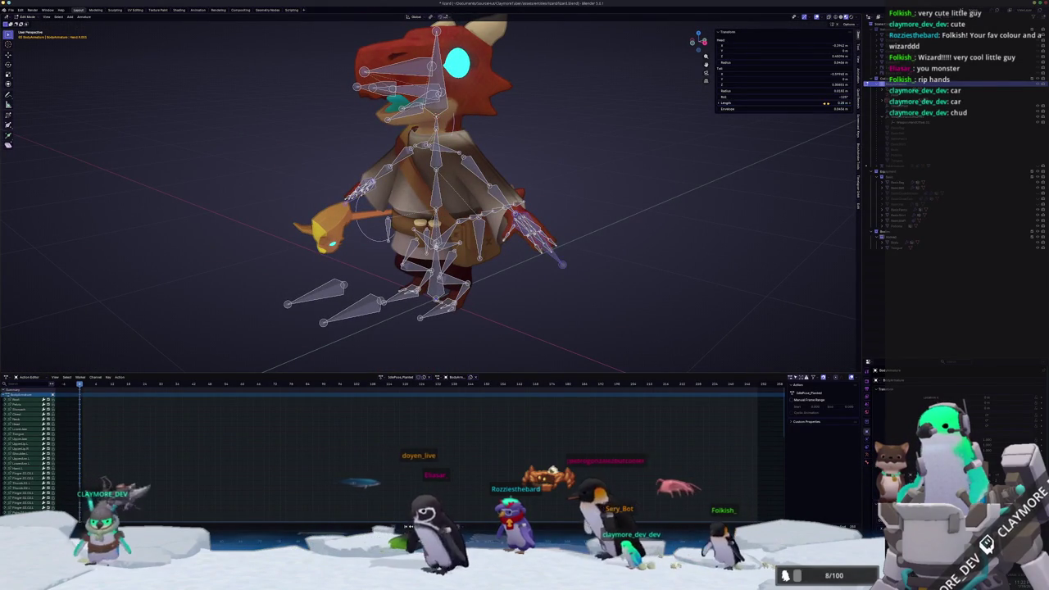
# Extrude a new bone along the global Y axis
pyautogui.moveTo(606, 221)
pyautogui.mouseDown(button='middle')
pyautogui.moveTo(637, 233)
pyautogui.moveTo(635, 205)
pyautogui.moveTo(510, 189)
pyautogui.moveTo(459, 196)
pyautogui.mouseUp(button='middle')
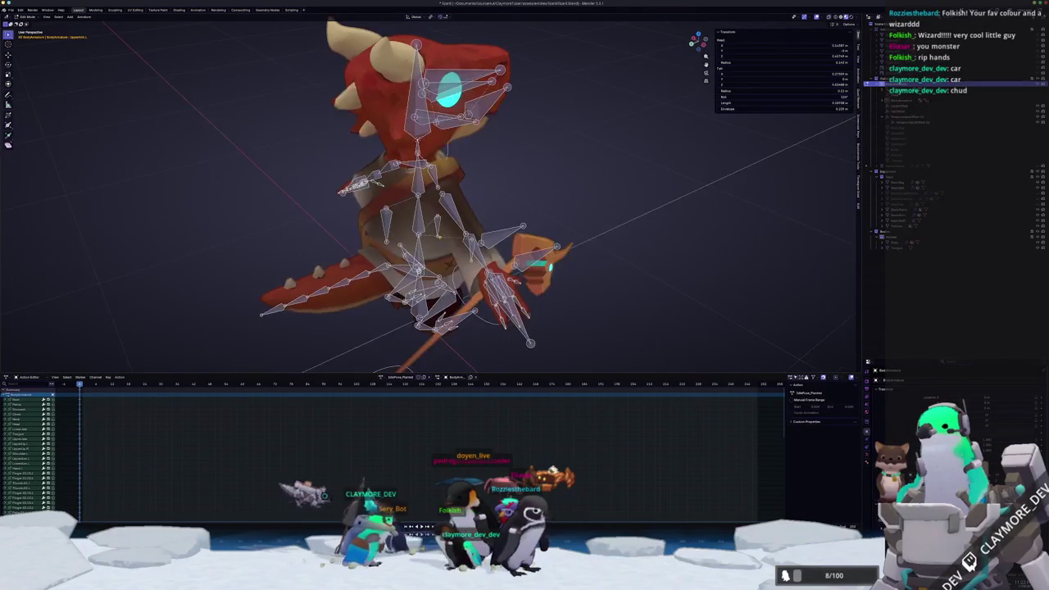
pyautogui.press('g')
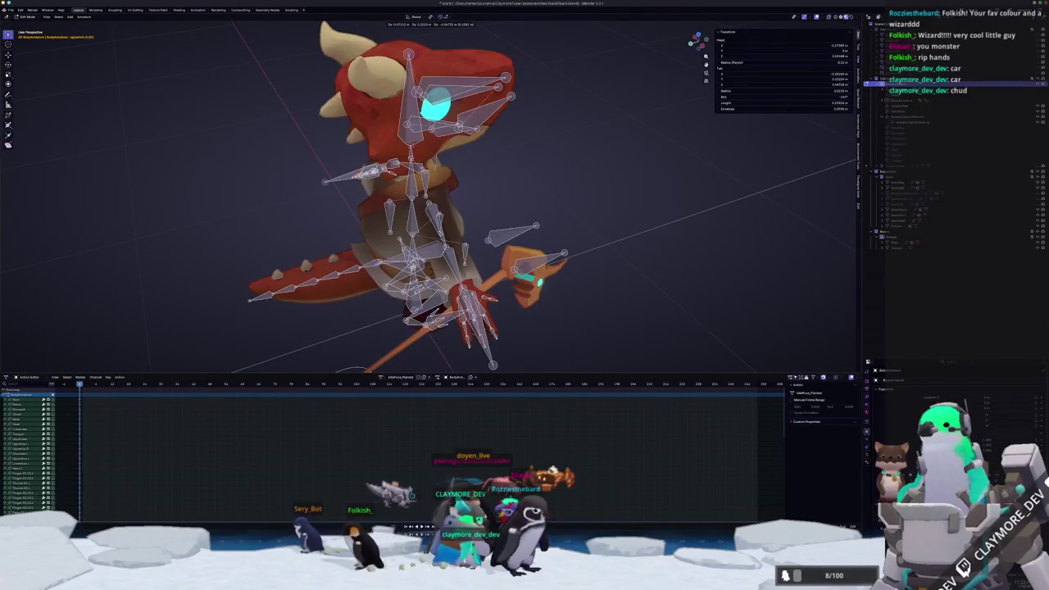
pyautogui.press('y')
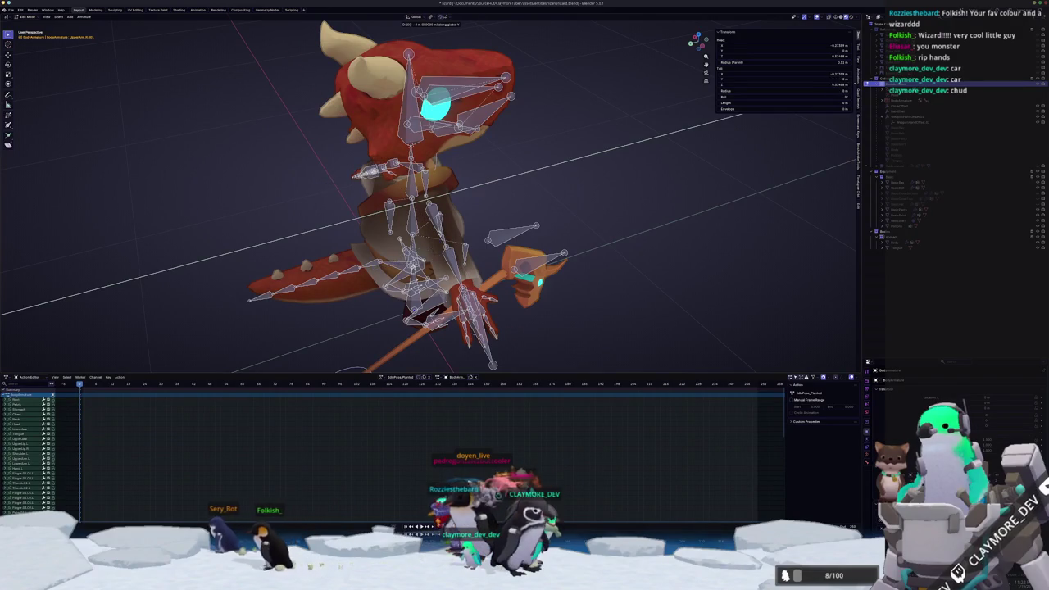
pyautogui.press('Return')
# Clear the new bone's parent and start moving it along Y in side view
pyautogui.moveTo(459, 197); pyautogui.dragTo(409, 205, button='middle')
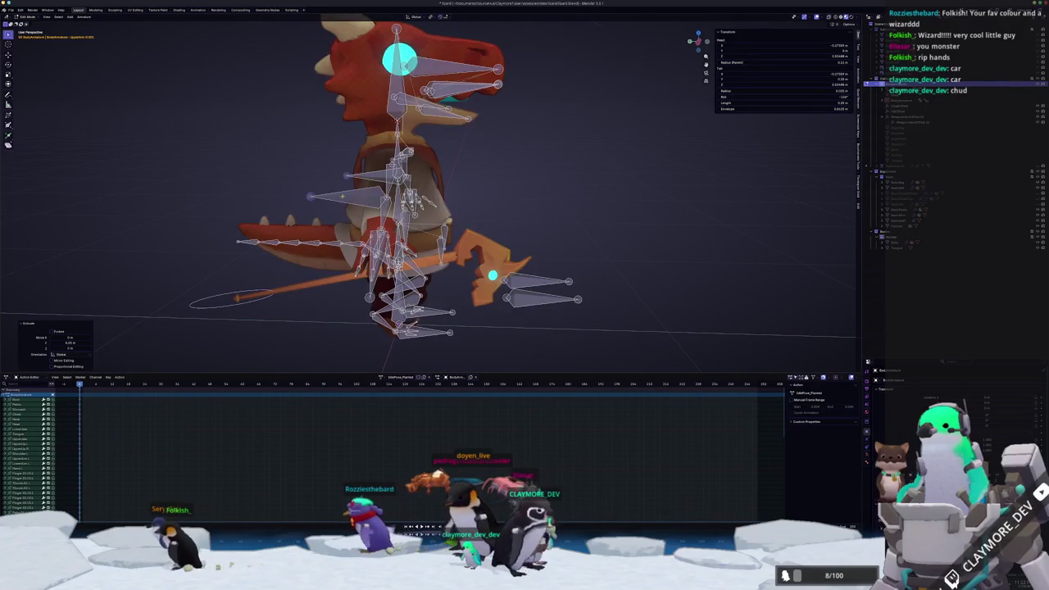
pyautogui.rightClick(372, 178)
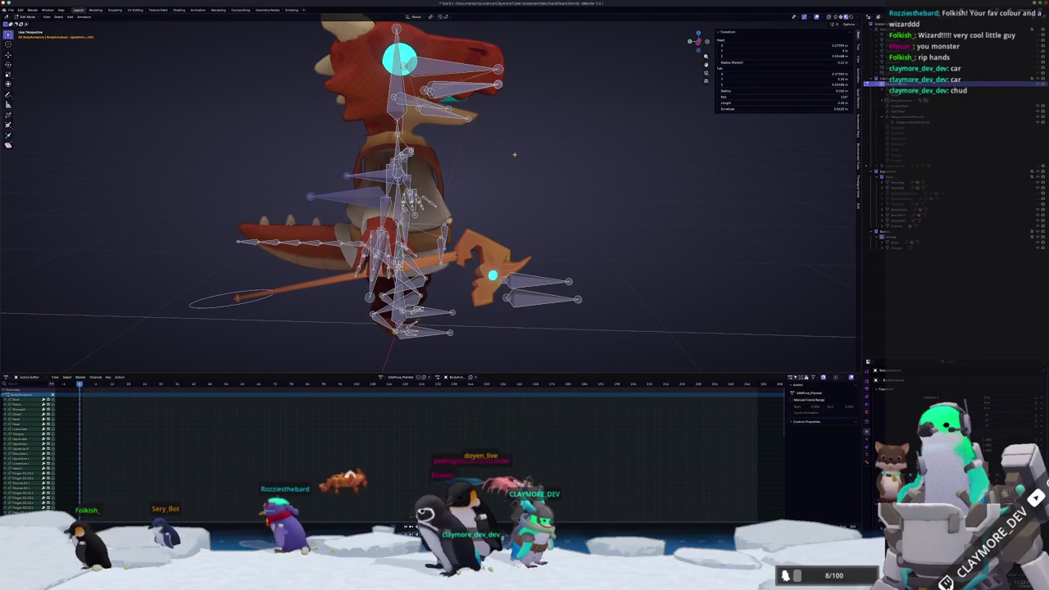
pyautogui.hotkey('alt', 'p')
pyautogui.click(469, 165)
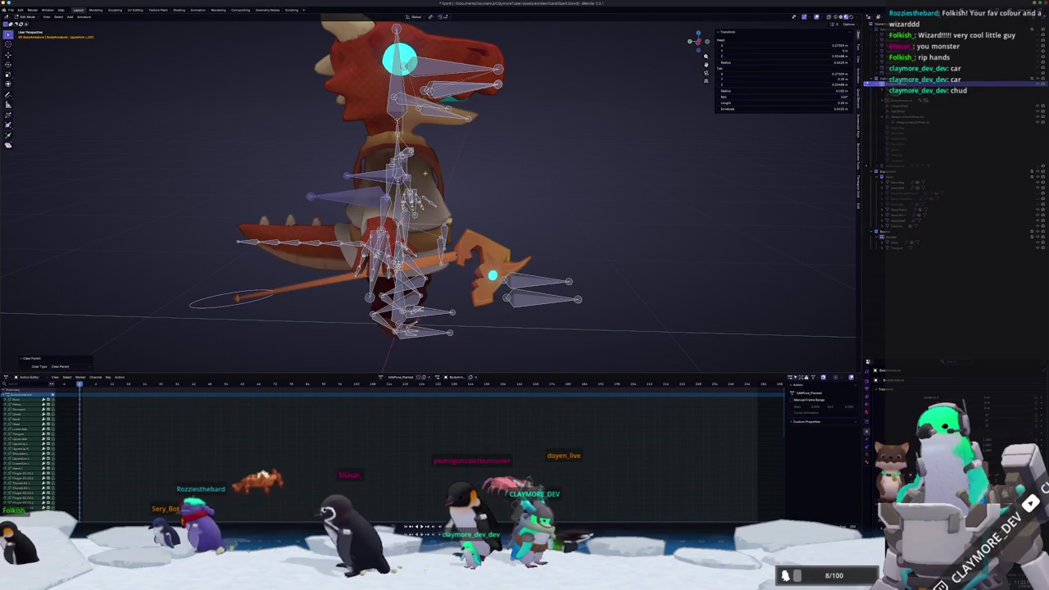
pyautogui.press('KP_3')
pyautogui.press('g')
pyautogui.press('y')
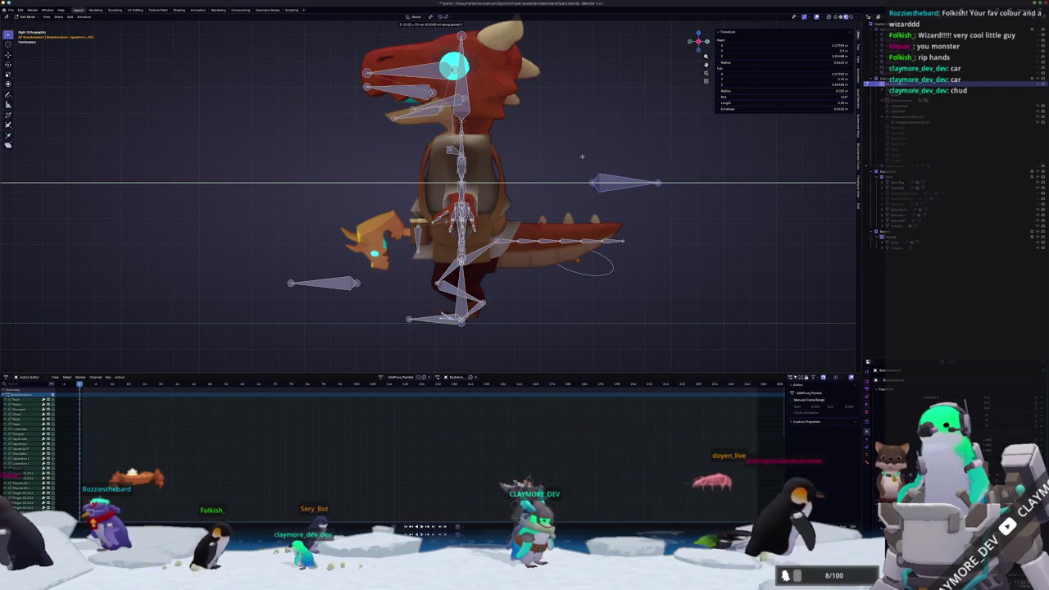
# Finish moving the bone 0.2 m along Y, then rename the selected hand bone Hand.L
pyautogui.click(582, 155)
pyautogui.moveTo(581, 155); pyautogui.dragTo(583, 191, button='middle')
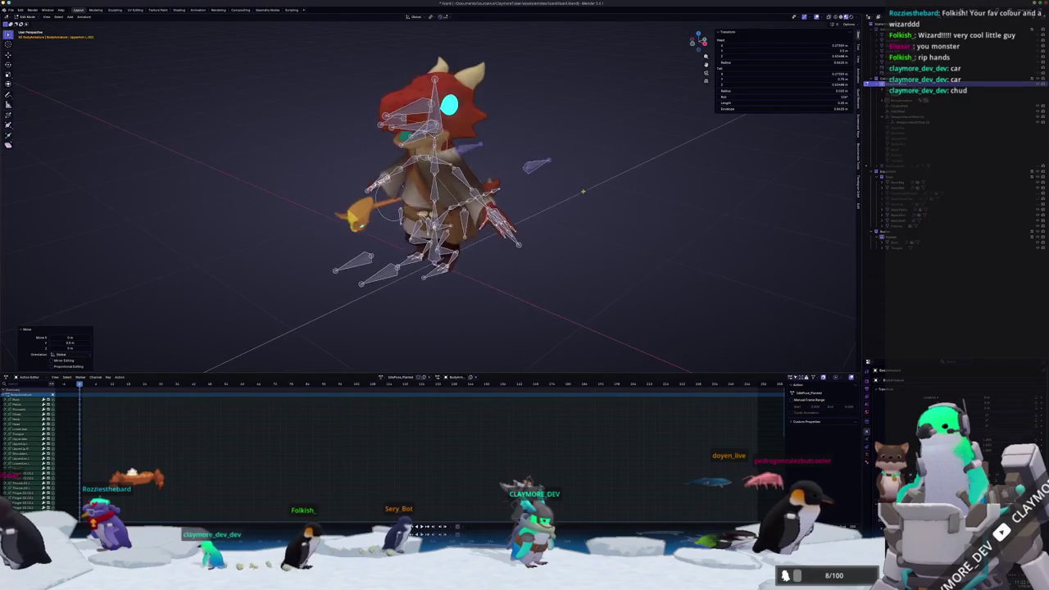
pyautogui.scroll(2, 592, 192)
pyautogui.hotkey('alt', 'r')
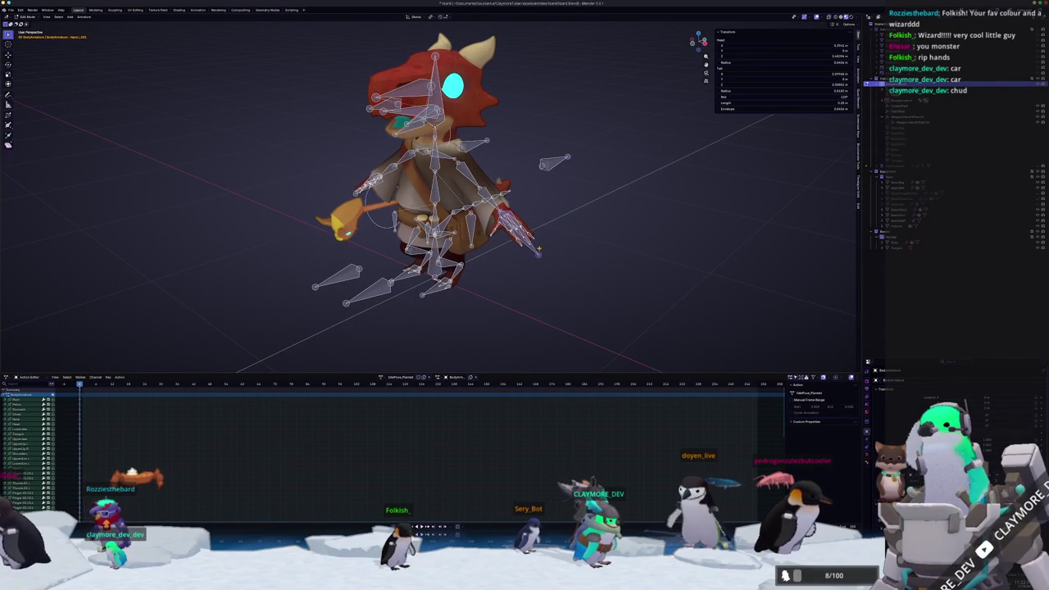
pyautogui.press('F2')
pyautogui.write('and.L')
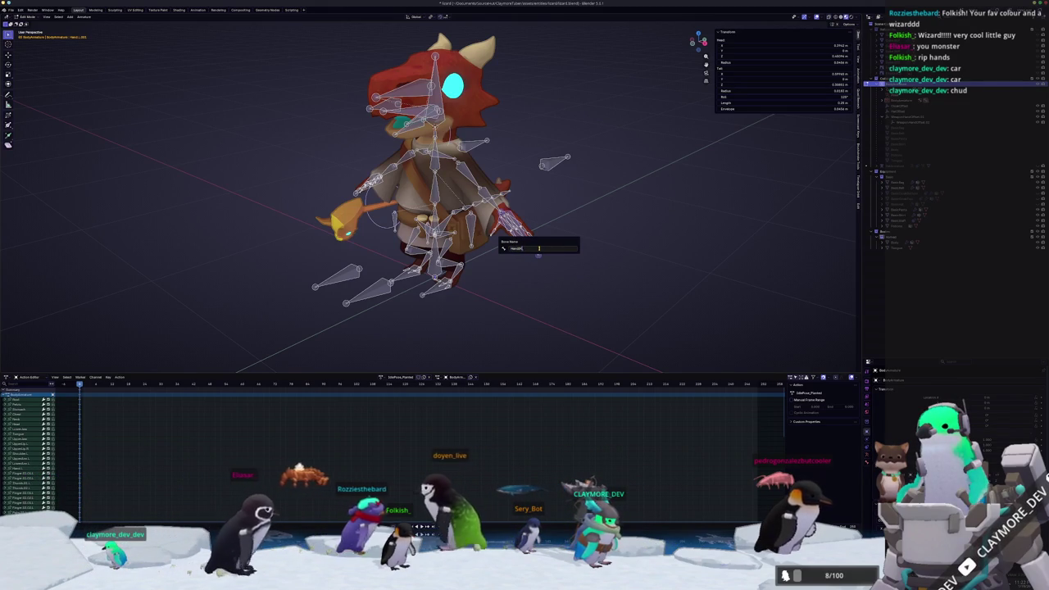
pyautogui.press('Return')
# Rename the other hand bone and the remaining selected bones with F2
pyautogui.press('KP_1')
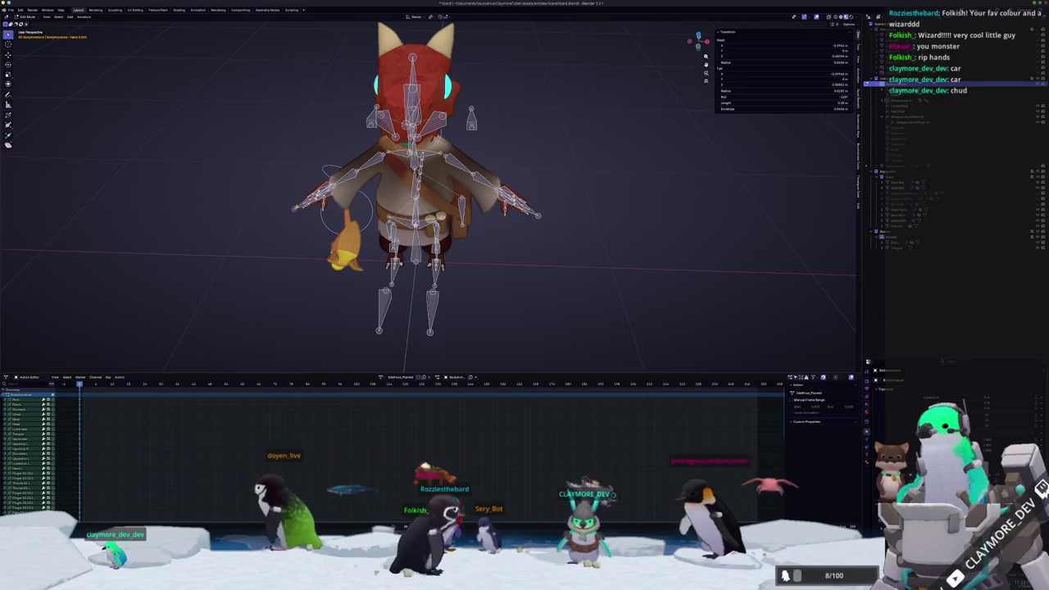
pyautogui.press('F2')
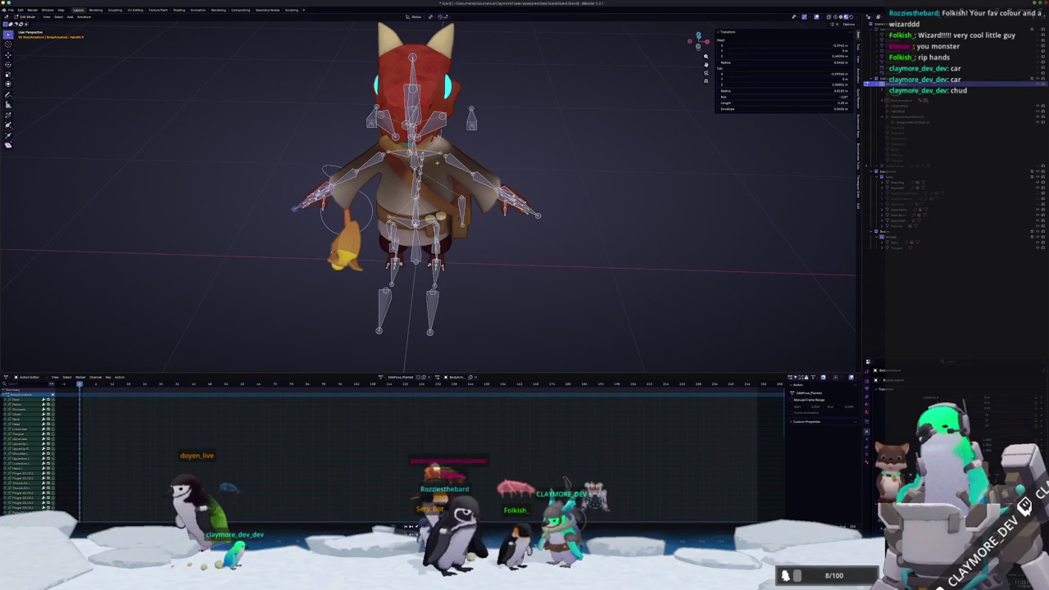
pyautogui.press('F2')
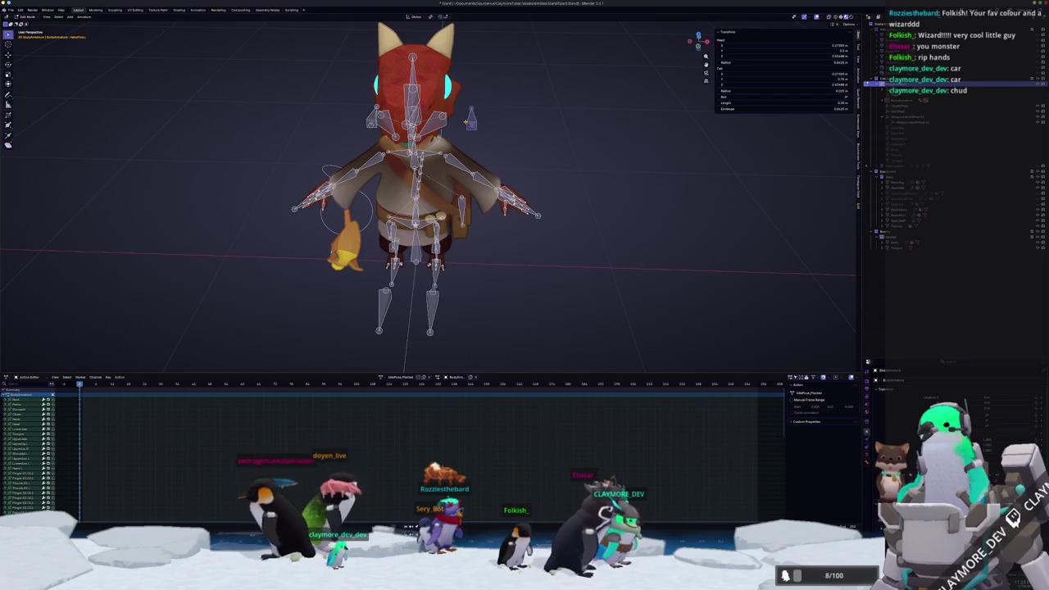
pyautogui.moveTo(451, 150); pyautogui.dragTo(385, 163, button='middle')
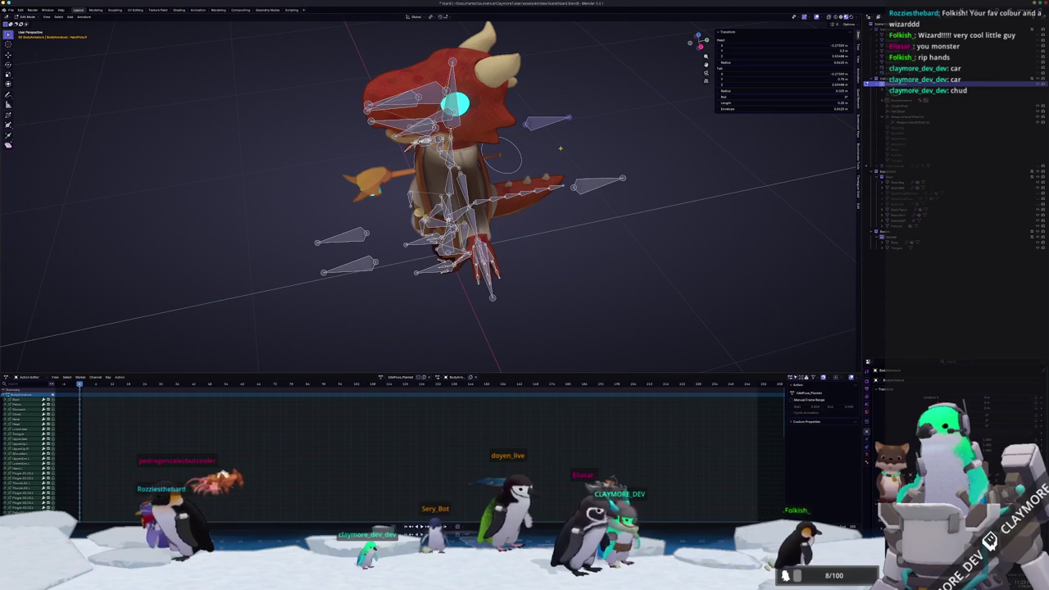
pyautogui.moveTo(508, 163); pyautogui.dragTo(443, 172, button='middle')
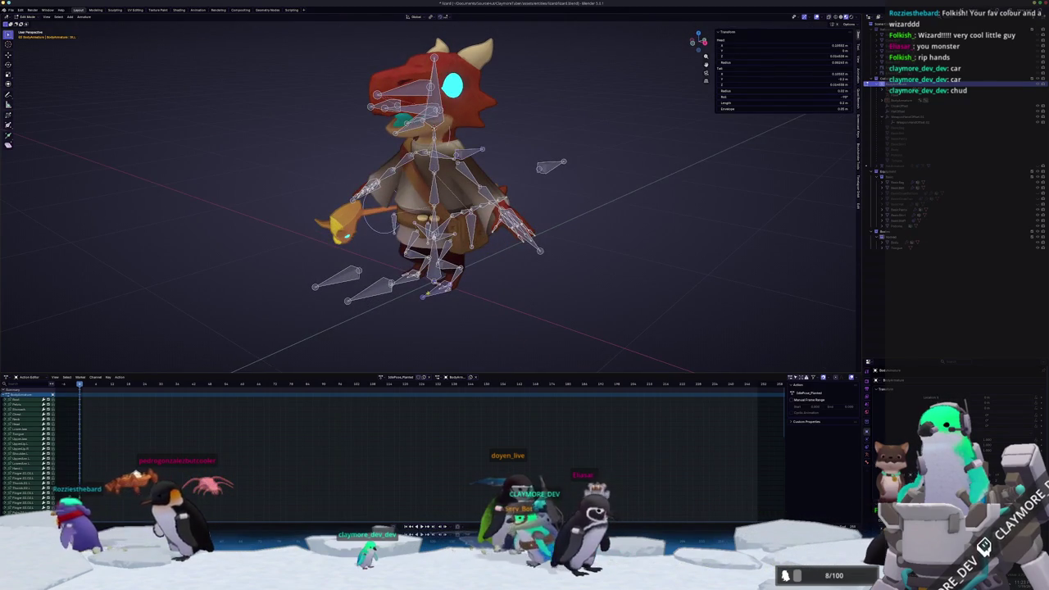
pyautogui.press('F2')
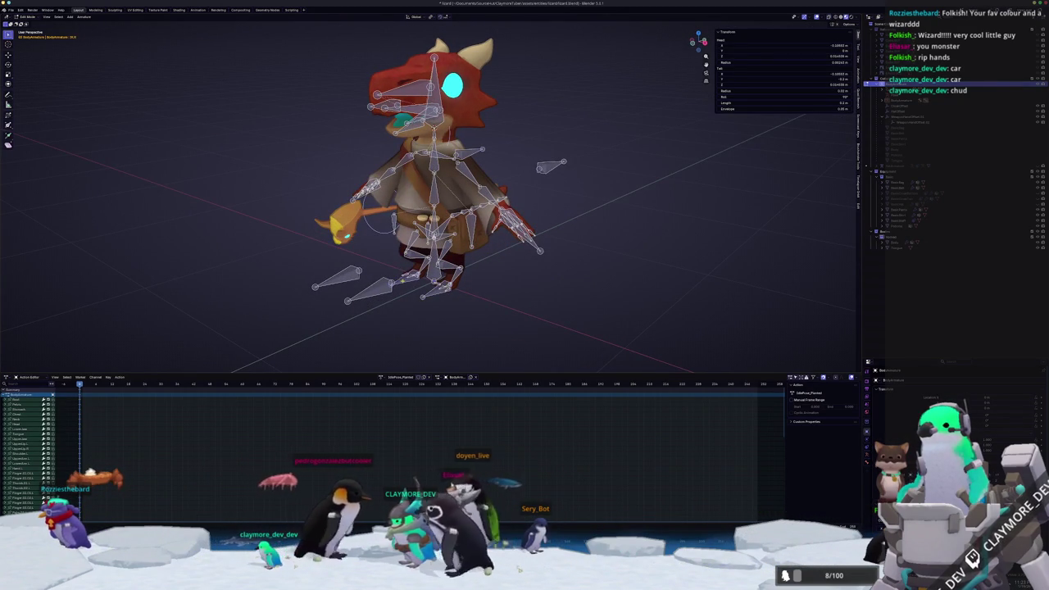
pyautogui.press('Return')
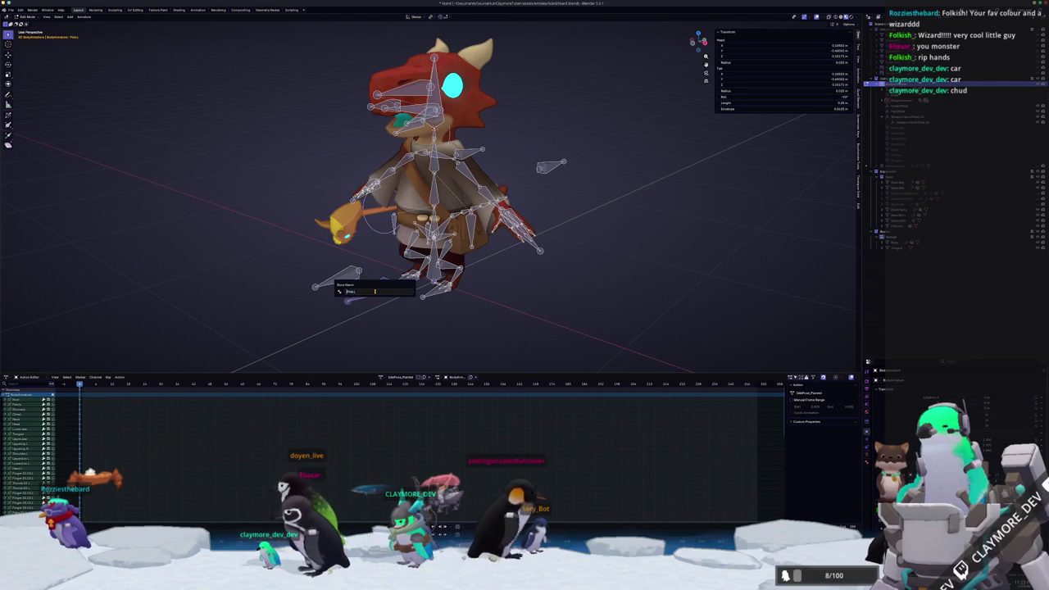
pyautogui.press('Return')
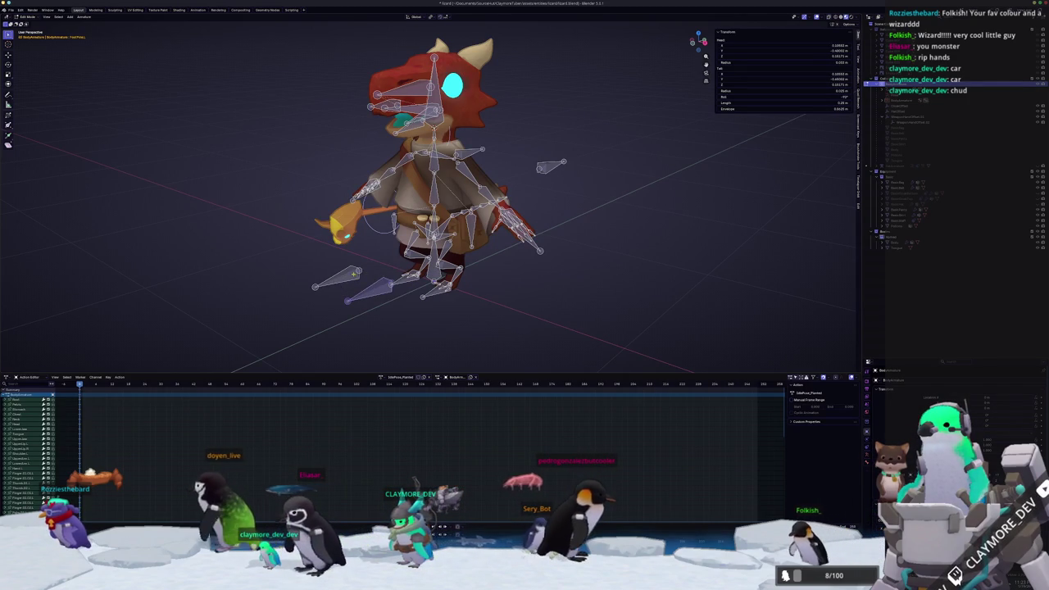
pyautogui.press('F2')
pyautogui.press('Return')
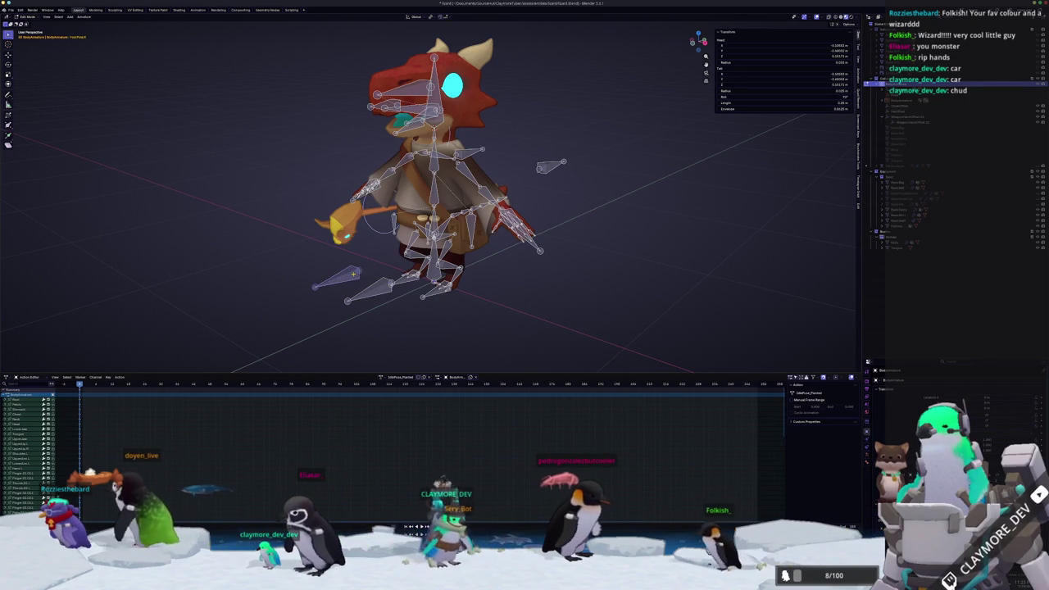
# Move the selected arm bone and switch the rig to Pose Mode
pyautogui.scroll(3, 354, 273)
pyautogui.moveTo(671, 205); pyautogui.dragTo(638, 201, button='middle')
pyautogui.press('g')
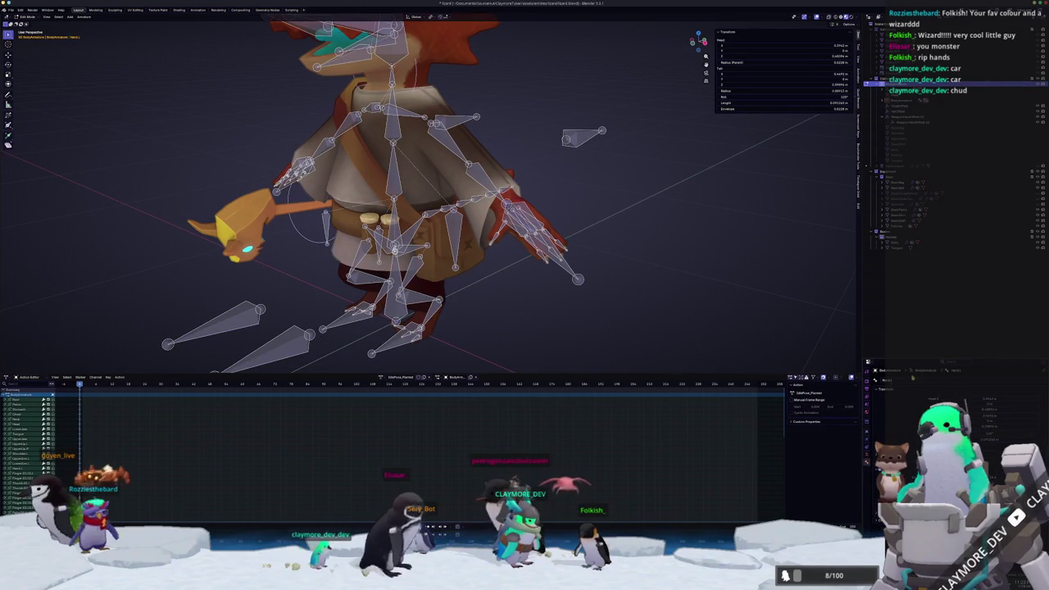
pyautogui.click(678, 345)
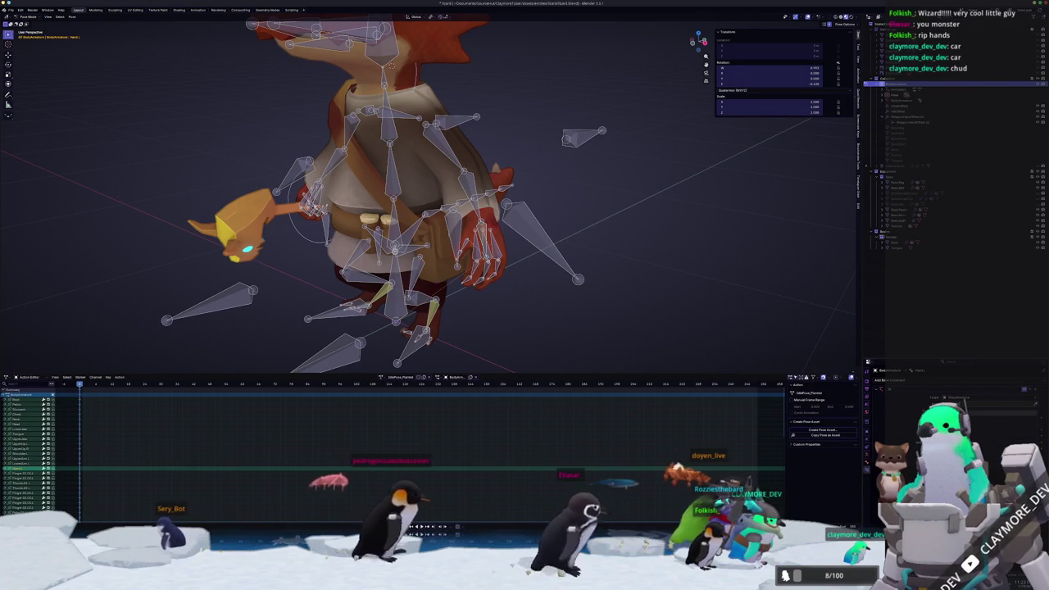
# Step back through the undo history to try earlier arm poses, then redo to extend the arm outward
pyautogui.hotkey('ctrl', 'z')
pyautogui.hotkey('ctrl', 'z')
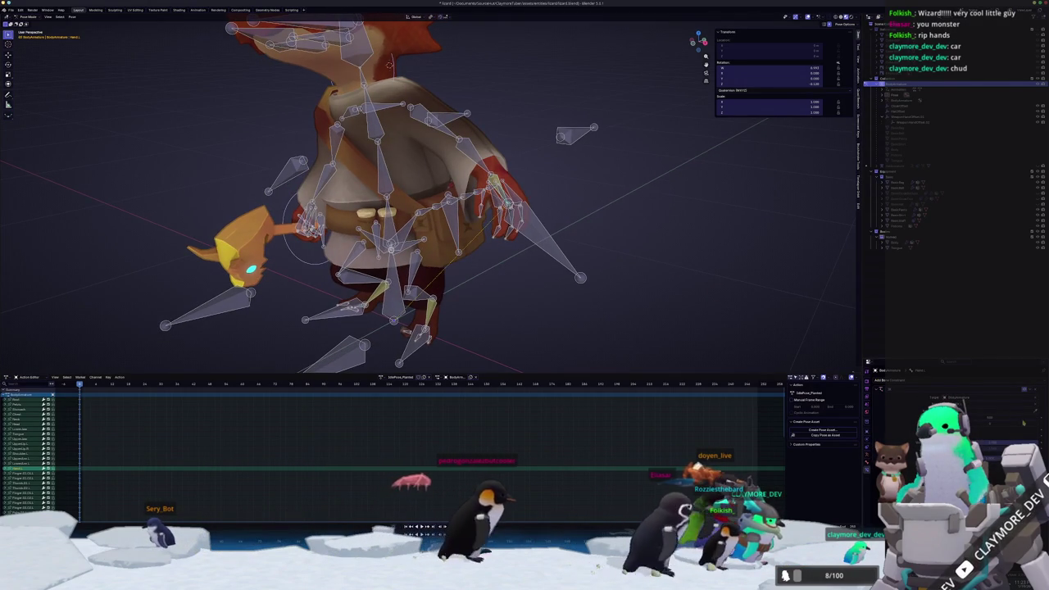
pyautogui.hotkey('ctrl', 'z')
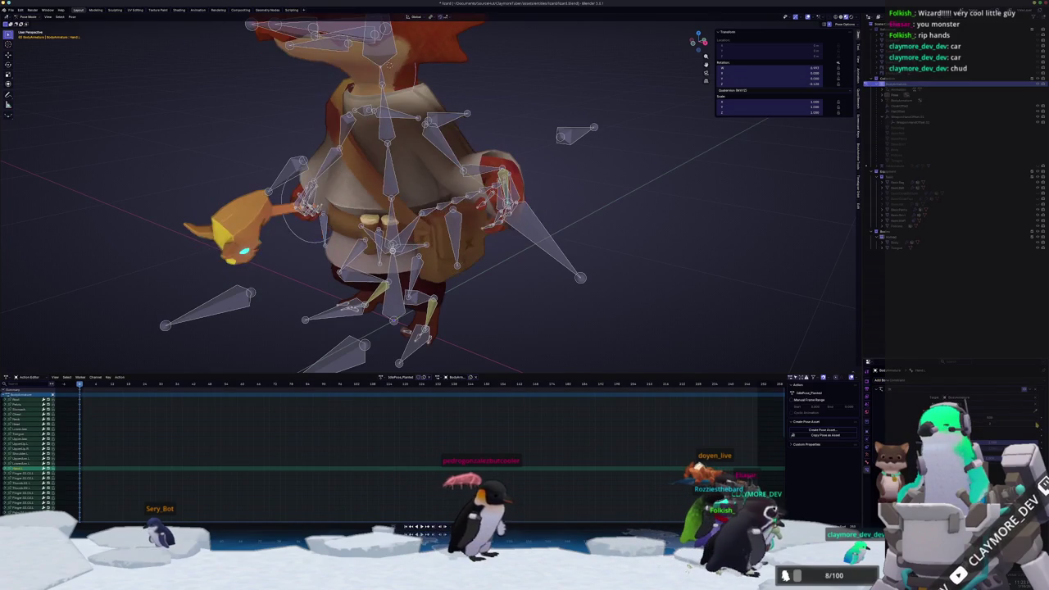
pyautogui.hotkey('ctrl', 'z')
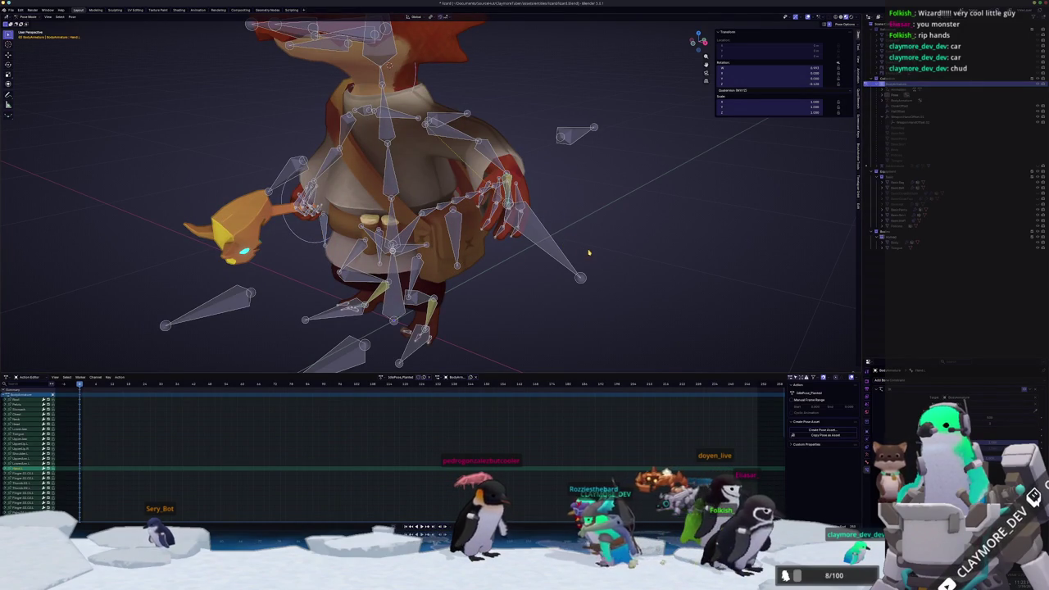
pyautogui.hotkey('ctrl', 'z')
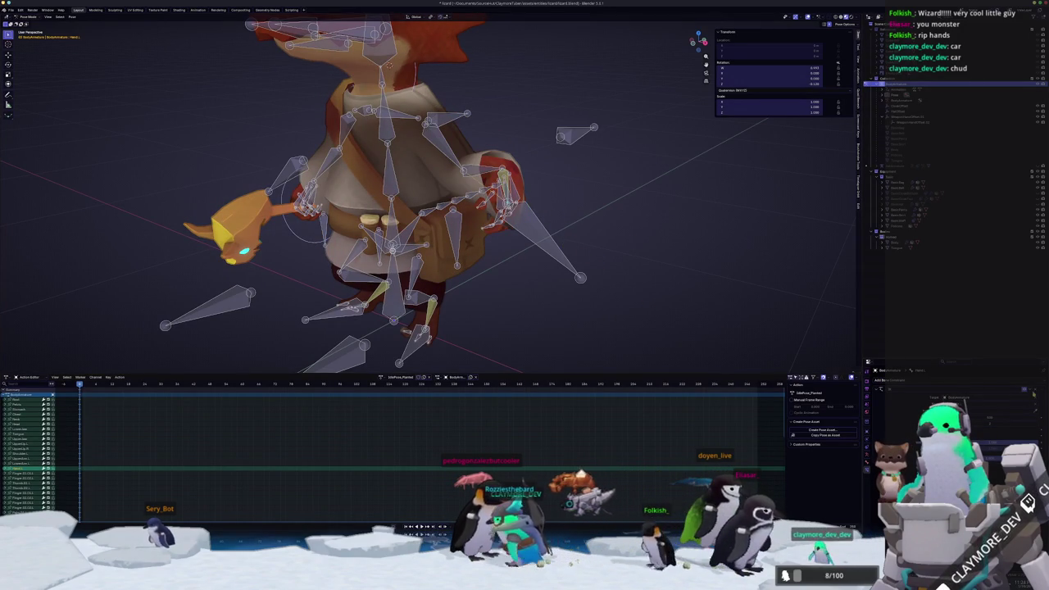
pyautogui.hotkey('ctrl', 'z')
pyautogui.hotkey('ctrl', 'z')
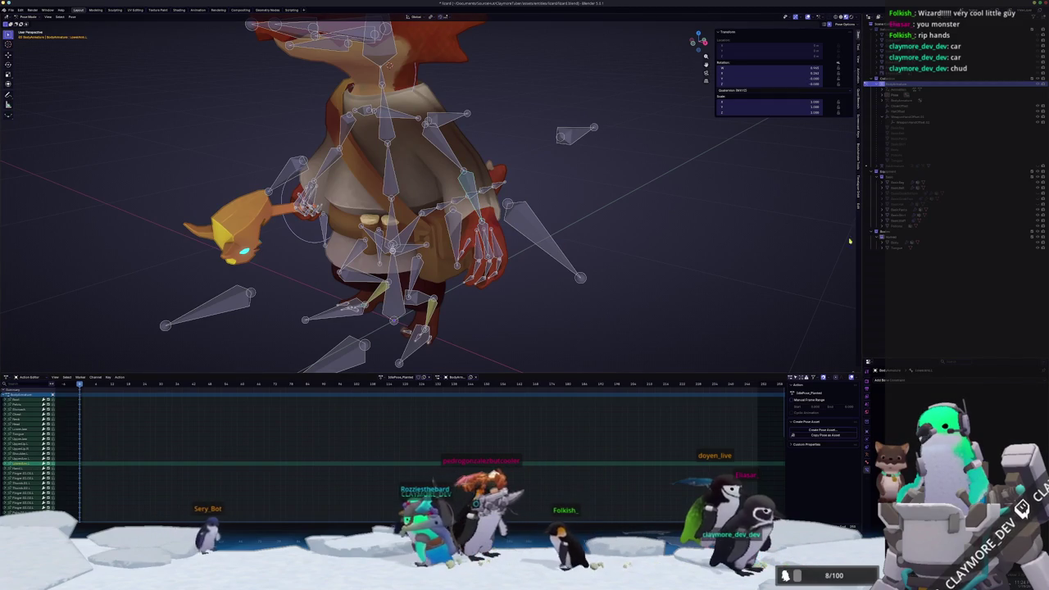
pyautogui.click(970, 382)
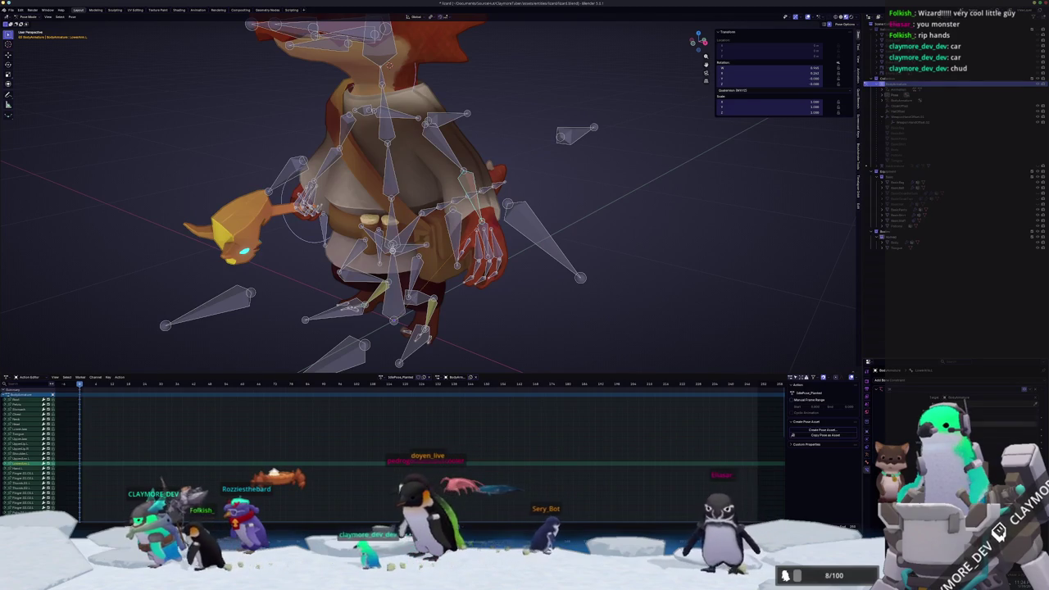
pyautogui.hotkey('ctrl', 'z')
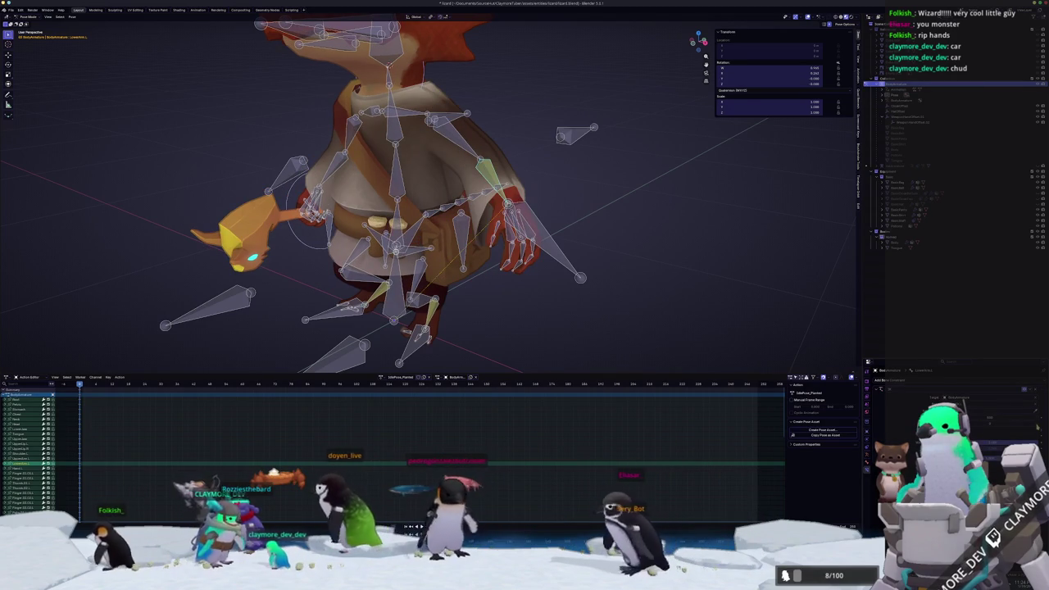
pyautogui.hotkey('ctrl', 'z')
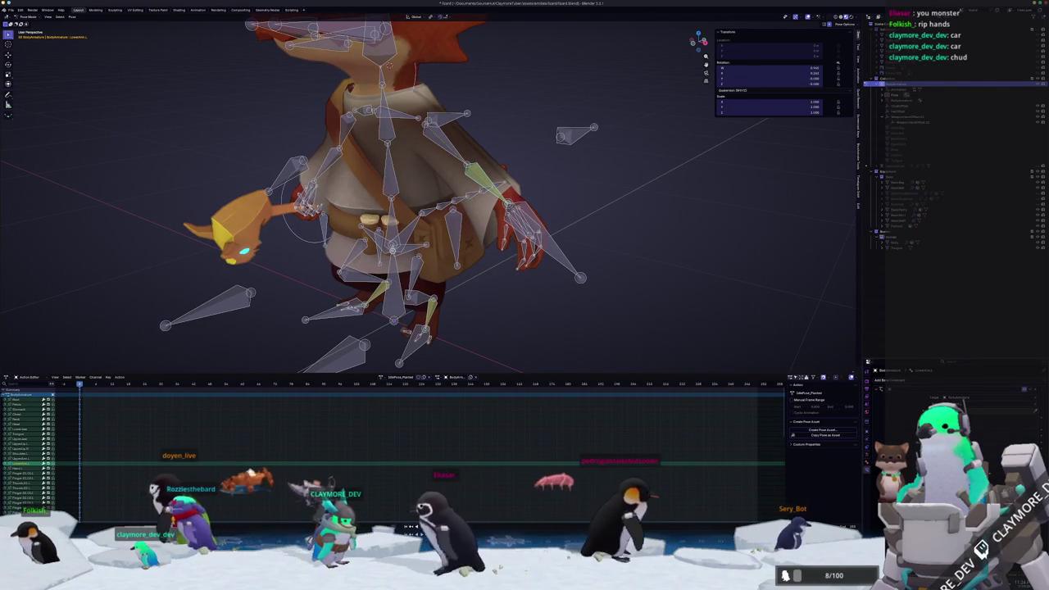
pyautogui.hotkey('ctrl', 'z')
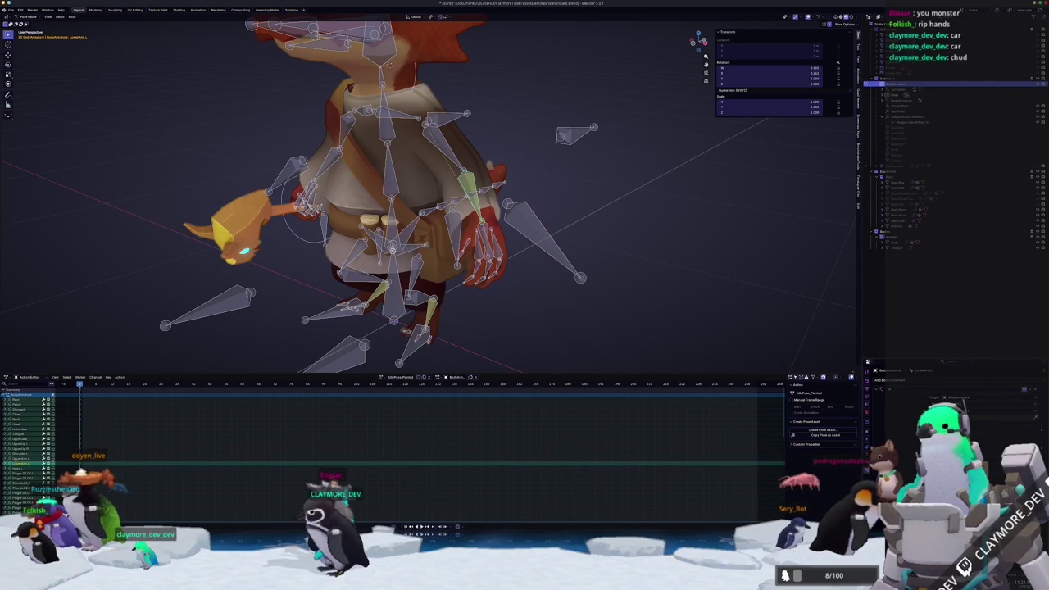
pyautogui.hotkey('ctrl', 'shift', 'z')
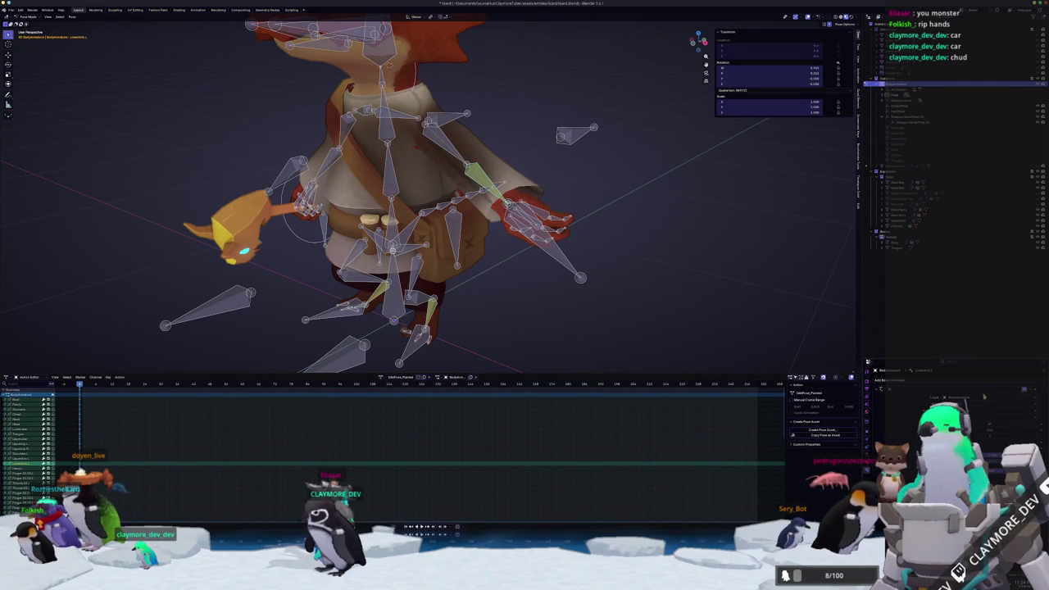
# Select the hand IK bone, trial a move along global X, then cancel it
pyautogui.moveTo(389, 63); pyautogui.dragTo(449, 94, button='middle')
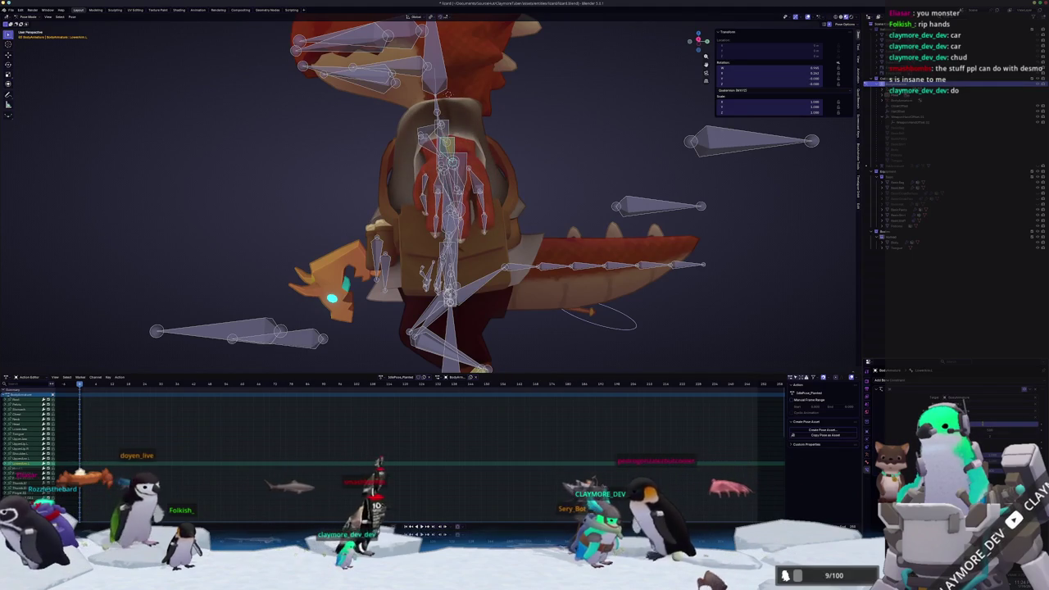
pyautogui.moveTo(458, 238)
pyautogui.mouseDown(button='middle')
pyautogui.moveTo(579, 238)
pyautogui.moveTo(551, 252)
pyautogui.mouseUp(button='middle')
pyautogui.click(532, 318)
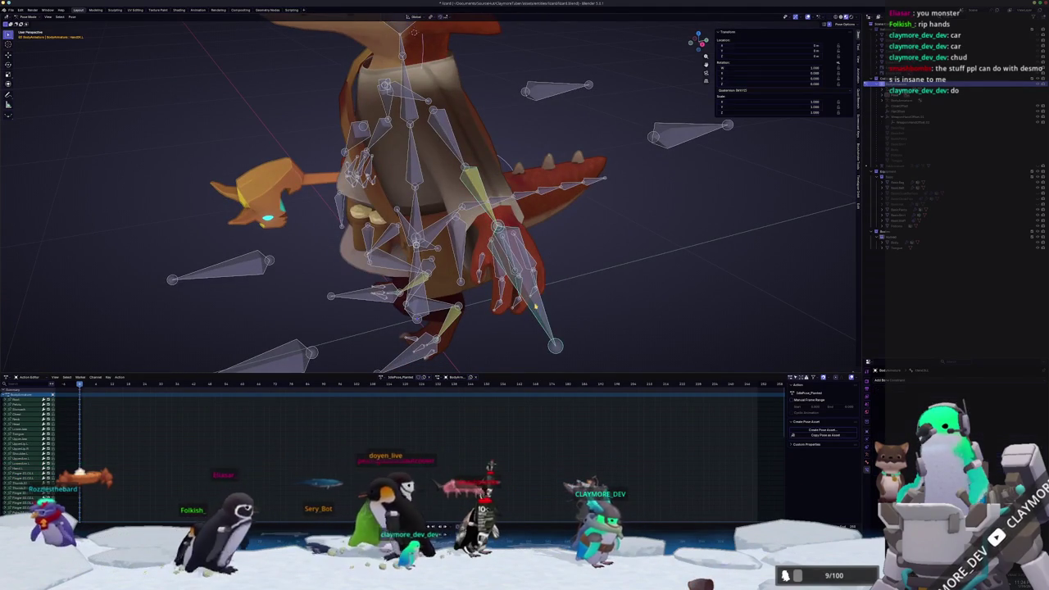
pyautogui.press('g')
pyautogui.press('x')
pyautogui.scroll(-3, 532, 291)
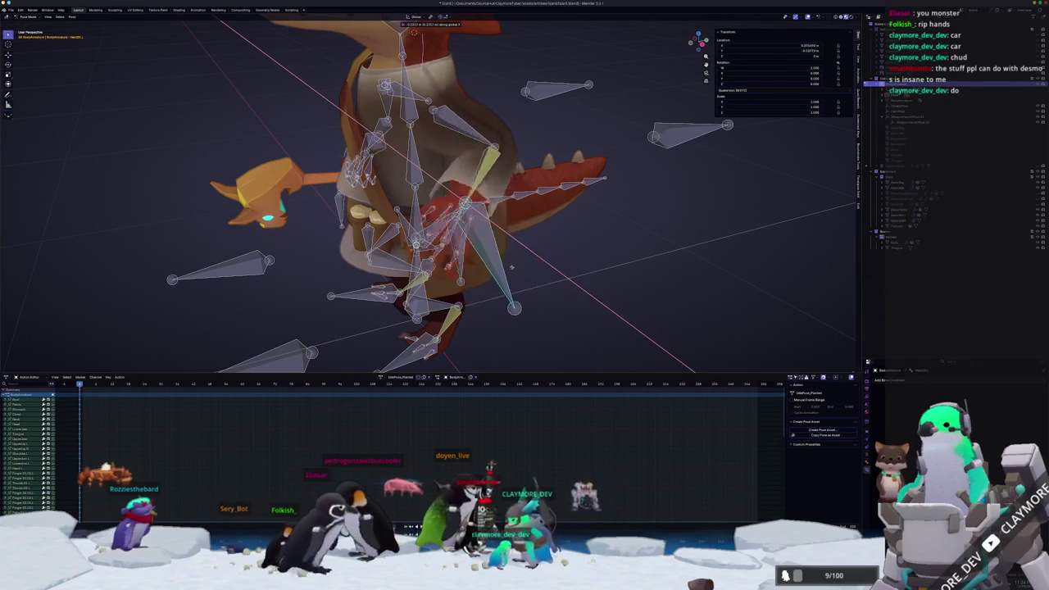
pyautogui.moveTo(531, 291); pyautogui.dragTo(531, 291, button='middle')
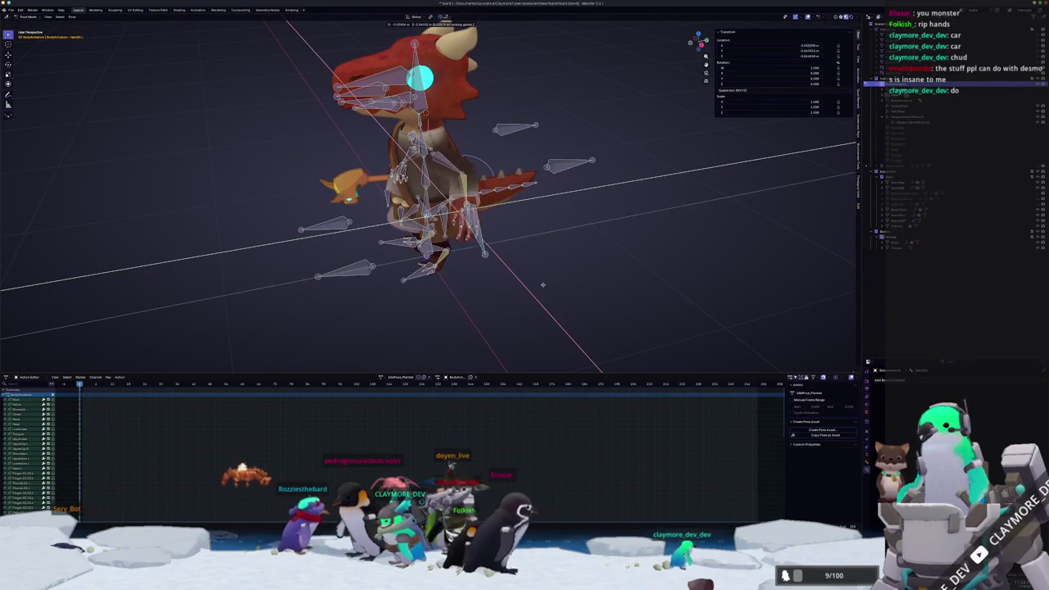
pyautogui.press('Escape')
pyautogui.moveTo(544, 274); pyautogui.dragTo(410, 221, button='middle')
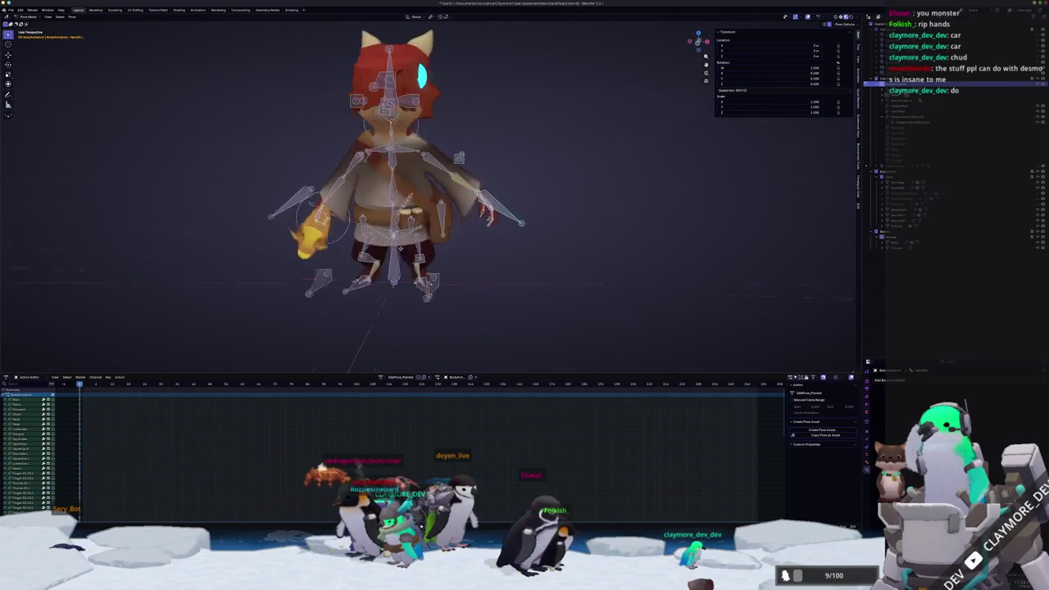
pyautogui.scroll(5, 379, 197)
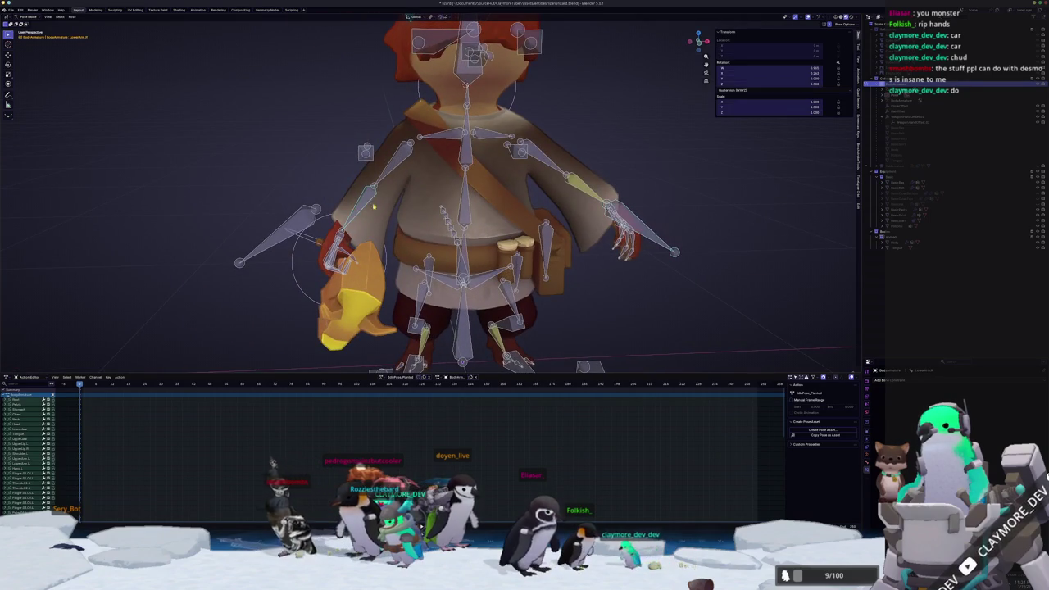
pyautogui.scroll(-2, 424, 210)
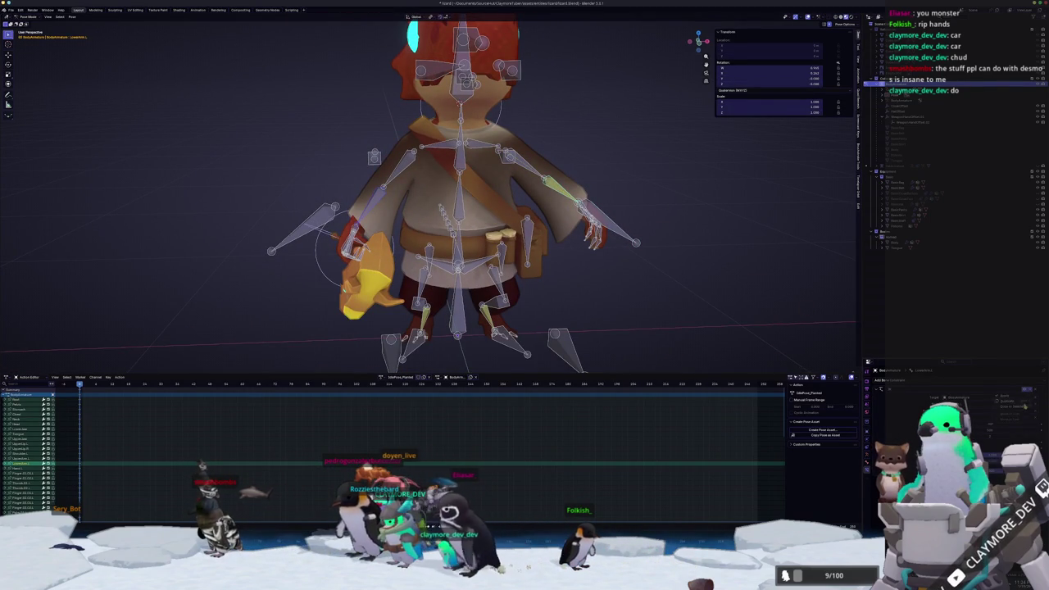
# Undo and redo the staff arm's poses until it swings down toward the lower left
pyautogui.hotkey('ctrl', 'z')
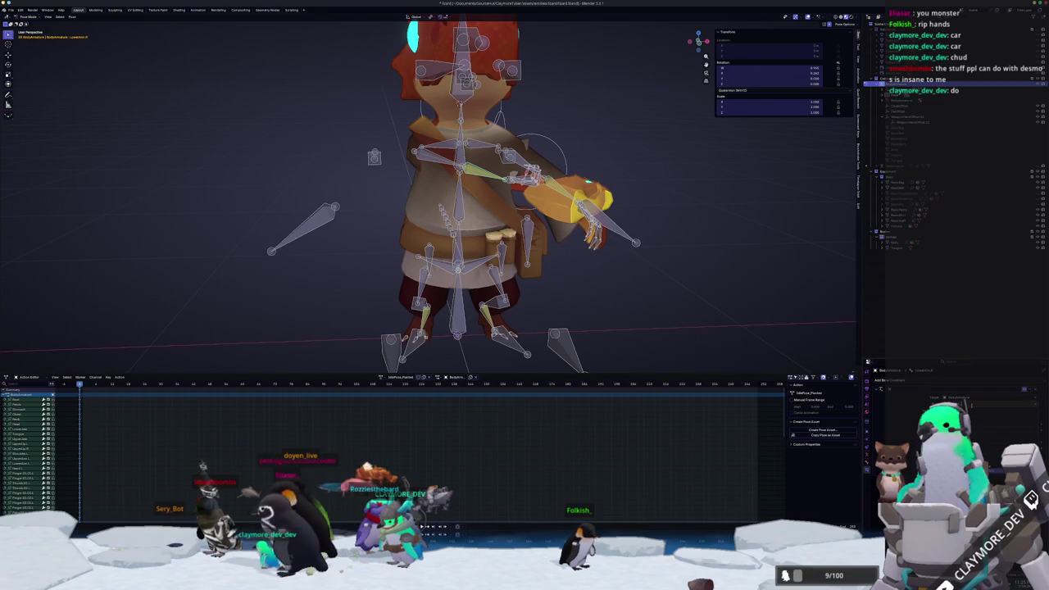
pyautogui.hotkey('ctrl', 'shift', 'z')
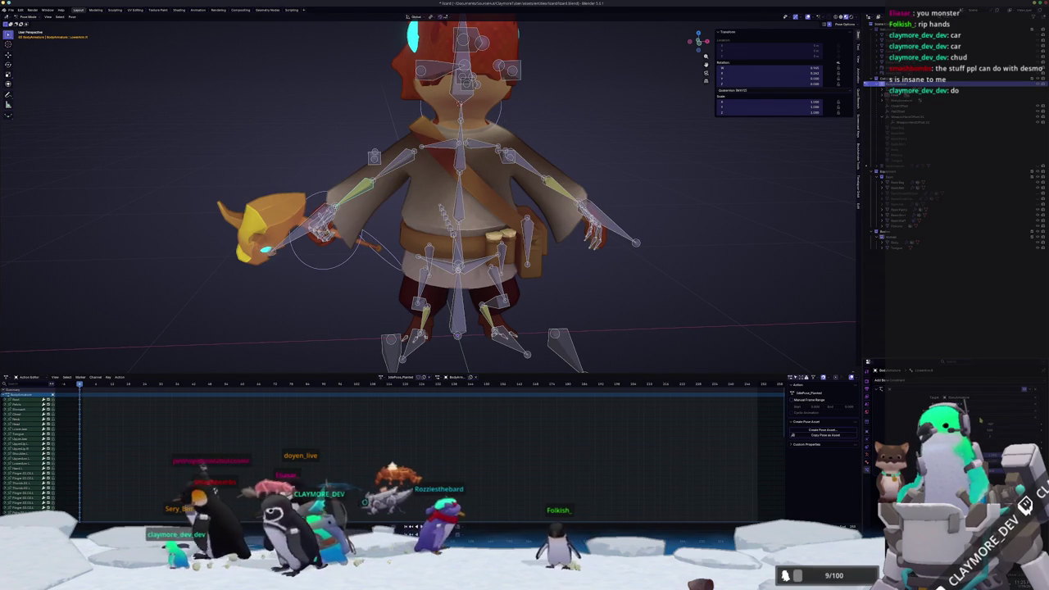
pyautogui.hotkey('ctrl', 'z')
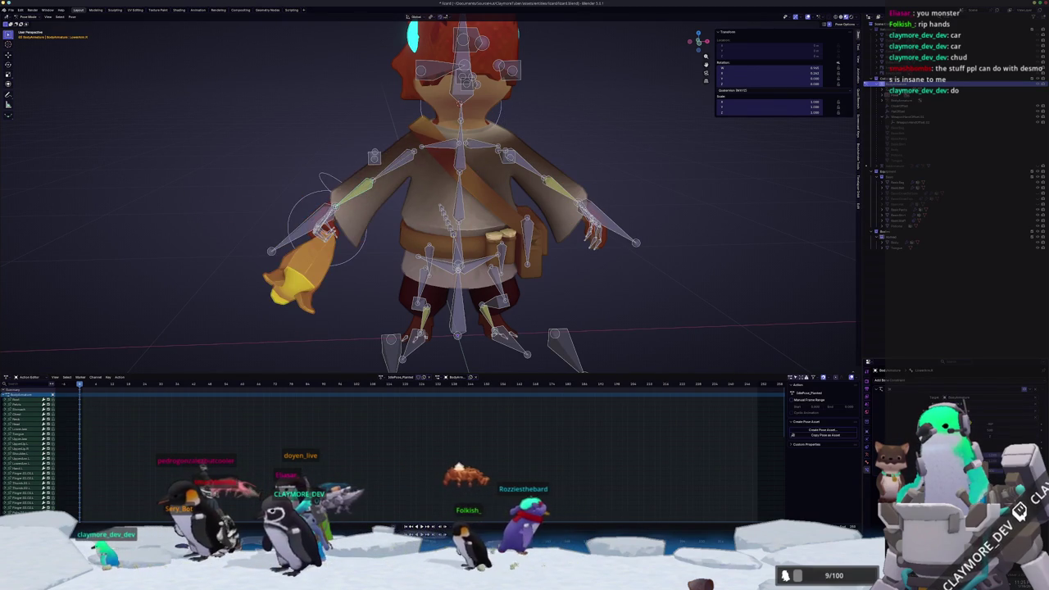
pyautogui.moveTo(709, 260)
pyautogui.mouseDown(button='middle')
pyautogui.moveTo(626, 280)
pyautogui.moveTo(614, 243)
pyautogui.moveTo(618, 281)
pyautogui.moveTo(645, 284)
pyautogui.mouseUp(button='middle')
# Select another bone, try an axis-constrained move and cancel it, then circle-select a further bone
pyautogui.click(618, 274)
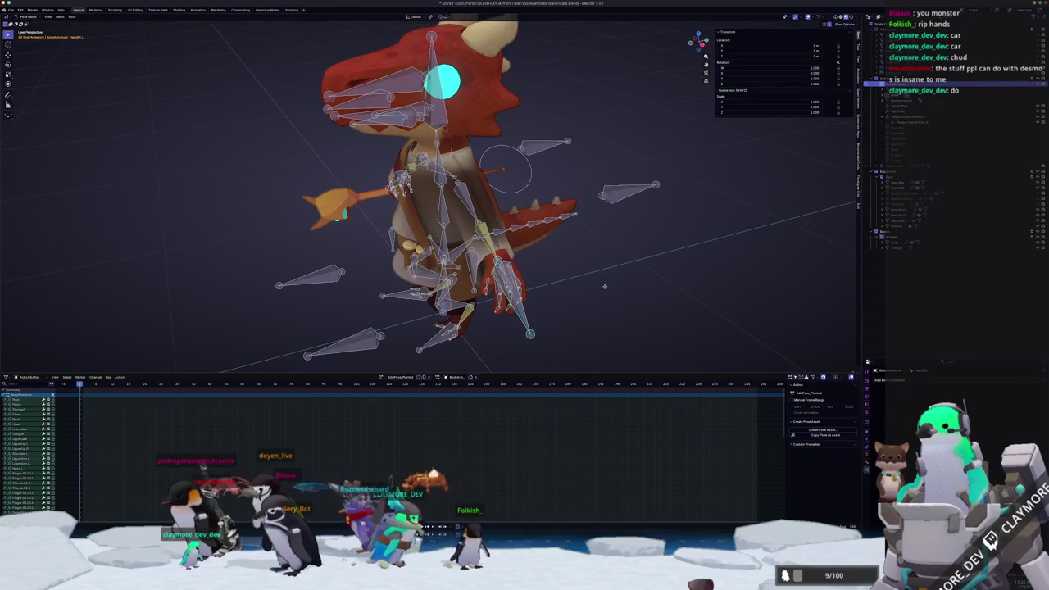
pyautogui.hotkey('shift', 'z')
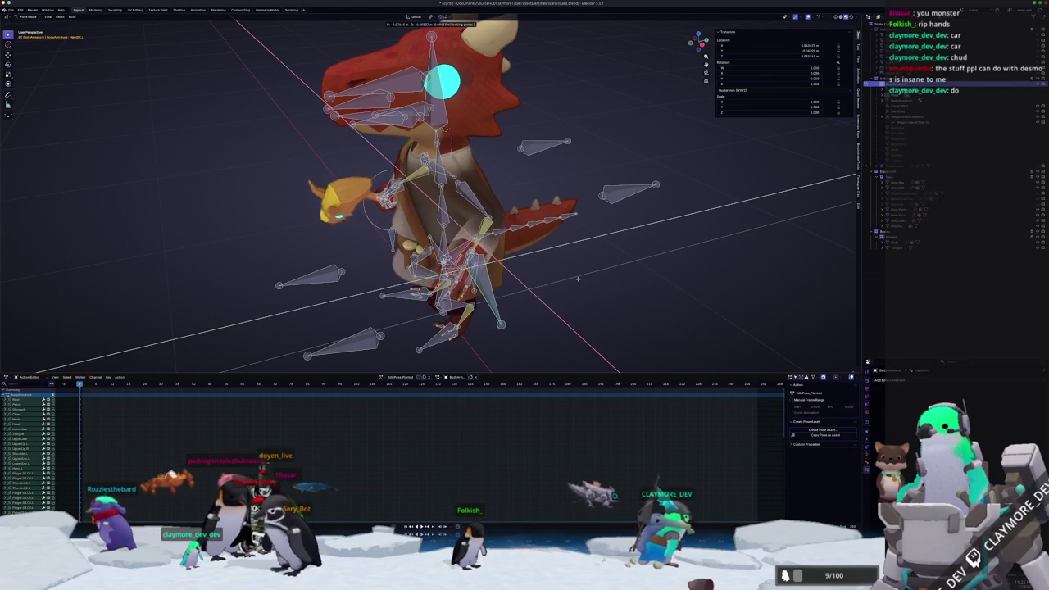
pyautogui.press('Escape')
pyautogui.press('c')
pyautogui.click(506, 169)
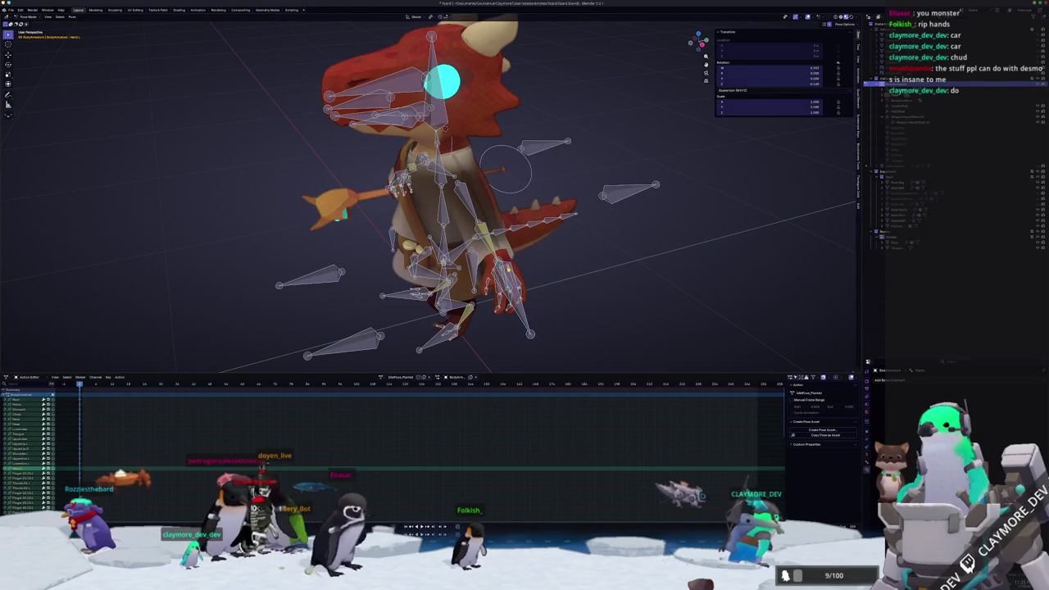
pyautogui.moveTo(506, 169); pyautogui.dragTo(534, 123, button='middle')
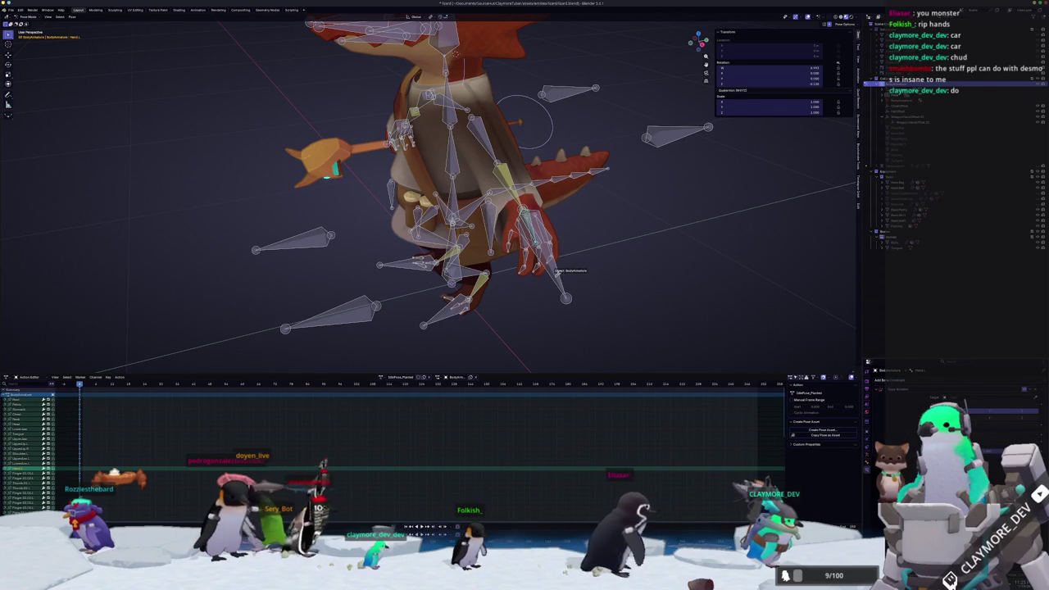
pyautogui.scroll(5, 596, 303)
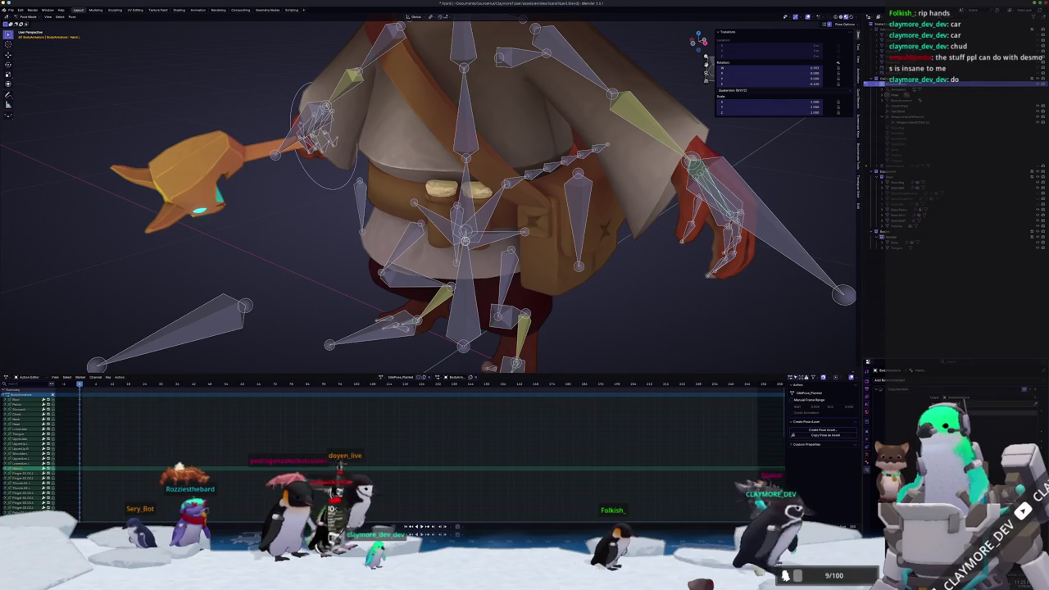
# Rotate the free hand bone about the X axis, then undo and redo the change
pyautogui.moveTo(574, 205)
pyautogui.mouseDown(button='middle')
pyautogui.moveTo(683, 232)
pyautogui.moveTo(647, 270)
pyautogui.mouseUp(button='middle')
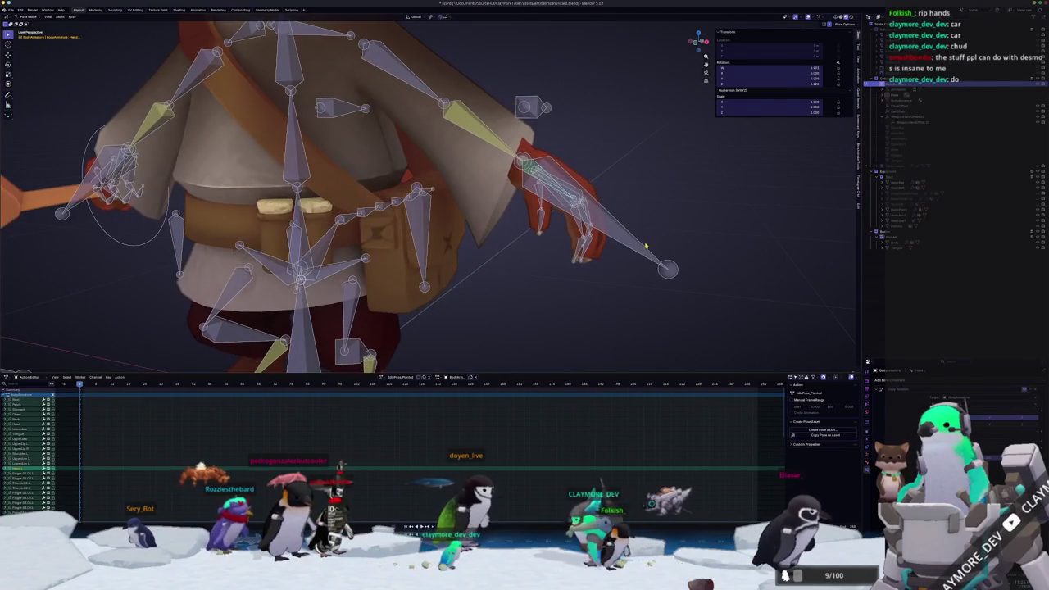
pyautogui.press('r')
pyautogui.press('x')
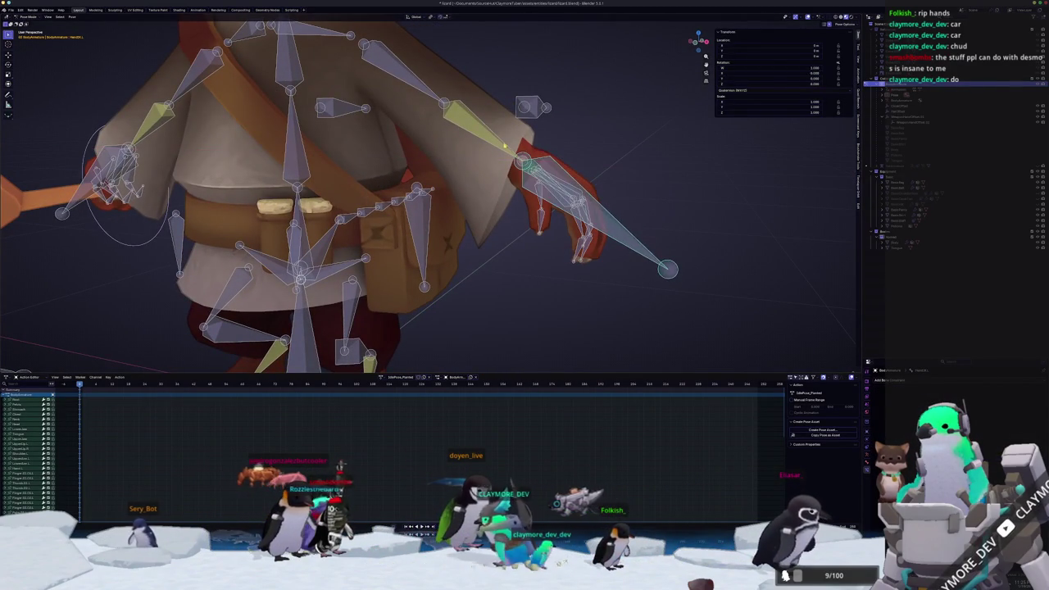
pyautogui.click(861, 325)
pyautogui.hotkey('ctrl', 'z')
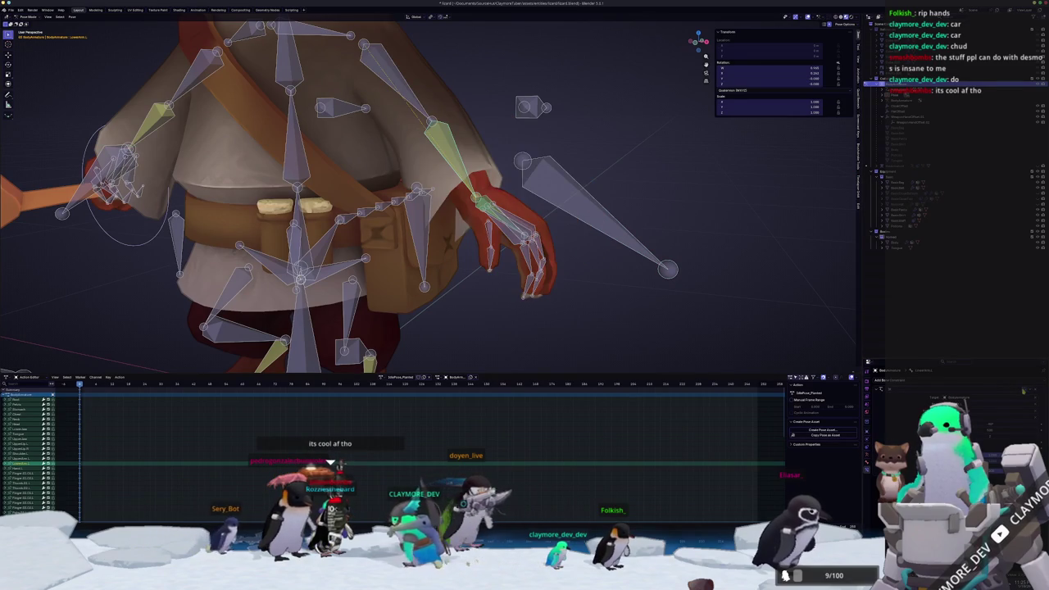
pyautogui.hotkey('ctrl', 'shift', 'z')
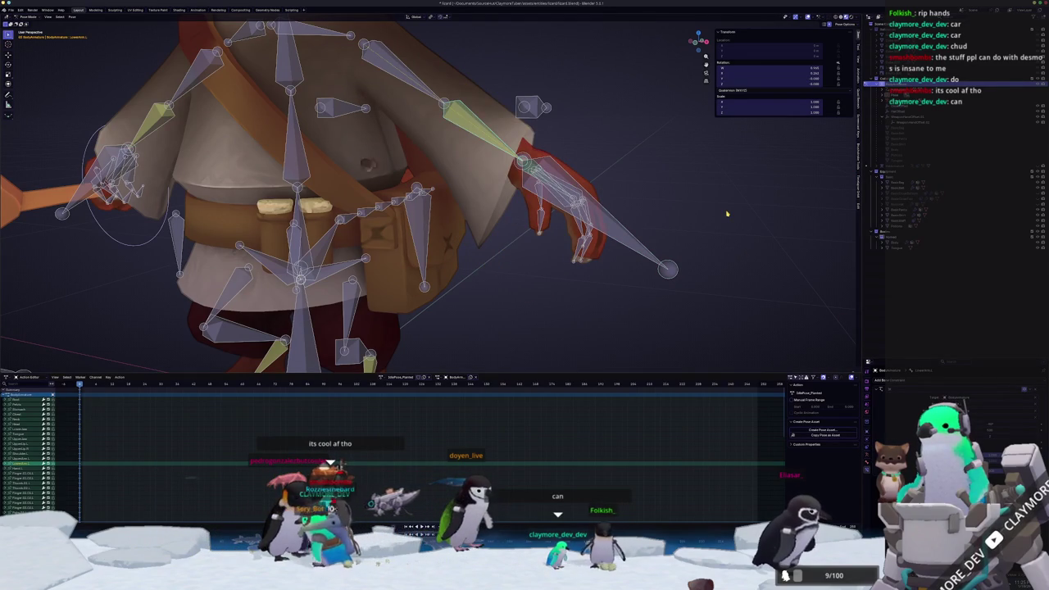
# Select the long hand control bone and revert the arm to its lowered pose
pyautogui.click(565, 191)
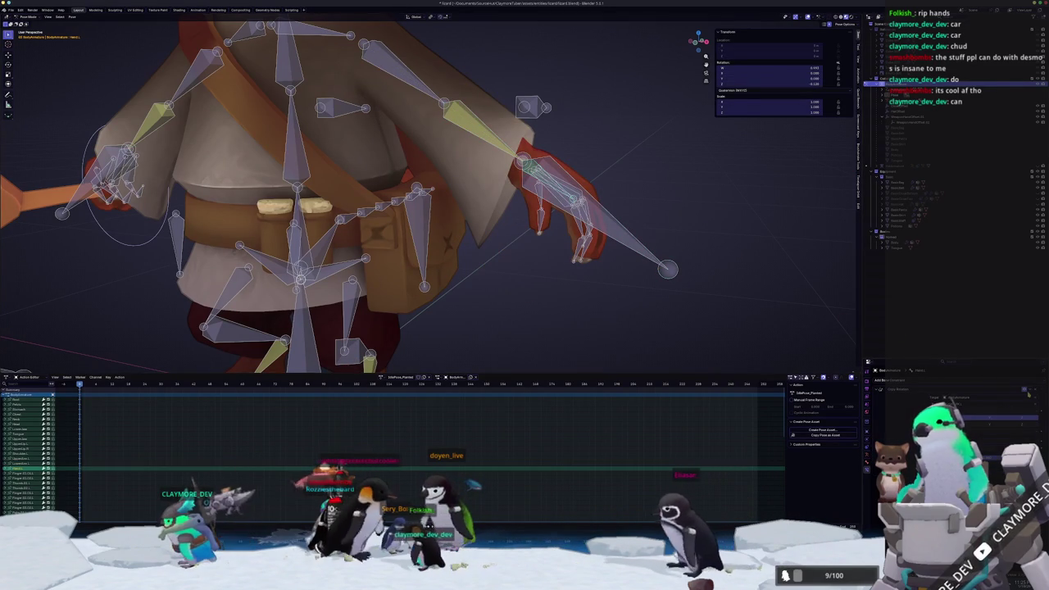
pyautogui.hotkey('ctrl', 'z')
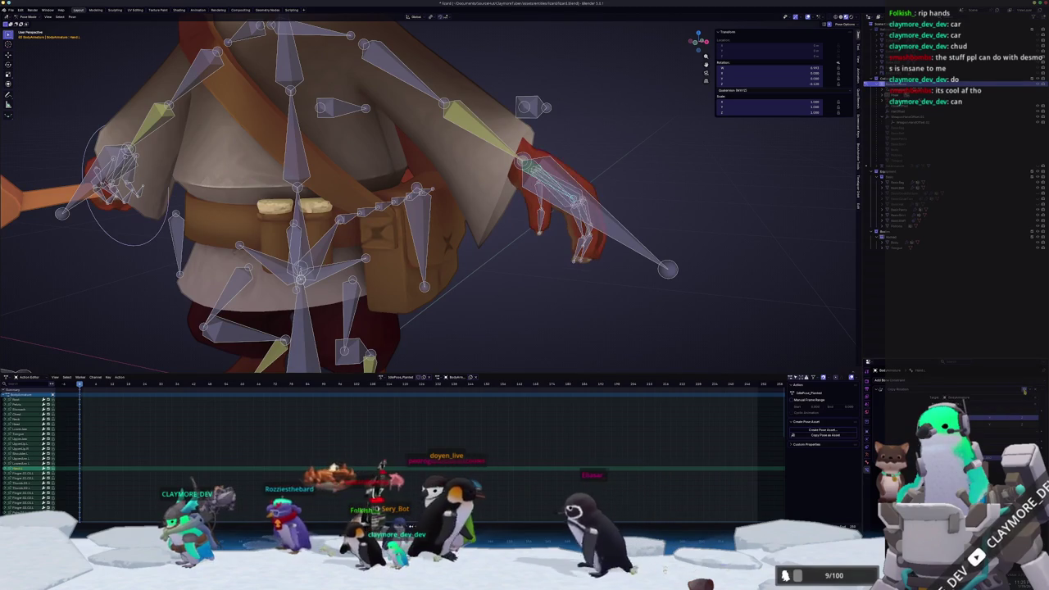
pyautogui.moveTo(566, 197); pyautogui.dragTo(619, 199, button='middle')
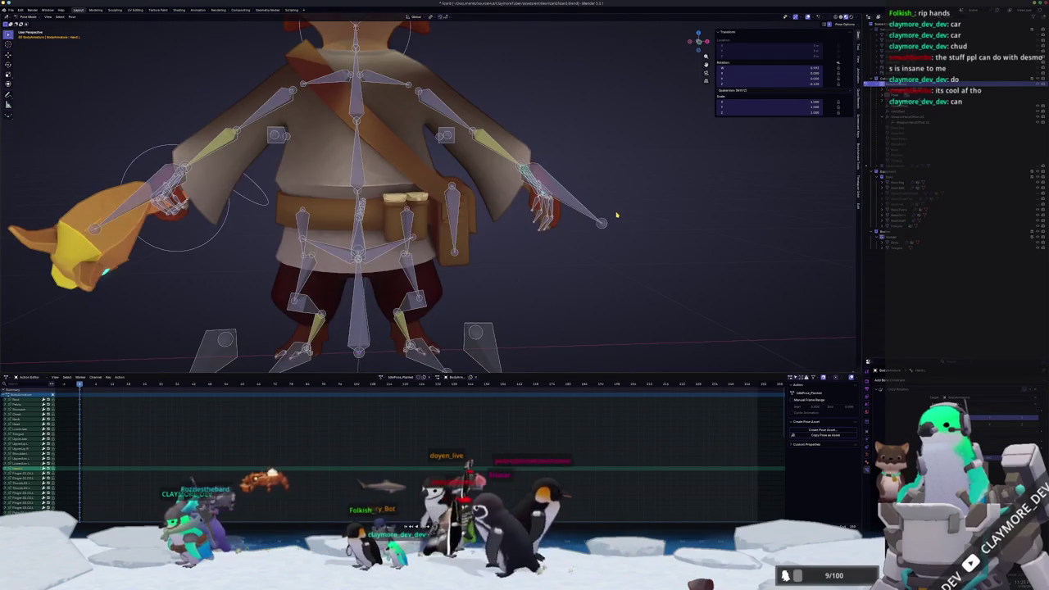
# In front view, curl the free hand's finger bones
pyautogui.press('KP_1')
pyautogui.scroll(4, 623, 222)
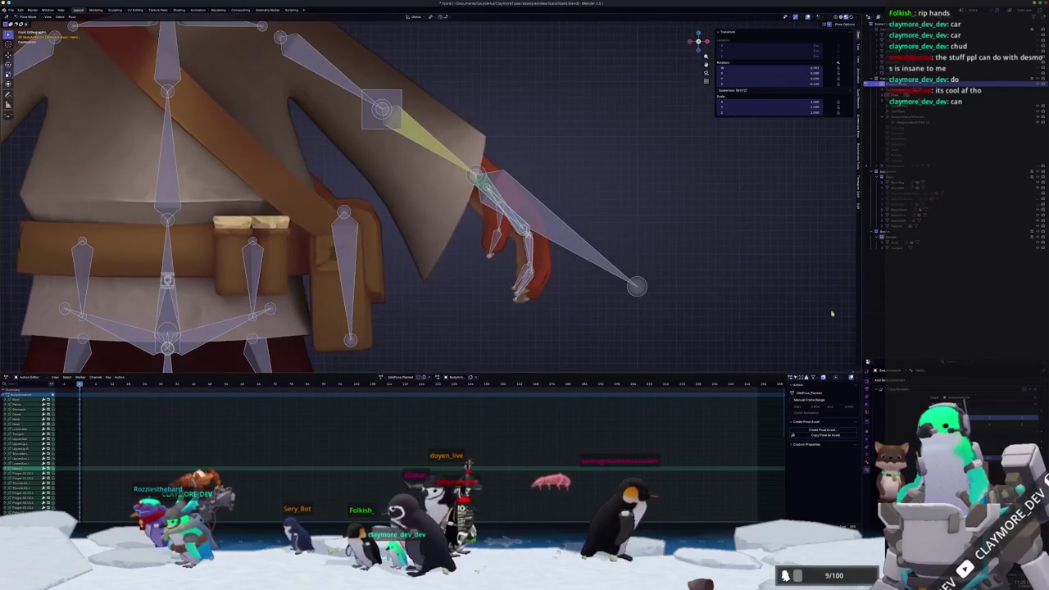
pyautogui.doubleClick(1024, 390)
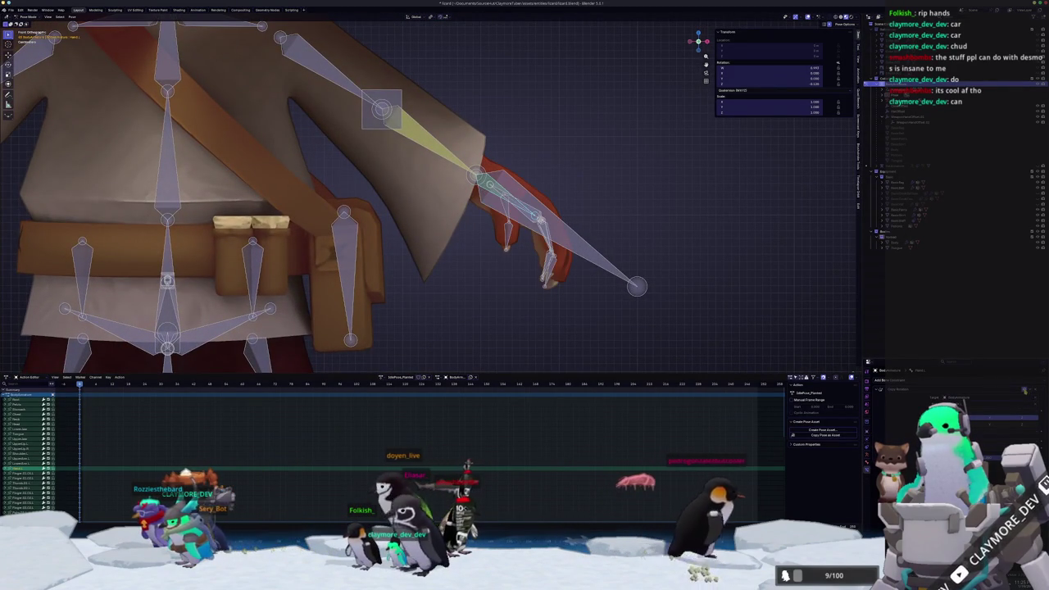
pyautogui.scroll(-1, 606, 204)
pyautogui.scroll(-1, 627, 205)
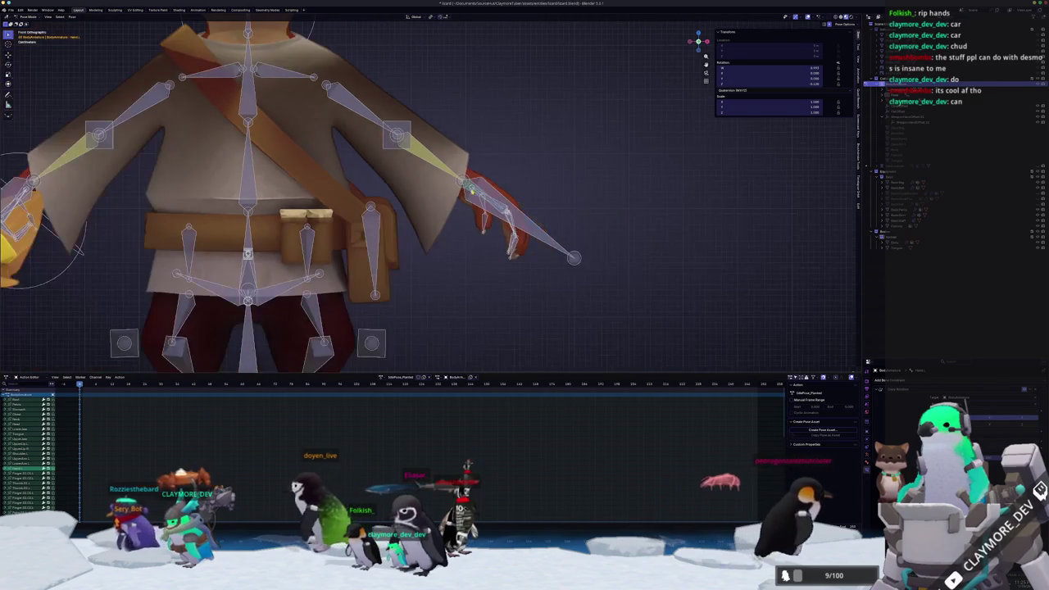
# Turn the staff hand bone slightly counter-clockwise, then return to a perspective view
pyautogui.keyDown('shift'); pyautogui.moveTo(468, 190); pyautogui.dragTo(852, 205, button='middle'); pyautogui.keyUp('shift')
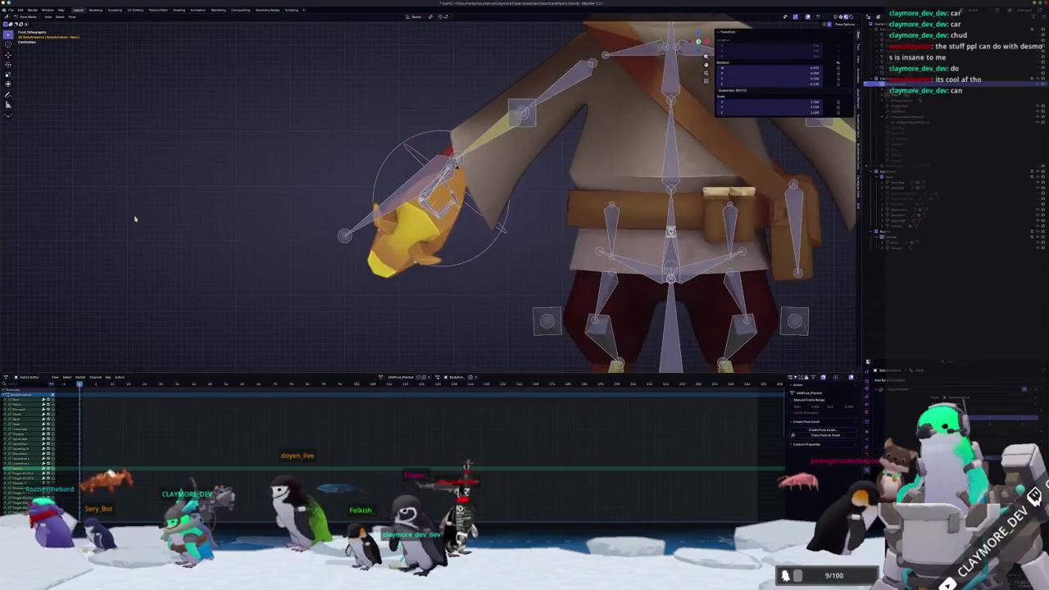
pyautogui.click(447, 170)
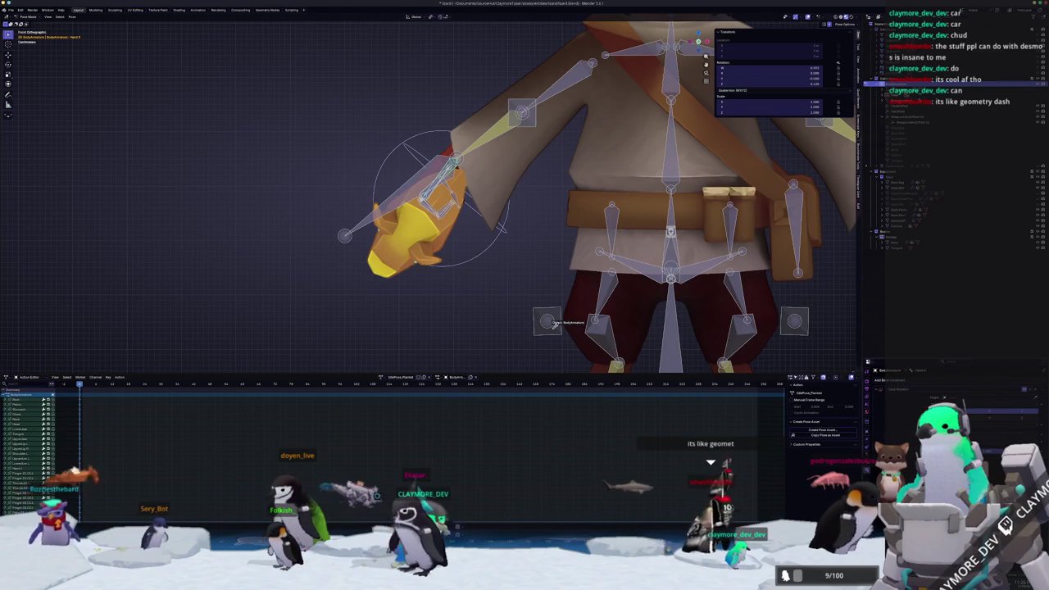
pyautogui.keyDown('shift'); pyautogui.moveTo(498, 271); pyautogui.dragTo(580, 300, button='middle'); pyautogui.keyUp('shift')
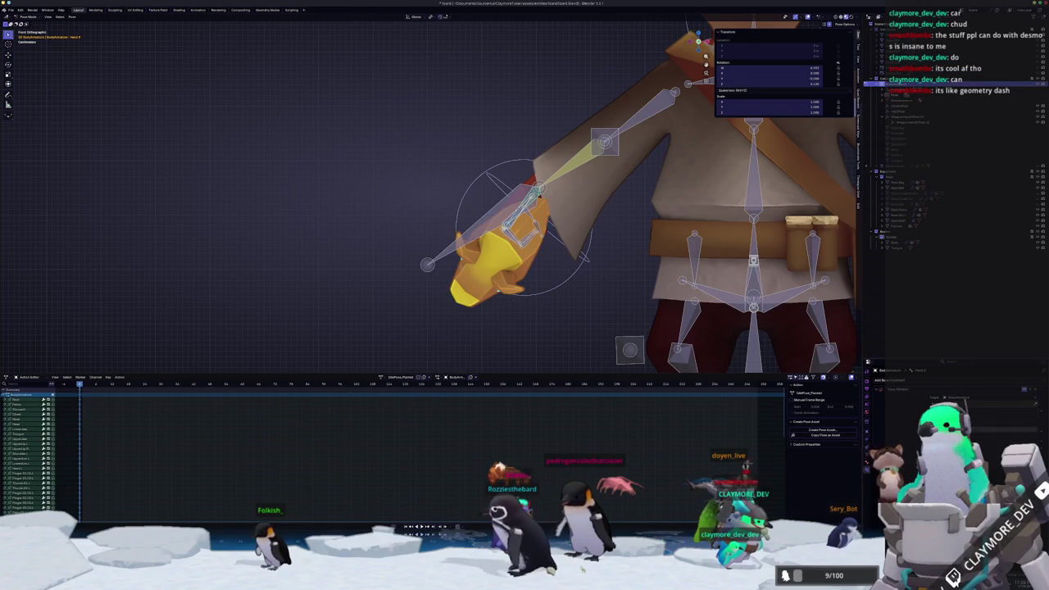
pyautogui.moveTo(490, 163); pyautogui.dragTo(458, 190)
pyautogui.scroll(-2, 568, 187)
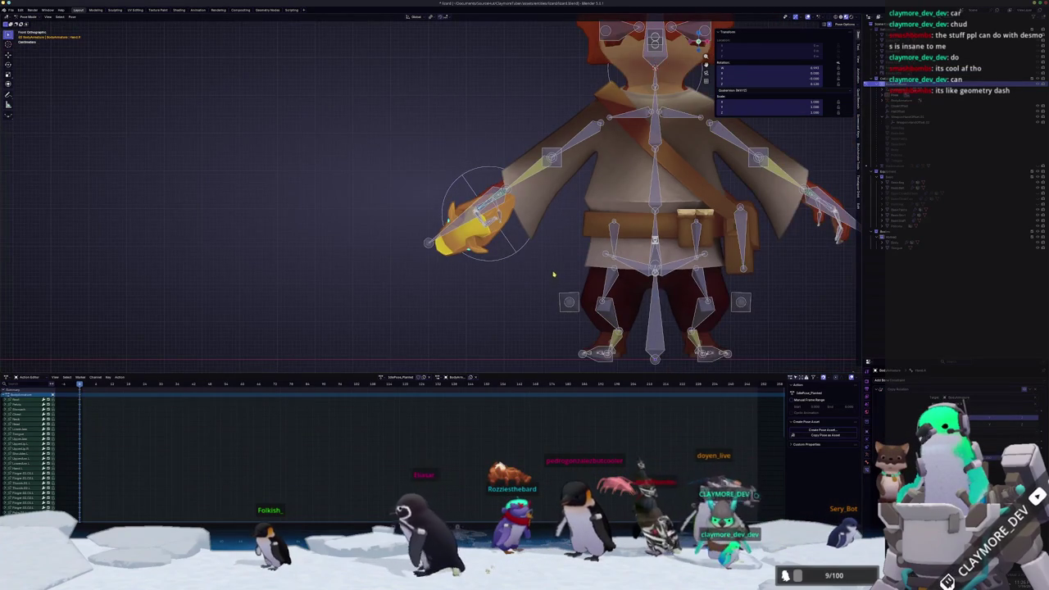
pyautogui.moveTo(551, 271)
pyautogui.mouseDown(button='middle')
pyautogui.moveTo(569, 267)
pyautogui.moveTo(608, 301)
pyautogui.mouseUp(button='middle')
pyautogui.scroll(-3, 569, 266)
pyautogui.scroll(2, 608, 301)
pyautogui.scroll(2, 607, 301)
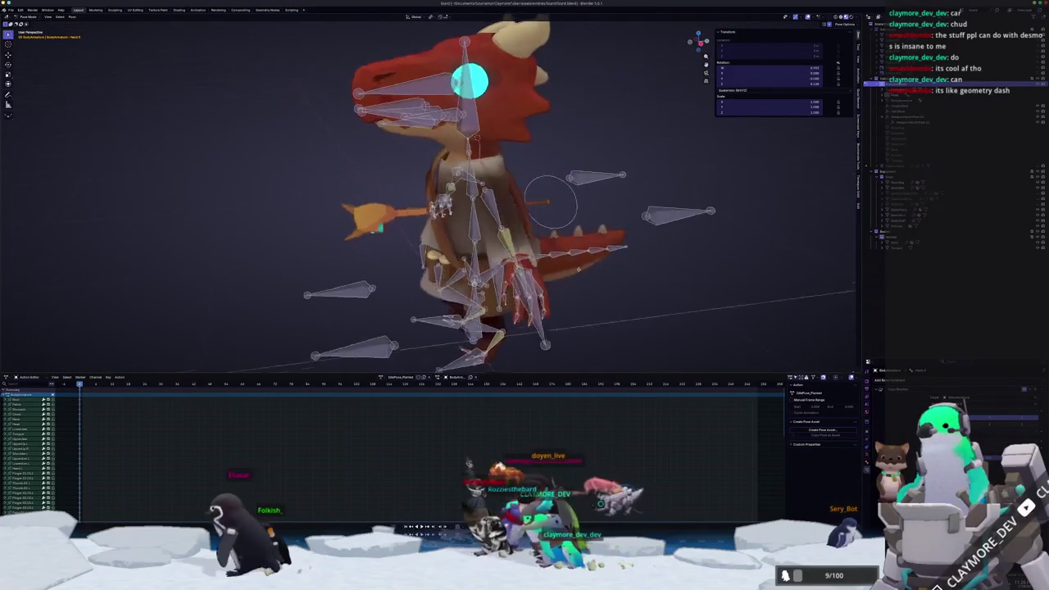
# Turn the tail bone slightly about Z, then open the chat-linked Desmos animation video
pyautogui.scroll(1, 608, 301)
pyautogui.moveTo(608, 301); pyautogui.dragTo(470, 247)
pyautogui.press('r')
pyautogui.press('z')
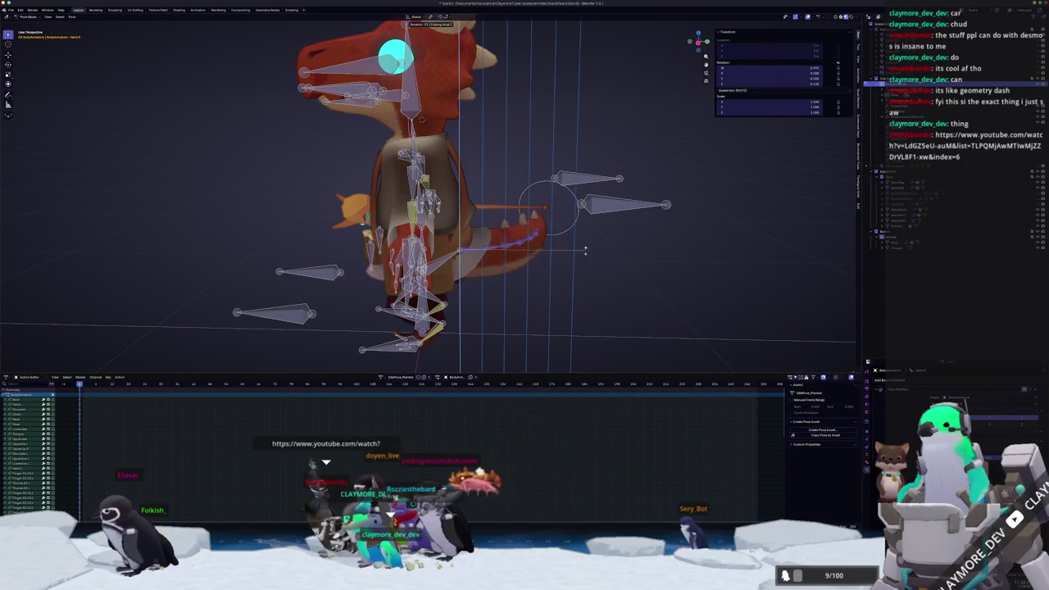
pyautogui.press('Return')
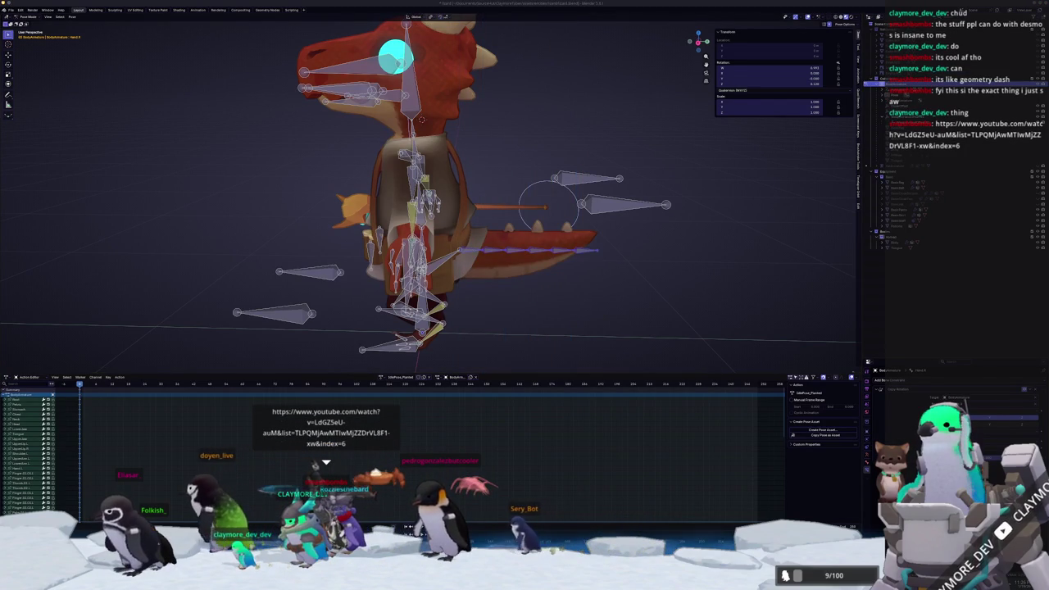
pyautogui.click(967, 134)
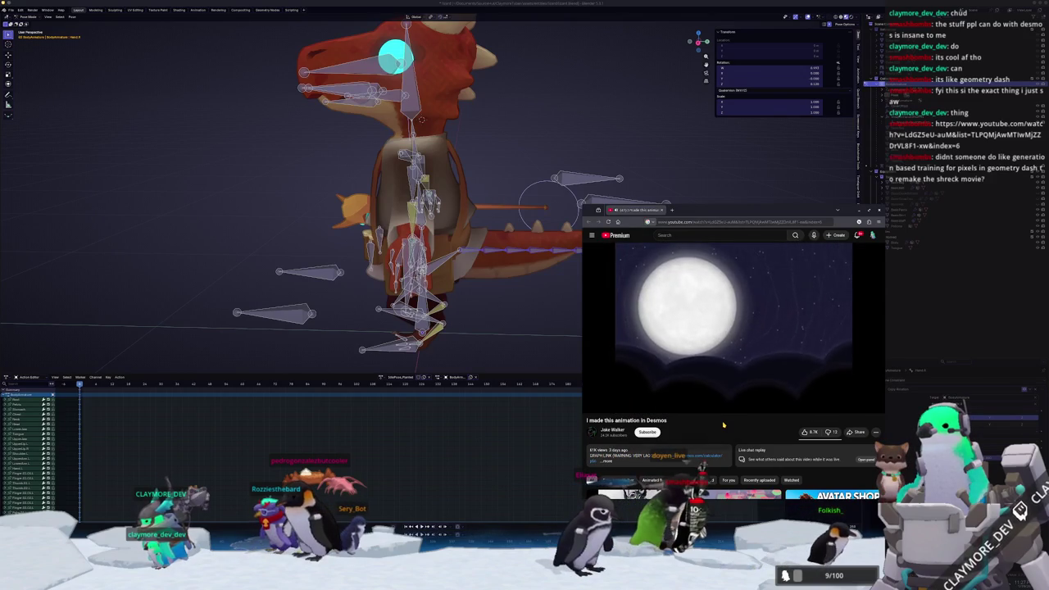
# Pause the video, switch to the Apotheosis Desmos graph, and move the browser window up-left
pyautogui.press('space')
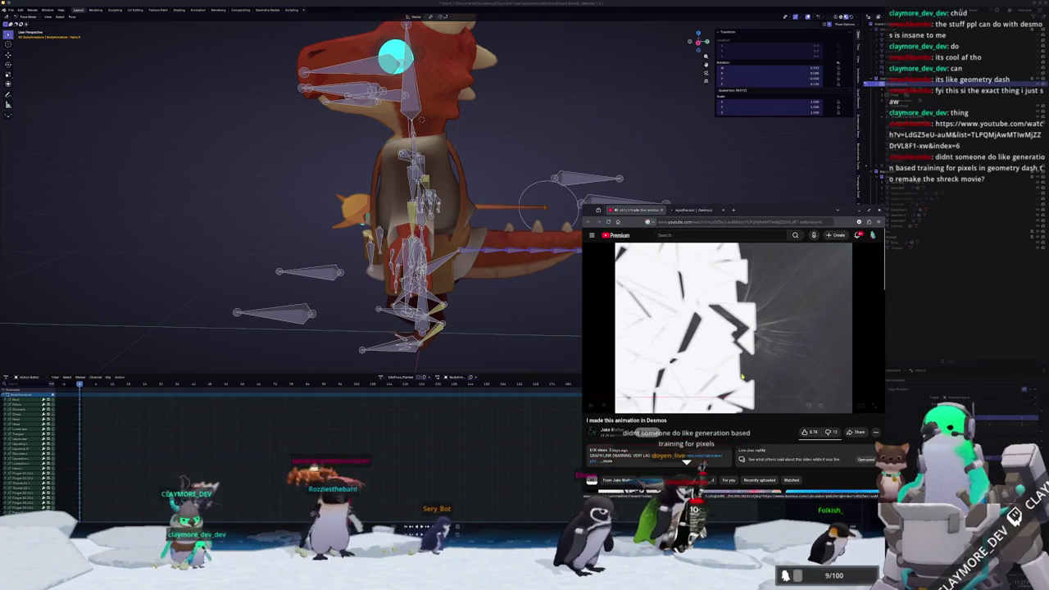
pyautogui.click(703, 207)
pyautogui.moveTo(702, 208); pyautogui.dragTo(626, 152)
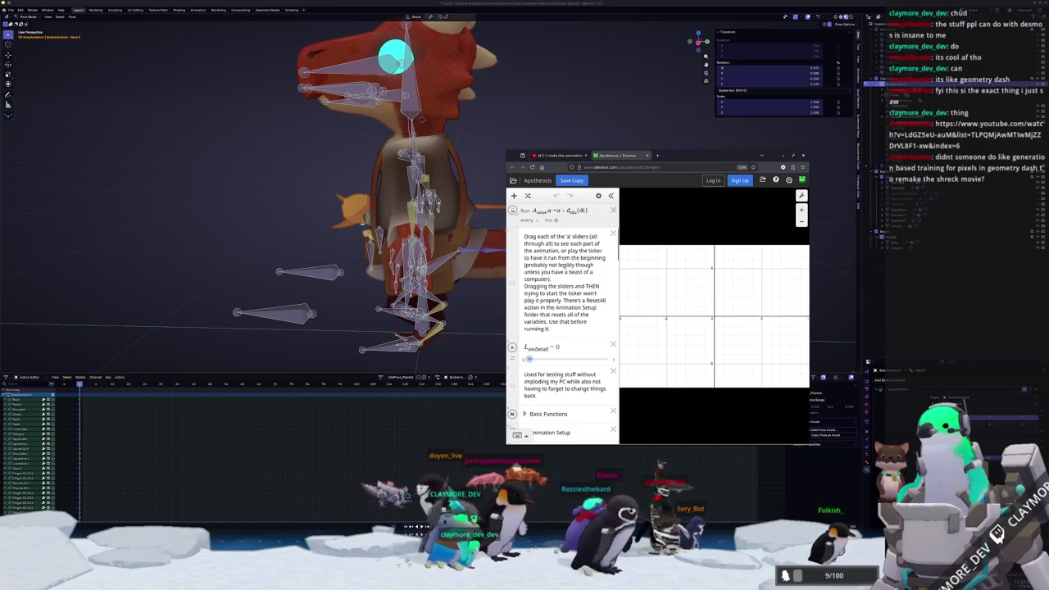
# Scroll through the graph's expression list and expand the Basic Functions folder
pyautogui.scroll(-2, 562, 357)
pyautogui.scroll(-1, 562, 358)
pyautogui.scroll(-2, 562, 358)
pyautogui.scroll(-2, 562, 358)
pyautogui.scroll(-2, 562, 358)
pyautogui.scroll(-2, 562, 357)
pyautogui.scroll(-2, 562, 359)
pyautogui.scroll(-2, 561, 360)
pyautogui.scroll(-2, 561, 359)
pyautogui.scroll(-2, 561, 359)
pyautogui.scroll(6, 561, 360)
pyautogui.scroll(10, 561, 361)
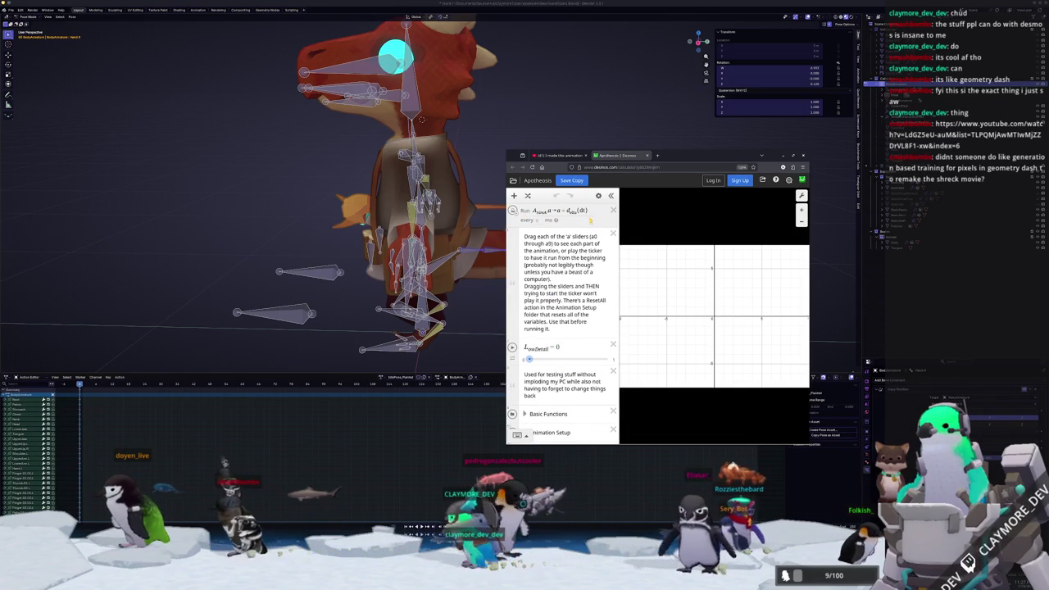
pyautogui.scroll(-1, 573, 312)
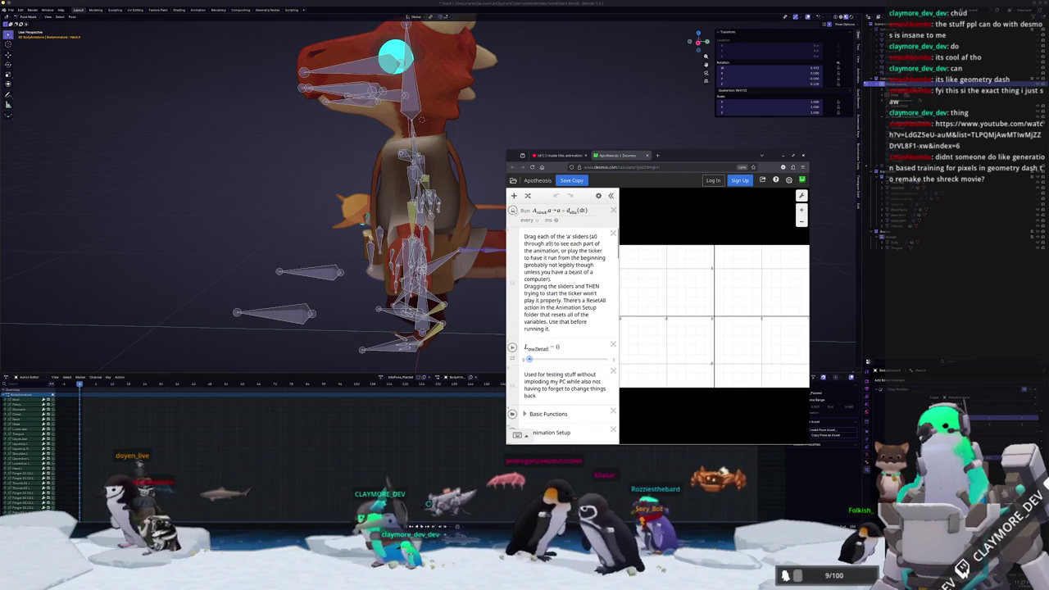
pyautogui.click(541, 401)
pyautogui.scroll(-2, 540, 327)
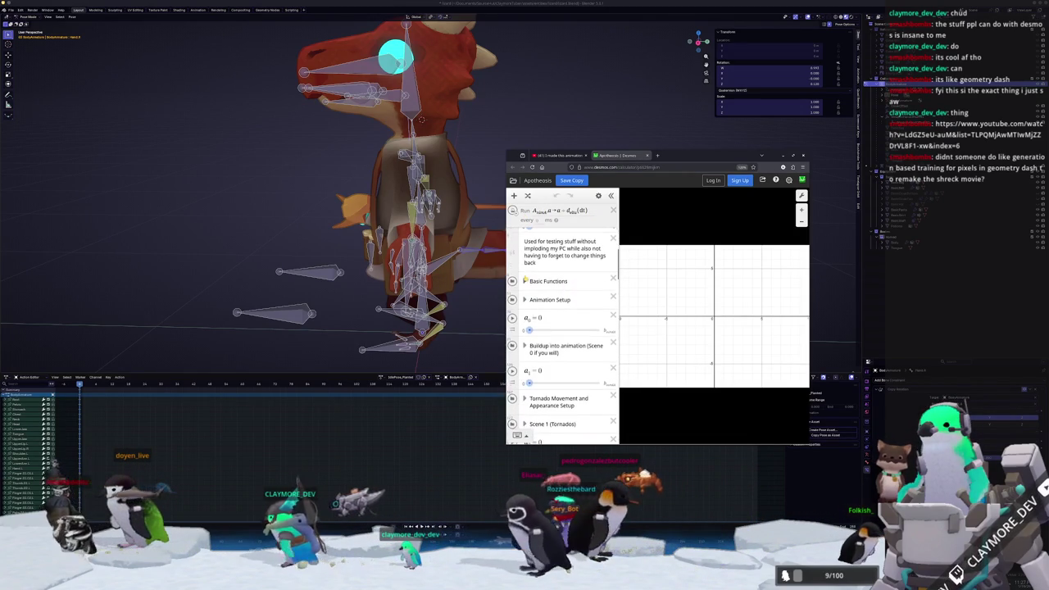
pyautogui.scroll(-2, 542, 315)
pyautogui.scroll(-3, 549, 320)
pyautogui.scroll(-3, 557, 323)
pyautogui.scroll(-3, 565, 327)
pyautogui.scroll(-3, 567, 328)
pyautogui.scroll(-3, 557, 327)
pyautogui.scroll(-2, 545, 327)
pyautogui.scroll(-3, 544, 334)
pyautogui.scroll(-3, 544, 336)
pyautogui.scroll(-3, 545, 339)
pyautogui.scroll(-2, 545, 343)
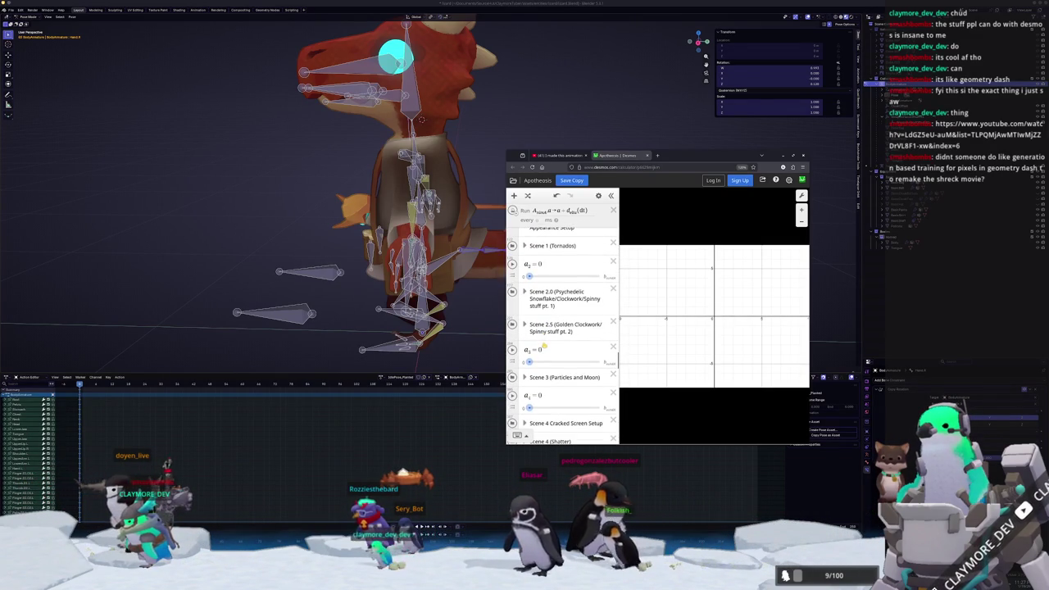
# Set slider a₂ to 1.8 and a₀ to 2, then push a₁ to its maximum 10.2
pyautogui.moveTo(528, 276); pyautogui.dragTo(540, 278)
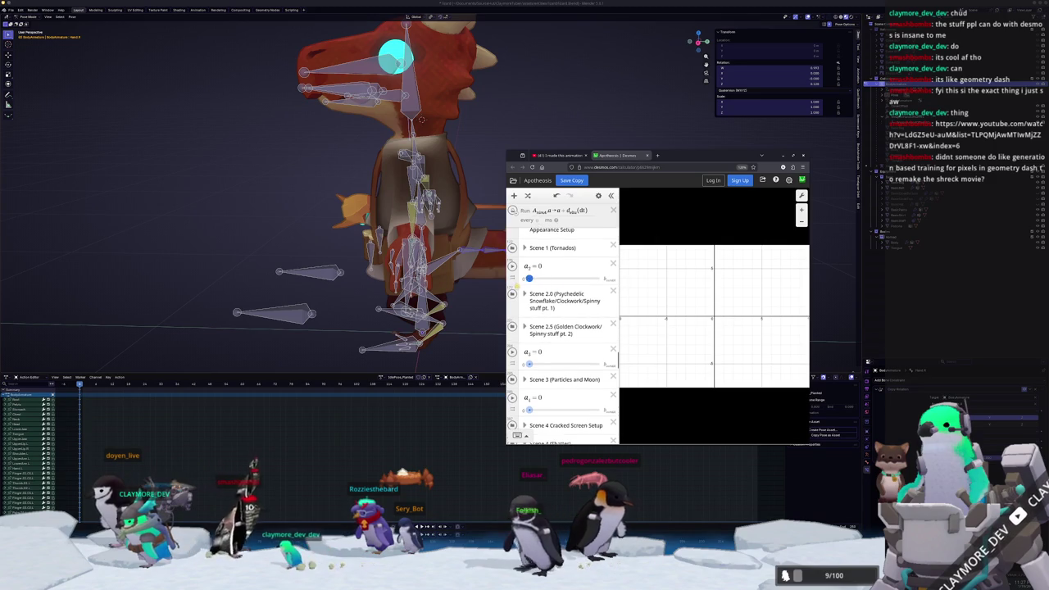
pyautogui.scroll(-3, 527, 261)
pyautogui.scroll(-3, 527, 270)
pyautogui.scroll(-3, 527, 283)
pyautogui.scroll(-3, 527, 295)
pyautogui.scroll(5, 526, 302)
pyautogui.scroll(3, 520, 312)
pyautogui.scroll(3, 511, 326)
pyautogui.moveTo(528, 375); pyautogui.dragTo(598, 374)
pyautogui.scroll(-1, 579, 387)
pyautogui.scroll(-3, 580, 387)
pyautogui.moveTo(558, 338)
pyautogui.mouseDown()
pyautogui.moveTo(599, 338)
pyautogui.moveTo(548, 346)
pyautogui.mouseUp()
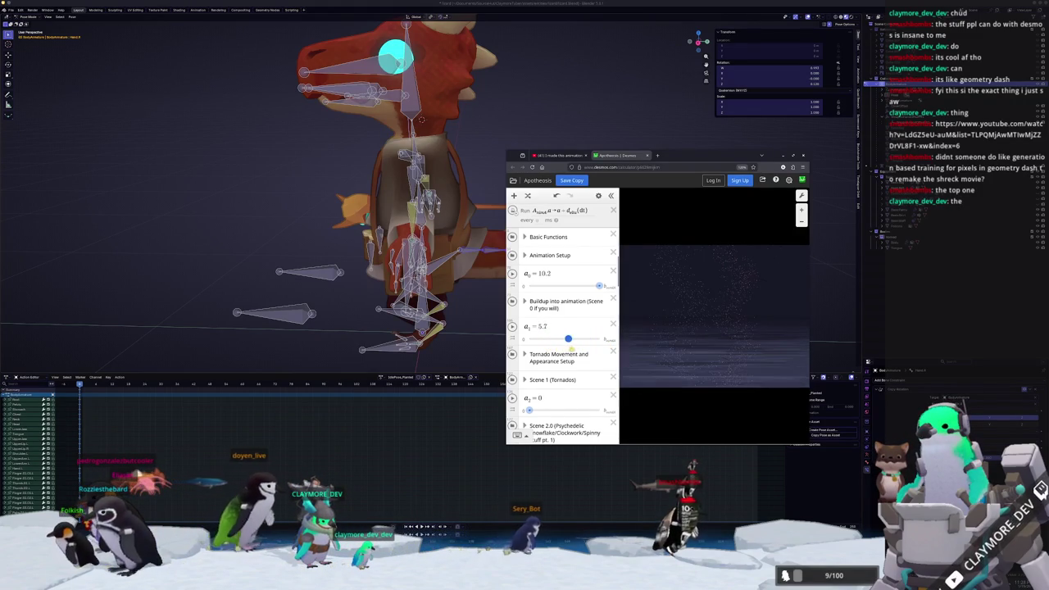
pyautogui.moveTo(582, 348); pyautogui.dragTo(583, 347)
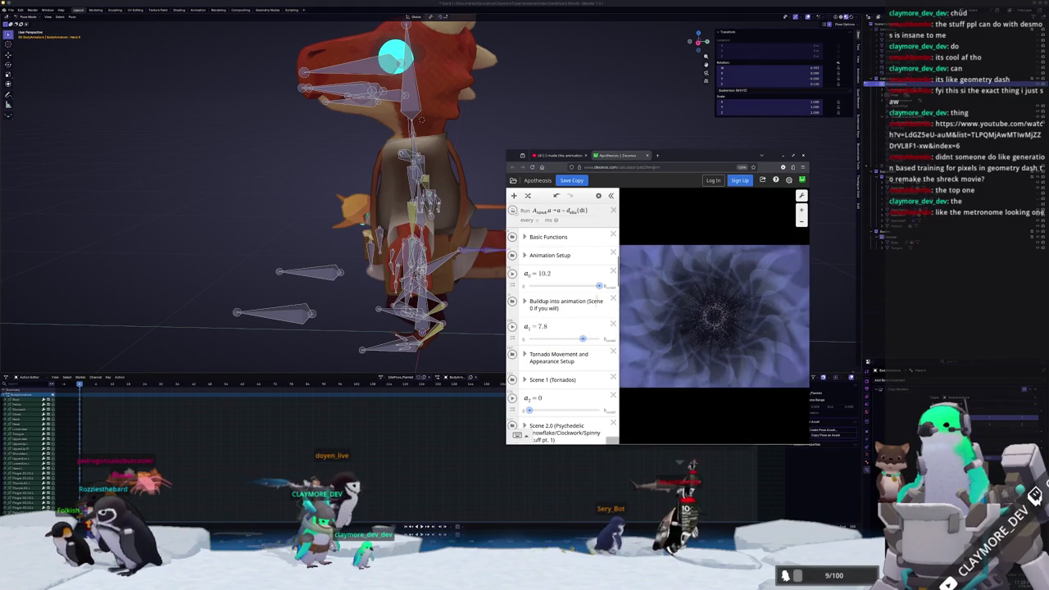
# Raise sliders a₂ and a₃ to play the next scenes, and push a₄ to 10.2
pyautogui.scroll(-2, 565, 323)
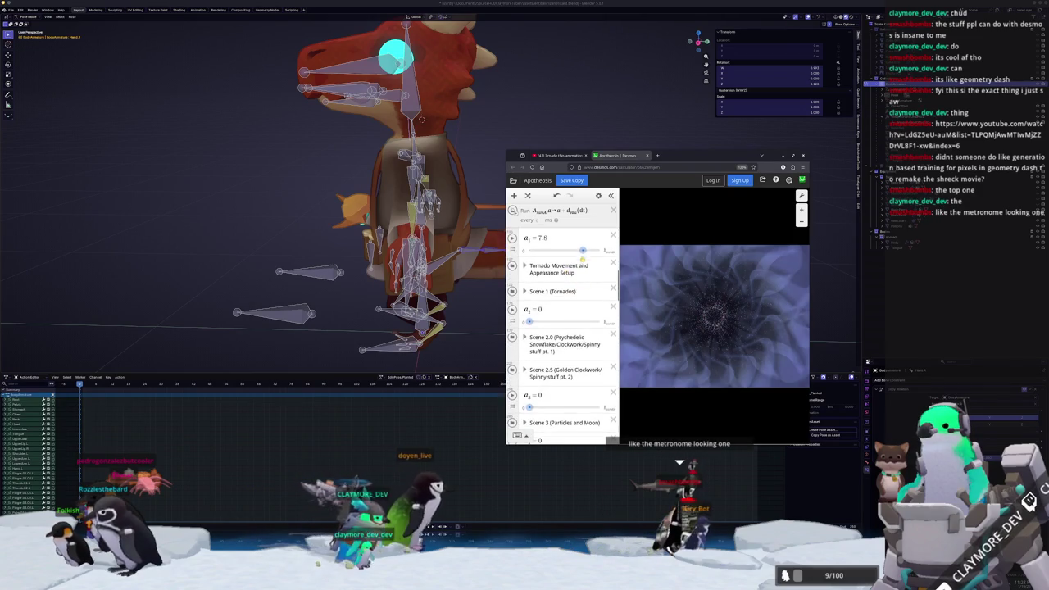
pyautogui.moveTo(581, 279); pyautogui.dragTo(599, 279)
pyautogui.moveTo(529, 350); pyautogui.dragTo(598, 350)
pyautogui.scroll(-1, 574, 353)
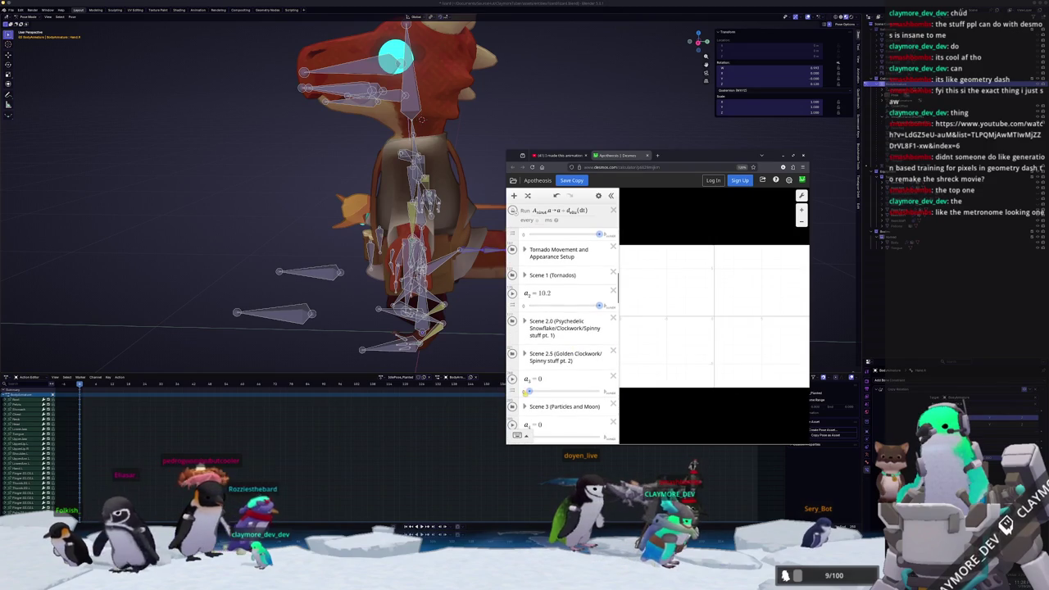
pyautogui.moveTo(539, 391); pyautogui.dragTo(599, 391)
pyautogui.scroll(-1, 565, 361)
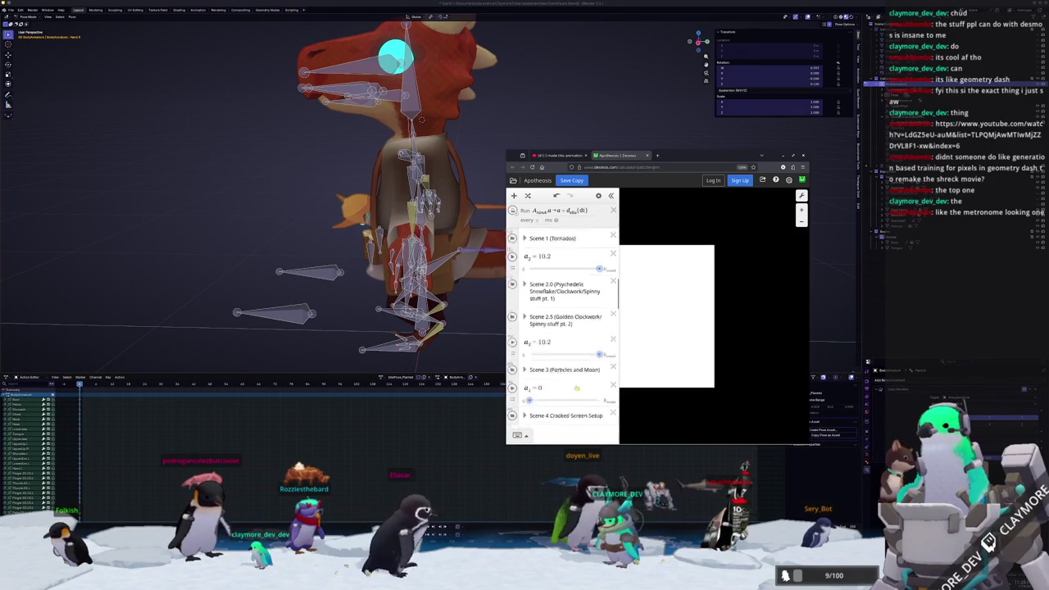
pyautogui.scroll(-1, 565, 361)
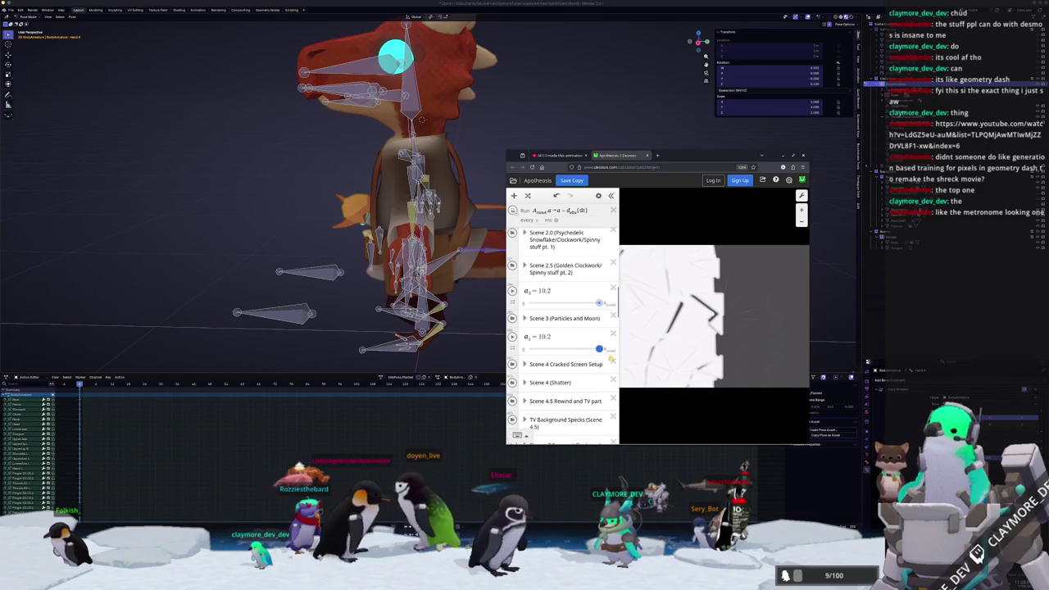
pyautogui.moveTo(595, 357); pyautogui.dragTo(598, 349)
# Close the Desmos tab, leave the page without saving, and close the browser window
pyautogui.middleClick(631, 157)
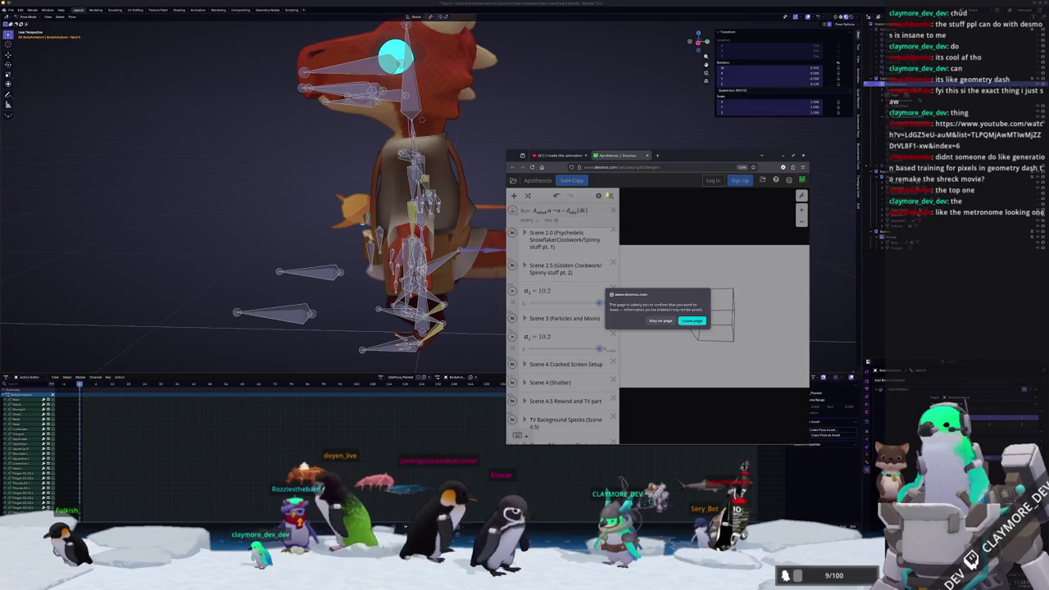
pyautogui.click(685, 320)
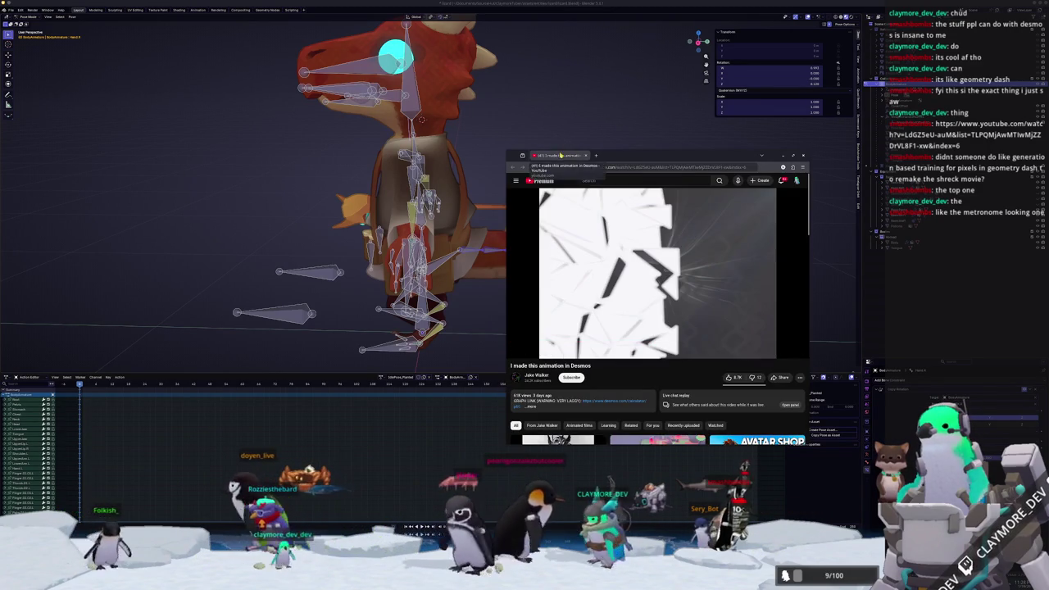
pyautogui.middleClick(561, 155)
pyautogui.moveTo(557, 194); pyautogui.dragTo(574, 189, button='middle')
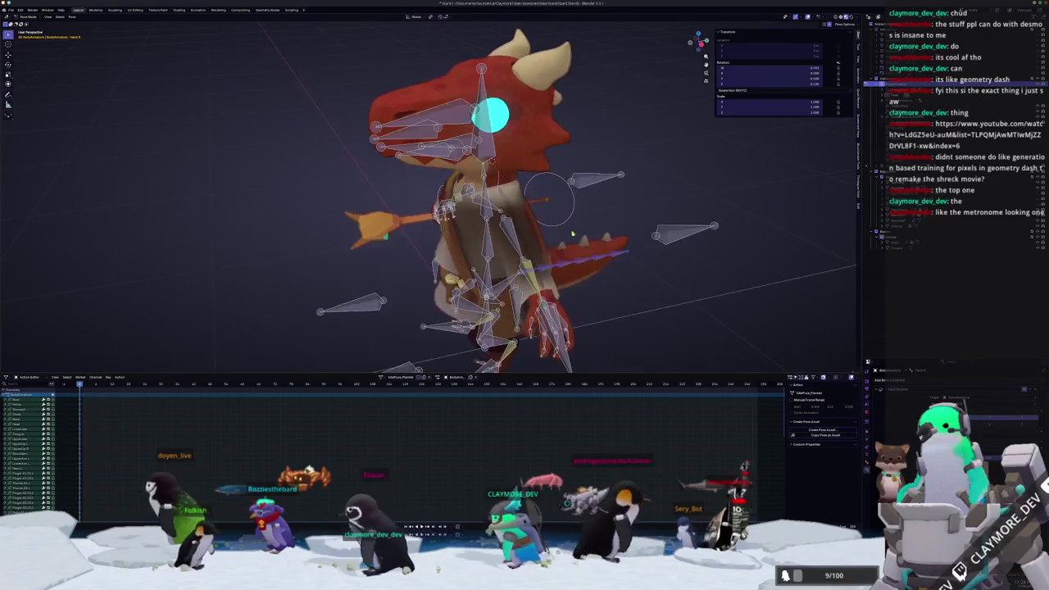
# In front orthographic view, select the upper-arm bone of the kobold's empty hand
pyautogui.scroll(3, 573, 189)
pyautogui.scroll(-1, 449, 370)
pyautogui.scroll(-3, 450, 370)
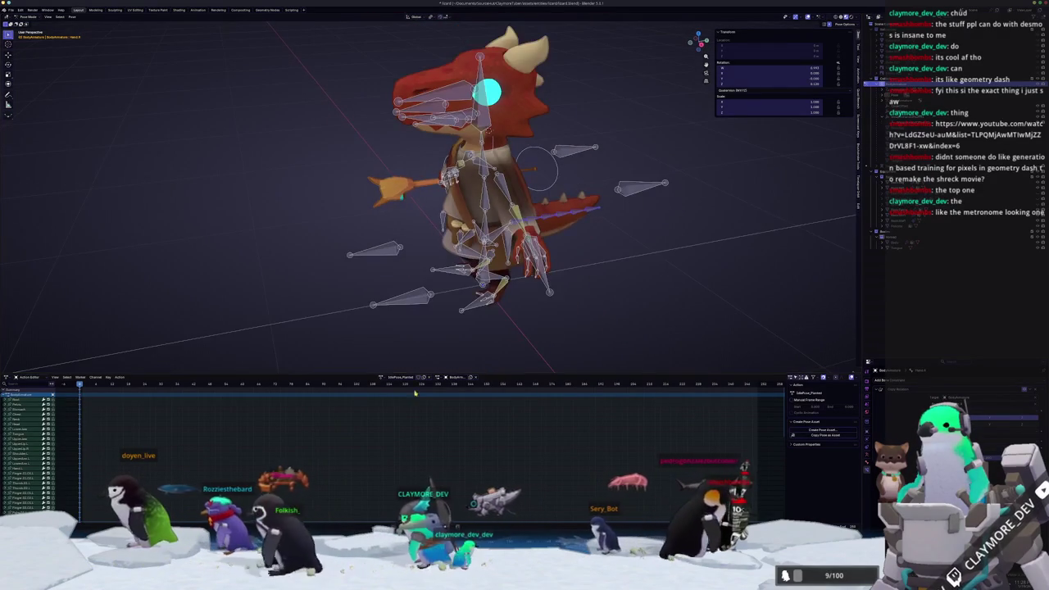
pyautogui.moveTo(385, 379); pyautogui.dragTo(450, 323, button='middle')
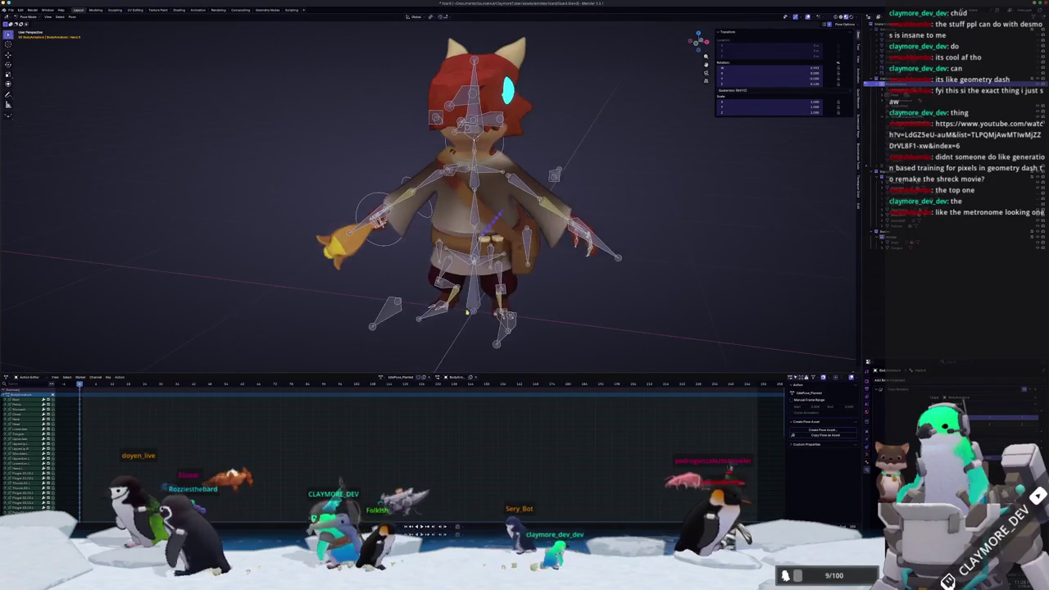
pyautogui.press('KP_1')
pyautogui.scroll(2, 701, 201)
pyautogui.scroll(2, 701, 202)
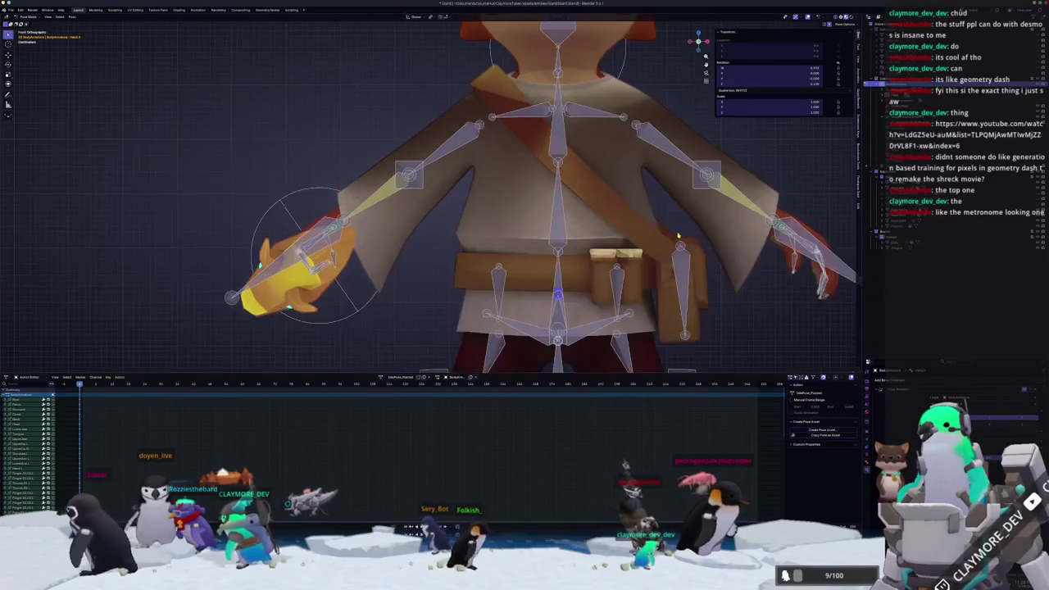
pyautogui.scroll(2, 701, 202)
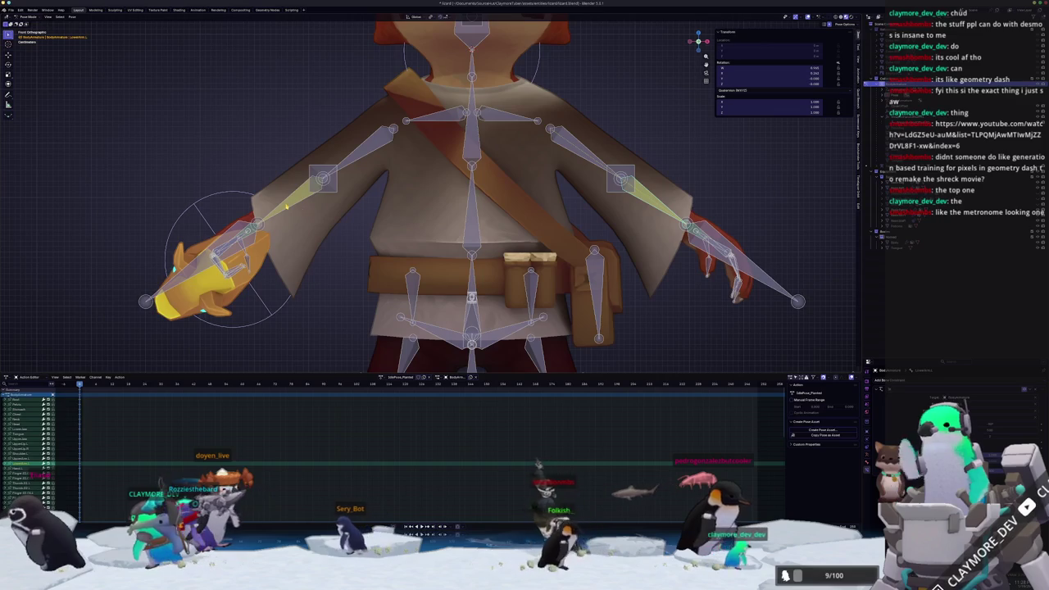
pyautogui.scroll(3, 525, 226)
pyautogui.scroll(-2, 709, 233)
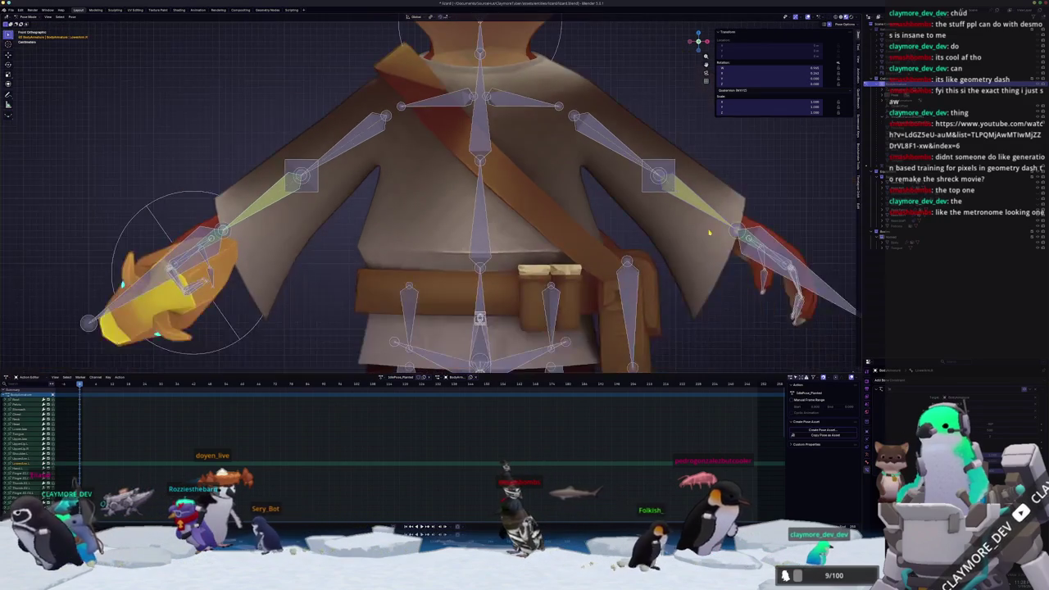
pyautogui.scroll(1, 688, 231)
pyautogui.scroll(2, 696, 233)
pyautogui.scroll(2, 704, 234)
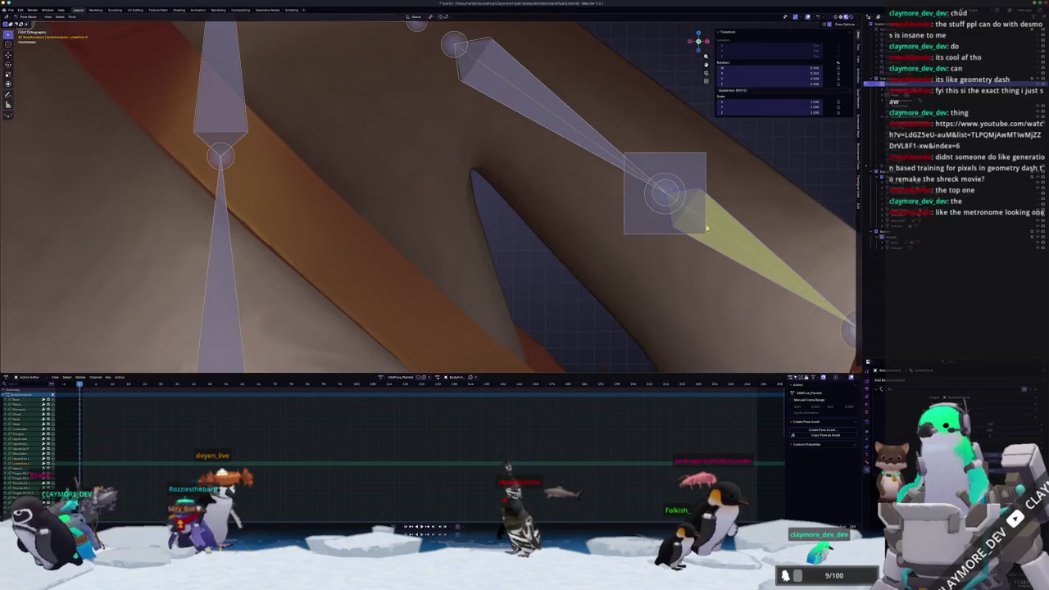
pyautogui.scroll(1, 710, 236)
pyautogui.scroll(-5, 710, 236)
pyautogui.scroll(2, 574, 237)
pyautogui.scroll(2, 533, 236)
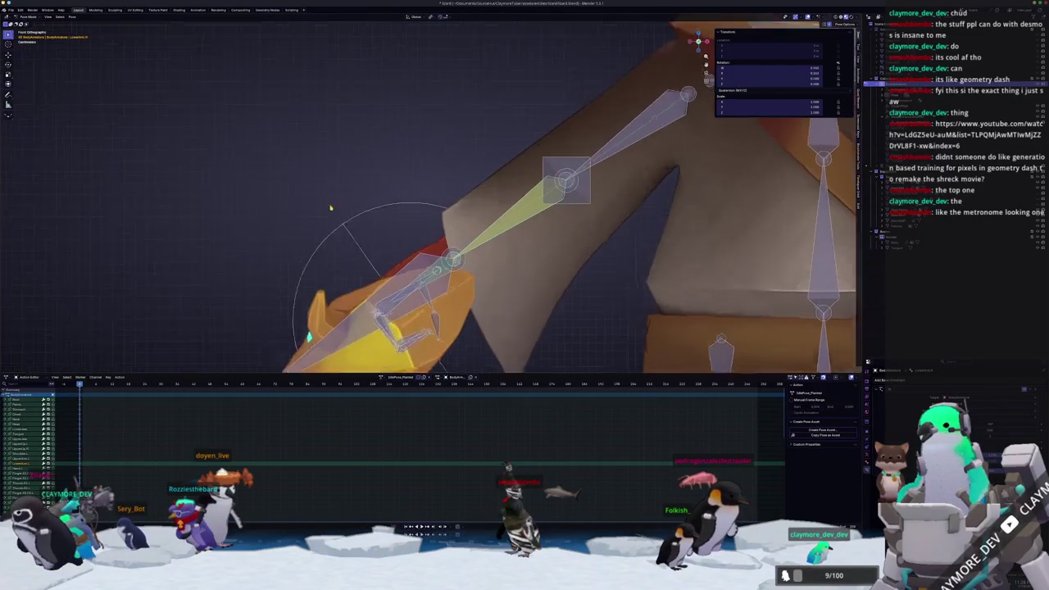
pyautogui.scroll(2, 510, 235)
pyautogui.scroll(-1, 524, 235)
pyautogui.scroll(-2, 565, 242)
pyautogui.scroll(-2, 606, 258)
pyautogui.scroll(-1, 640, 274)
pyautogui.scroll(1, 574, 283)
pyautogui.scroll(2, 465, 297)
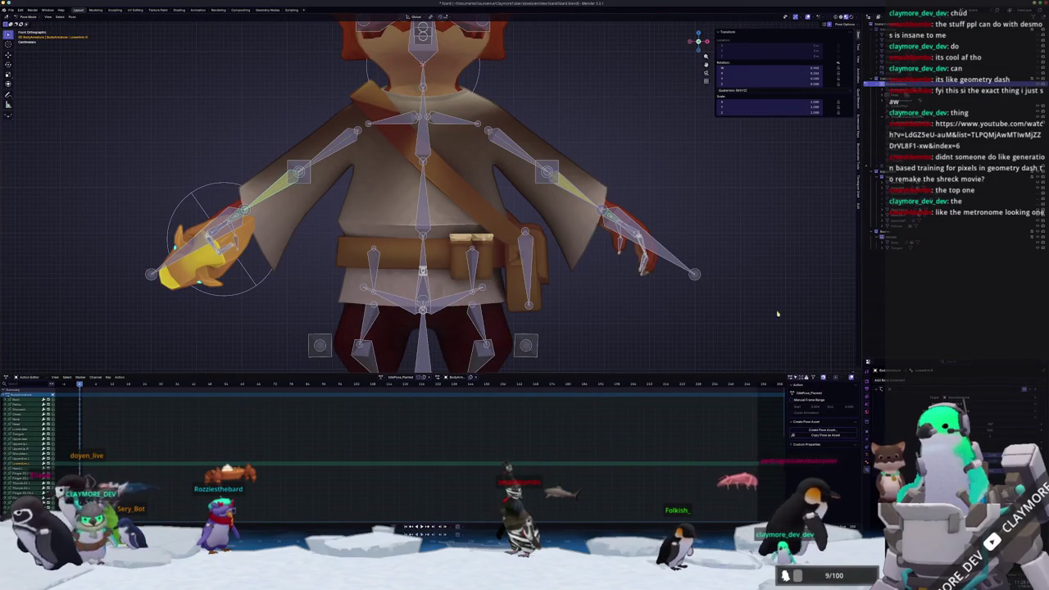
pyautogui.keyDown('shift'); pyautogui.click(588, 201); pyautogui.keyUp('shift')
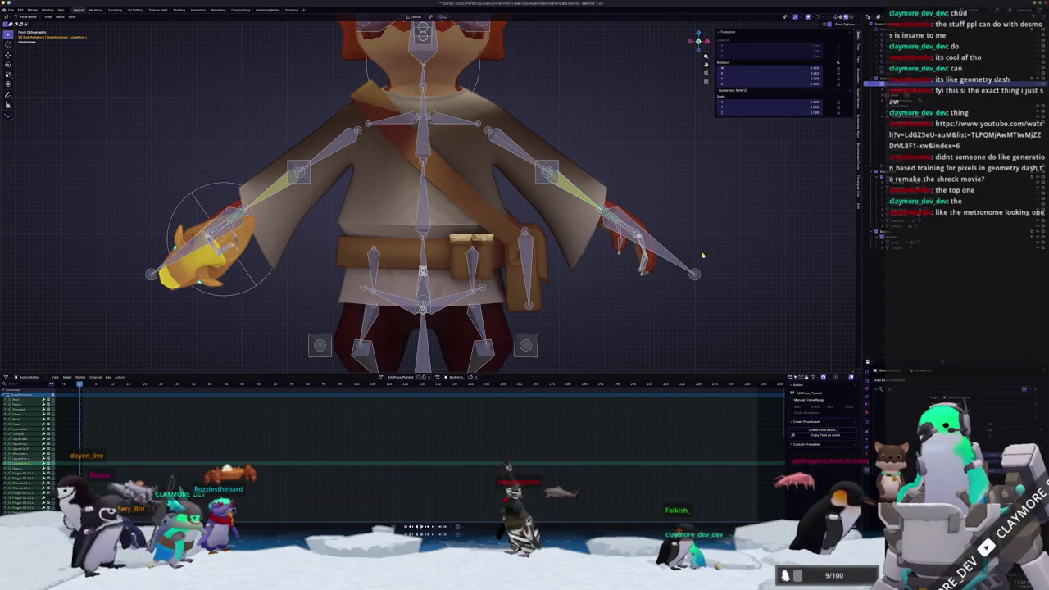
# Rotate the free arm down toward the belt and turn its hand inward
pyautogui.press('r')
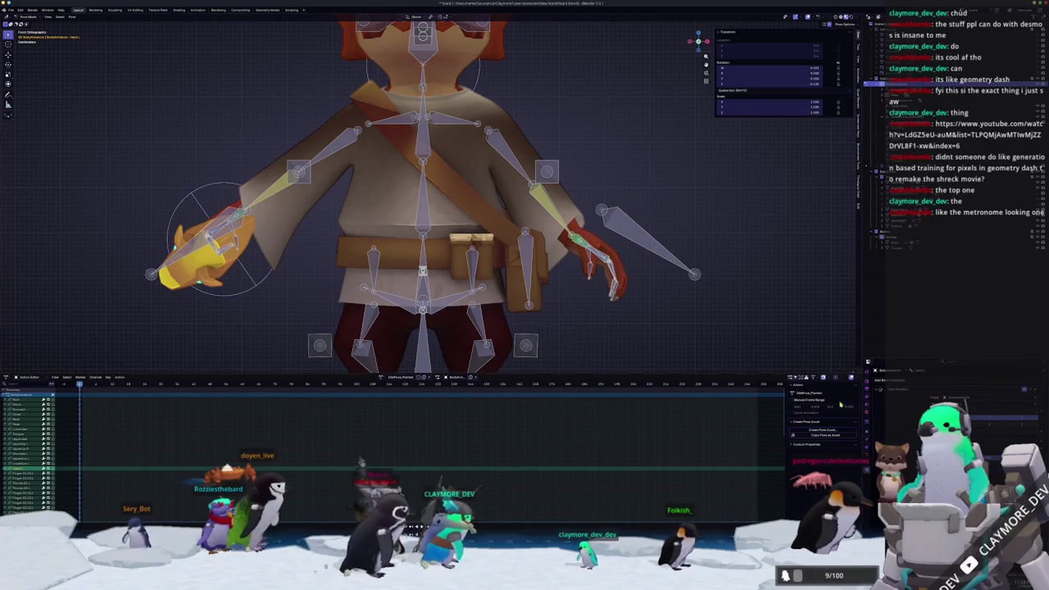
pyautogui.press('r')
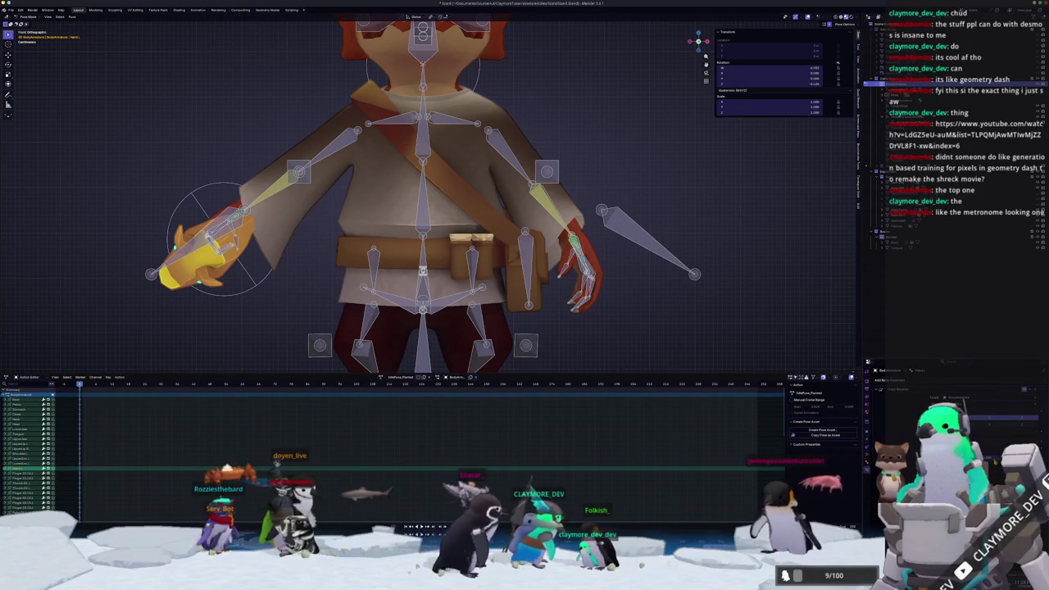
pyautogui.scroll(-3, 426, 193)
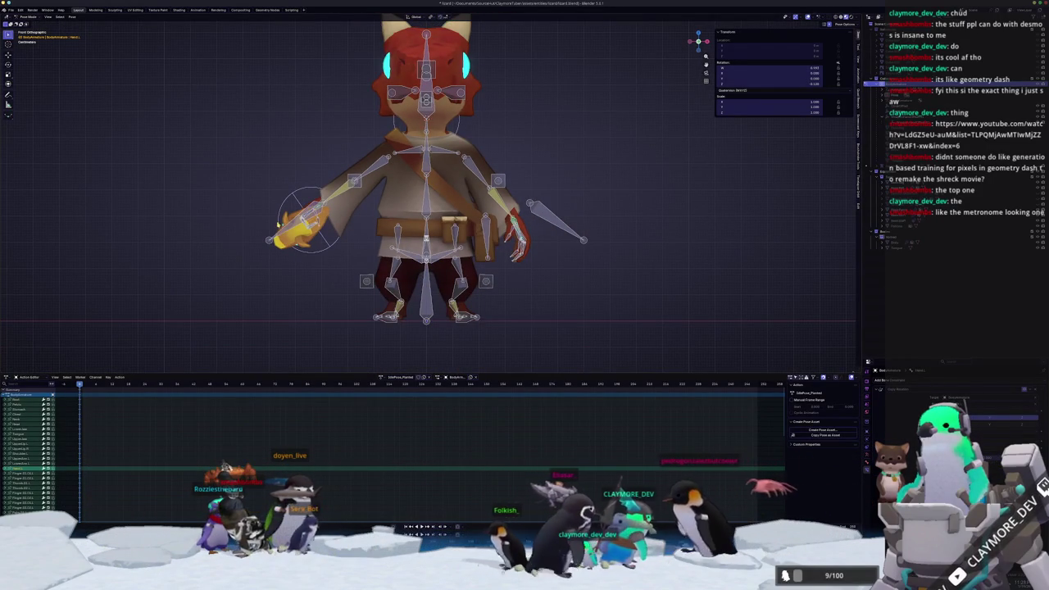
# Rotate the staff bone upright from the right side view, then turn it about Z
pyautogui.moveTo(459, 261); pyautogui.dragTo(336, 261, button='middle')
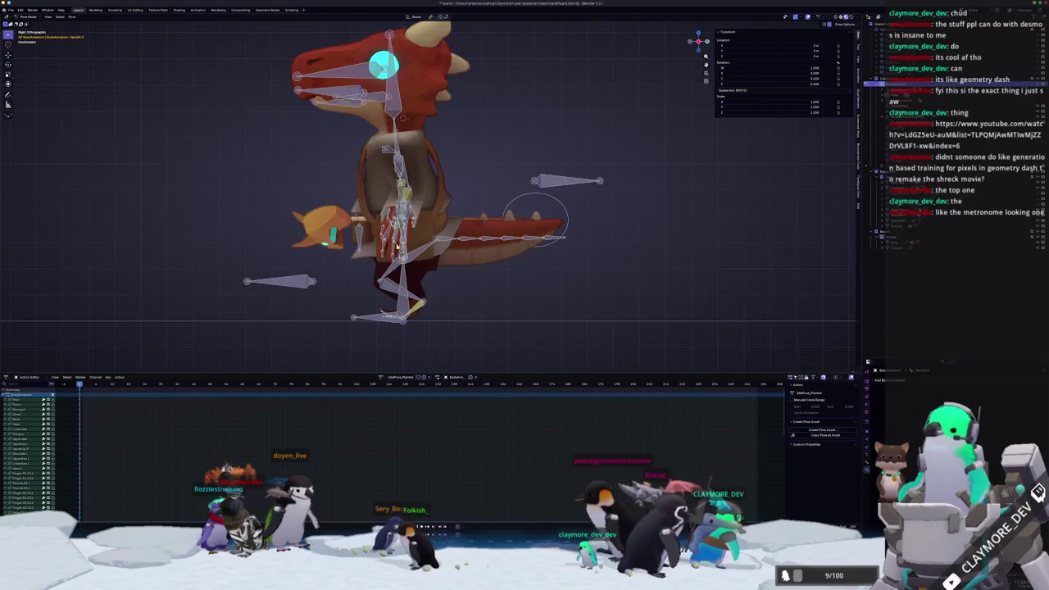
pyautogui.press('KP_3')
pyautogui.press('g')
pyautogui.press('Return')
pyautogui.press('r')
pyautogui.click(397, 288)
pyautogui.moveTo(396, 288); pyautogui.dragTo(344, 278, button='middle')
pyautogui.press('r')
pyautogui.press('z')
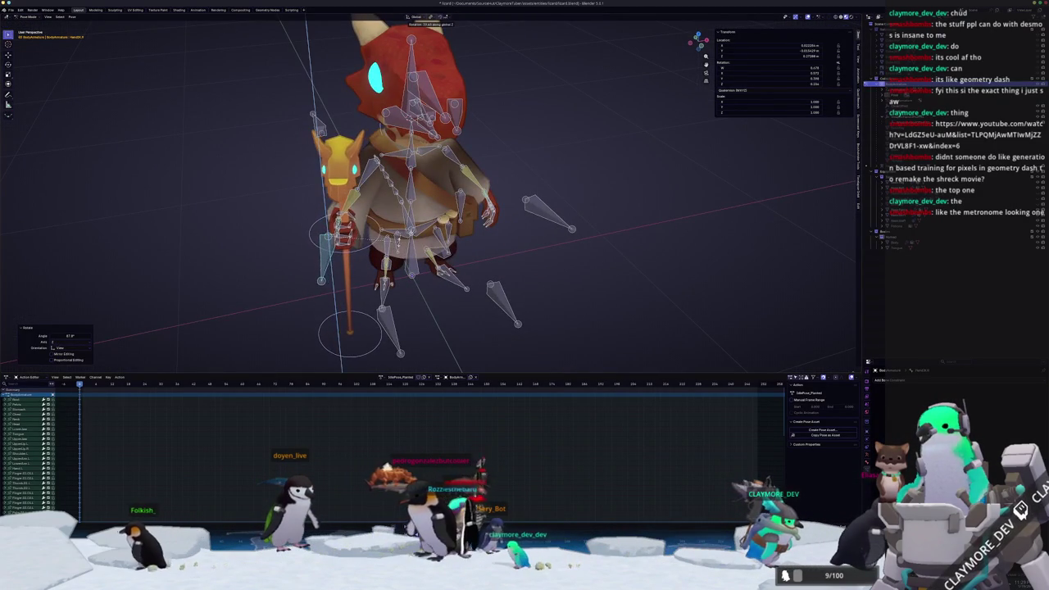
# Shift the staff's position and tilt it about the X axis
pyautogui.press('KP_1')
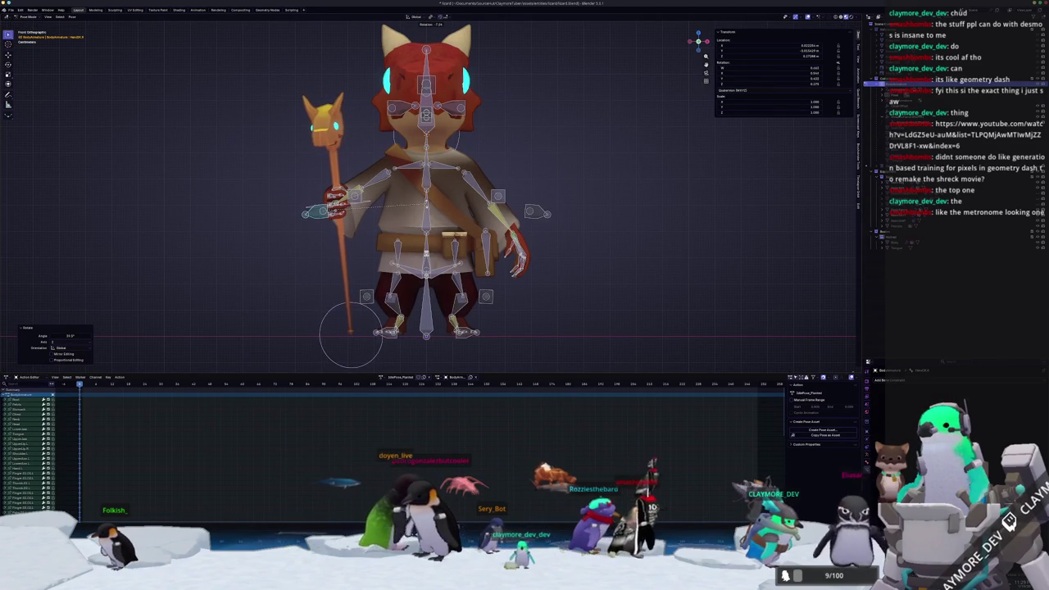
pyautogui.press('g')
pyautogui.click(403, 224)
pyautogui.moveTo(402, 224); pyautogui.dragTo(423, 240, button='middle')
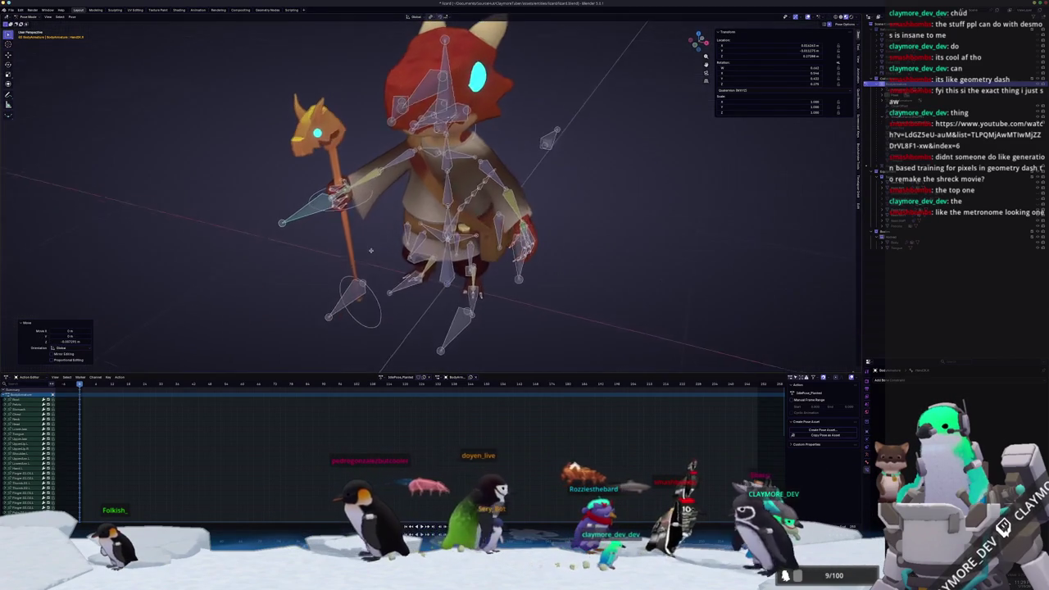
pyautogui.press('r')
pyautogui.press('x')
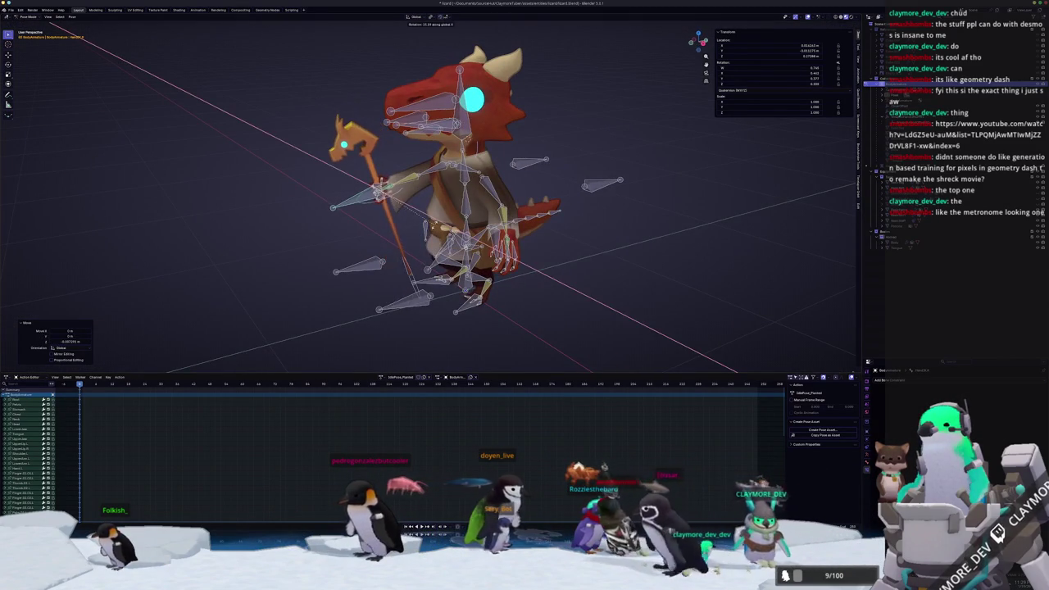
pyautogui.click(423, 240)
pyautogui.press('KP_3')
pyautogui.scroll(2, 429, 236)
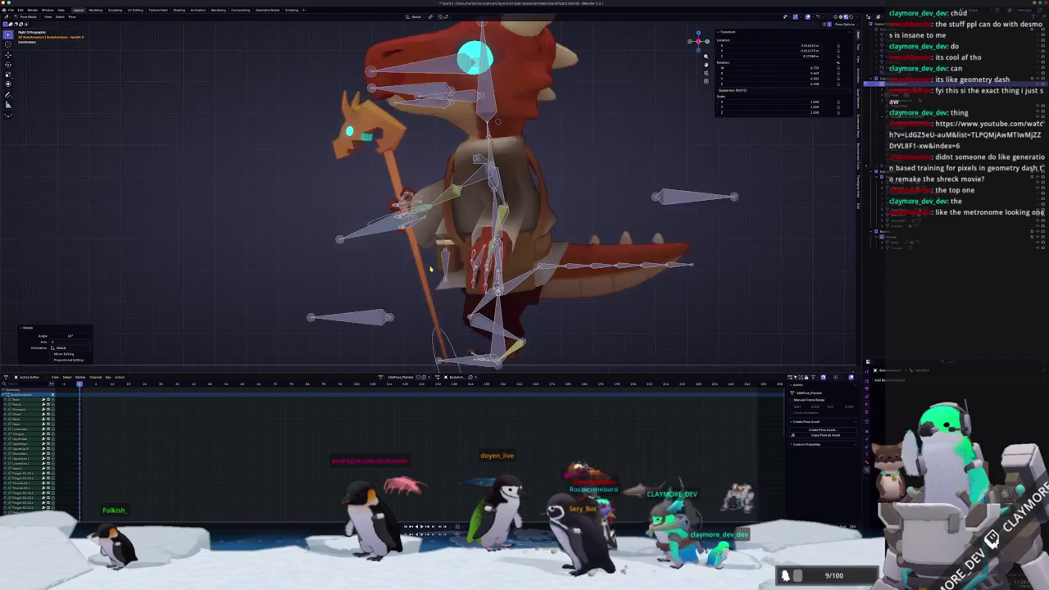
# Move the staff down along Z and across along X so its tip rests beside the foot
pyautogui.press('g')
pyautogui.press('z')
pyautogui.moveTo(430, 268); pyautogui.dragTo(355, 255, button='middle')
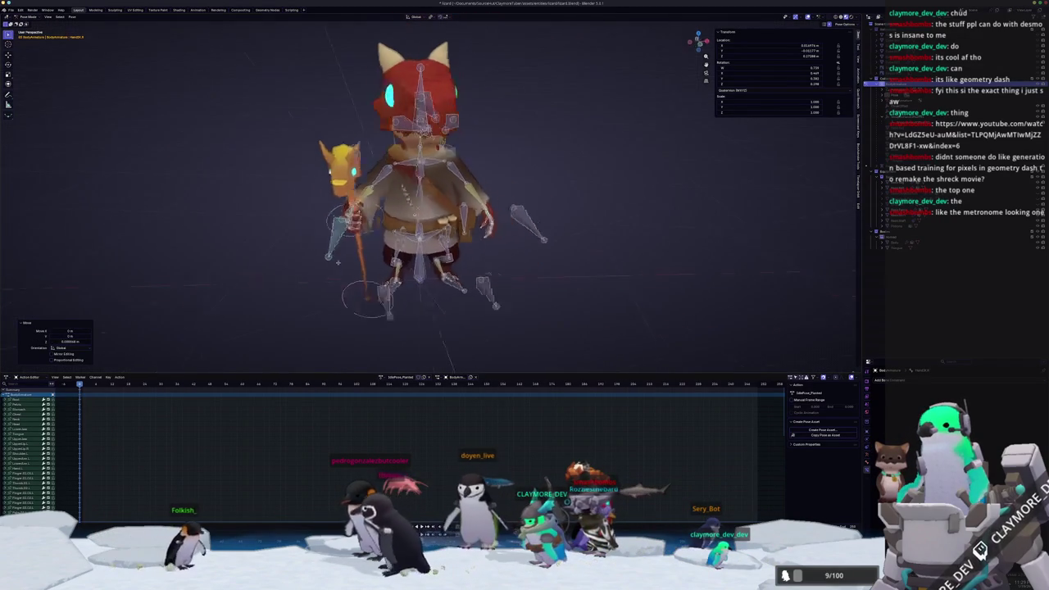
pyautogui.press('KP_1')
pyautogui.press('KP_3')
pyautogui.press('g')
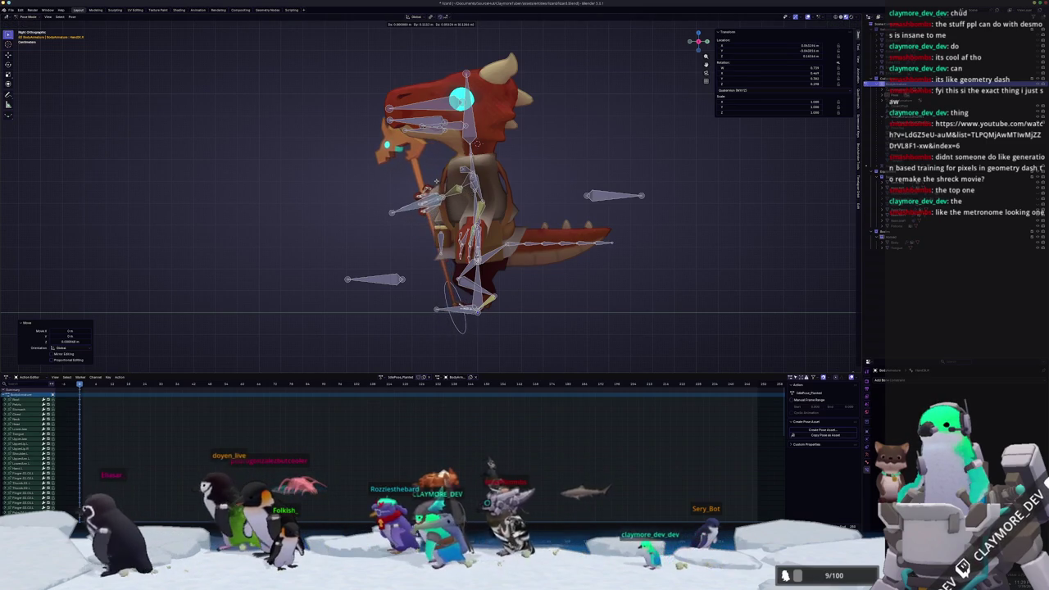
pyautogui.press('KP_1')
pyautogui.press('x')
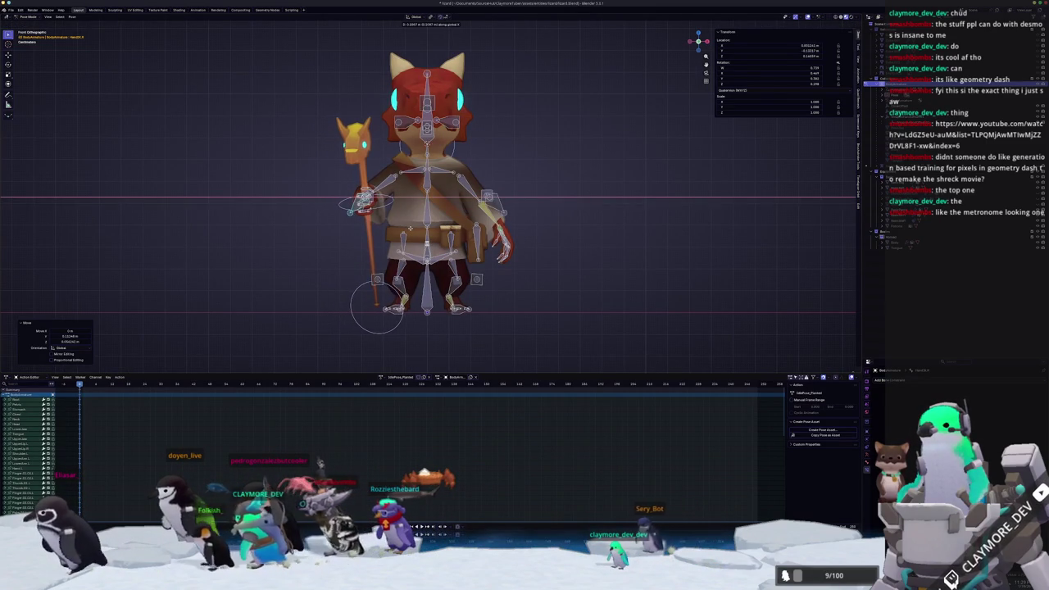
pyautogui.moveTo(403, 239); pyautogui.dragTo(371, 239, button='middle')
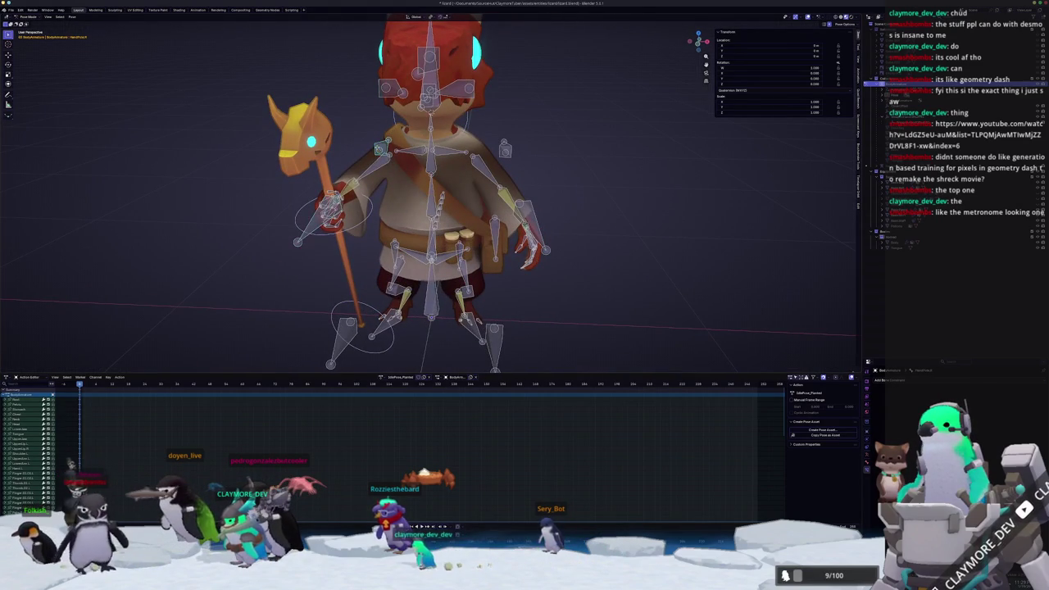
# Confirm the staff placement and rotate the right forearm bone about the X axis
pyautogui.click(399, 206)
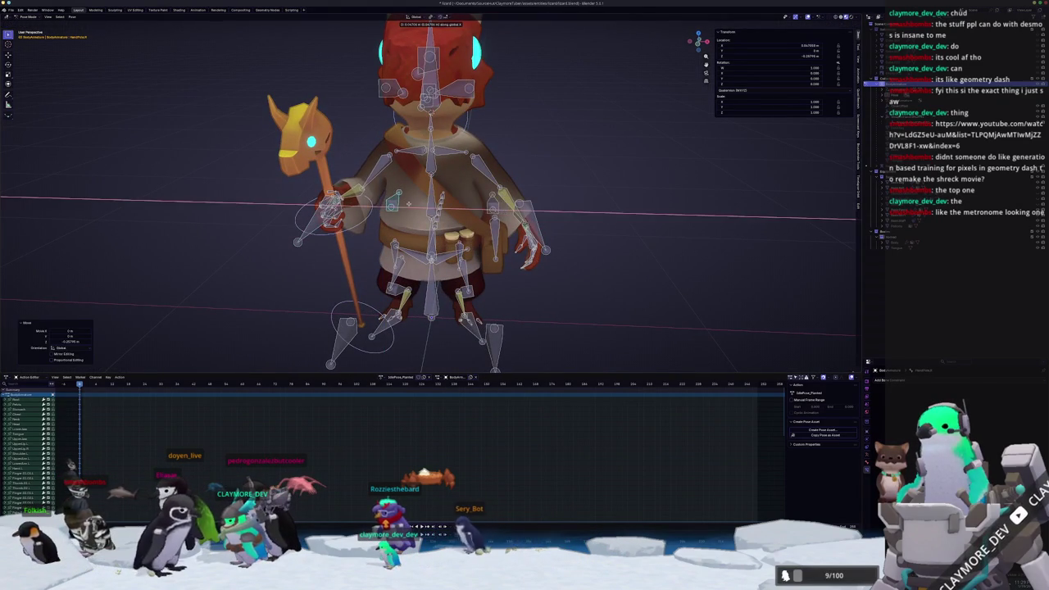
pyautogui.moveTo(403, 206); pyautogui.dragTo(352, 204, button='middle')
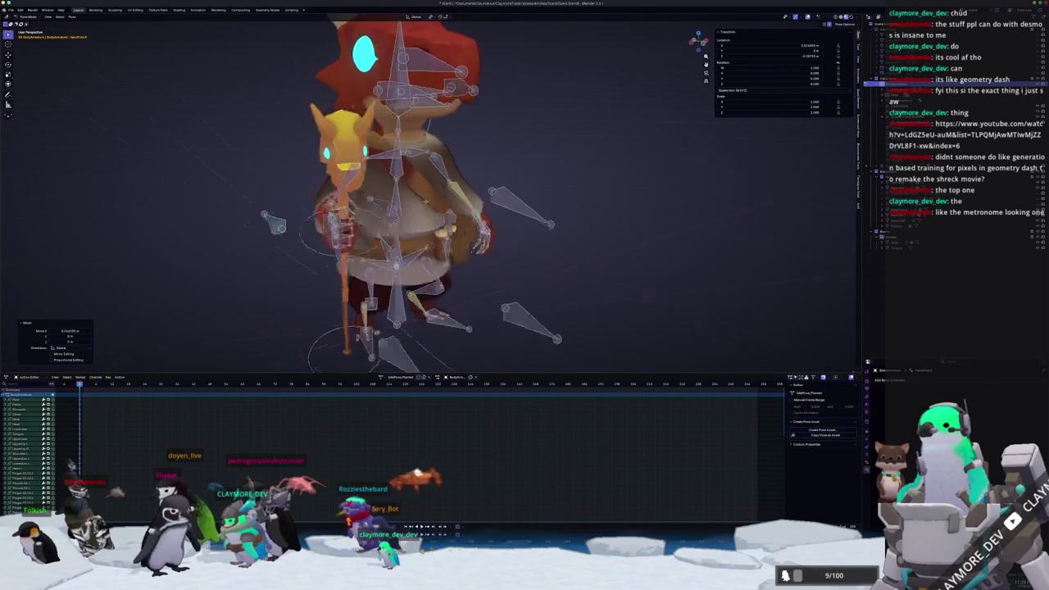
pyautogui.click(340, 211)
pyautogui.scroll(2, 382, 210)
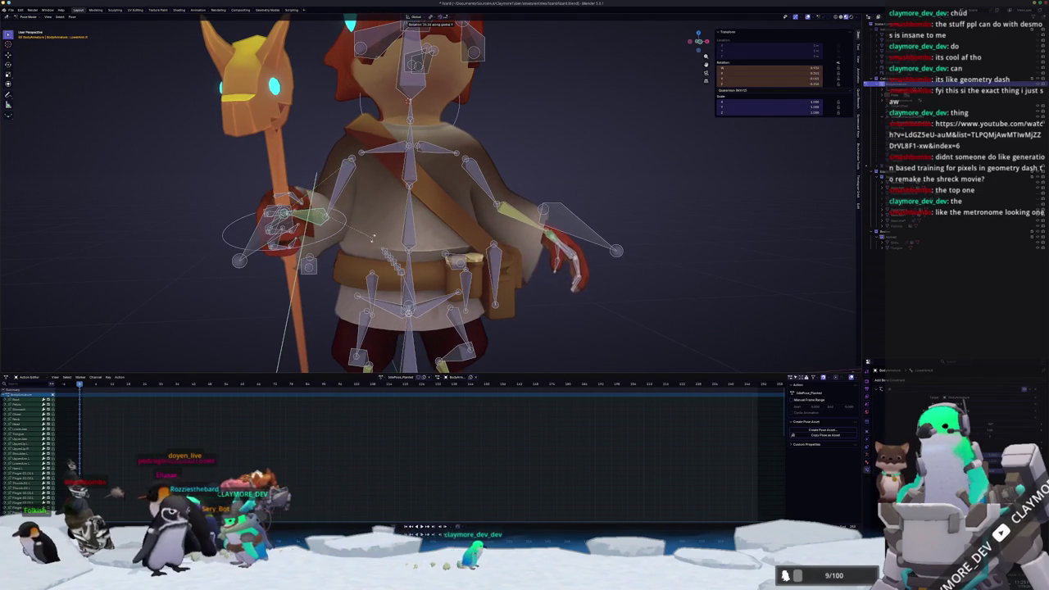
pyautogui.rightClick(382, 239)
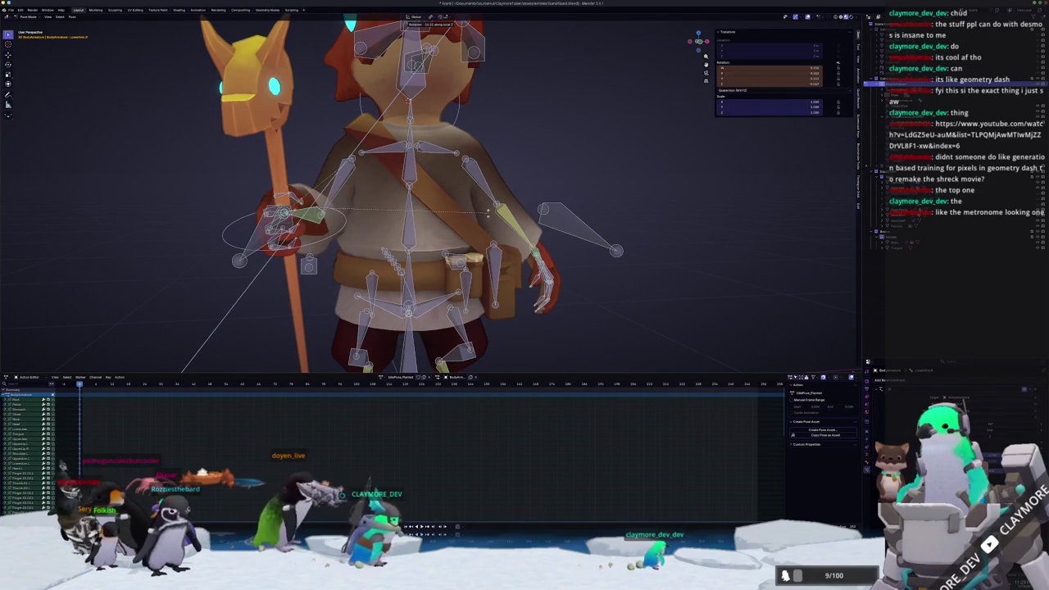
pyautogui.press('x')
pyautogui.press('x')
pyautogui.press('x')
pyautogui.press('x')
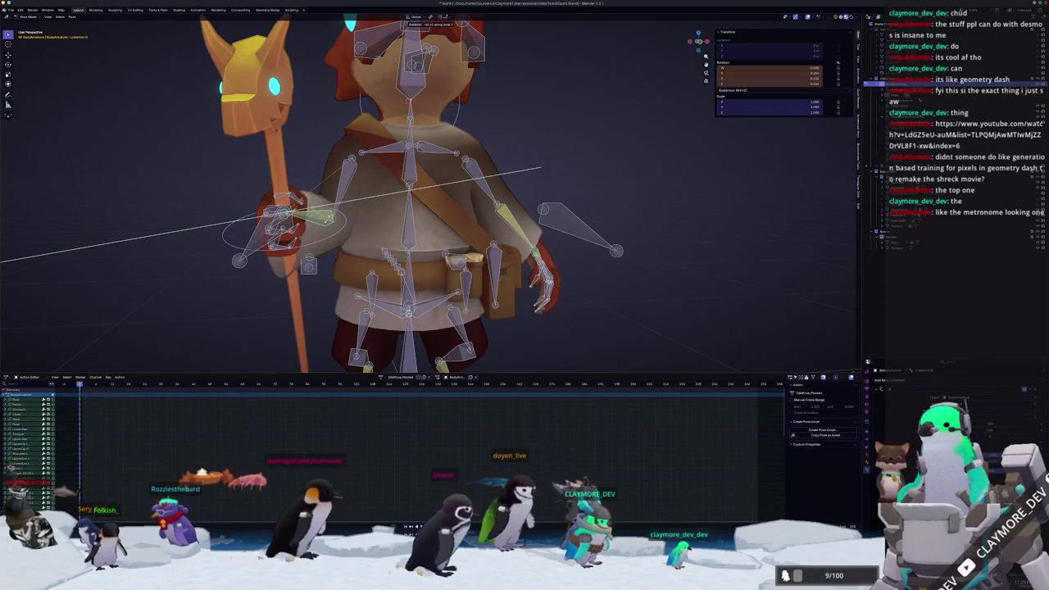
pyautogui.click(540, 168)
pyautogui.scroll(-5, 345, 212)
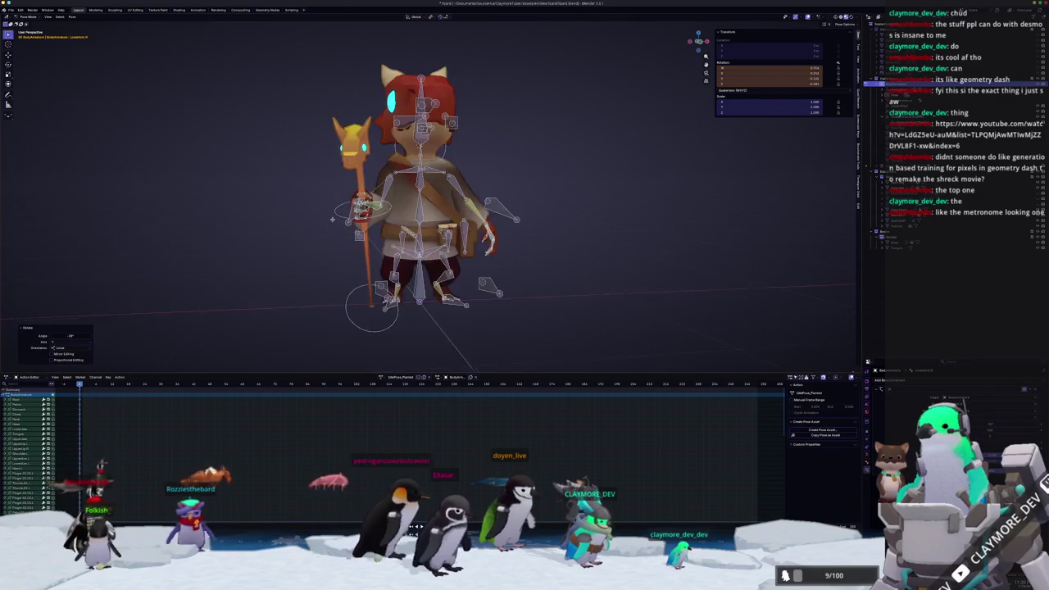
# Move another right-arm bone to shift the hand's grip on the staff
pyautogui.click(345, 212)
pyautogui.moveTo(345, 212); pyautogui.dragTo(344, 211, button='middle')
pyautogui.press('g')
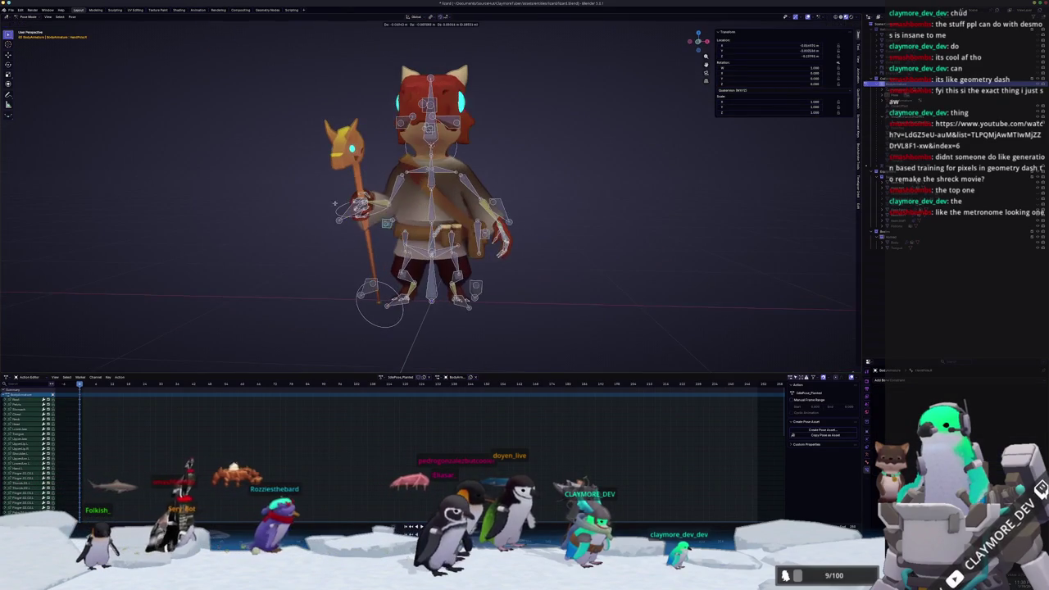
pyautogui.moveTo(289, 171); pyautogui.dragTo(416, 210, button='middle')
pyautogui.scroll(4, 400, 198)
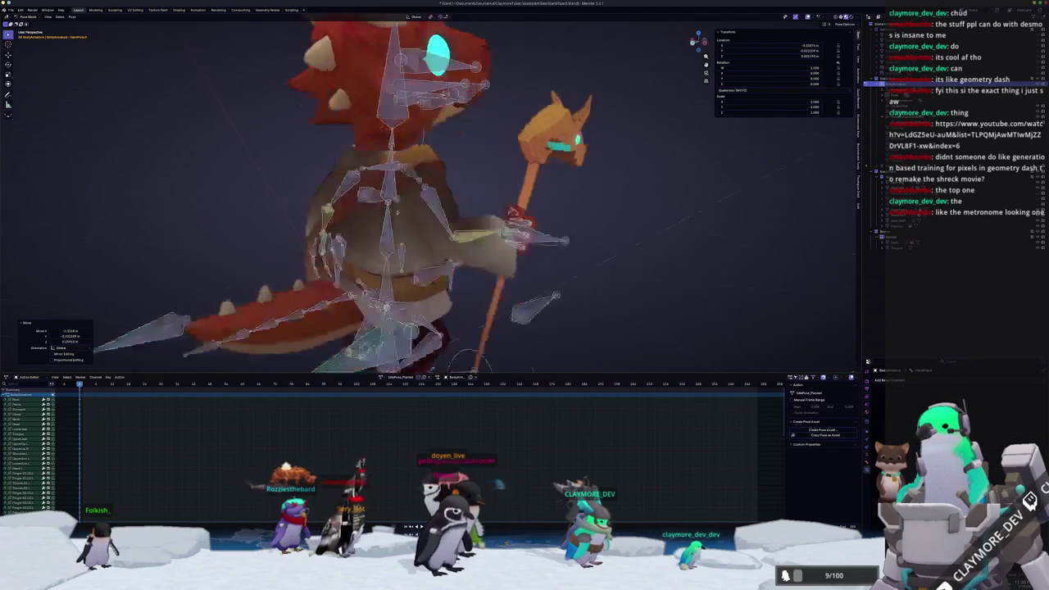
pyautogui.scroll(-3, 416, 210)
pyautogui.scroll(-1, 281, 275)
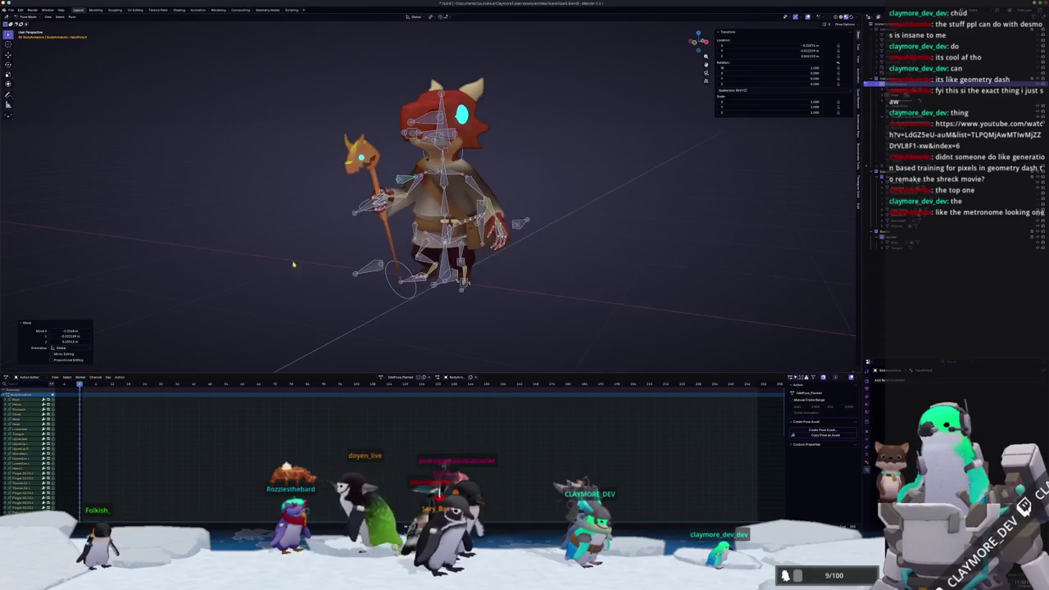
# Keyframe all bones and duplicate the action as IdleCycle_Planted
pyautogui.press('a')
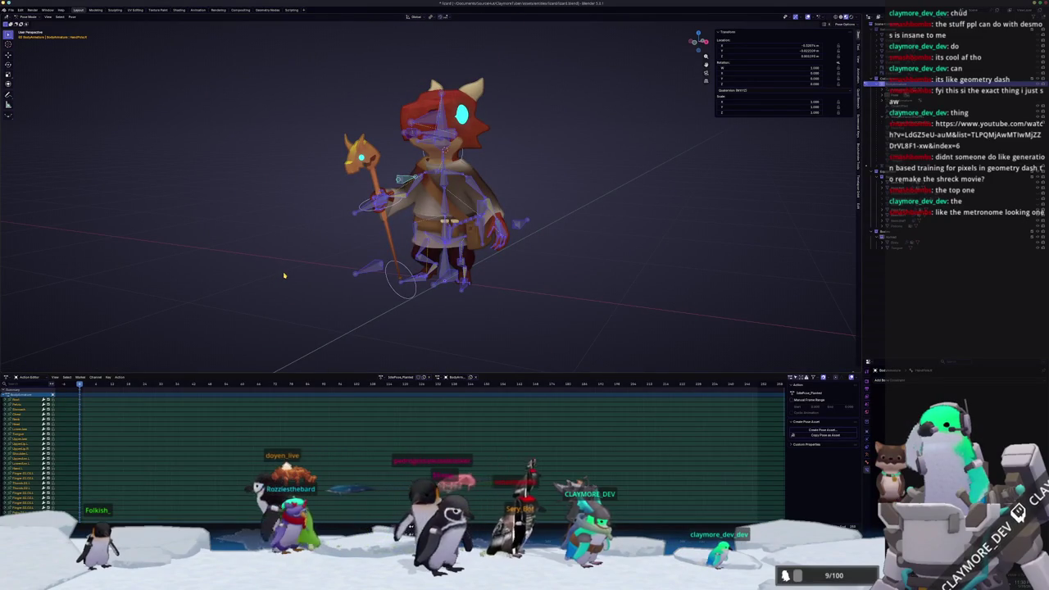
pyautogui.press('i')
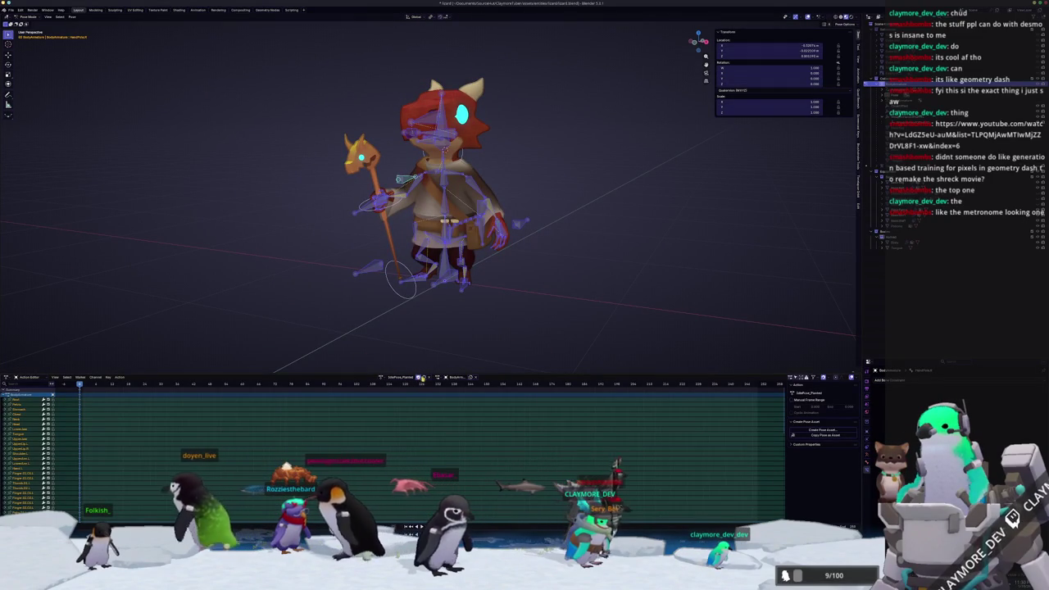
pyautogui.click(401, 378)
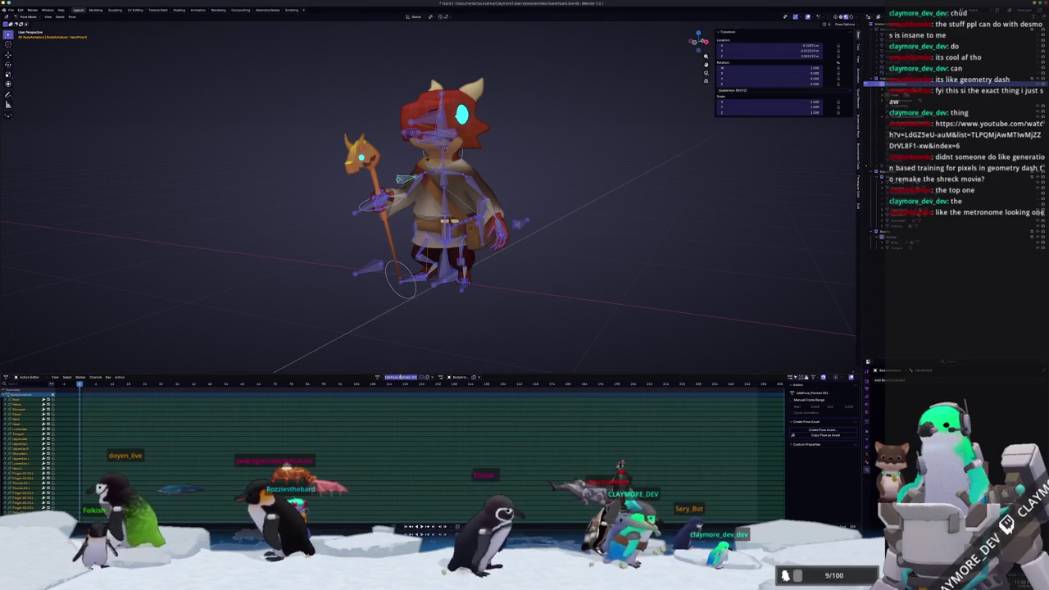
pyautogui.write('Cycle')
pyautogui.press('Return')
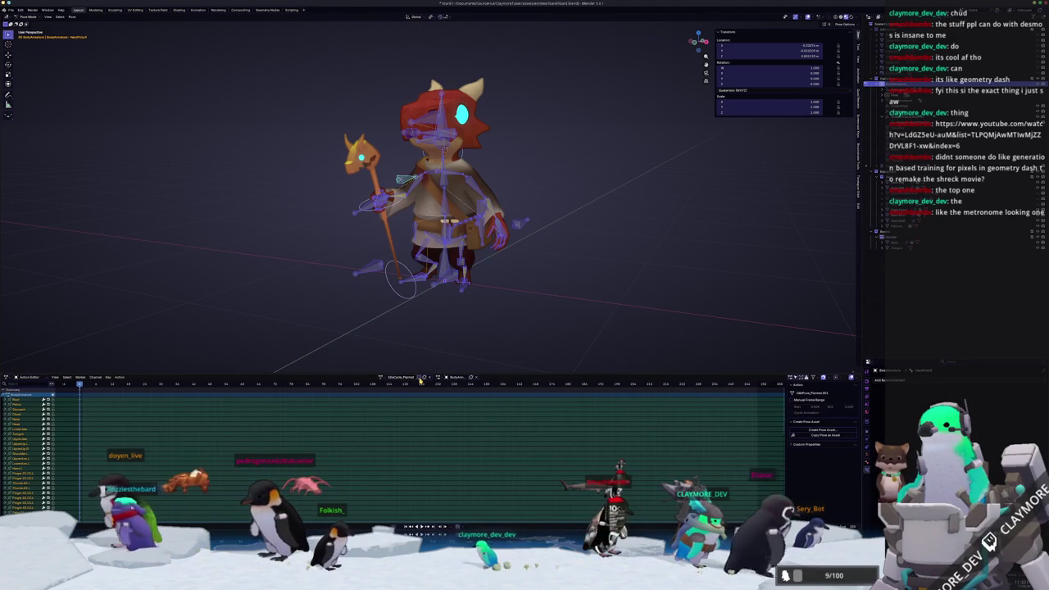
# Protect IdleCycle_Planted with Fake User and play the animation
pyautogui.click(419, 377)
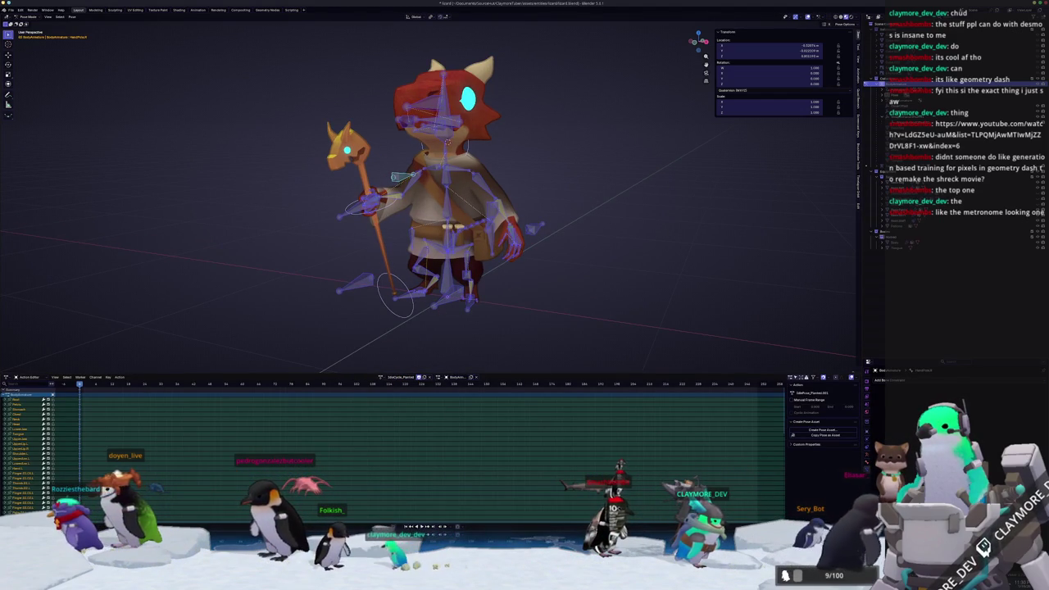
pyautogui.press('space')
pyautogui.press('KP_3')
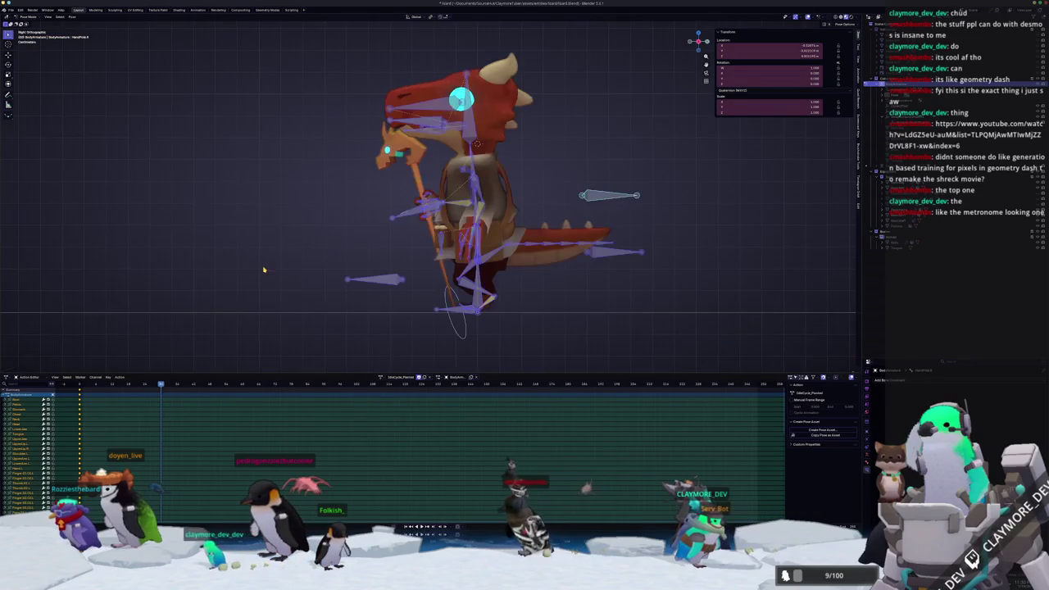
# Lower the Pelvis along Z and rotate the Stomach and Chest bones into a lean
pyautogui.press('g')
pyautogui.press('z')
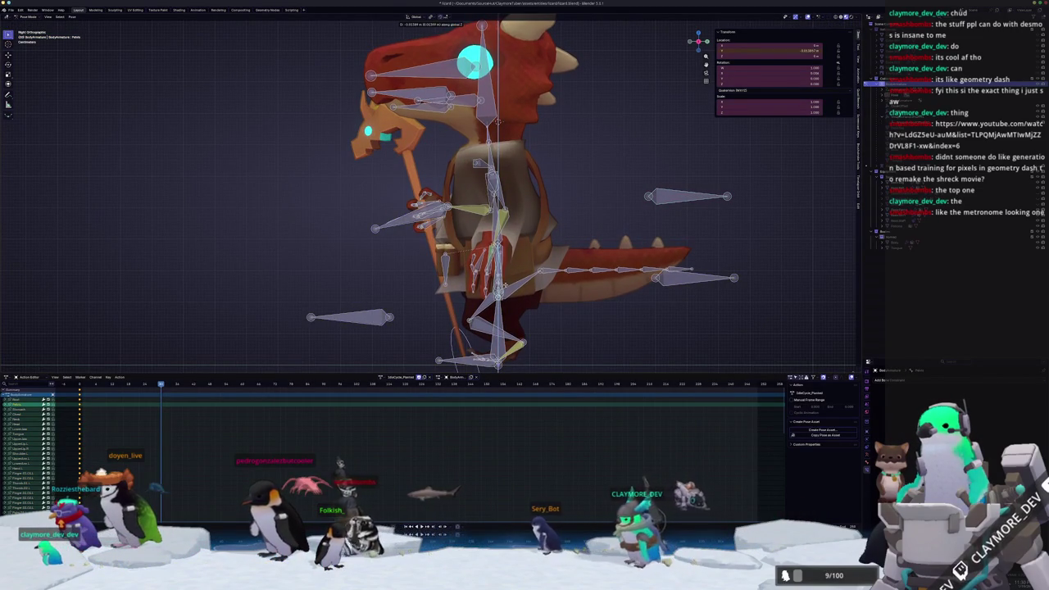
pyautogui.click(504, 284)
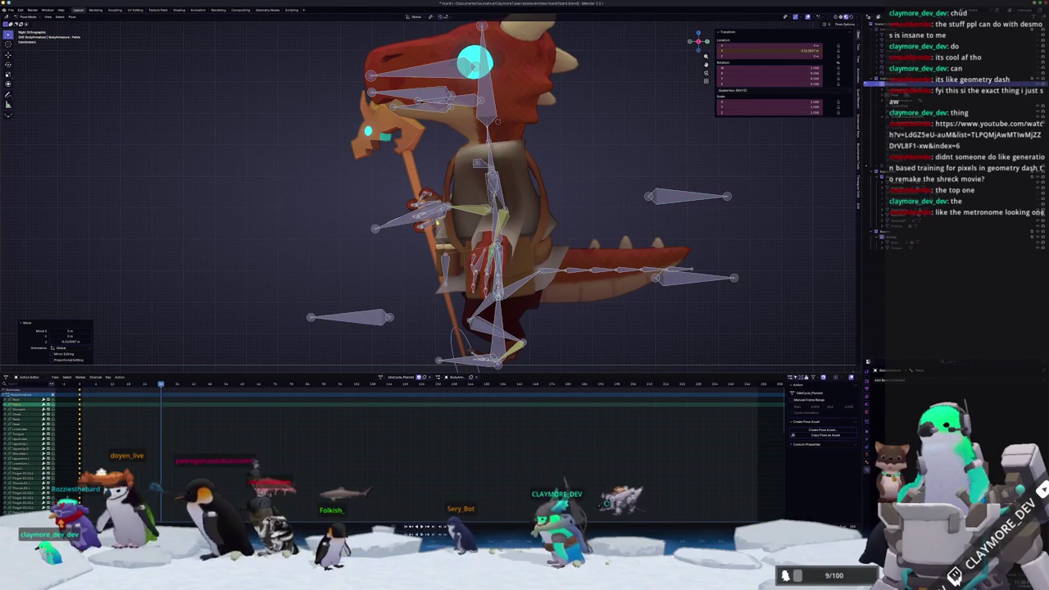
pyautogui.moveTo(492, 245); pyautogui.dragTo(533, 246, button='middle')
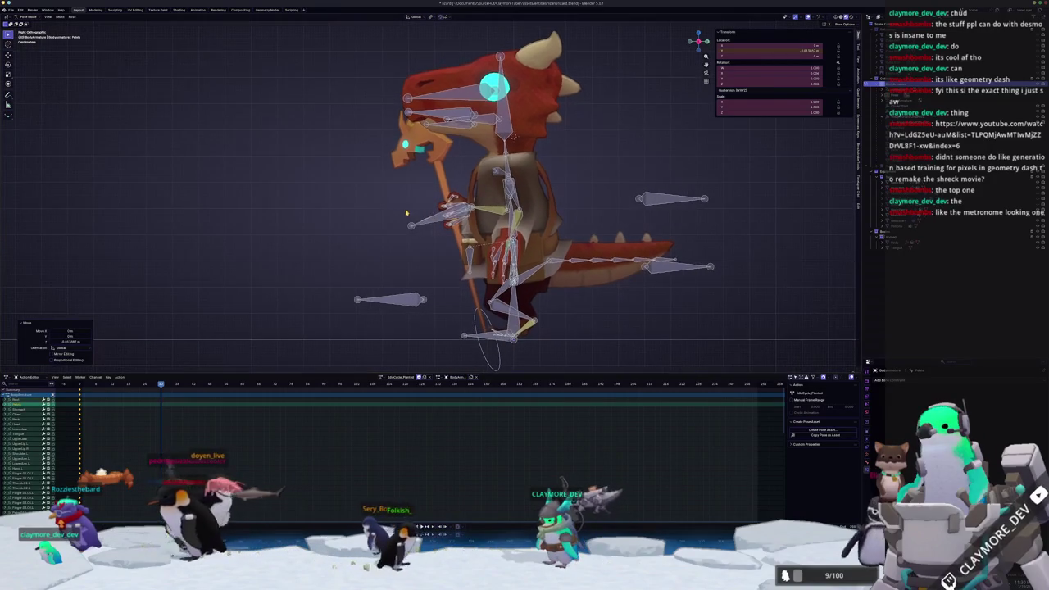
pyautogui.click(507, 197)
pyautogui.press('r')
pyautogui.press('Escape')
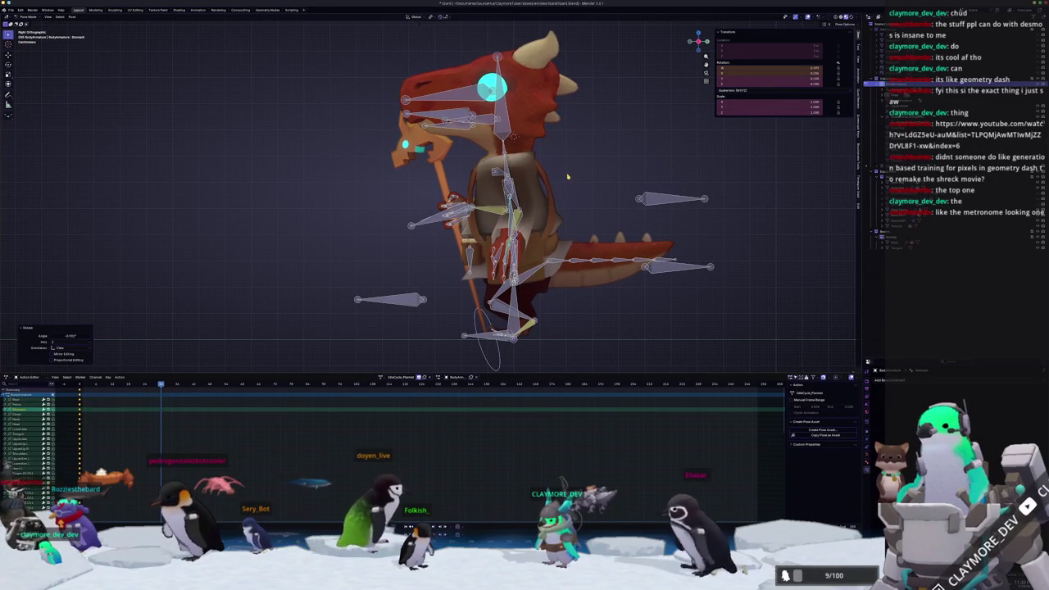
pyautogui.click(517, 165)
pyautogui.press('r')
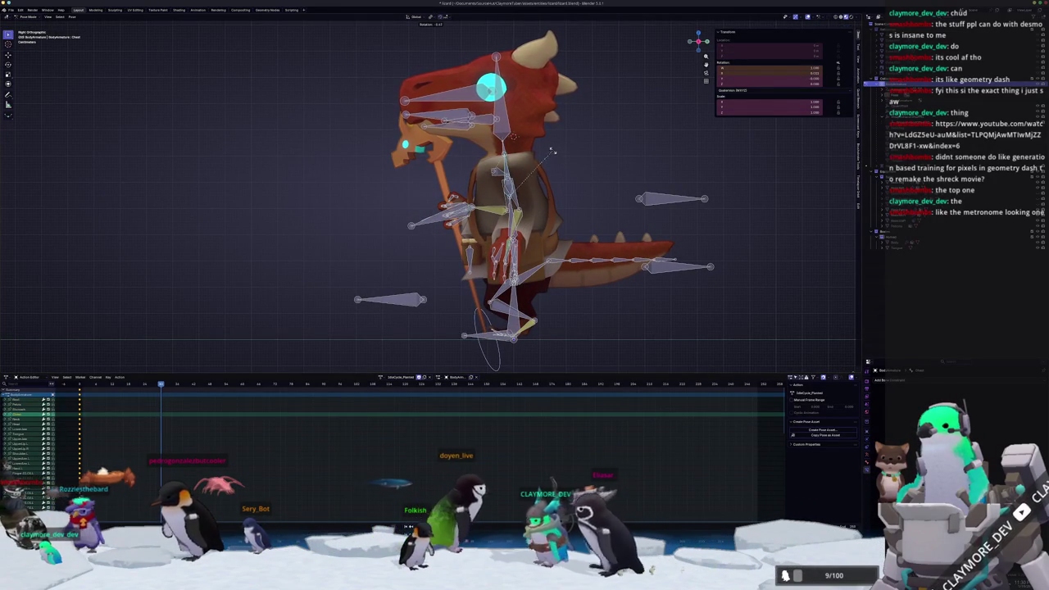
pyautogui.click(547, 140)
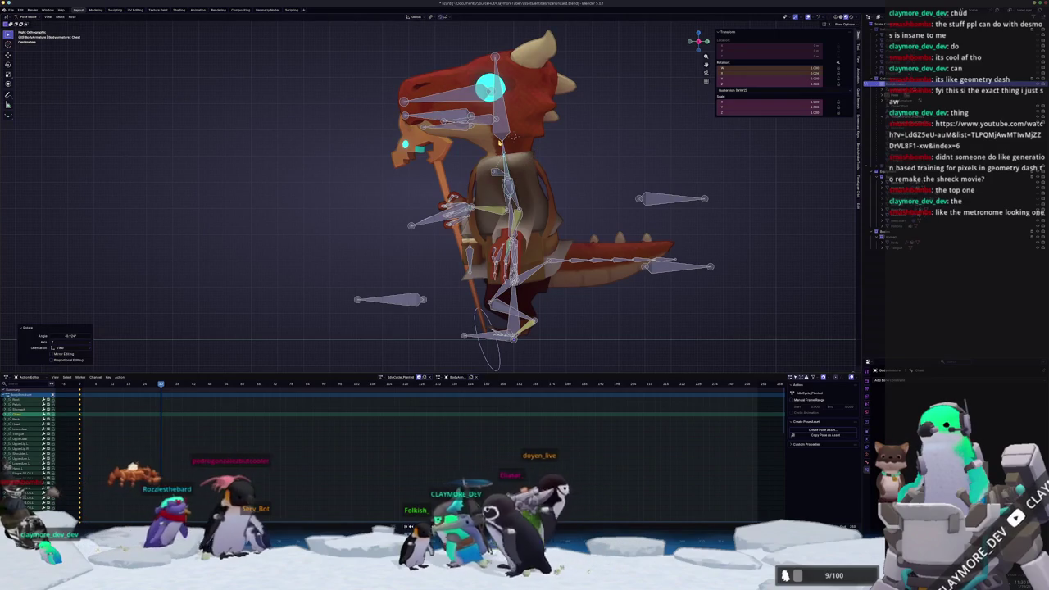
# Rotate the left upper arm, forearm and hand, then keyframe every bone at this frame
pyautogui.click(511, 135)
pyautogui.click(566, 115)
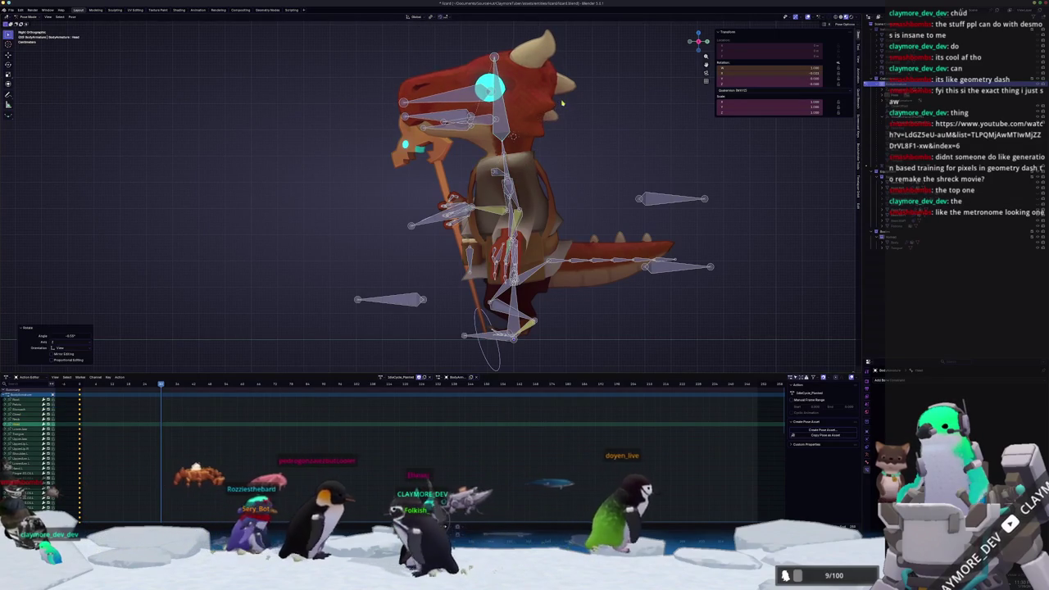
pyautogui.scroll(1, 573, 156)
pyautogui.press('r')
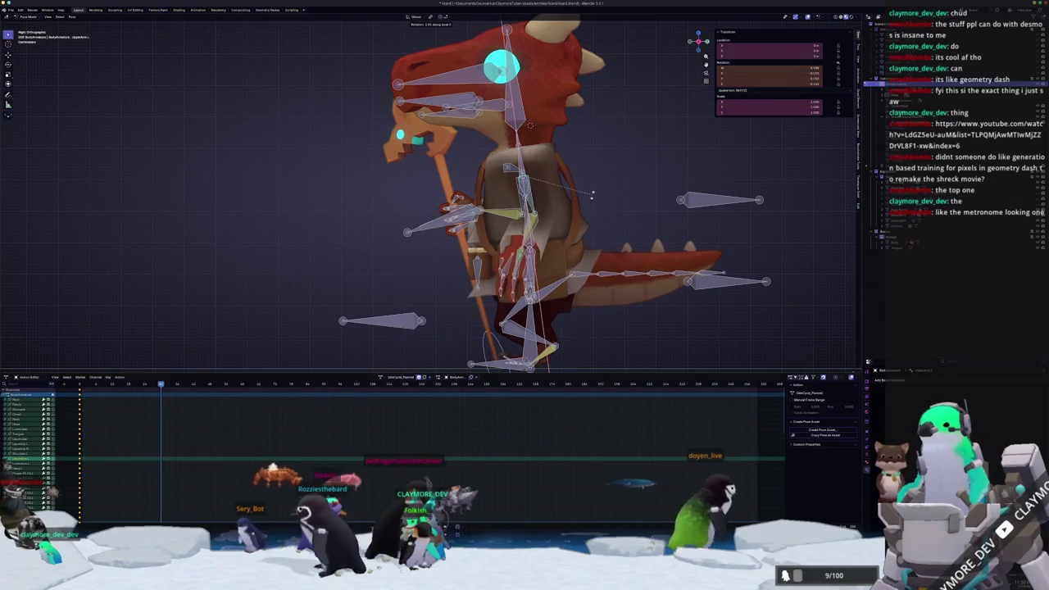
pyautogui.click(592, 193)
pyautogui.click(521, 237)
pyautogui.press('r')
pyautogui.click(575, 240)
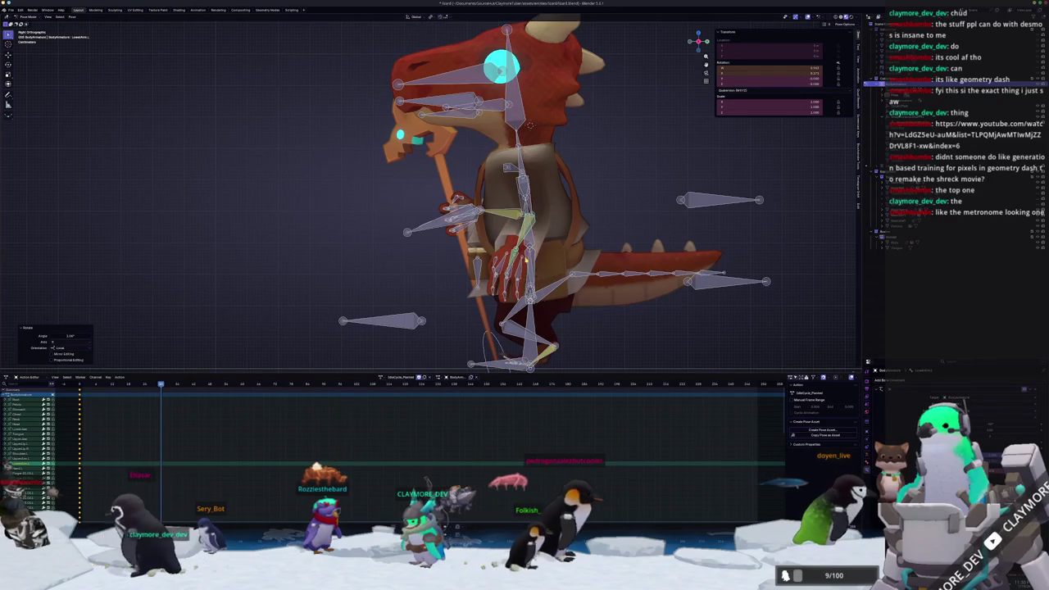
pyautogui.click(513, 252)
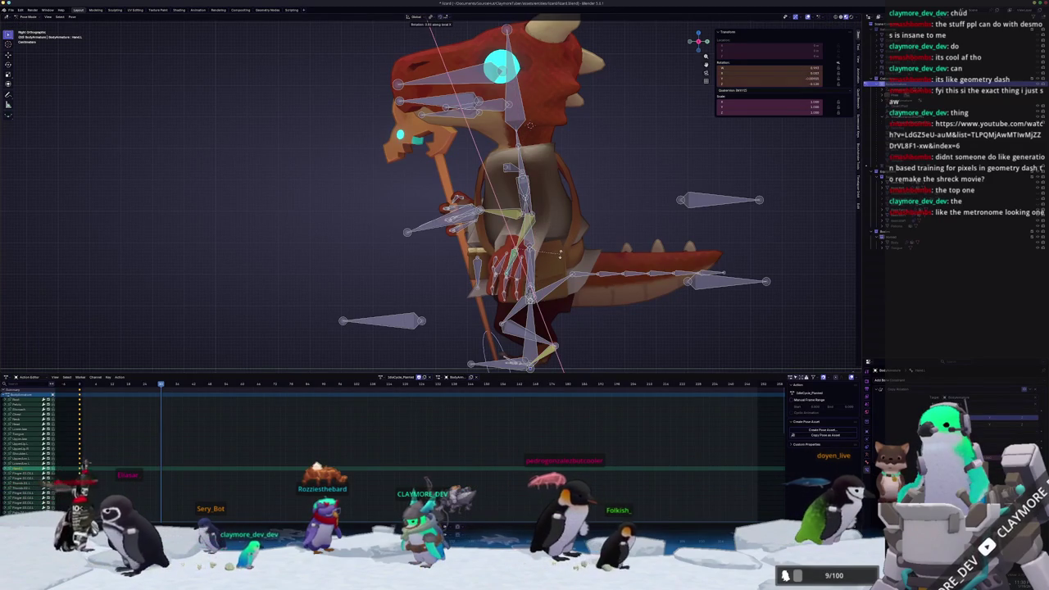
pyautogui.click(555, 267)
pyautogui.moveTo(554, 267); pyautogui.dragTo(535, 269, button='middle')
pyautogui.press('a')
pyautogui.press('i')
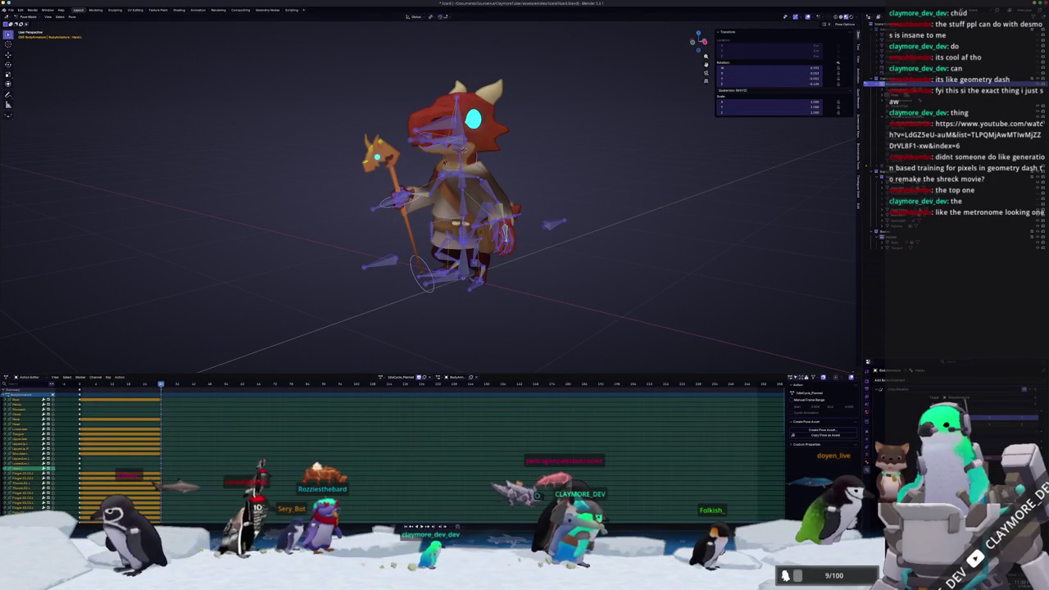
# Key the pose about 20 frames later, step between keyframes and play the idle cycle
pyautogui.press('Up')
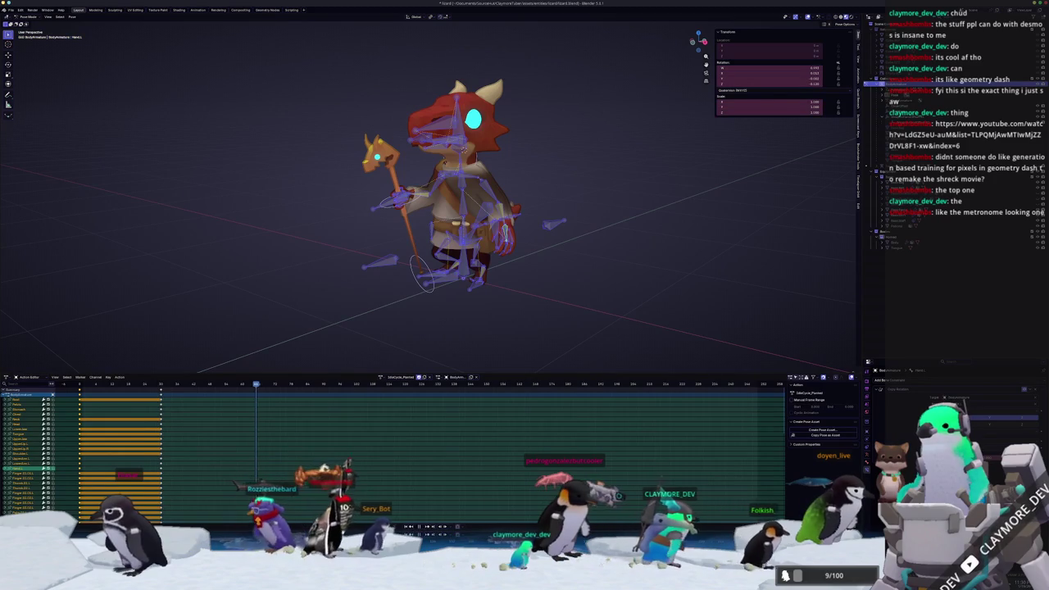
pyautogui.press('i')
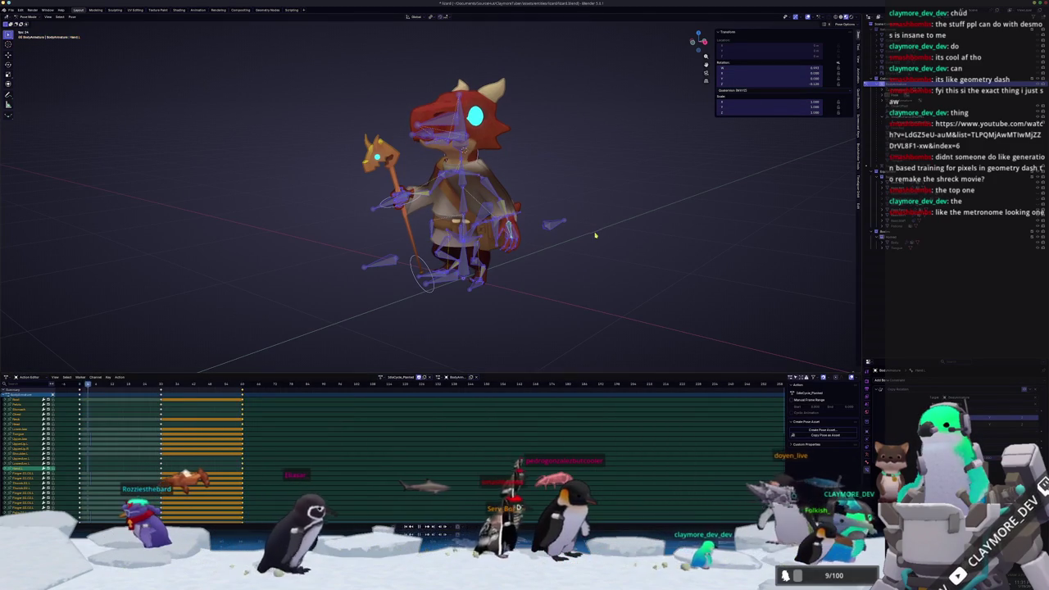
pyautogui.press('Down')
pyautogui.hotkey('alt', 'a')
pyautogui.moveTo(574, 246); pyautogui.dragTo(599, 255, button='middle')
pyautogui.press('Up')
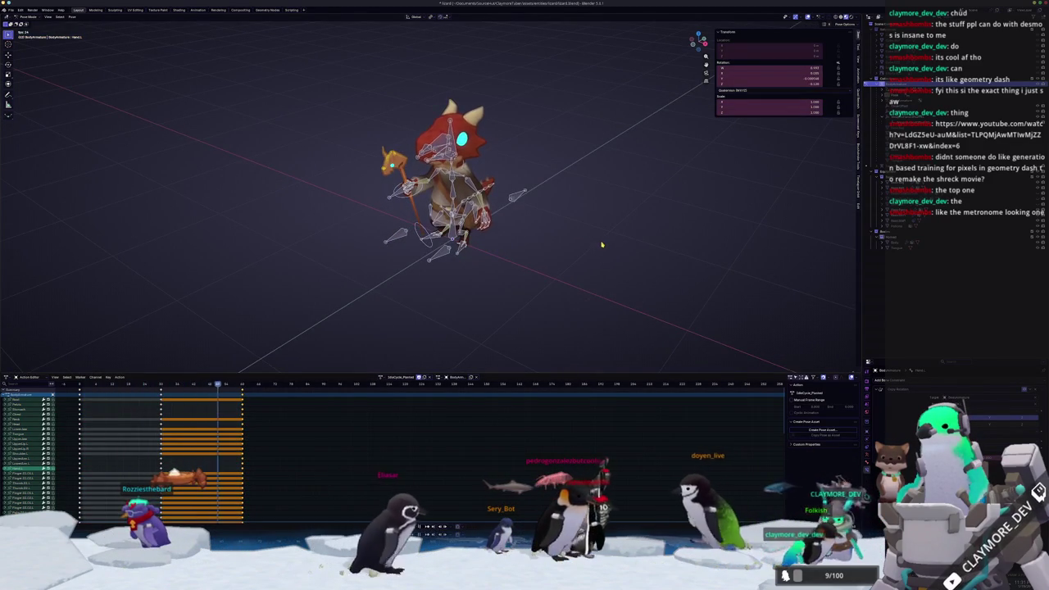
pyautogui.press('space')
pyautogui.click(850, 17)
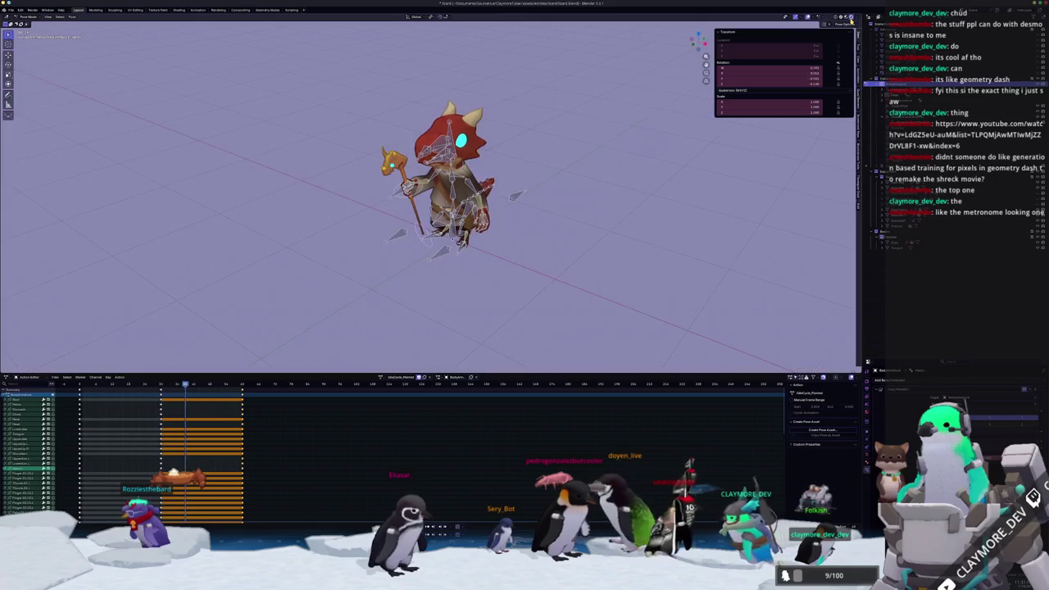
# Switch to Object Mode and zoom in on the kobold from the right side view
pyautogui.hotkey('ctrl', 'Tab')
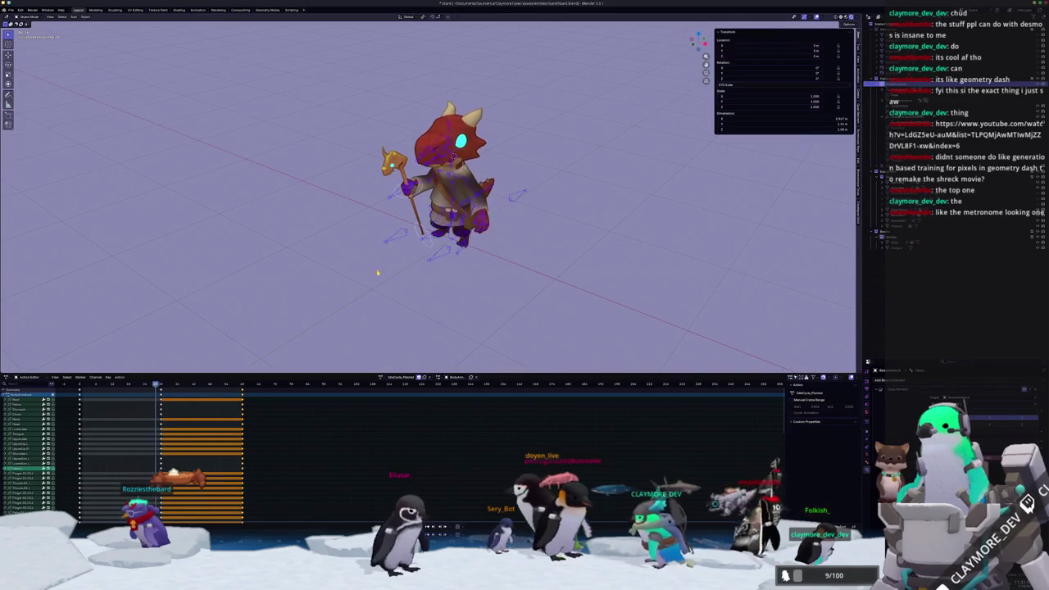
pyautogui.keyDown('shift'); pyautogui.moveTo(462, 262); pyautogui.dragTo(443, 285, button='middle'); pyautogui.keyUp('shift')
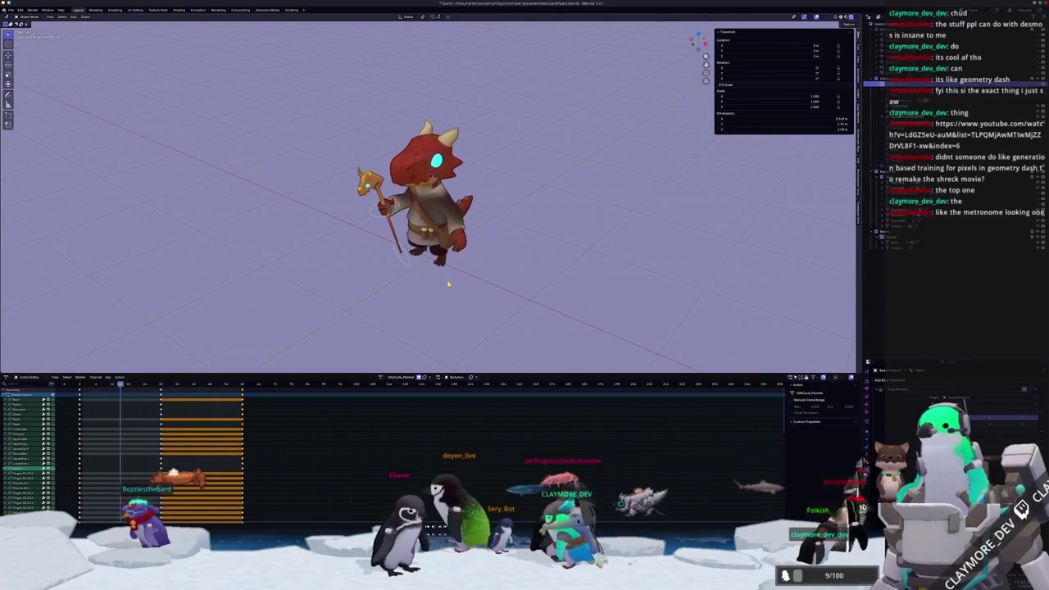
pyautogui.scroll(-2, 448, 285)
pyautogui.scroll(-2, 442, 293)
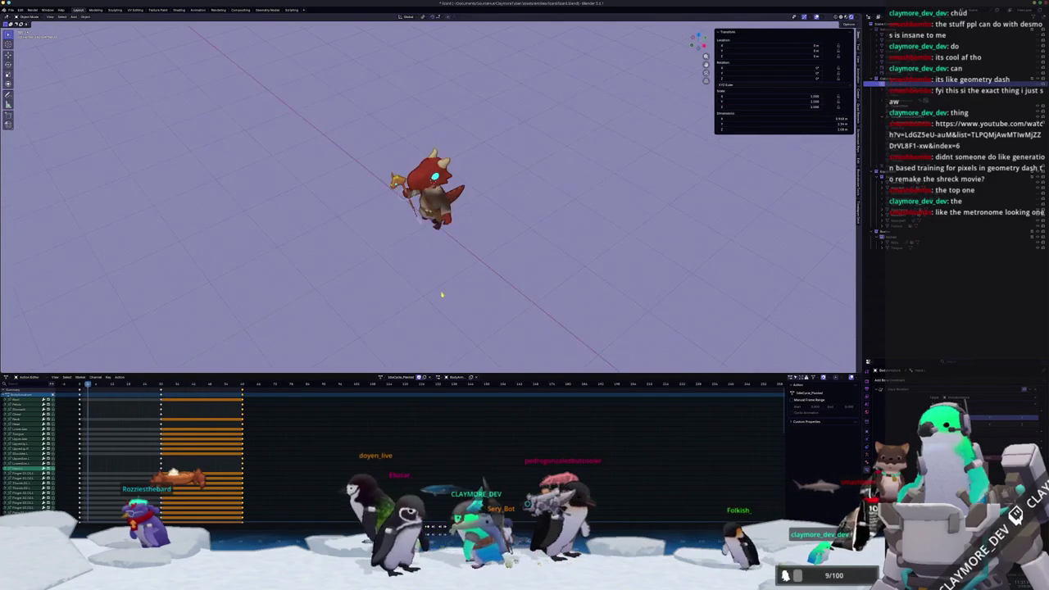
pyautogui.moveTo(442, 295); pyautogui.dragTo(449, 289, button='middle')
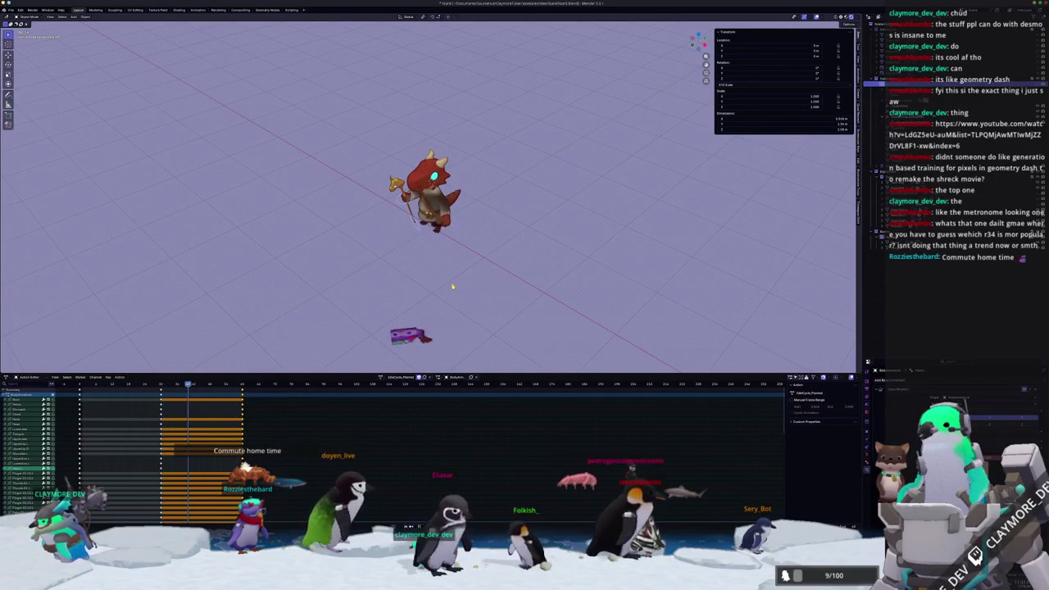
pyautogui.press('KP_3')
pyautogui.scroll(4, 390, 291)
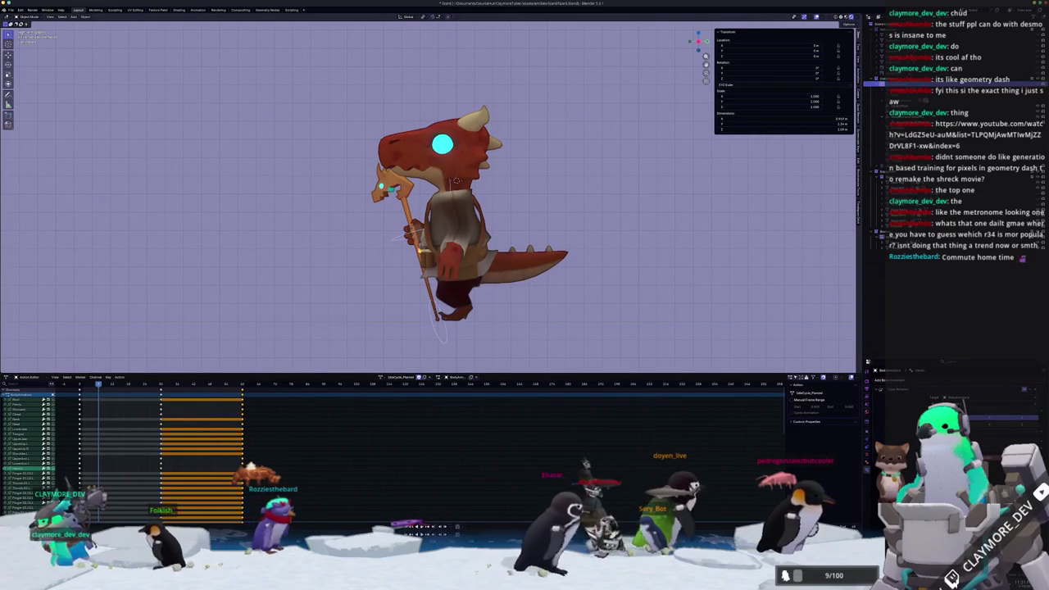
# Unhide all objects with Alt+H and frame the rig from the outliner
pyautogui.click(872, 115)
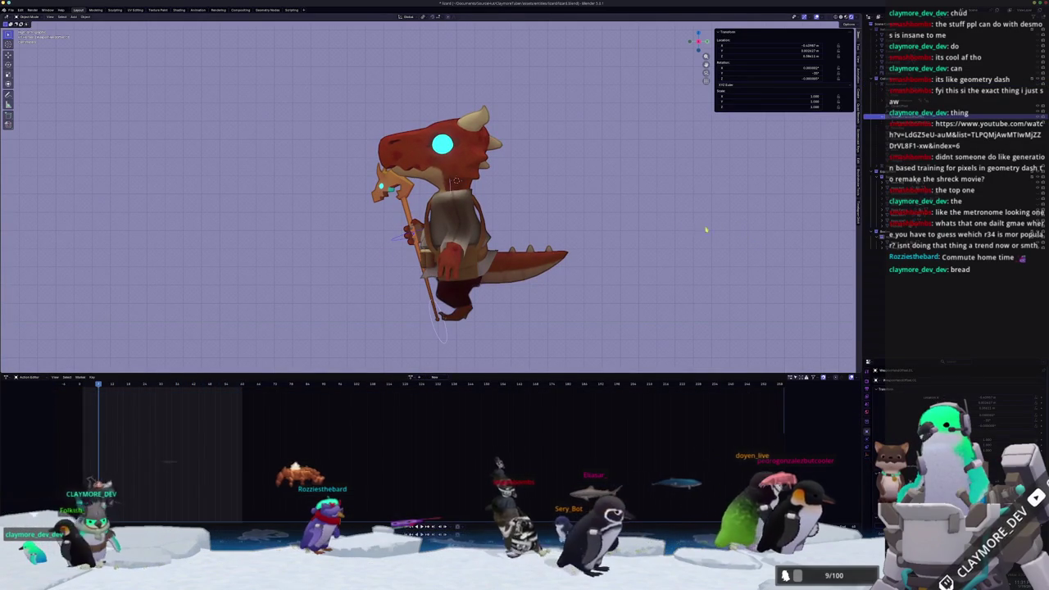
pyautogui.hotkey('alt', 'h')
pyautogui.click(873, 83)
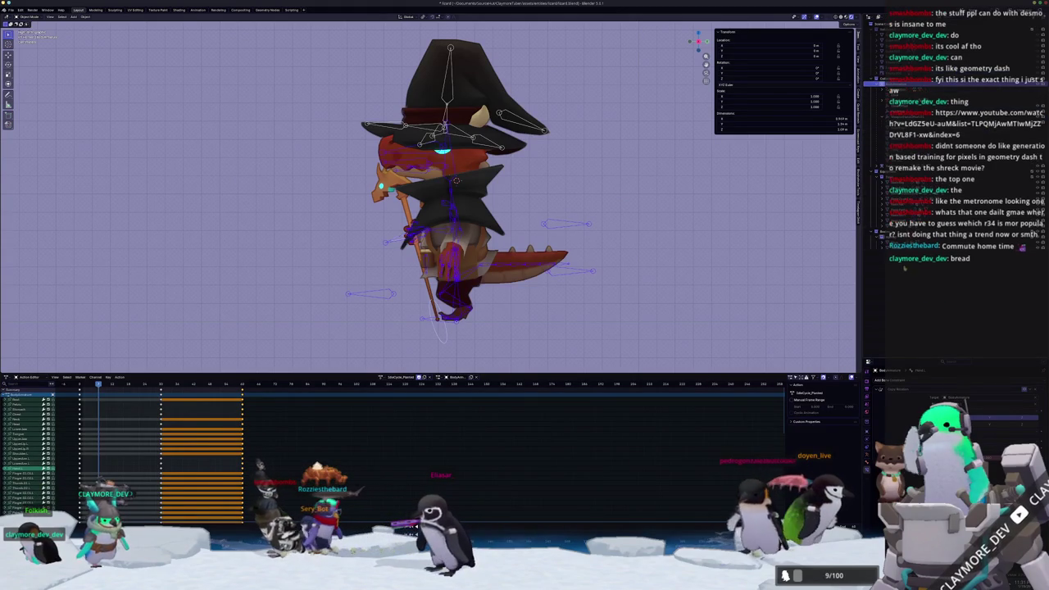
pyautogui.click(873, 246)
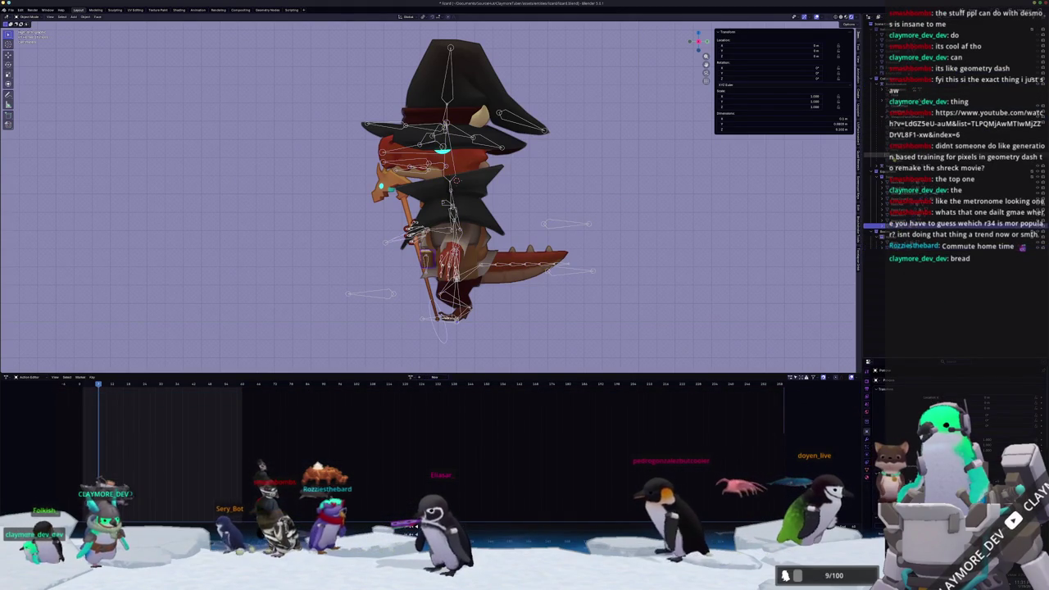
pyautogui.click(872, 167)
pyautogui.click(872, 105)
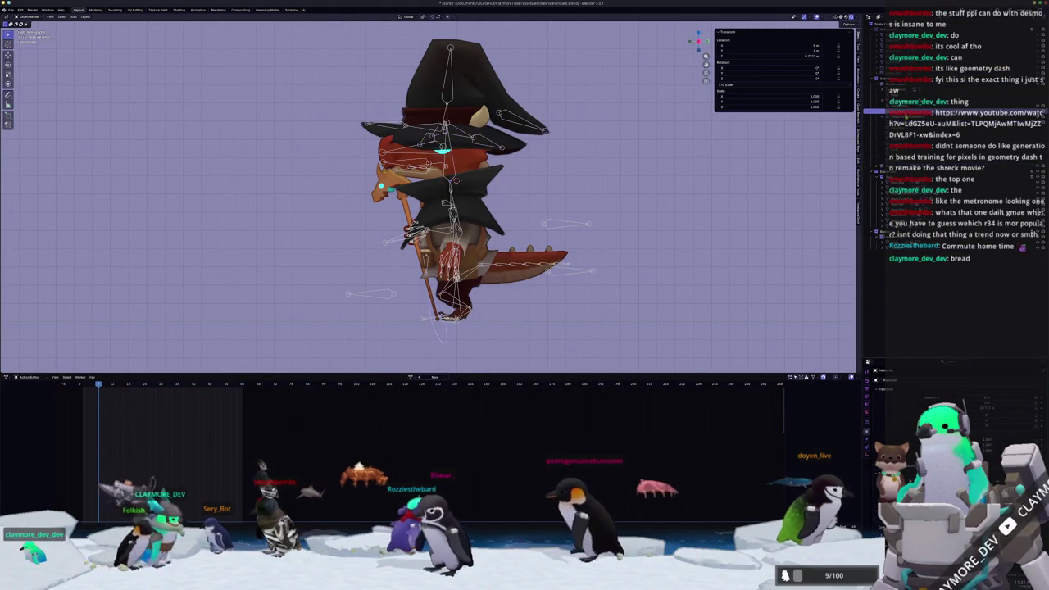
pyautogui.click(872, 82)
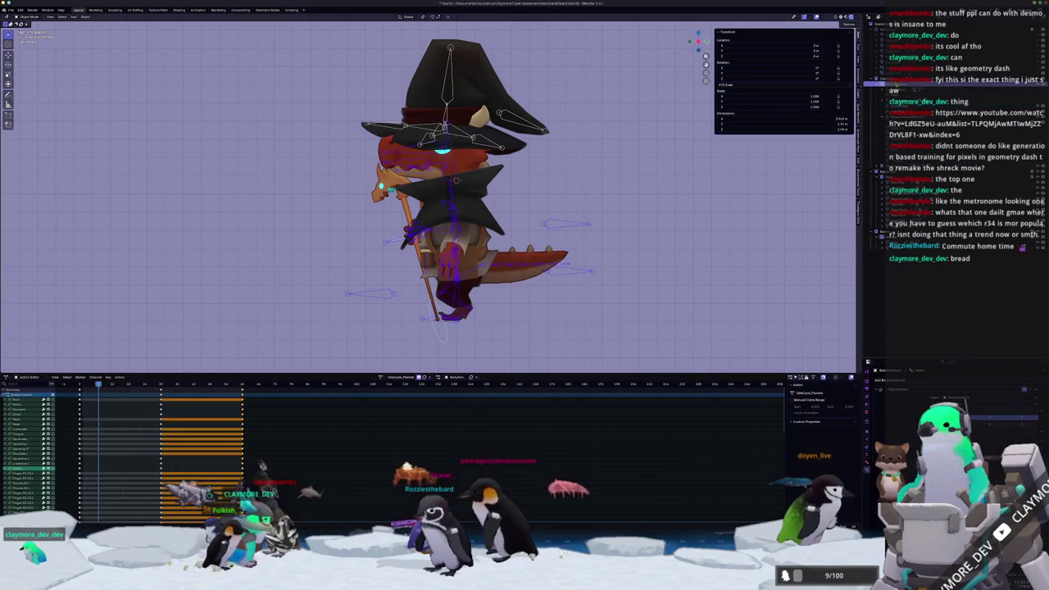
pyautogui.press('KP_Decimal')
# Hide the cloak and witch hat, then select the rig for posing
pyautogui.click(872, 192)
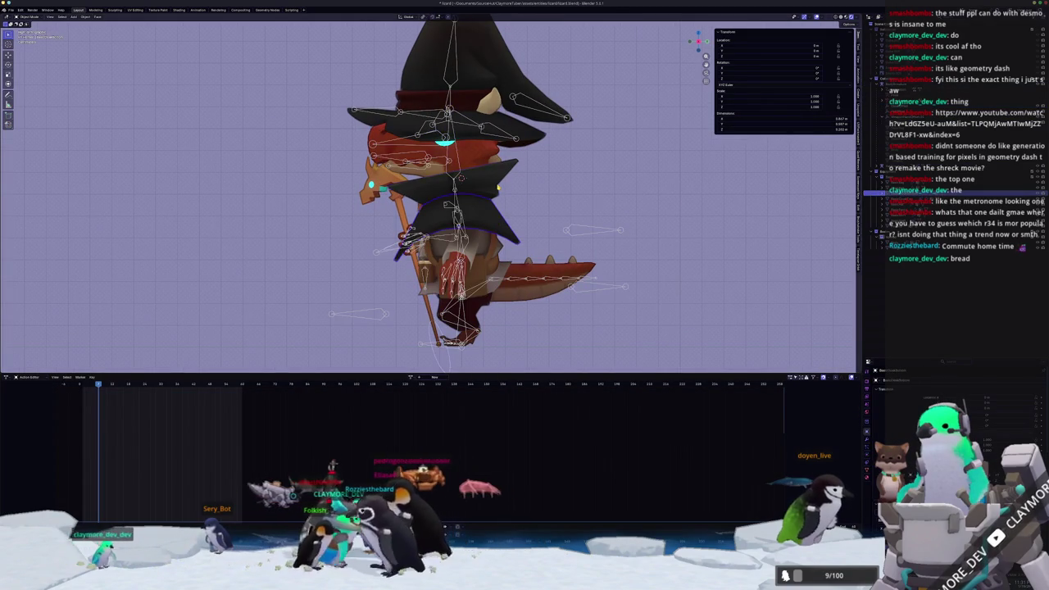
pyautogui.press('h')
pyautogui.click(516, 137)
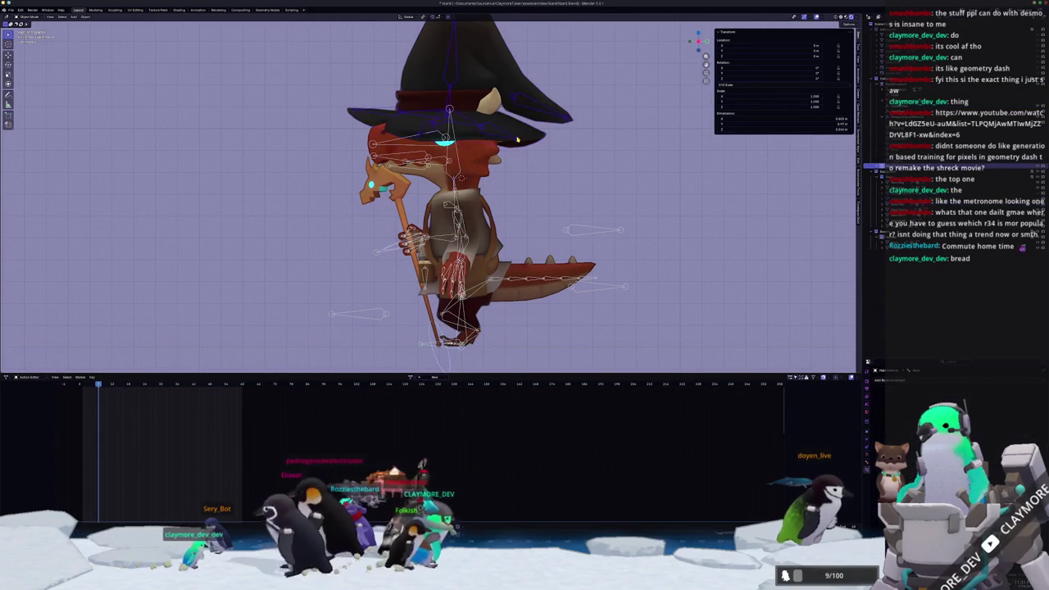
pyautogui.press('h')
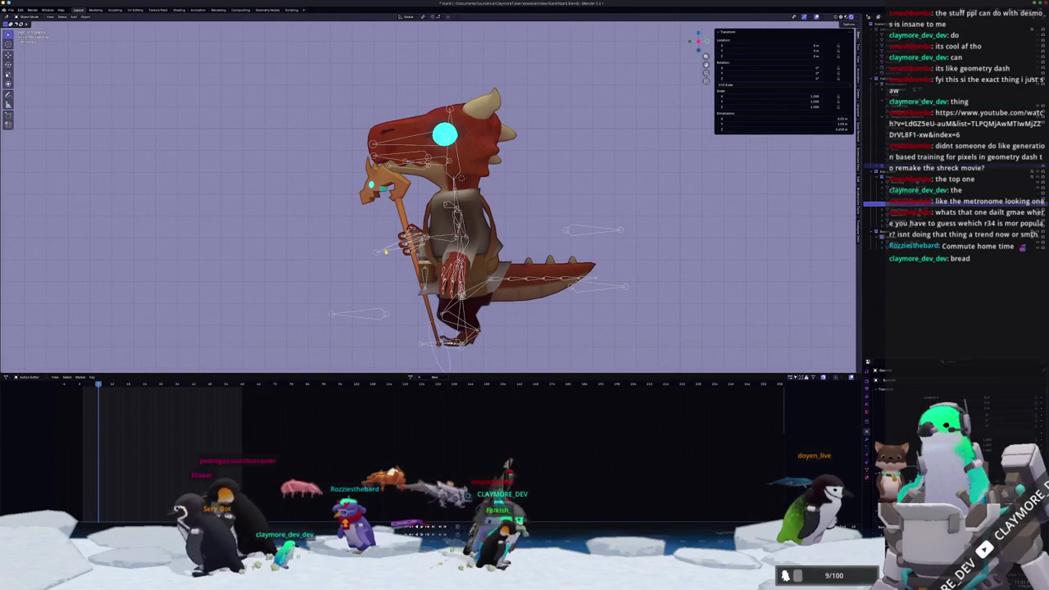
pyautogui.click(385, 252)
pyautogui.press('KP_Decimal')
pyautogui.press('g')
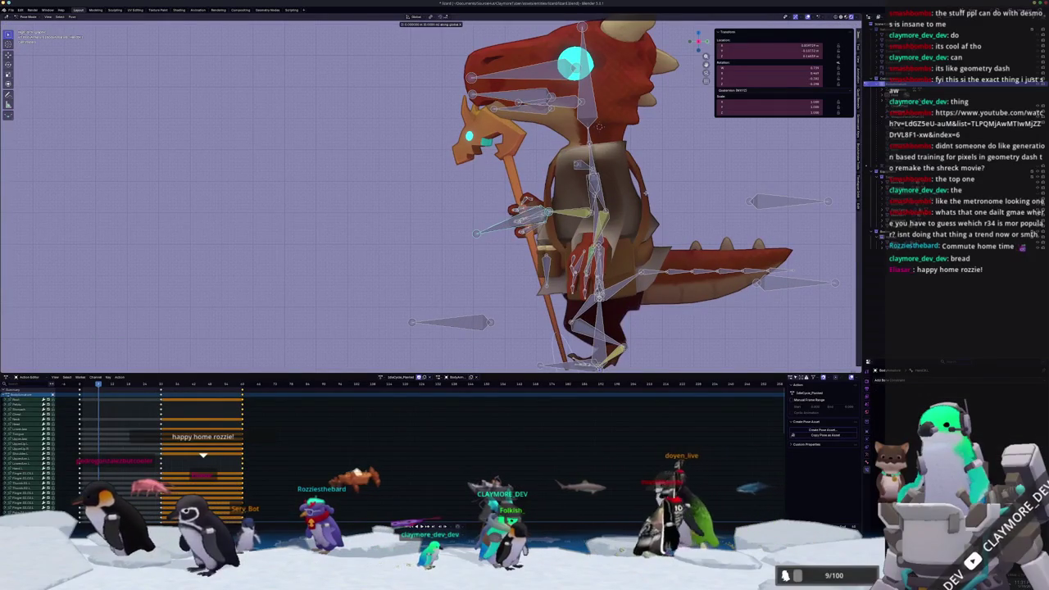
# Move the staff-gripping hand bone, constraining the second adjustment to the Z axis
pyautogui.press('Escape')
pyautogui.moveTo(643, 193)
pyautogui.mouseDown(button='middle')
pyautogui.moveTo(421, 207)
pyautogui.moveTo(508, 211)
pyautogui.mouseUp(button='middle')
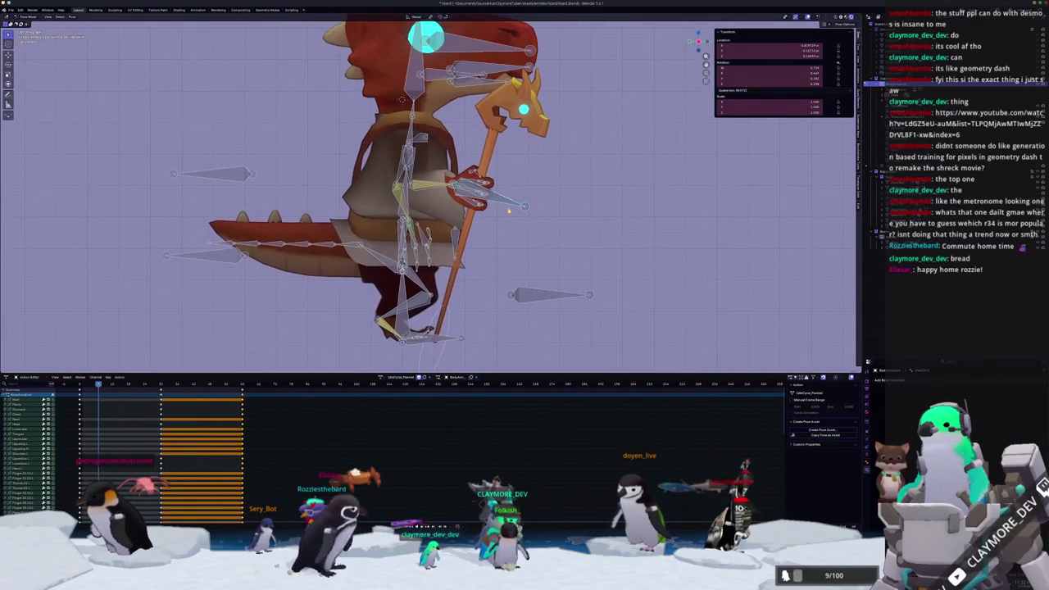
pyautogui.press('g')
pyautogui.click(554, 221)
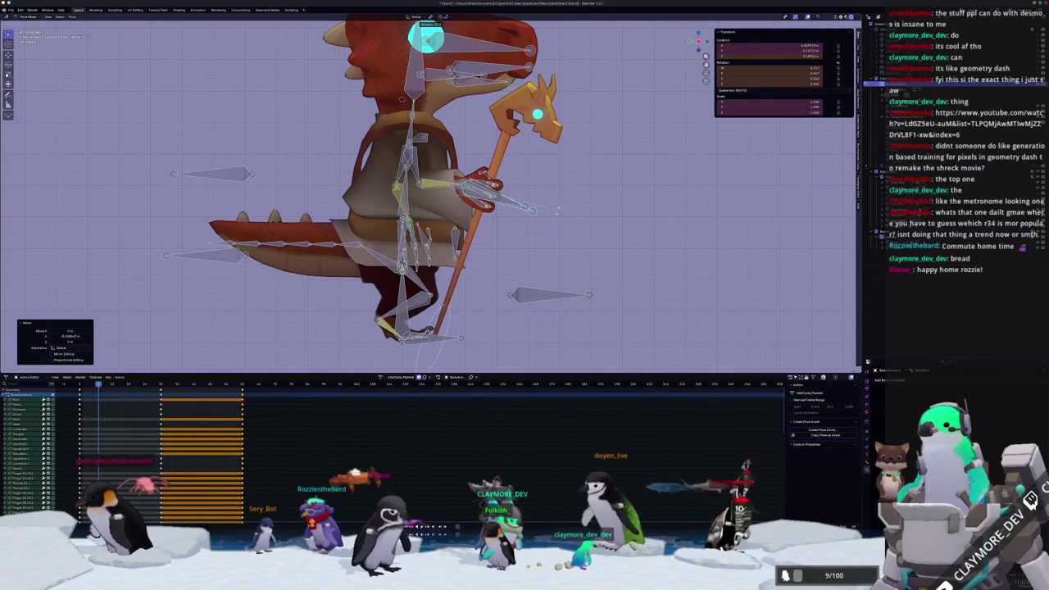
pyautogui.press('g')
pyautogui.press('z')
pyautogui.click(576, 213)
# Rotate the hand bone, checking from top view, then jump to the next keyframe
pyautogui.press('r')
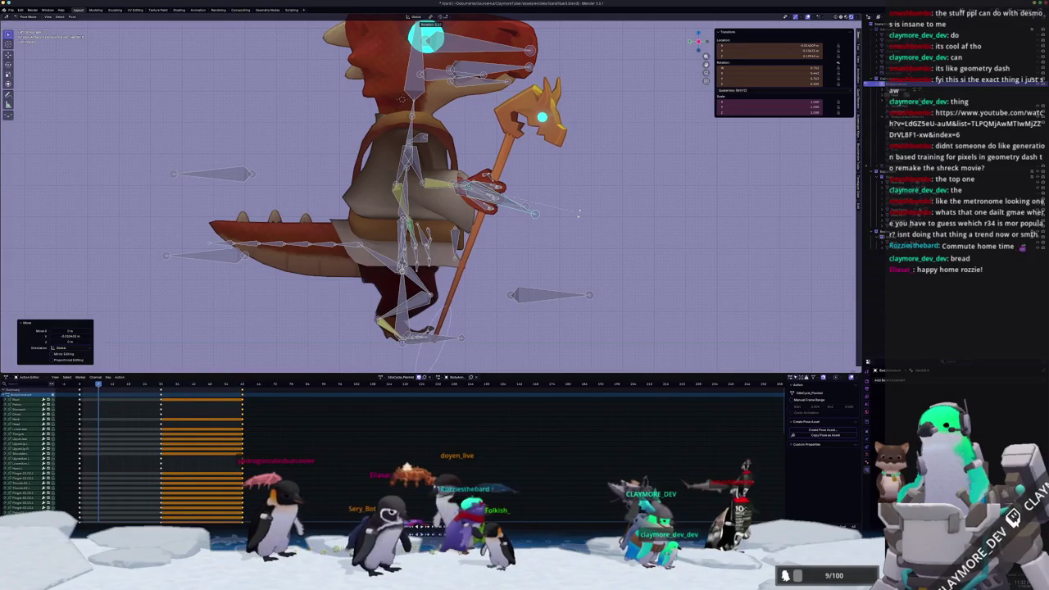
pyautogui.press('KP_7')
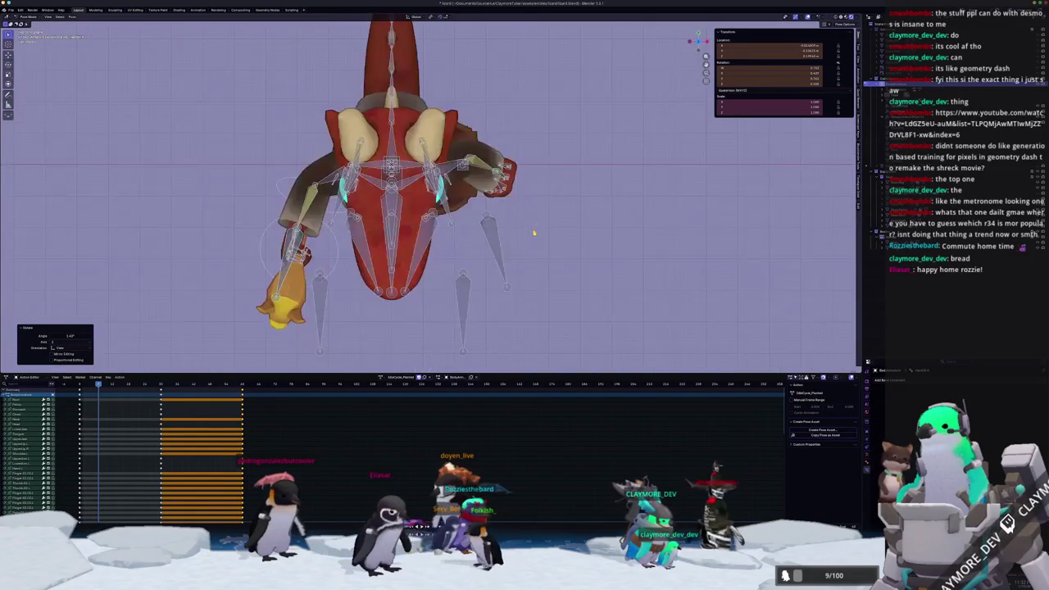
pyautogui.moveTo(398, 256); pyautogui.dragTo(322, 327, button='middle')
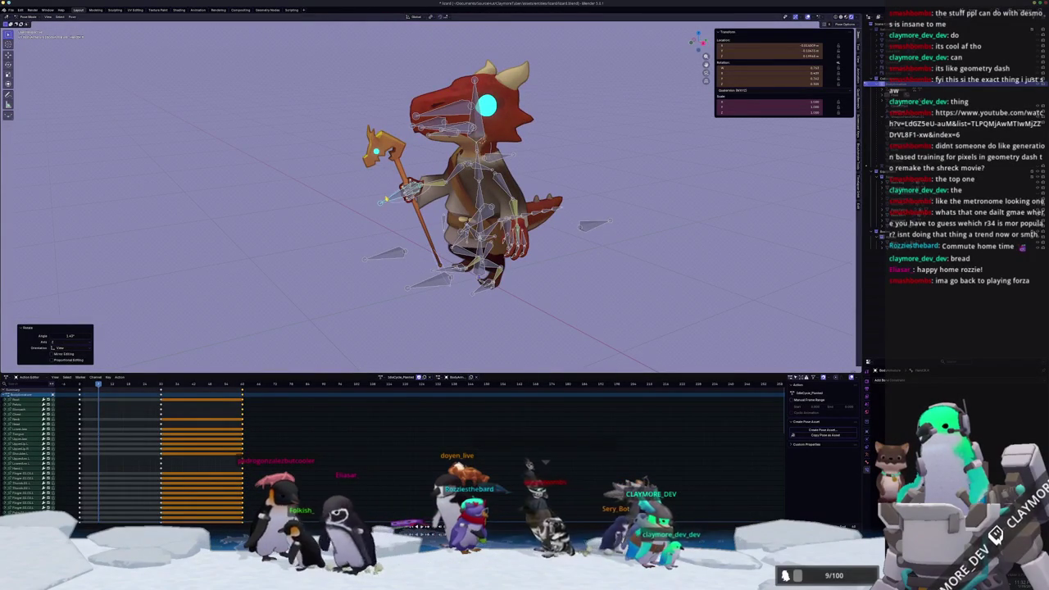
pyautogui.click(386, 199)
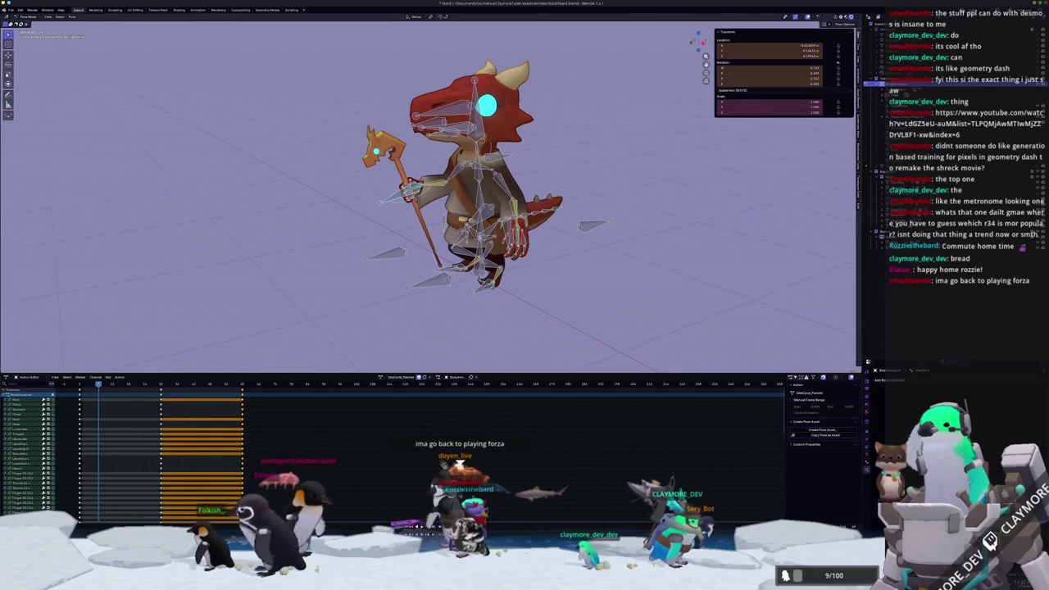
pyautogui.press('Up')
# Paste the saved pose onto this keyframe and step back to the first keyframe
pyautogui.hotkey('ctrl', 'shift', 'v')
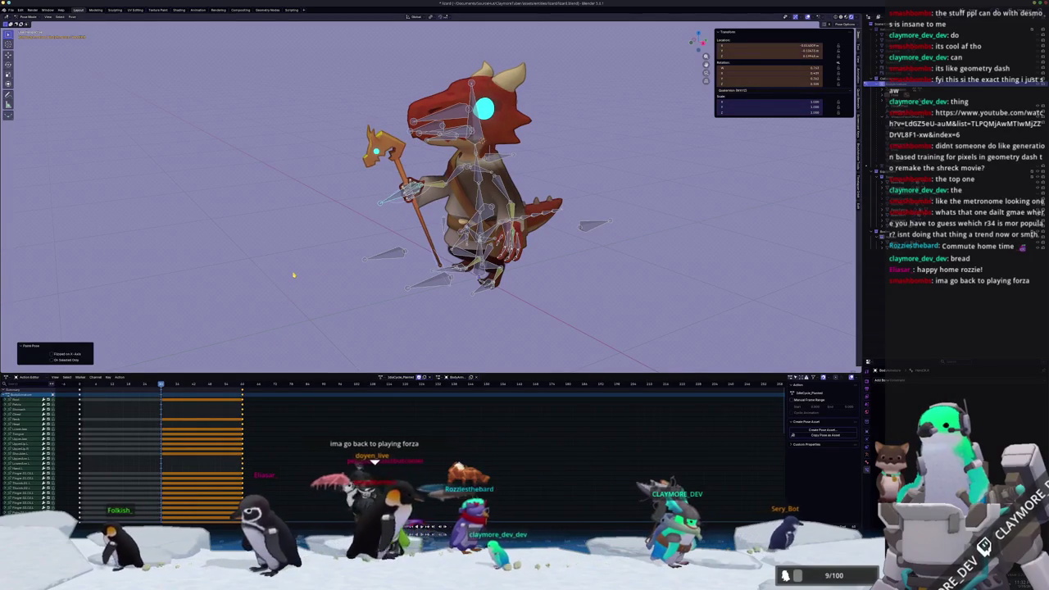
pyautogui.hotkey('ctrl', 'z')
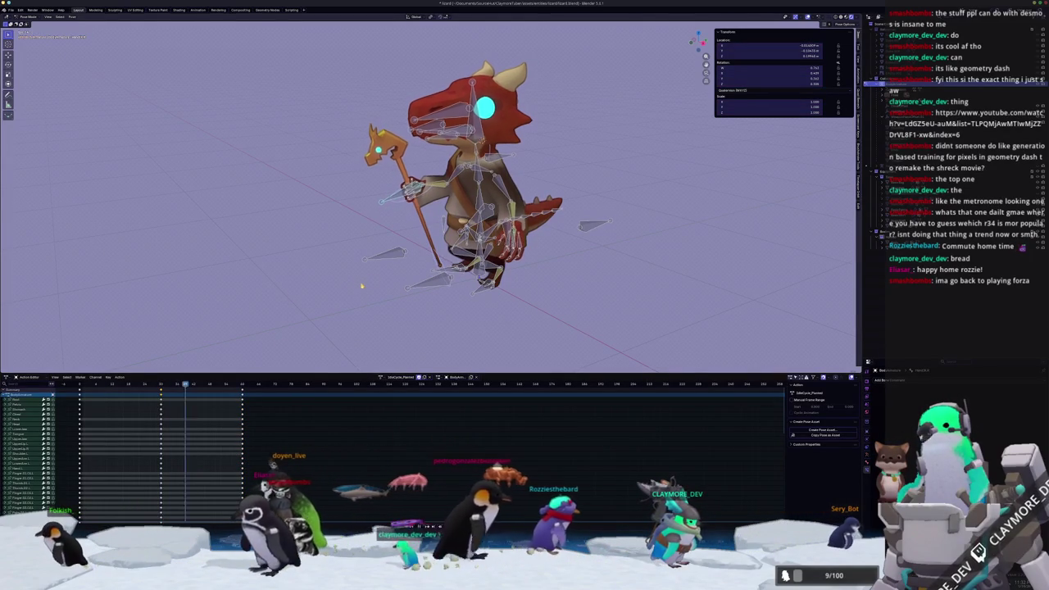
pyautogui.press('Down')
pyautogui.moveTo(361, 287); pyautogui.dragTo(379, 302, button='middle')
pyautogui.press('Down')
pyautogui.scroll(3, 379, 302)
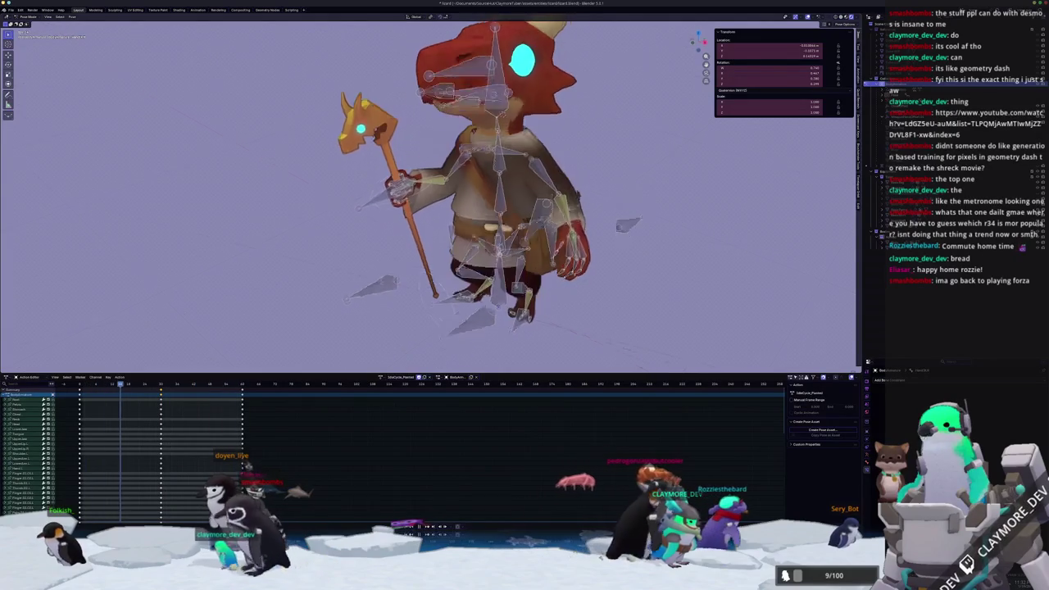
pyautogui.scroll(-2, 380, 301)
pyautogui.moveTo(379, 302); pyautogui.dragTo(384, 292, button='middle')
pyautogui.press('Down')
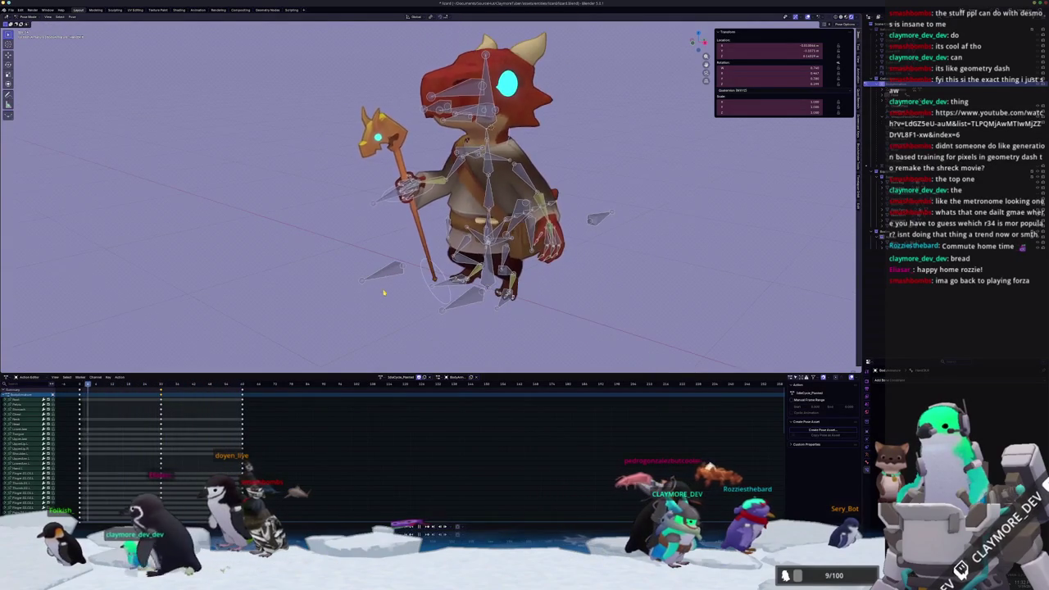
# Play the planted-staff cycle, then nudge the head bones along Y in side view
pyautogui.press('space')
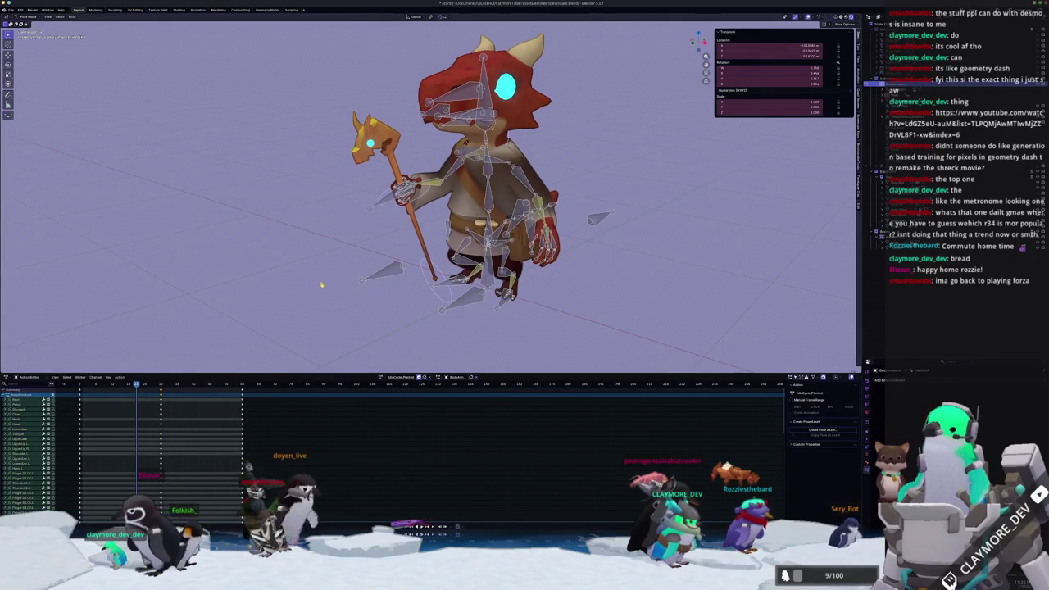
pyautogui.press('a')
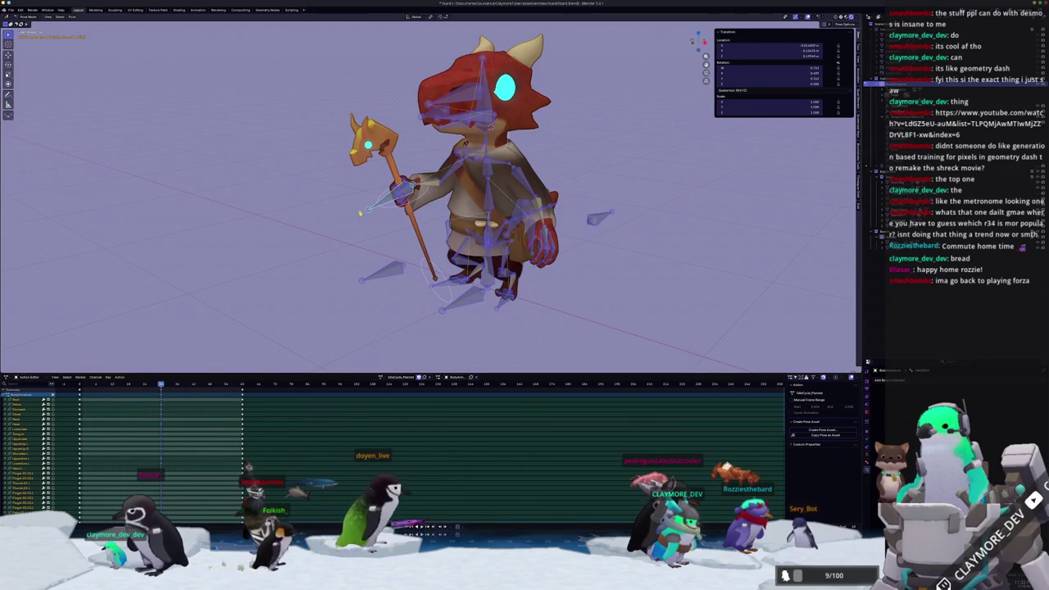
pyautogui.hotkey('alt', 'a')
pyautogui.press('KP_3')
pyautogui.scroll(2, 425, 164)
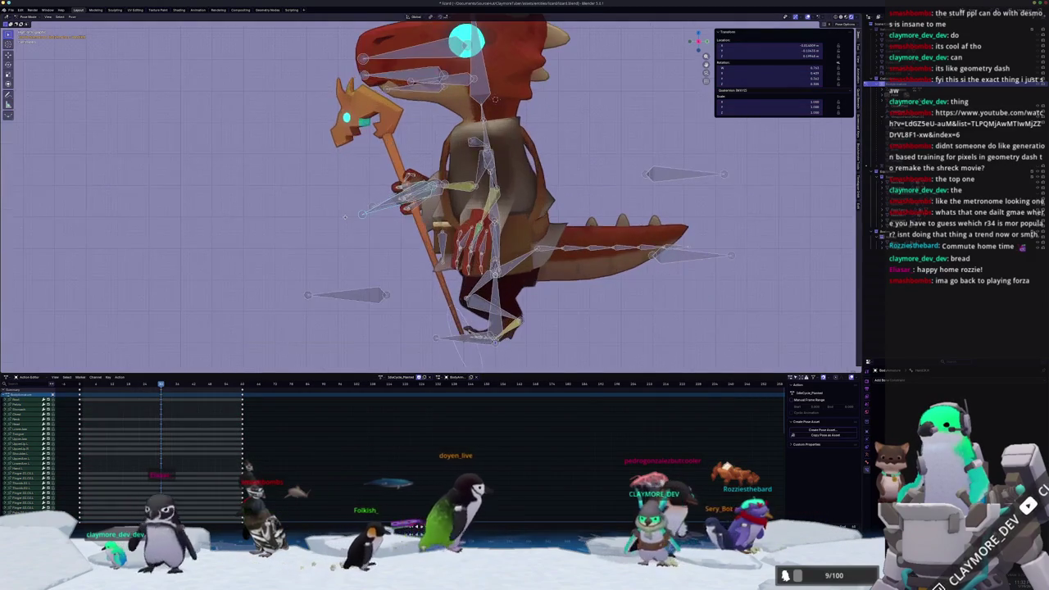
pyautogui.press('g')
pyautogui.press('y')
pyautogui.click(495, 99)
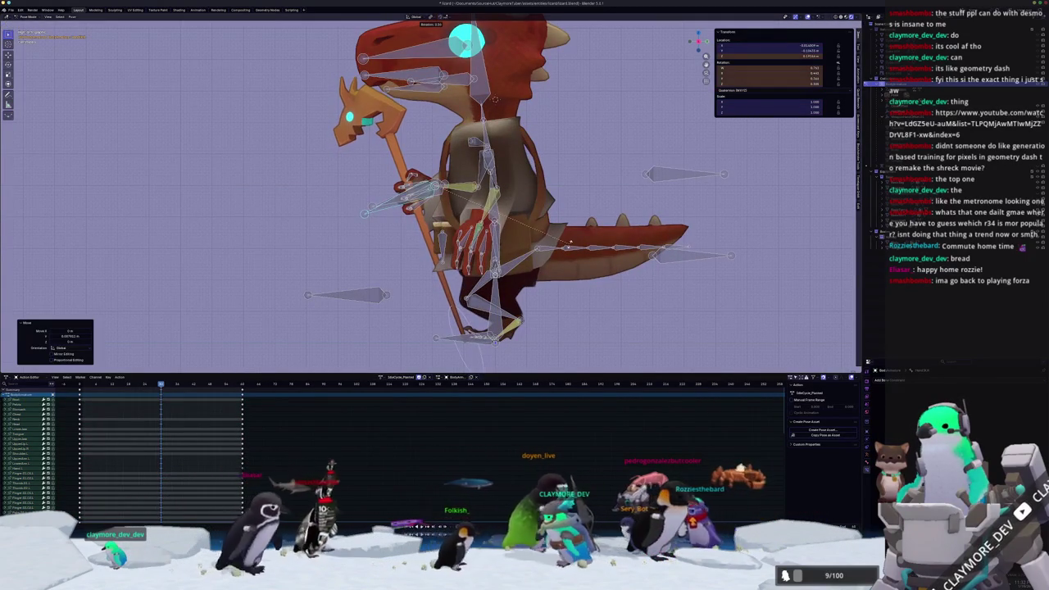
pyautogui.press('g')
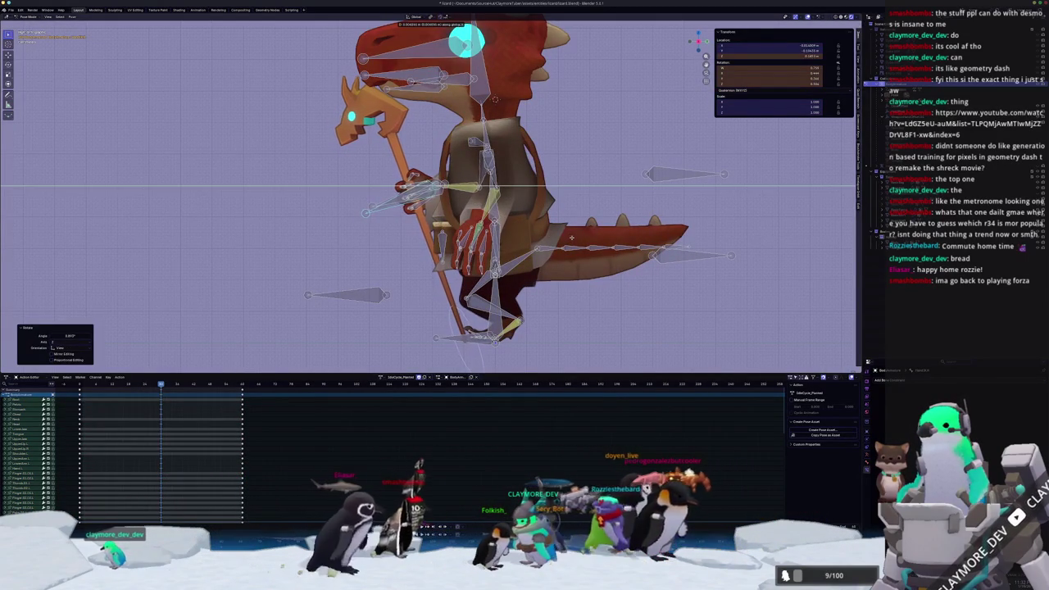
pyautogui.click(571, 239)
# Cancel a head rotation and replay the animation from a front three-quarter view
pyautogui.press('r')
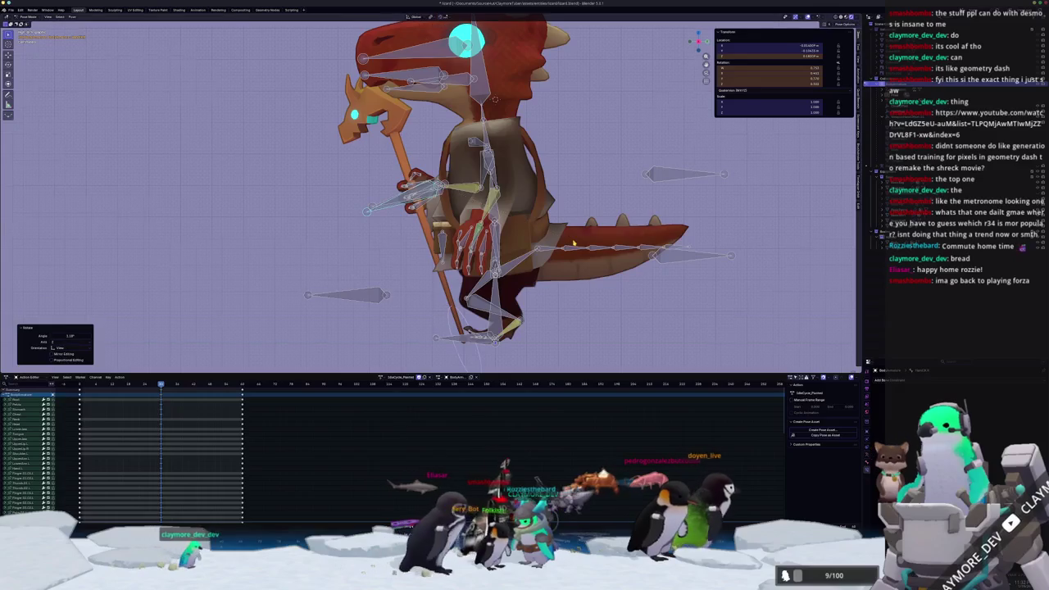
pyautogui.rightClick(573, 239)
pyautogui.scroll(-1, 573, 241)
pyautogui.moveTo(573, 242); pyautogui.dragTo(422, 285, button='middle')
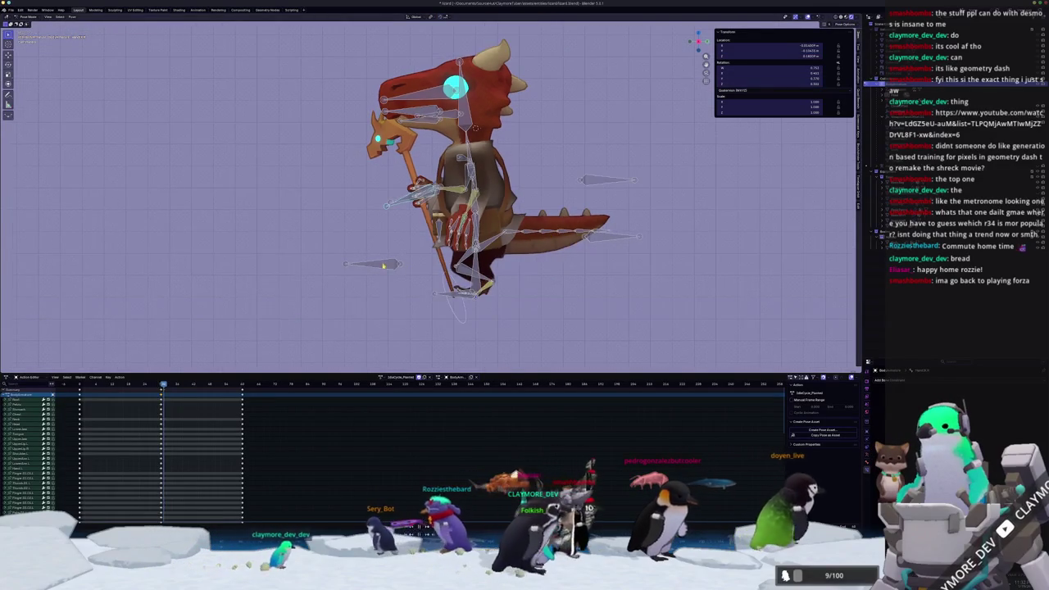
pyautogui.press('space')
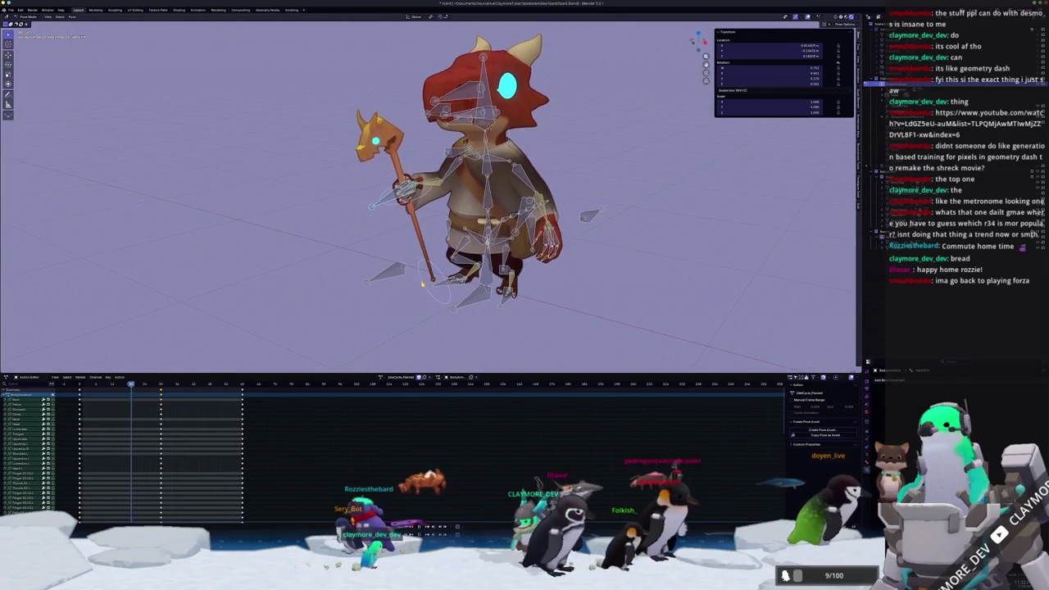
pyautogui.scroll(-3, 401, 271)
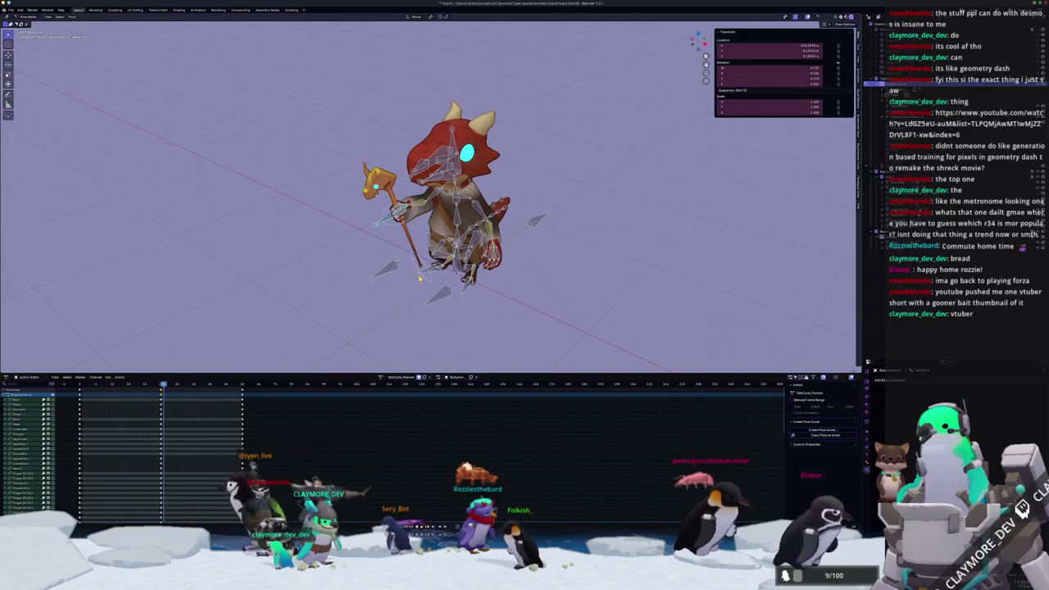
# Switch the kobold rig from Pose Mode to Object Mode with Ctrl+Tab
pyautogui.hotkey('ctrl', 'Tab')
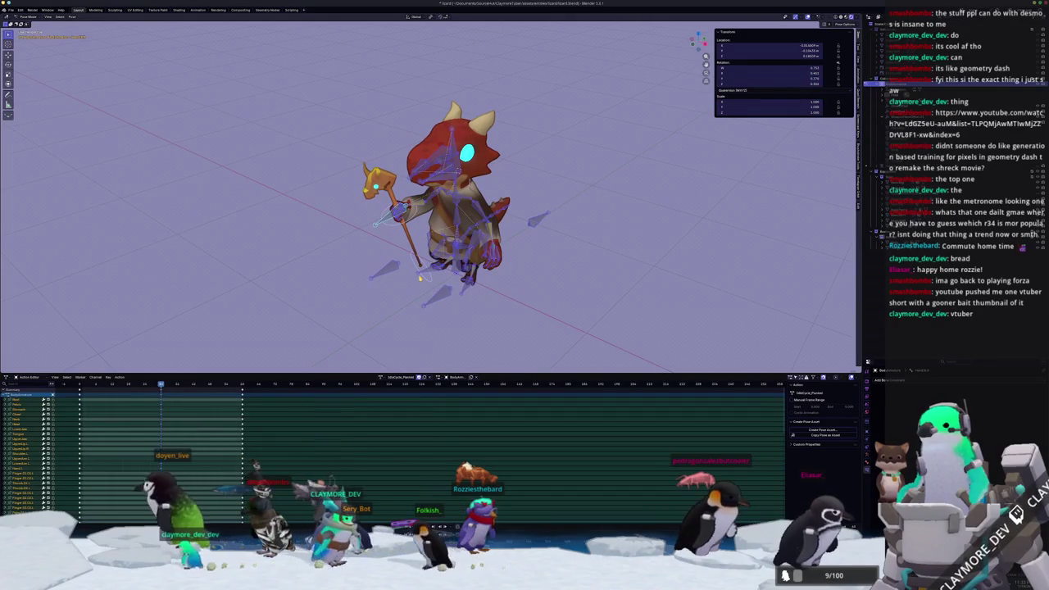
# Load the IdlePose action and enter Pose Mode on the kobold rig
pyautogui.scroll(2, 407, 330)
pyautogui.click(382, 377)
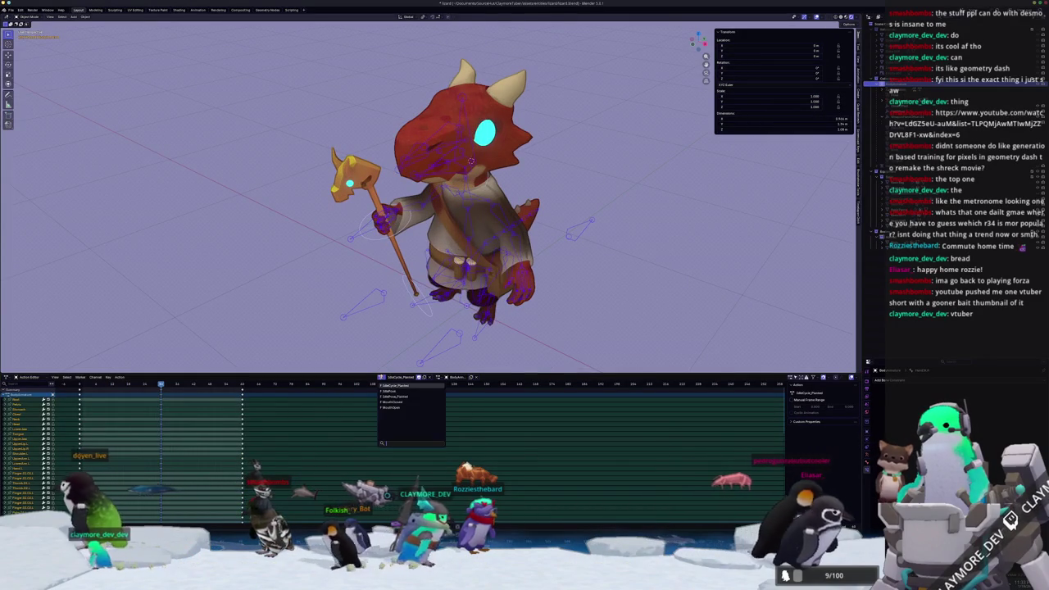
pyautogui.click(389, 392)
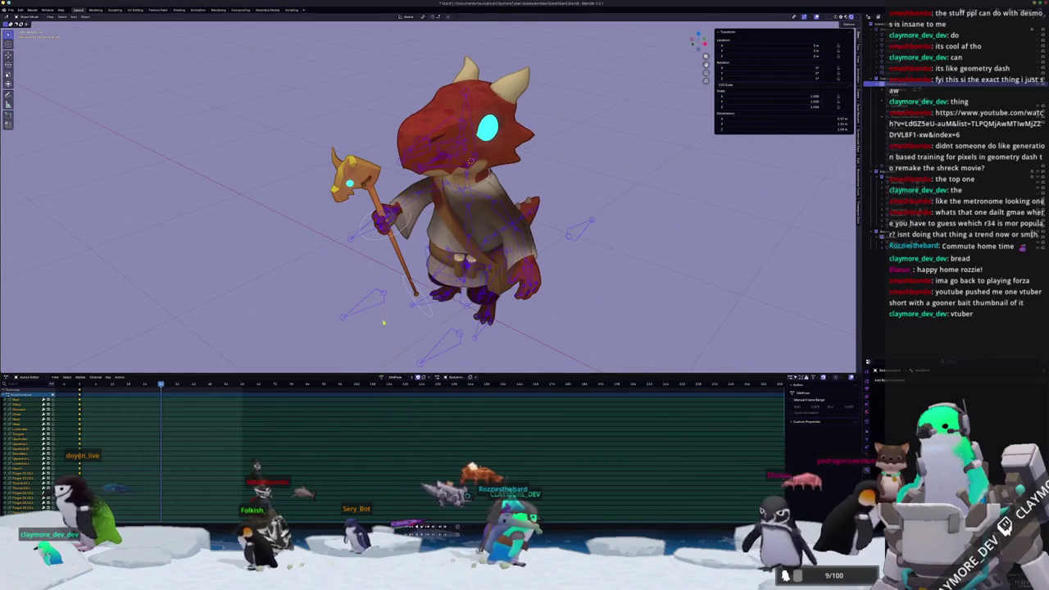
pyautogui.moveTo(393, 328); pyautogui.dragTo(399, 303, button='middle')
pyautogui.hotkey('ctrl', 'Tab')
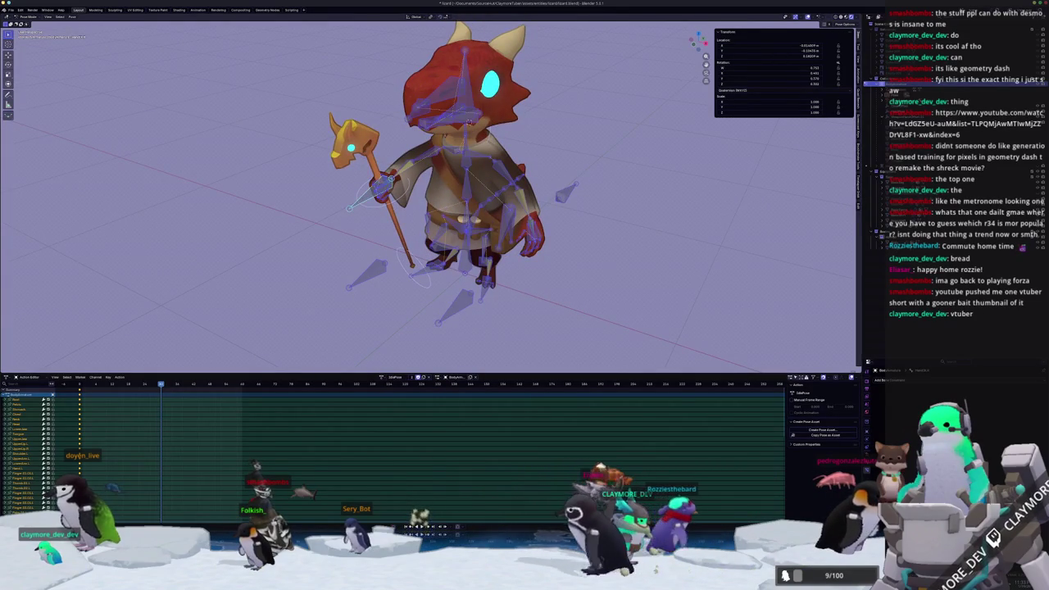
# Clear the staff arm bones' location and rotation, then keyframe the hand bone
pyautogui.scroll(2, 353, 234)
pyautogui.hotkey('alt', 'a')
pyautogui.scroll(-1, 353, 235)
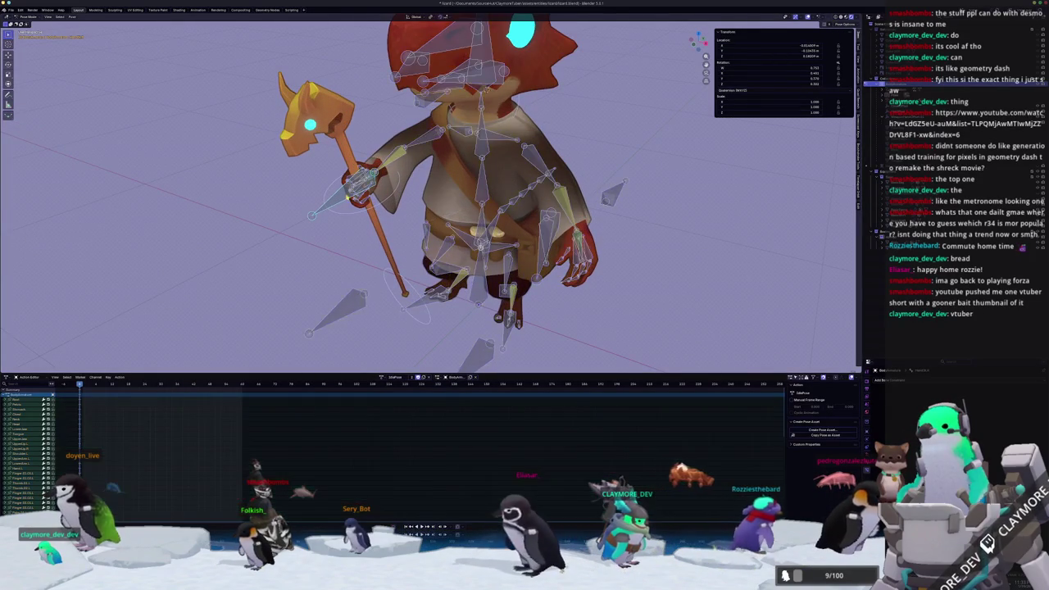
pyautogui.scroll(-1, 353, 234)
pyautogui.hotkey('alt', 'g')
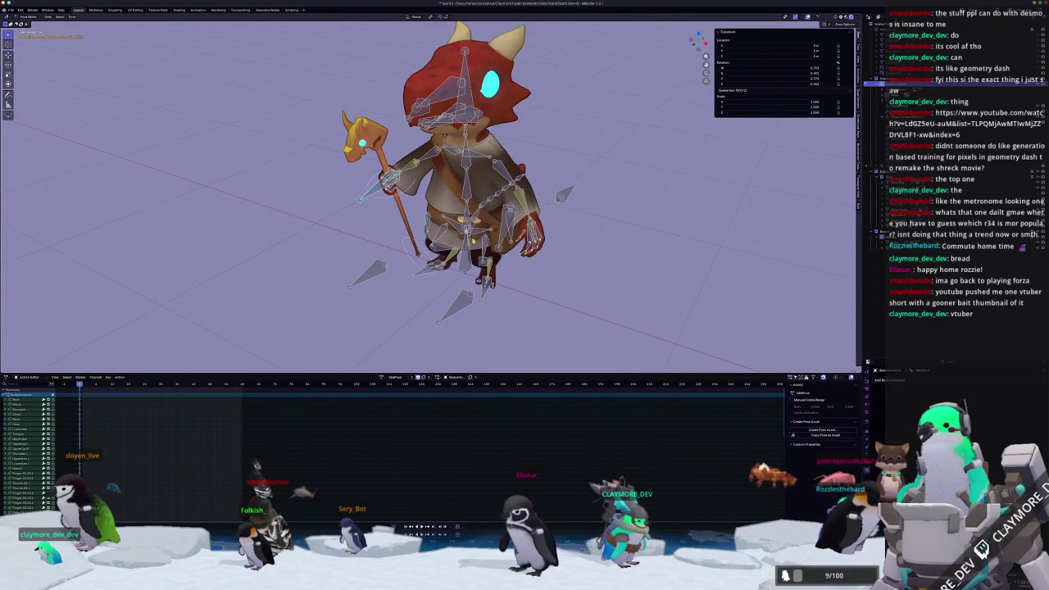
pyautogui.moveTo(503, 238); pyautogui.dragTo(509, 236, button='middle')
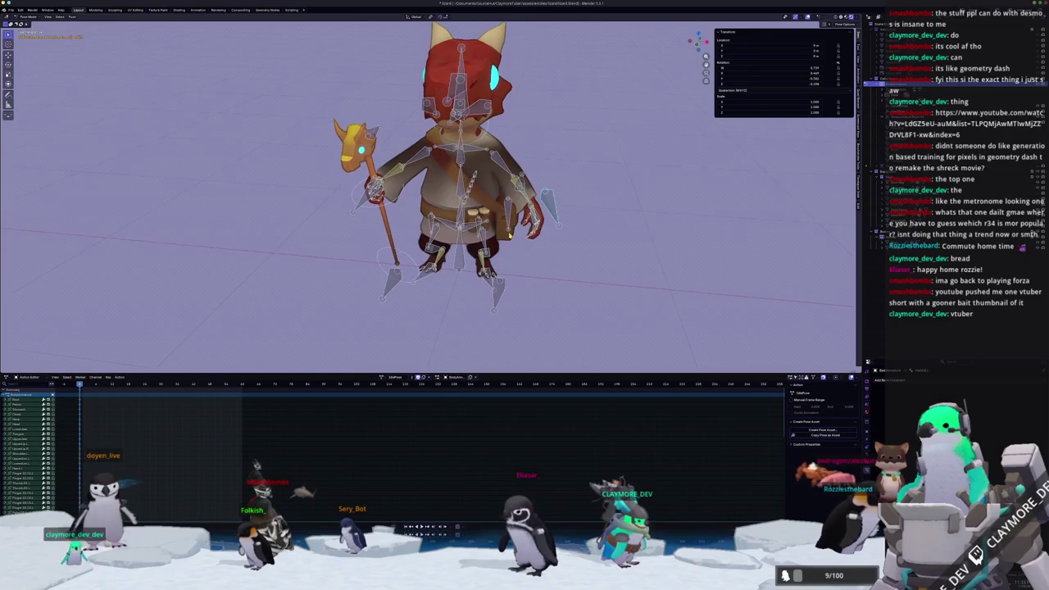
pyautogui.hotkey('alt', 'r')
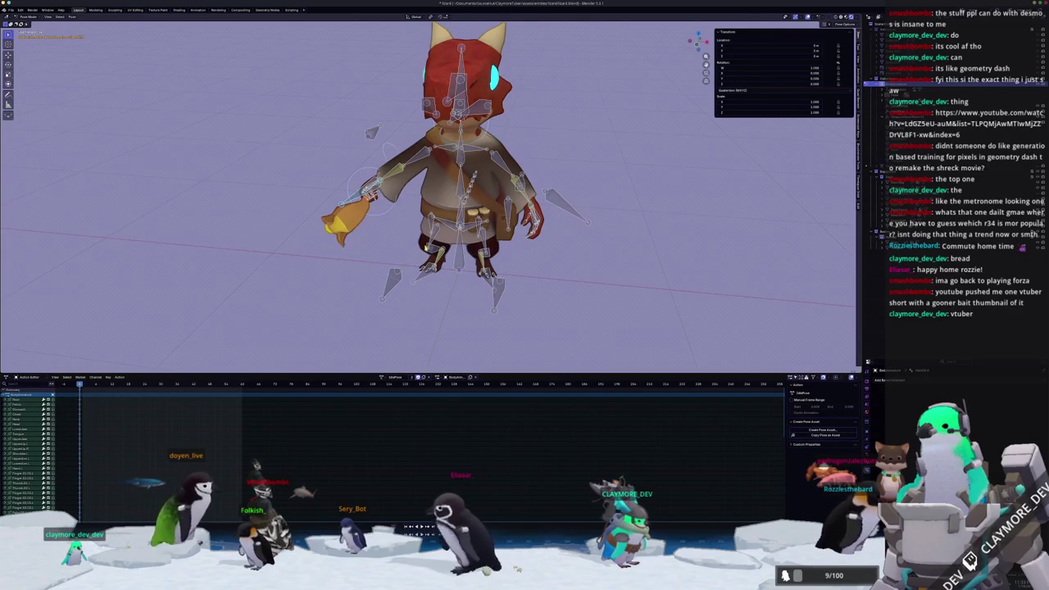
pyautogui.moveTo(508, 237); pyautogui.dragTo(399, 159, button='middle')
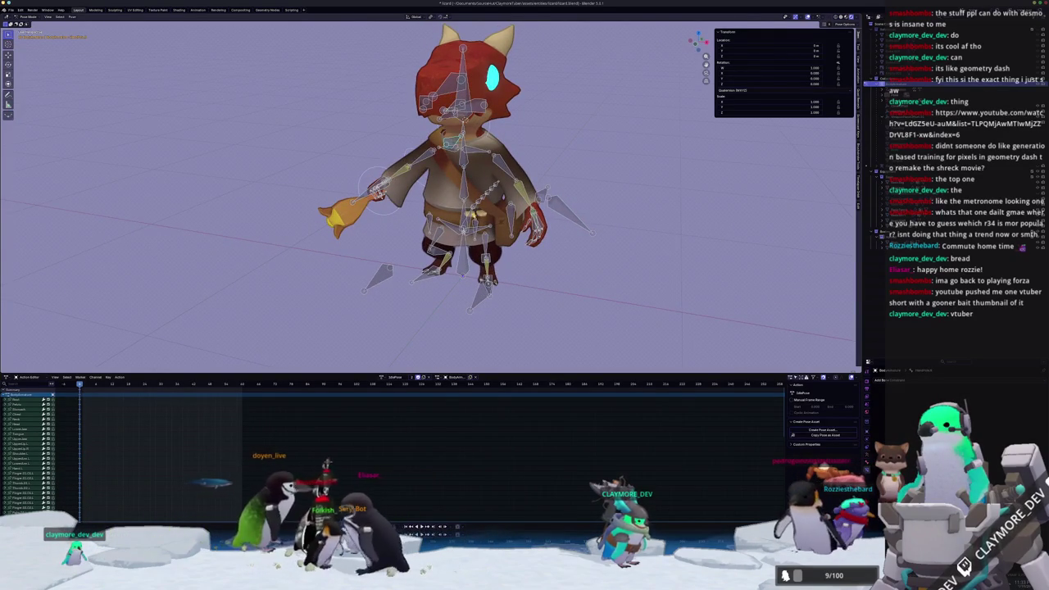
pyautogui.scroll(2, 434, 188)
pyautogui.hotkey('alt', 'g')
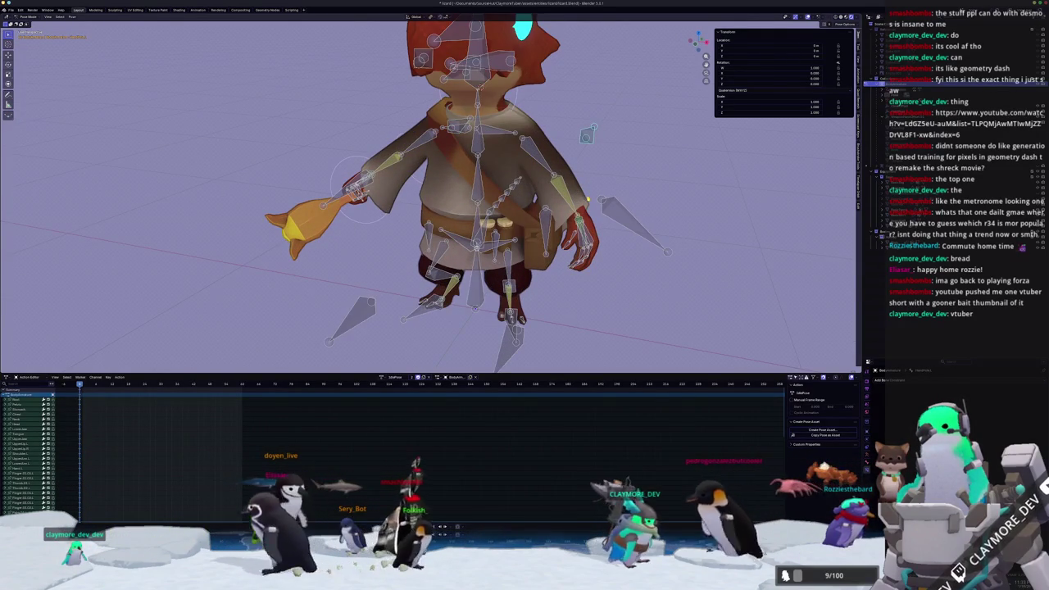
pyautogui.press('i')
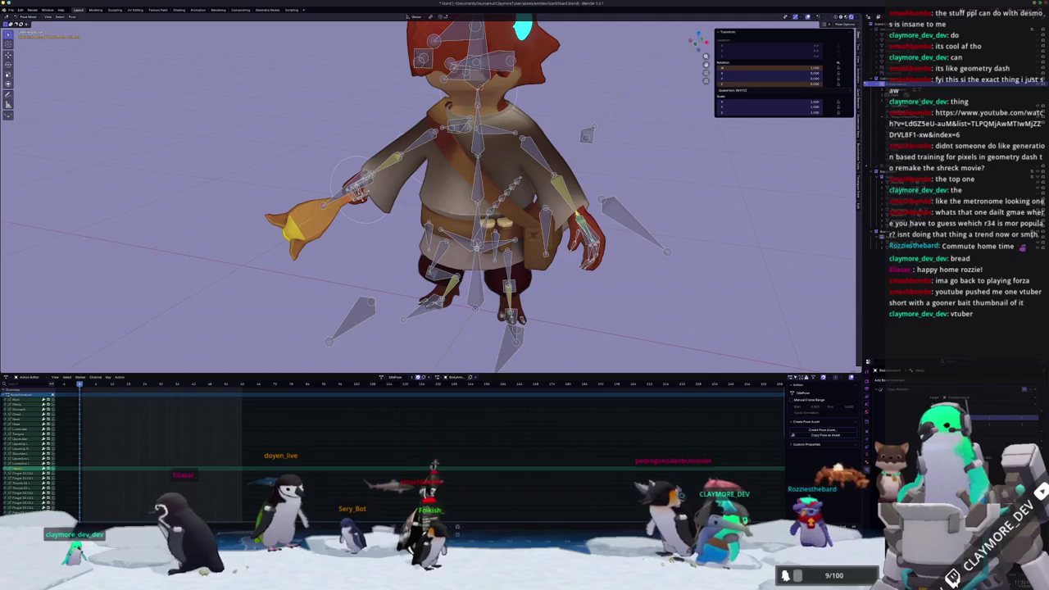
# Toggle selection of all bones and undo the right hand's pose change
pyautogui.moveTo(399, 176)
pyautogui.mouseDown(button='middle')
pyautogui.moveTo(447, 220)
pyautogui.moveTo(531, 250)
pyautogui.mouseUp(button='middle')
pyautogui.press('a')
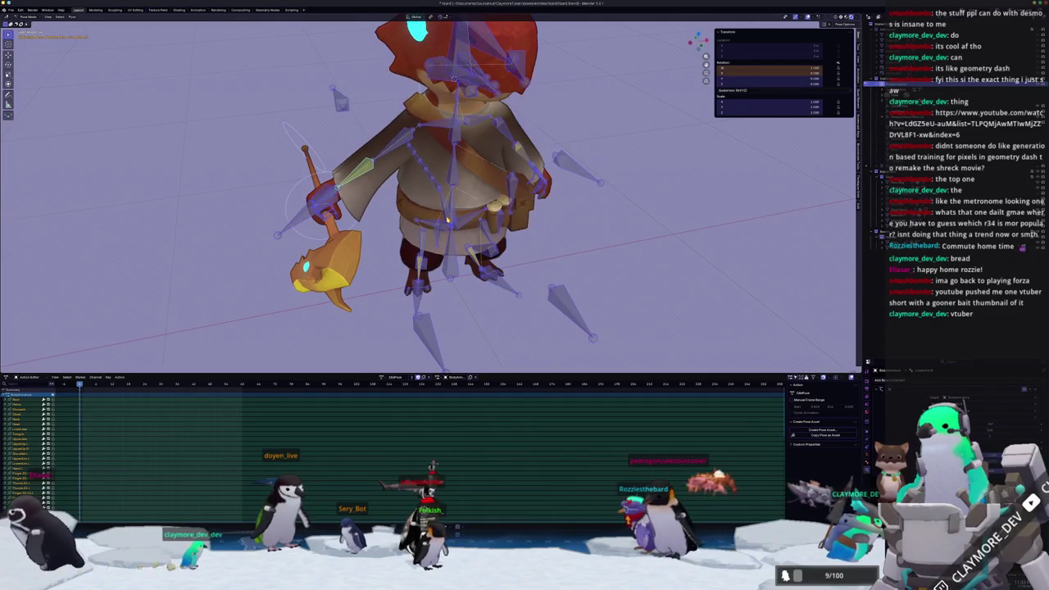
pyautogui.scroll(-3, 530, 251)
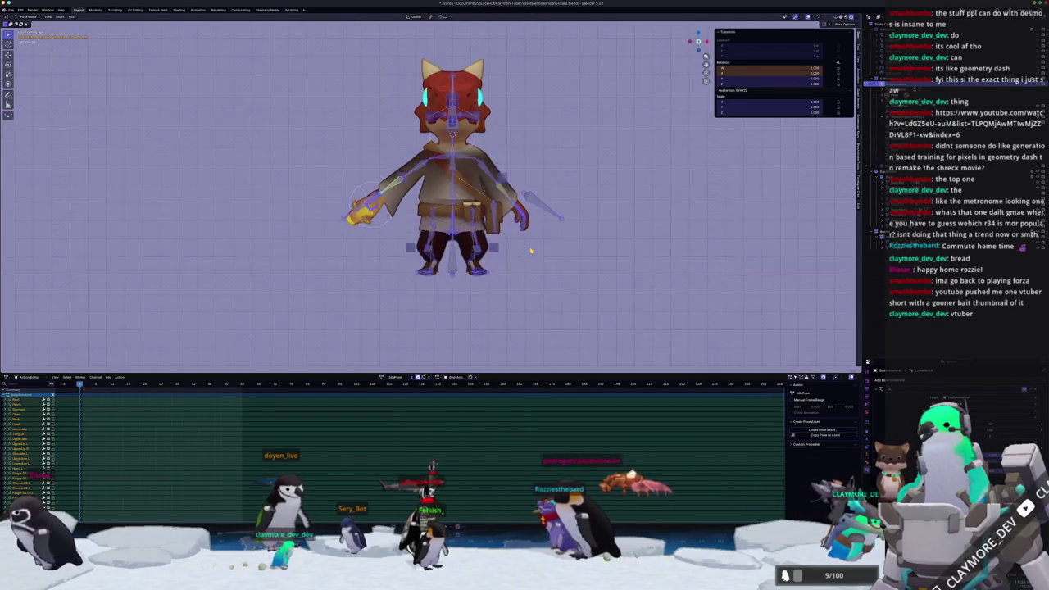
pyautogui.scroll(4, 531, 250)
pyautogui.hotkey('alt', 'a')
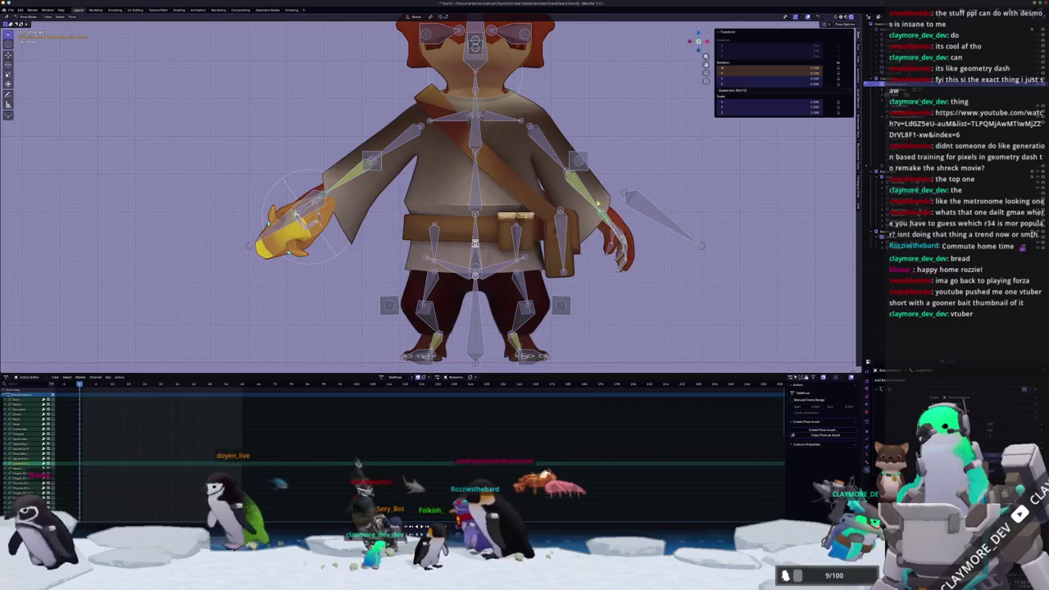
pyautogui.press('a')
pyautogui.hotkey('alt', 'a')
pyautogui.hotkey('ctrl', 'z')
pyautogui.hotkey('ctrl', 'z')
pyautogui.scroll(-2, 588, 232)
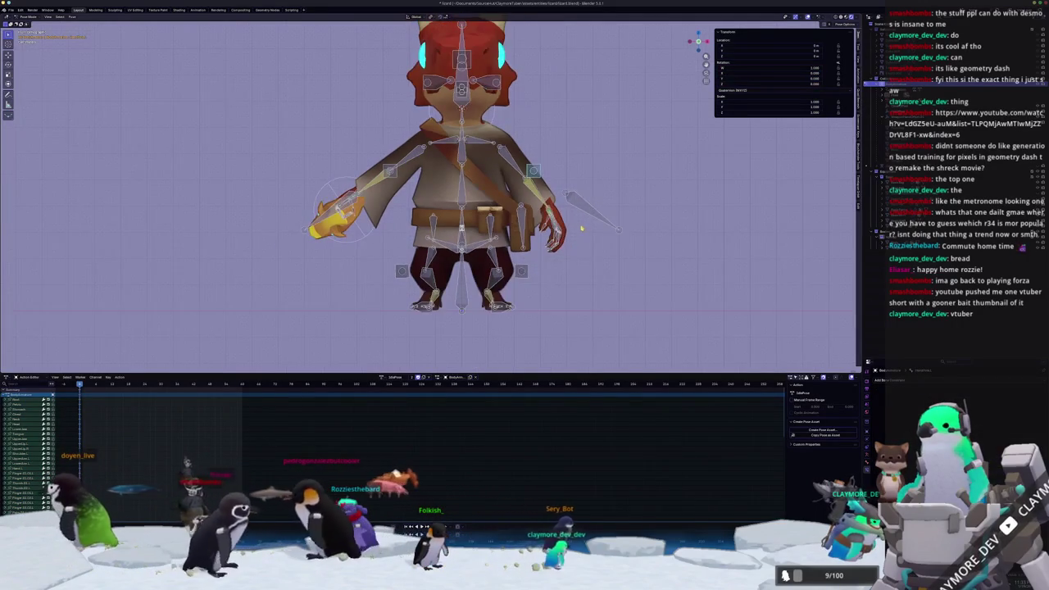
pyautogui.scroll(2, 491, 236)
pyautogui.scroll(2, 361, 239)
pyautogui.scroll(-1, 361, 240)
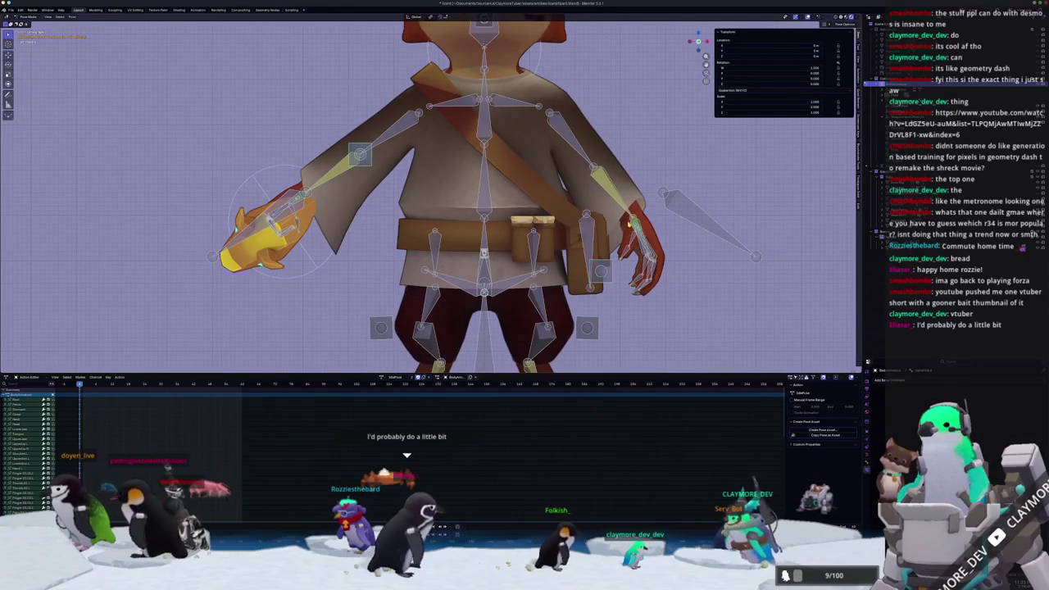
# Restore the staff-gripping arm pose with hand and staff shifted up-right, then leave Pose Mode
pyautogui.hotkey('ctrl', 'z')
pyautogui.hotkey('ctrl', 'z')
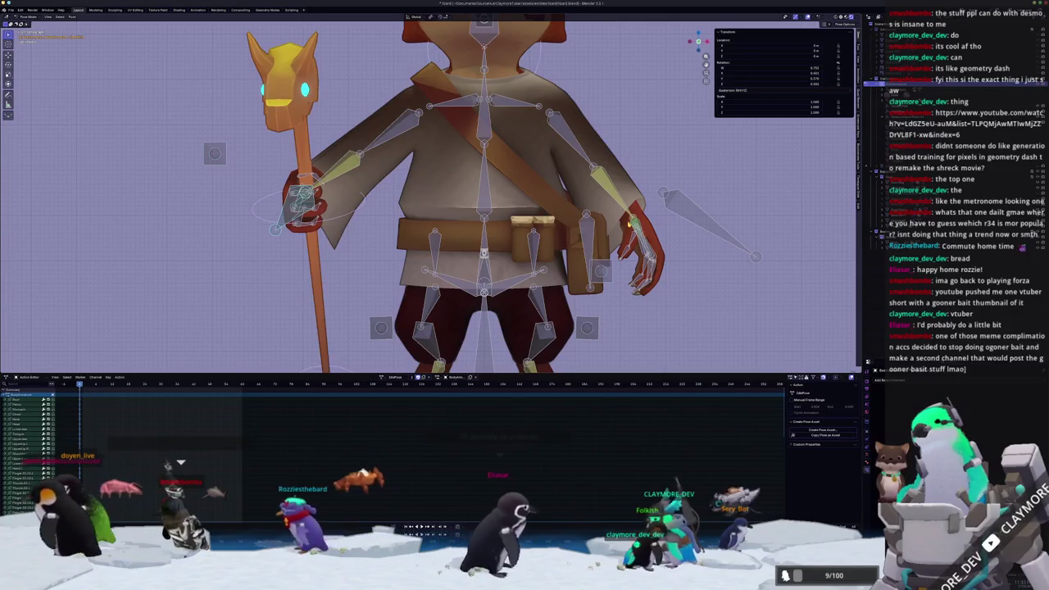
pyautogui.hotkey('ctrl', 'z')
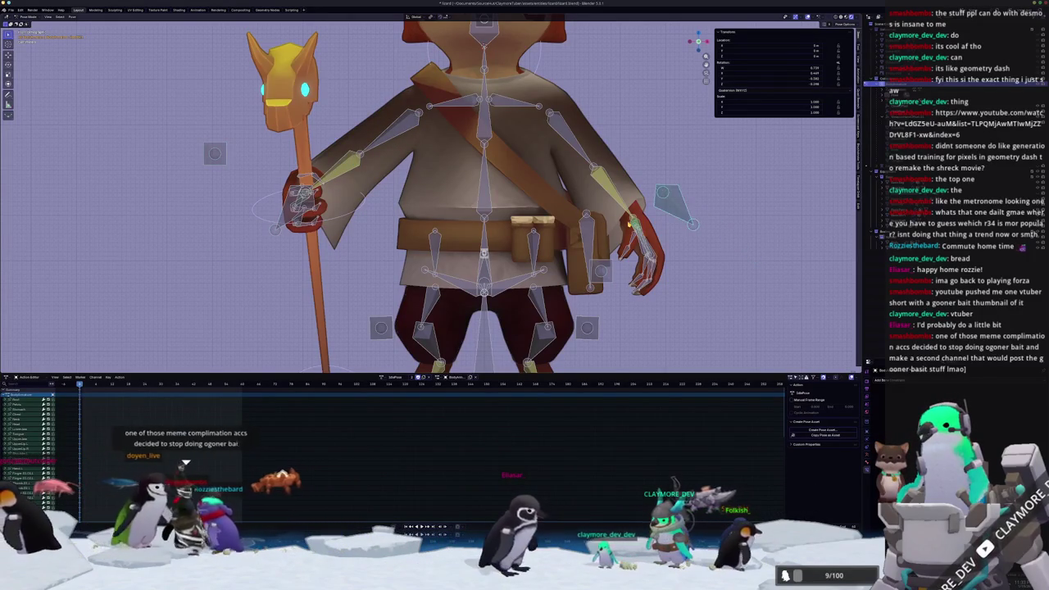
pyautogui.hotkey('ctrl', 'z')
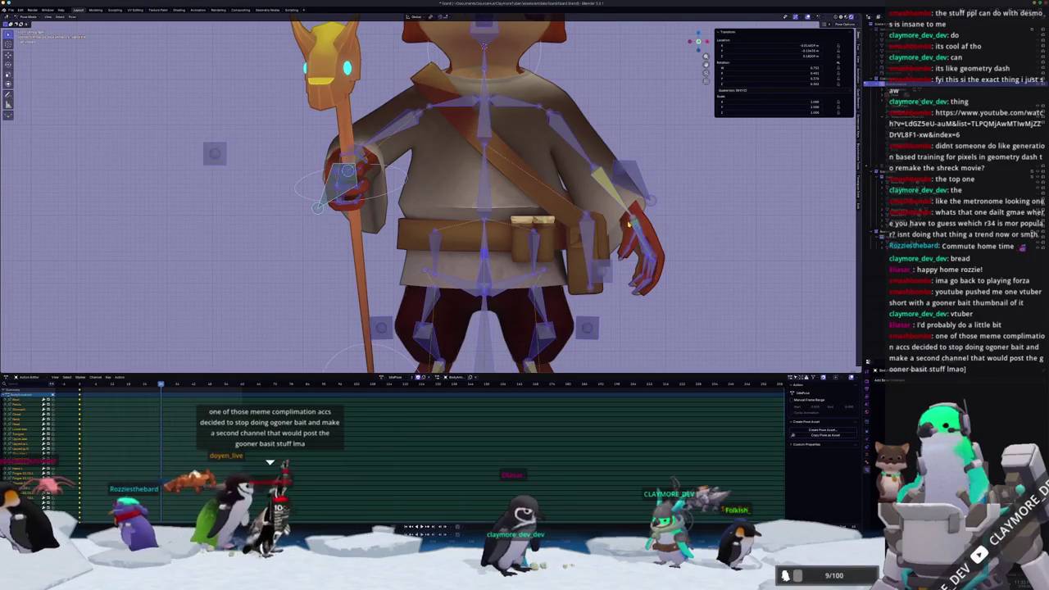
pyautogui.hotkey('ctrl', 'Tab')
pyautogui.scroll(-5, 622, 228)
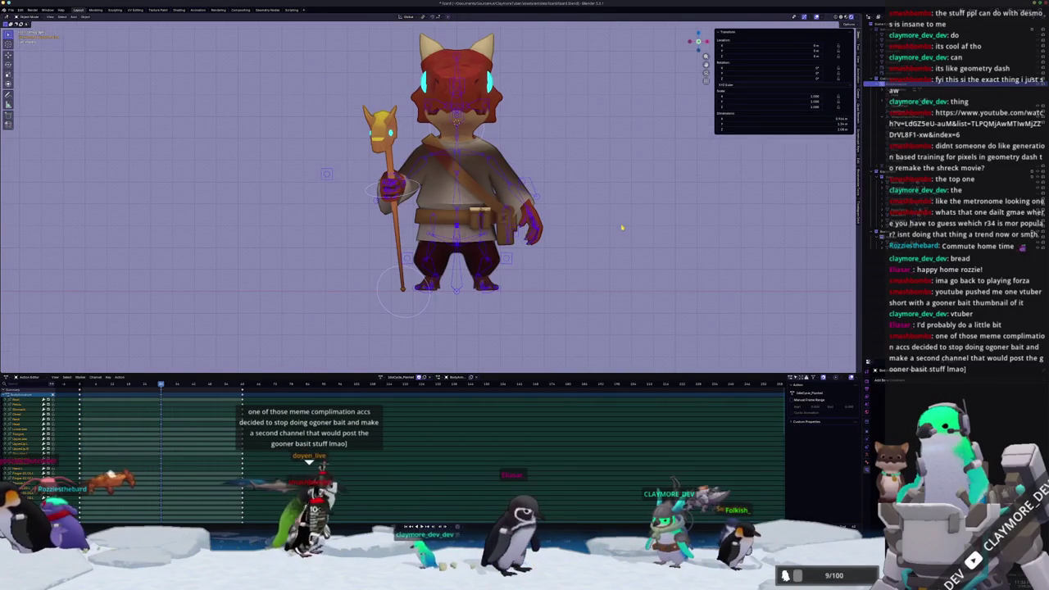
# In Pose Mode, select the staff hand bone and clear its location and rotation
pyautogui.hotkey('ctrl', 'Tab')
pyautogui.scroll(3, 621, 228)
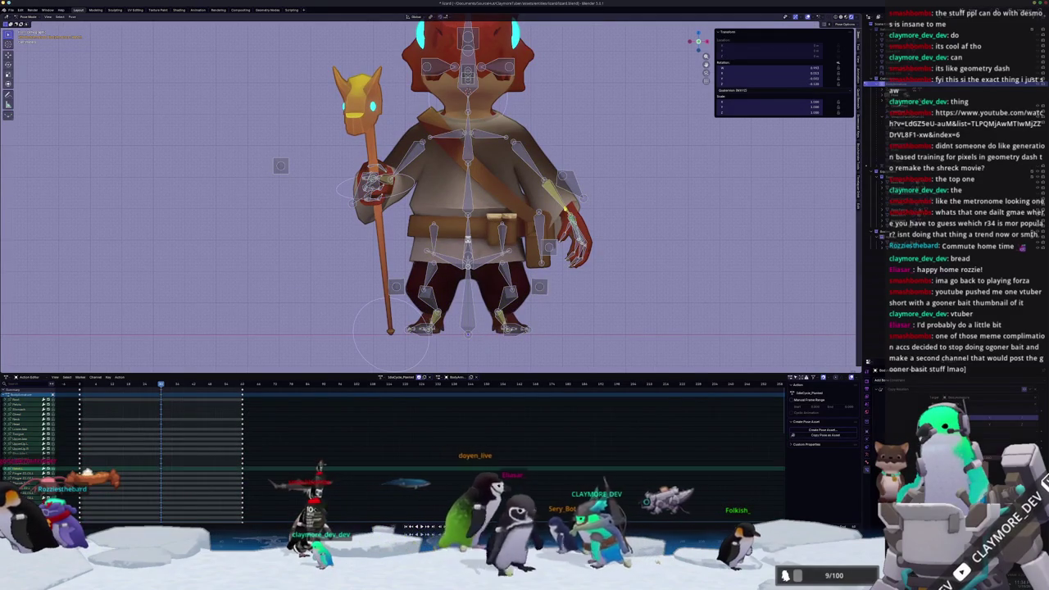
pyautogui.scroll(1, 795, 301)
pyautogui.scroll(2, 794, 301)
pyautogui.scroll(-1, 765, 240)
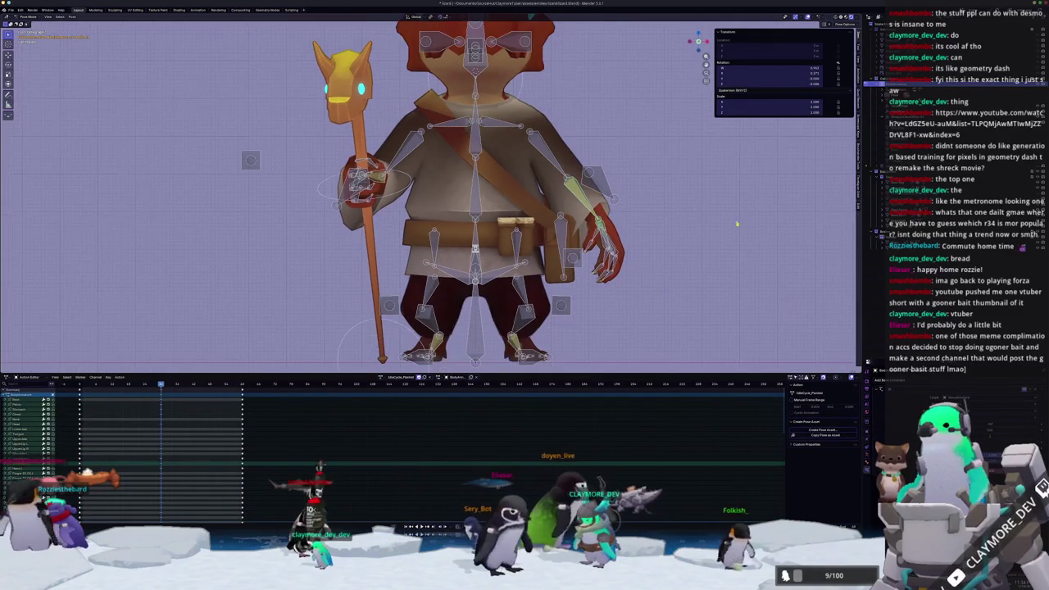
pyautogui.scroll(1, 425, 217)
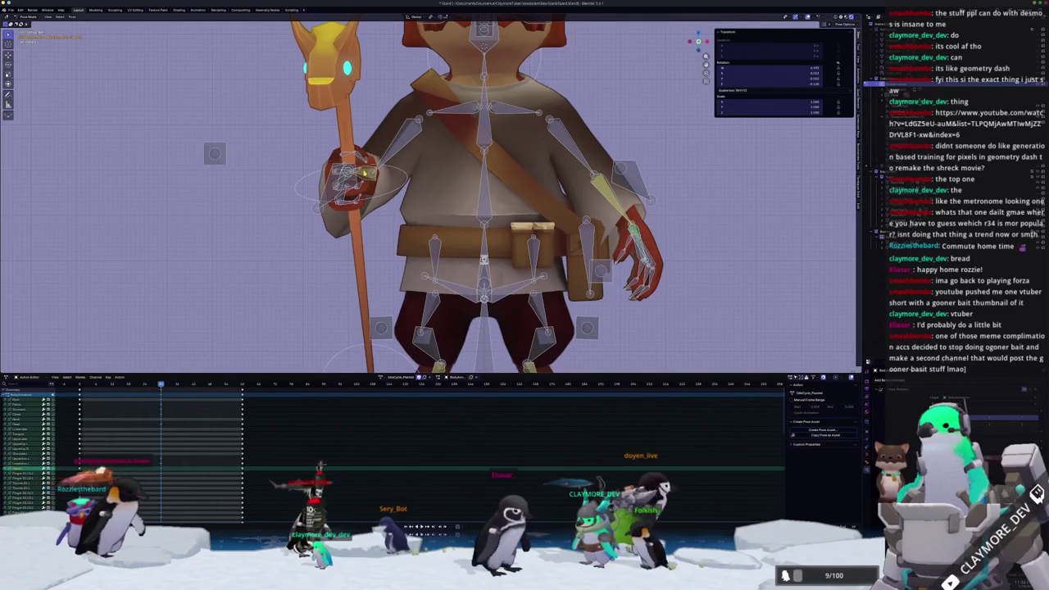
pyautogui.hotkey('ctrl', 'z')
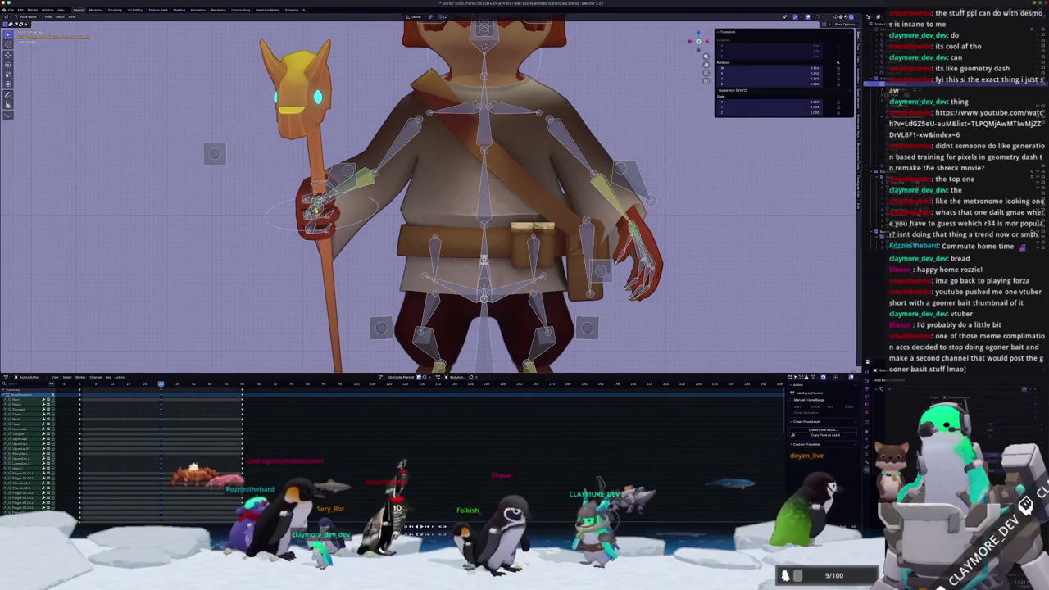
pyautogui.click(312, 205)
pyautogui.hotkey('alt', 'g')
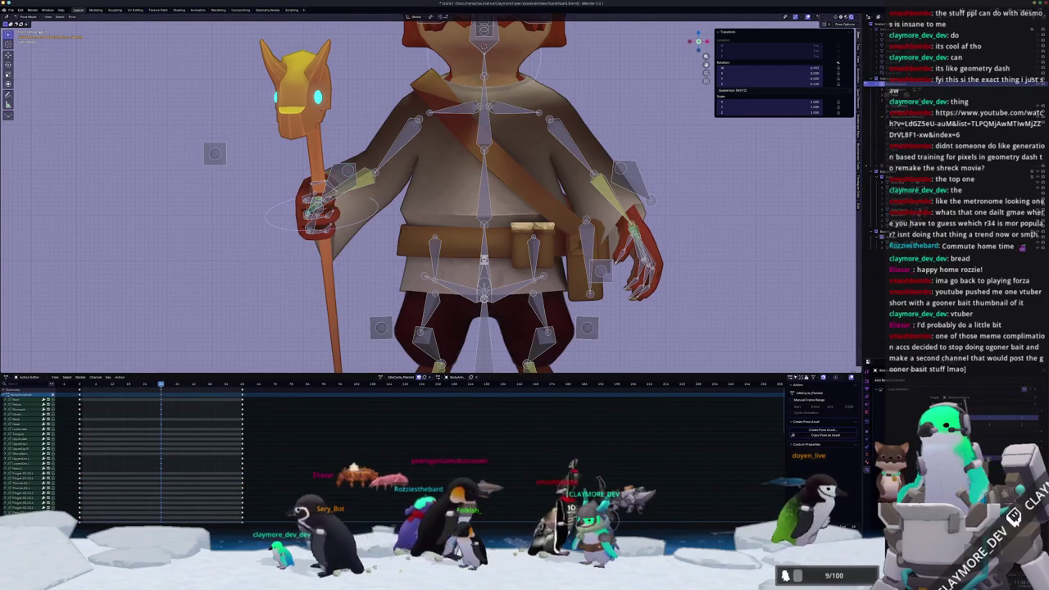
pyautogui.hotkey('alt', 'r')
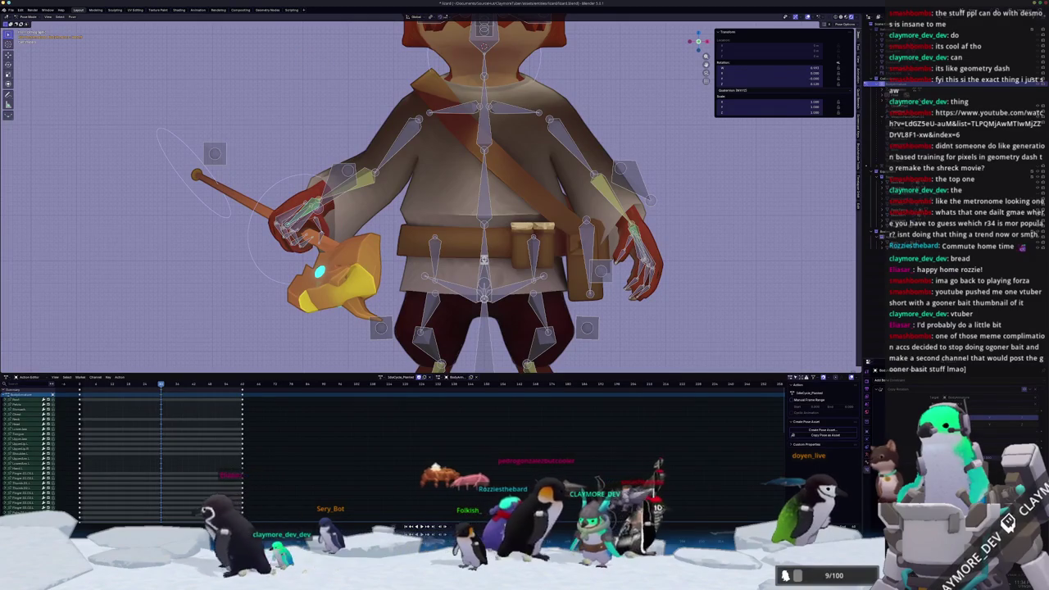
# Swing the staff back upright, play back the cycle, and switch the action to IdlePose
pyautogui.keyDown('shift'); pyautogui.moveTo(410, 205); pyautogui.dragTo(532, 204, button='middle'); pyautogui.keyUp('shift')
pyautogui.moveTo(459, 245)
pyautogui.mouseDown(button='middle')
pyautogui.moveTo(440, 291)
pyautogui.moveTo(443, 204)
pyautogui.moveTo(442, 282)
pyautogui.mouseUp(button='middle')
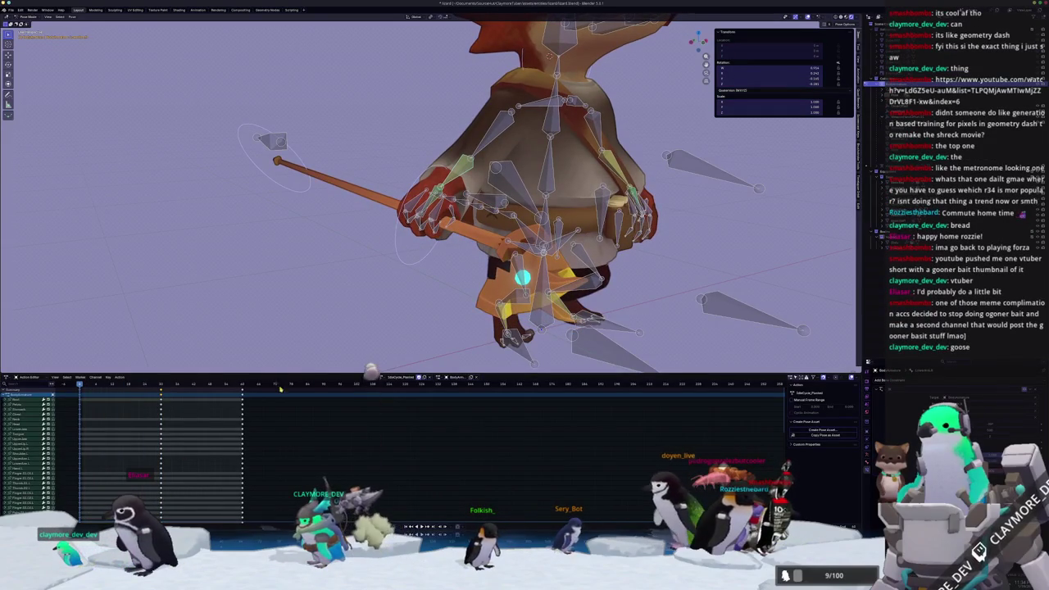
pyautogui.hotkey('ctrl', 'z')
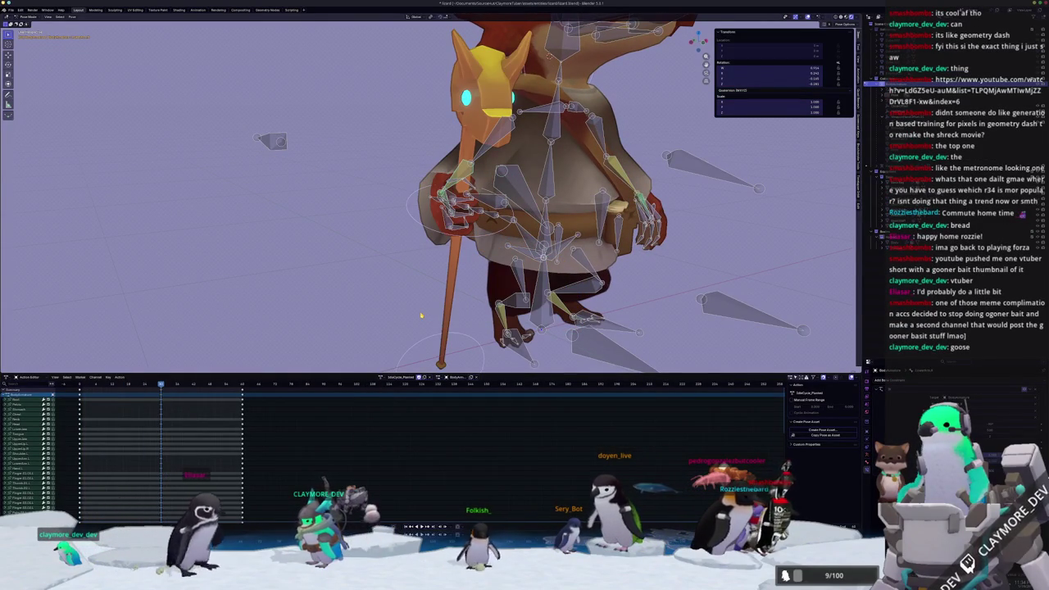
pyautogui.moveTo(479, 313)
pyautogui.mouseDown(button='middle')
pyautogui.moveTo(426, 309)
pyautogui.moveTo(443, 320)
pyautogui.mouseUp(button='middle')
pyautogui.scroll(-2, 443, 310)
pyautogui.scroll(2, 443, 309)
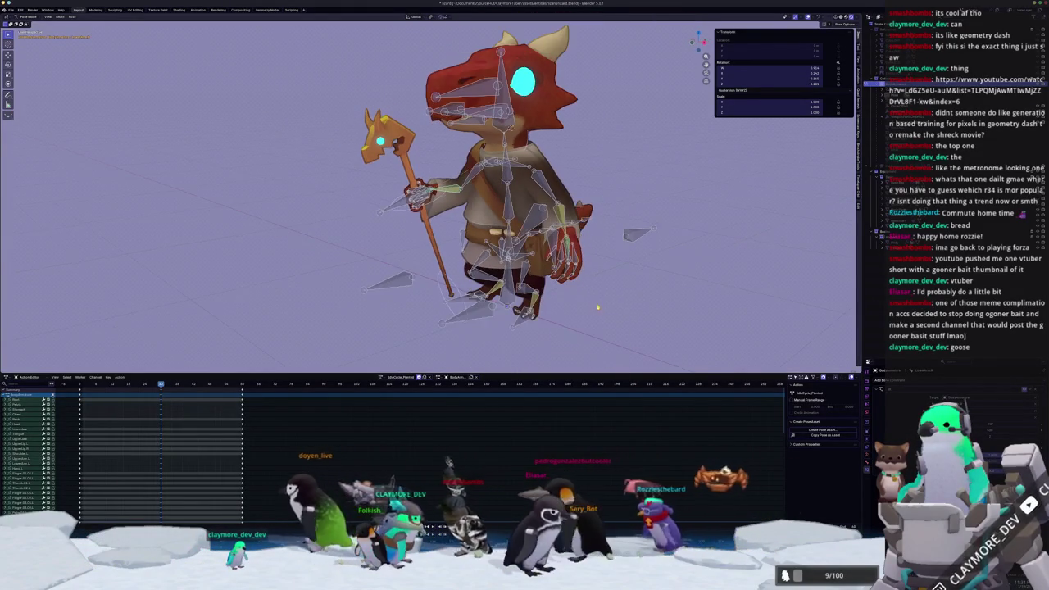
pyautogui.moveTo(602, 309); pyautogui.dragTo(600, 310, button='middle')
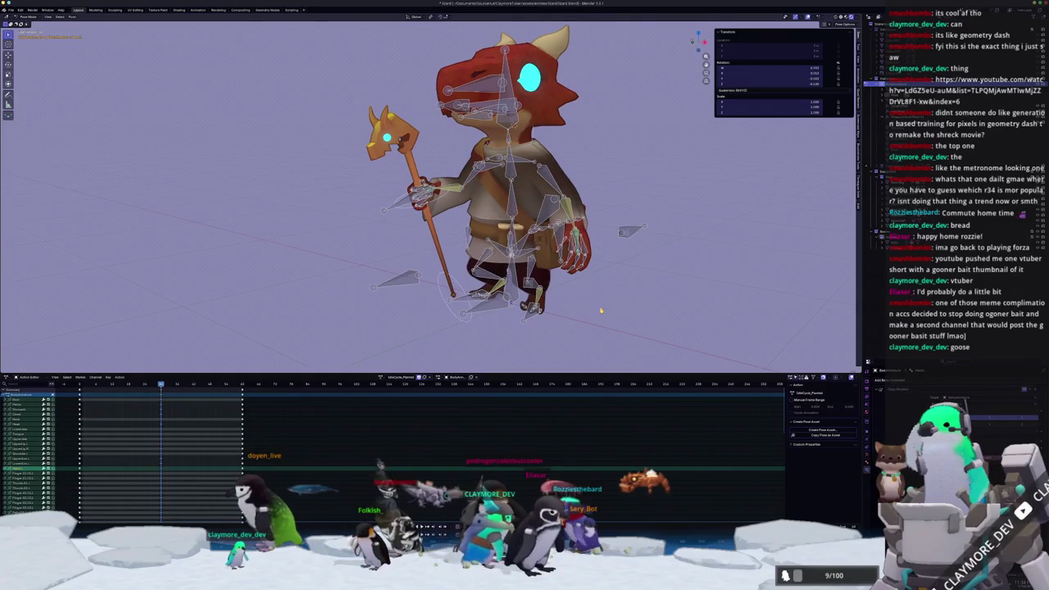
pyautogui.press('space')
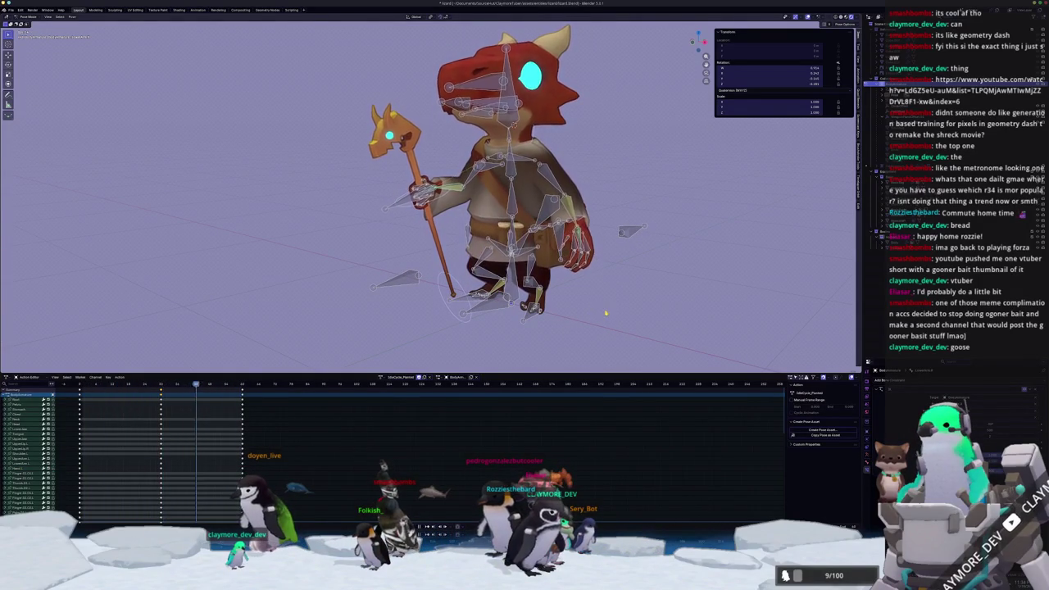
pyautogui.click(383, 377)
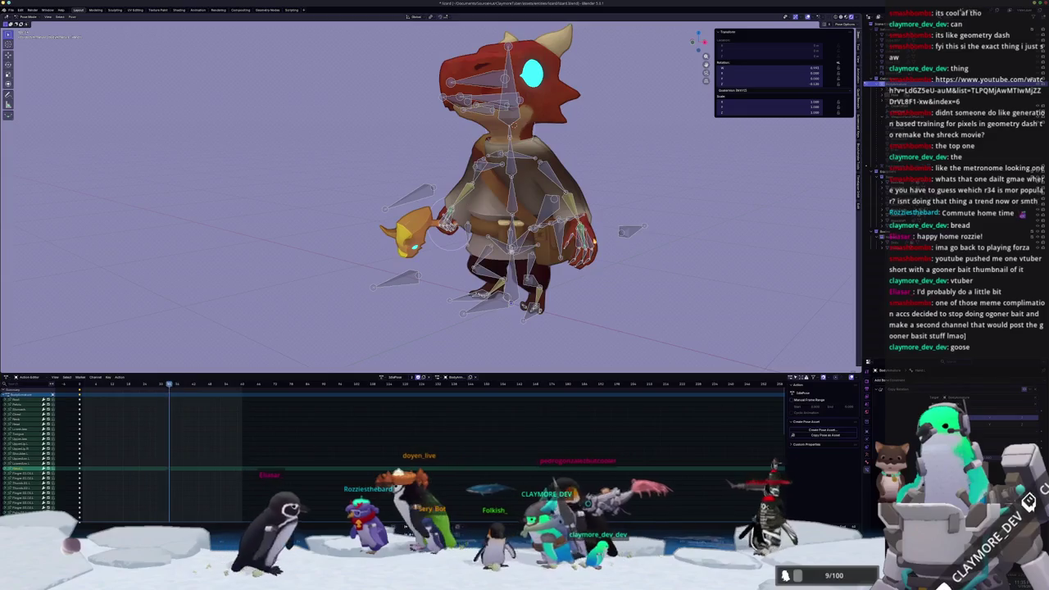
# Return to the start frame in side view, undo and redo the keyframe deletion, and step back a frame
pyautogui.press('Escape')
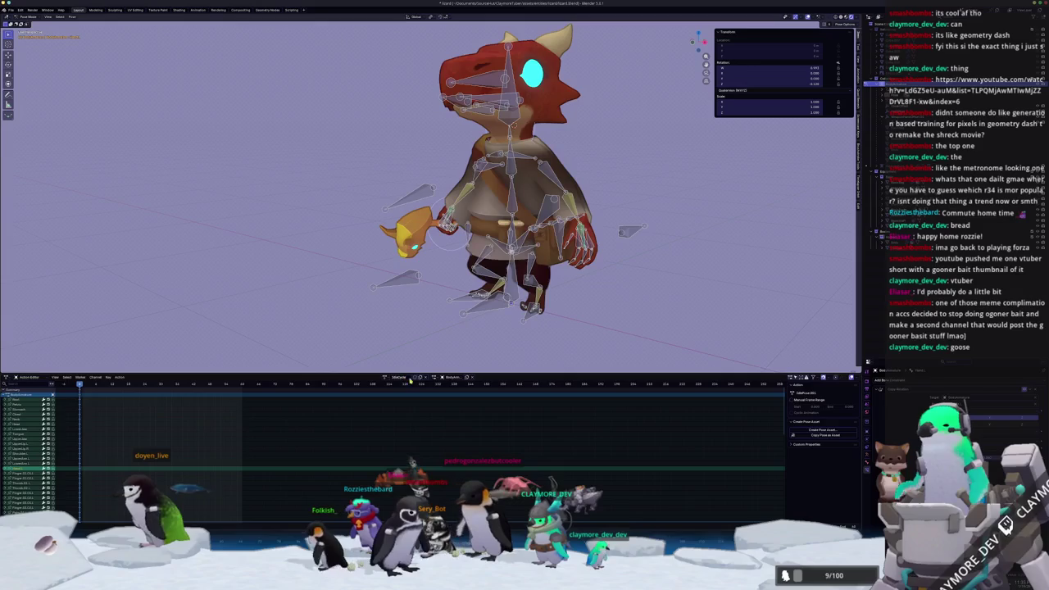
pyautogui.press('KP_3')
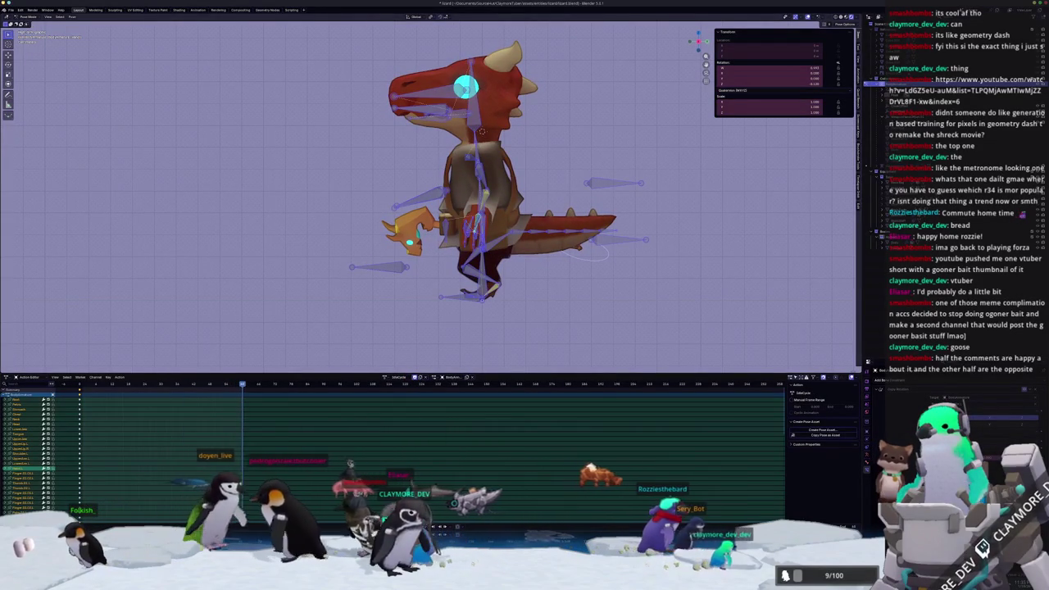
pyautogui.hotkey('ctrl', 'z')
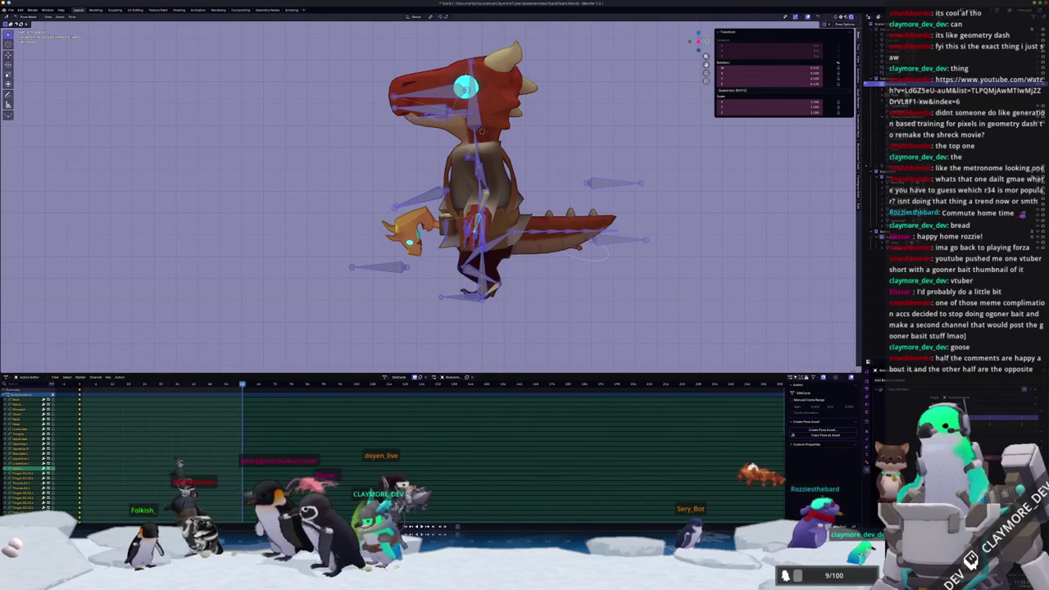
pyautogui.hotkey('ctrl', 'shift', 'z')
pyautogui.press('Down')
pyautogui.scroll(3, 305, 324)
pyautogui.moveTo(524, 246); pyautogui.dragTo(622, 222, button='middle')
pyautogui.scroll(-3, 513, 311)
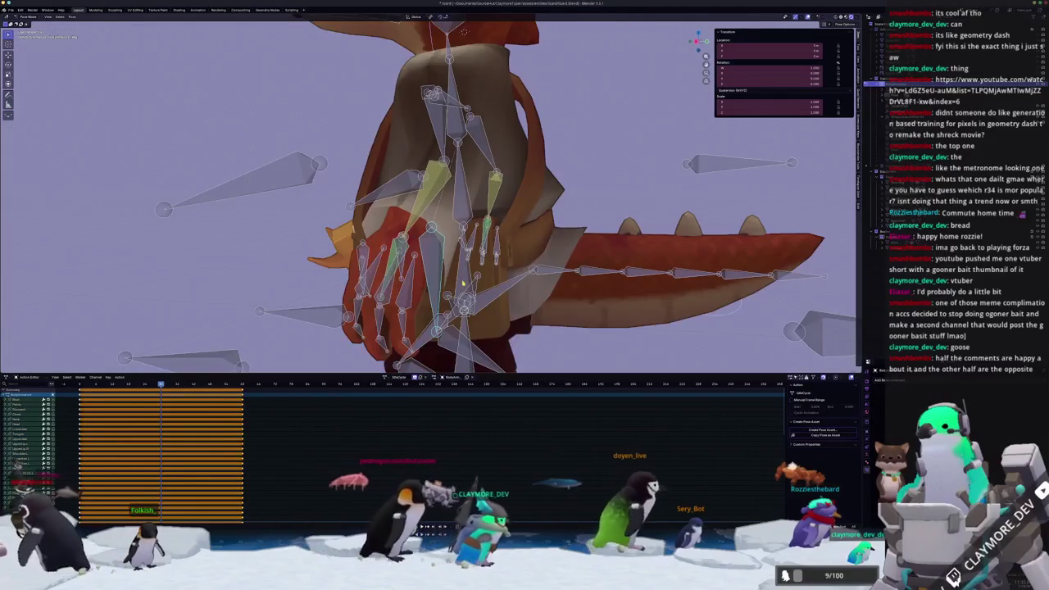
pyautogui.scroll(-3, 634, 211)
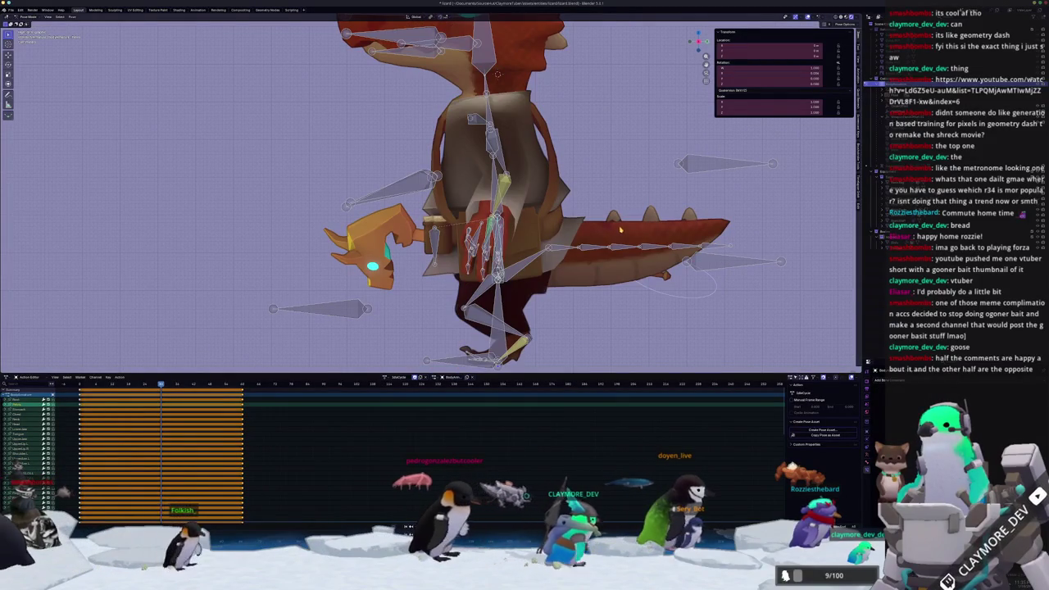
# Nudge and rotate the selected hand bone slightly, then pick another bone to pose
pyautogui.press('g')
pyautogui.click(624, 219)
pyautogui.press('r')
pyautogui.click(619, 225)
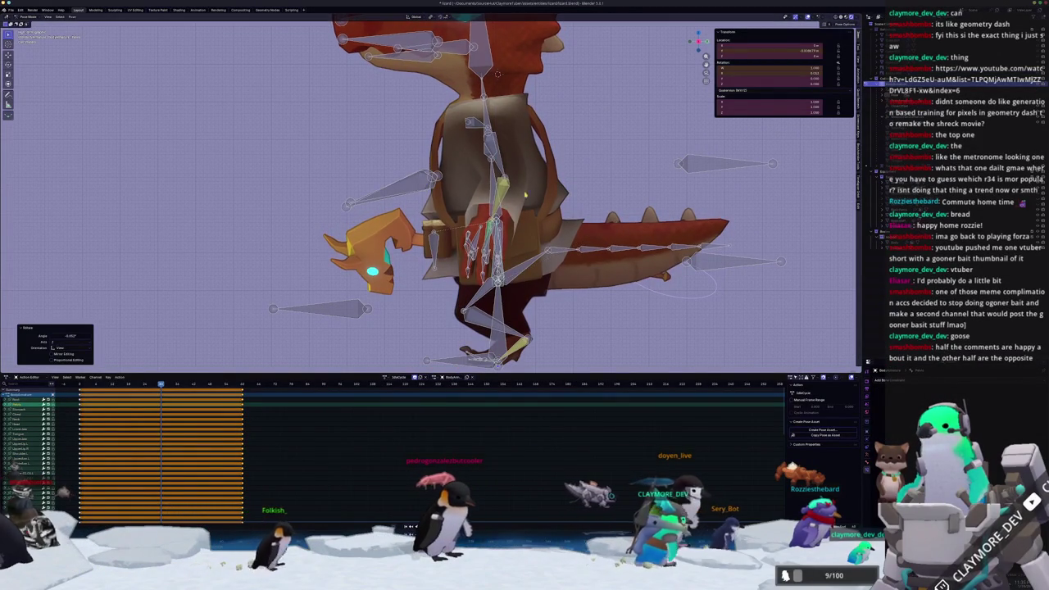
pyautogui.press('r')
pyautogui.click(485, 156)
pyautogui.click(485, 155)
pyautogui.keyDown('shift'); pyautogui.moveTo(485, 156); pyautogui.dragTo(588, 155, button='middle'); pyautogui.keyUp('shift')
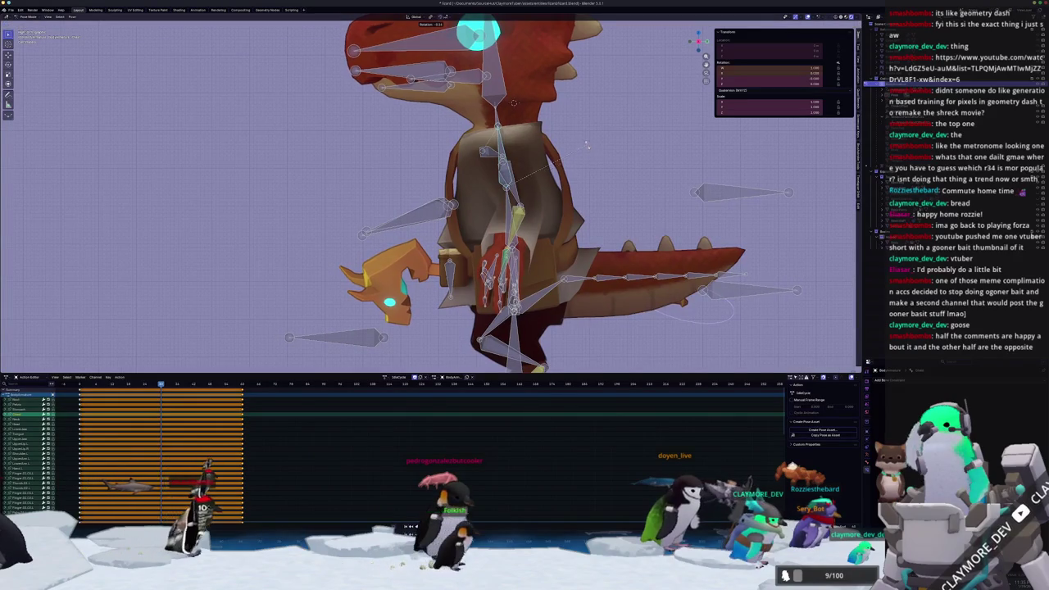
pyautogui.click(553, 98)
pyautogui.press('KP_3')
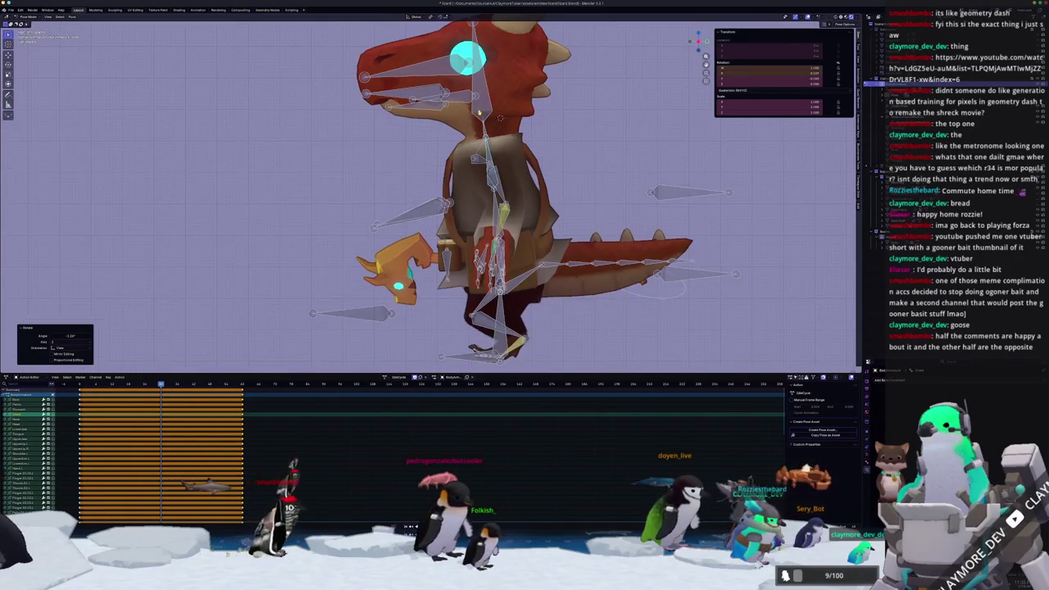
# Rotate the hand bones and held staff in several passes into the new grip
pyautogui.press('r')
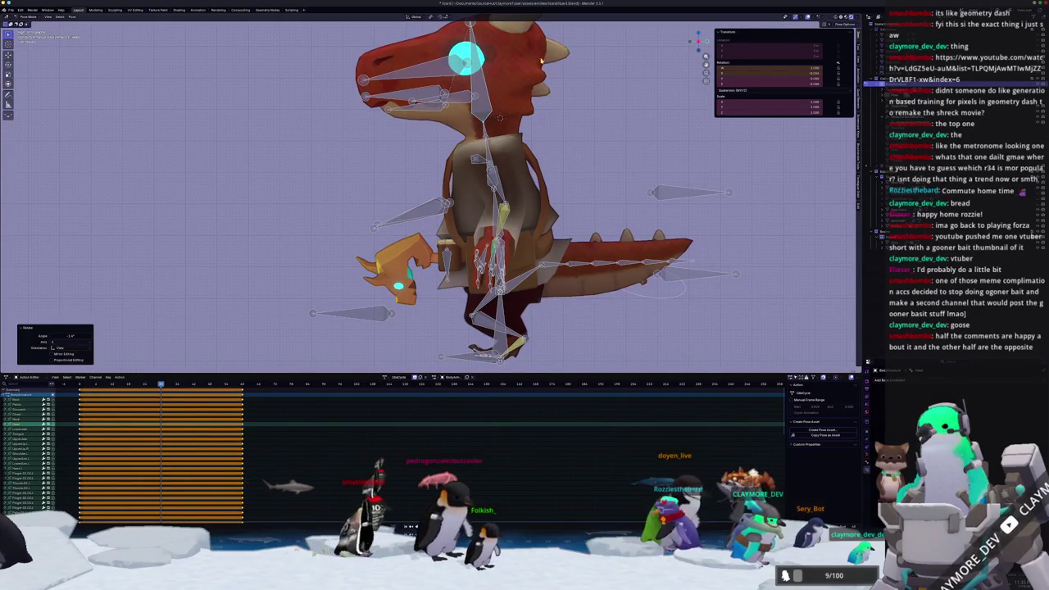
pyautogui.scroll(2, 606, 176)
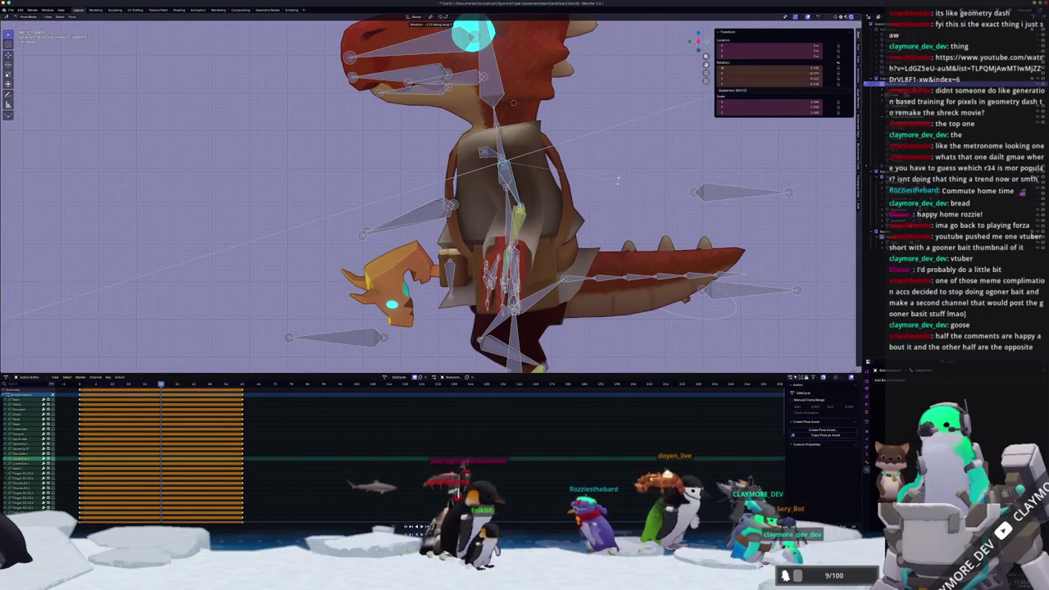
pyautogui.rightClick(606, 190)
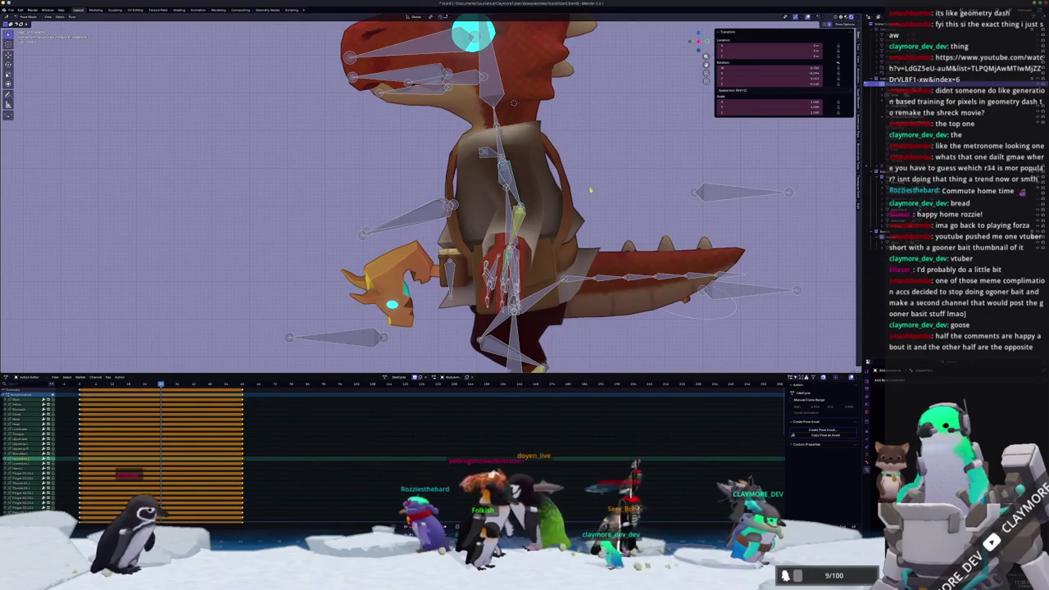
pyautogui.press('r')
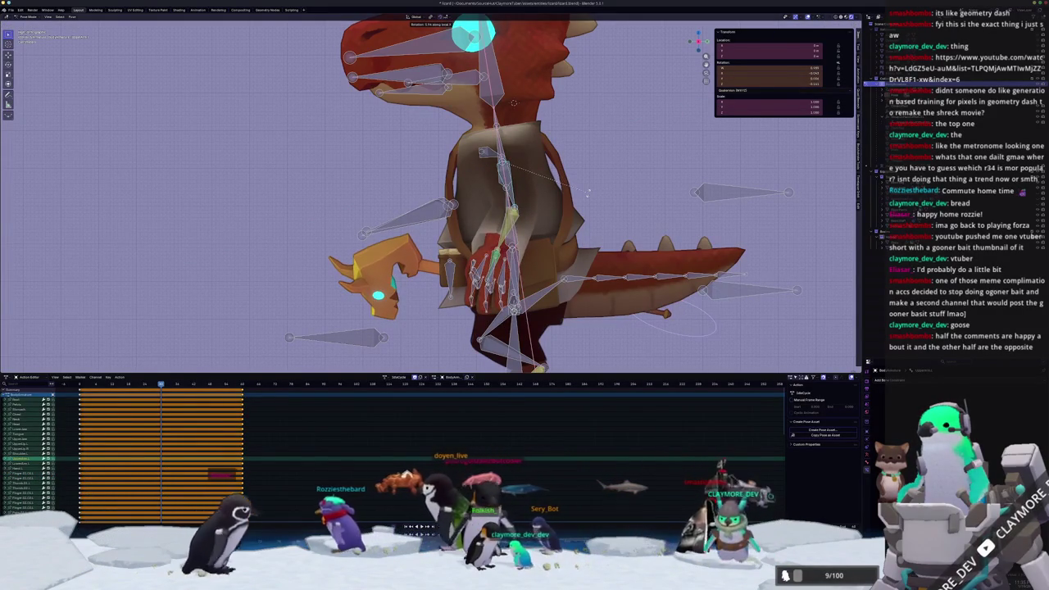
pyautogui.click(572, 203)
pyautogui.press('r')
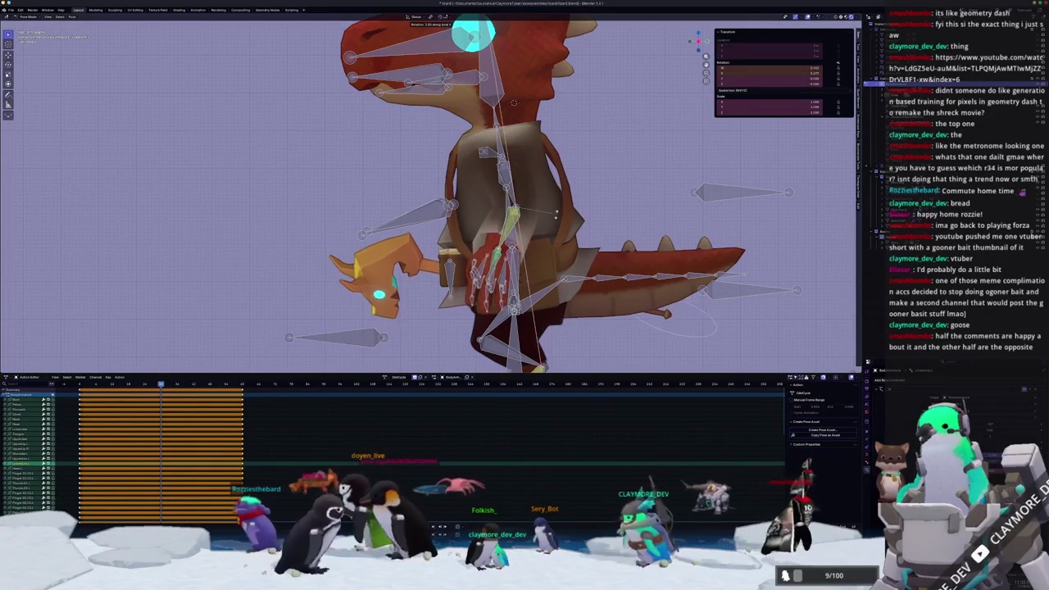
pyautogui.click(557, 215)
pyautogui.moveTo(557, 215)
pyautogui.mouseDown(button='middle')
pyautogui.moveTo(523, 277)
pyautogui.moveTo(748, 238)
pyautogui.mouseUp(button='middle')
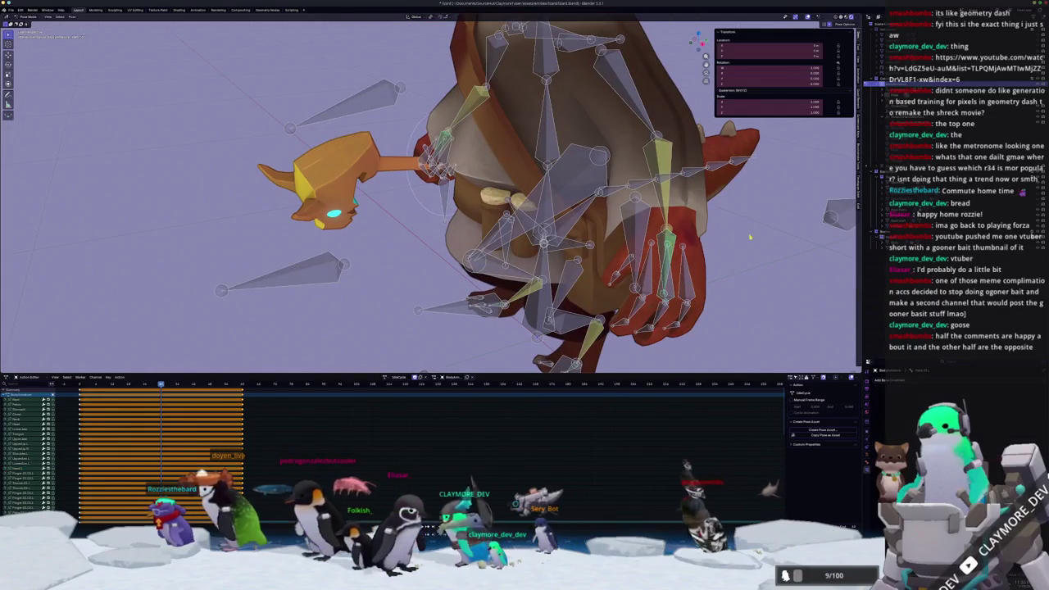
pyautogui.click(743, 249)
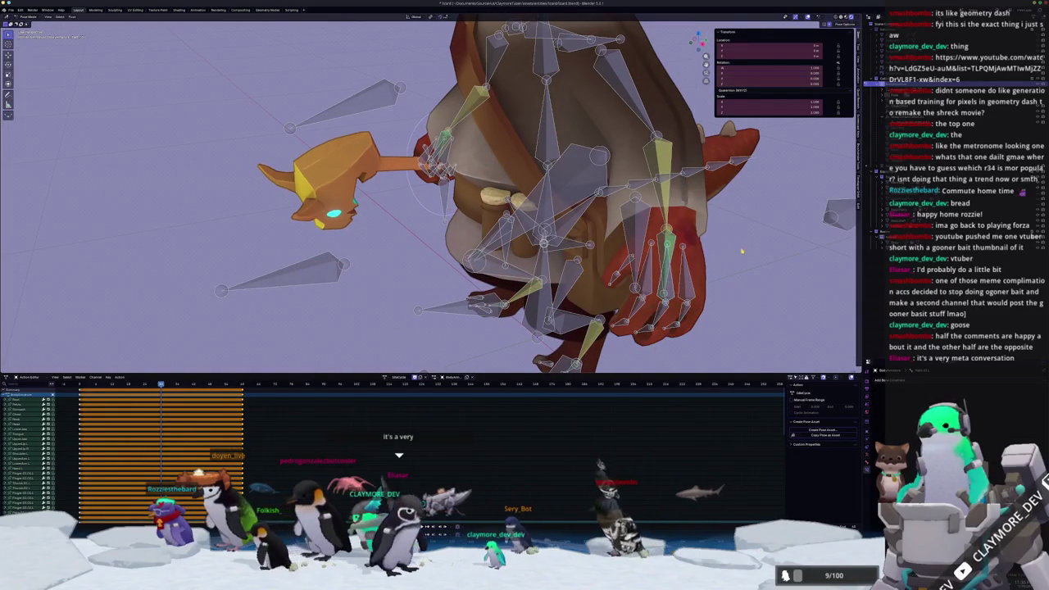
pyautogui.moveTo(740, 259); pyautogui.dragTo(719, 264, button='middle')
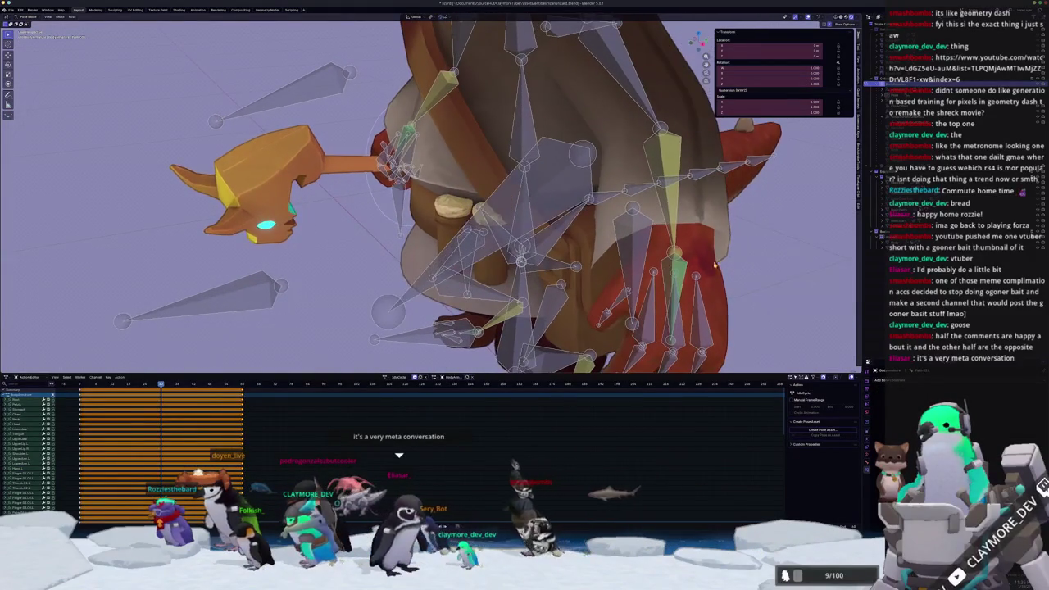
pyautogui.scroll(-3, 719, 263)
# Rotate the bone about its local X axis, then remove the rotation keys on this frame
pyautogui.press('r')
pyautogui.press('x')
pyautogui.press('x')
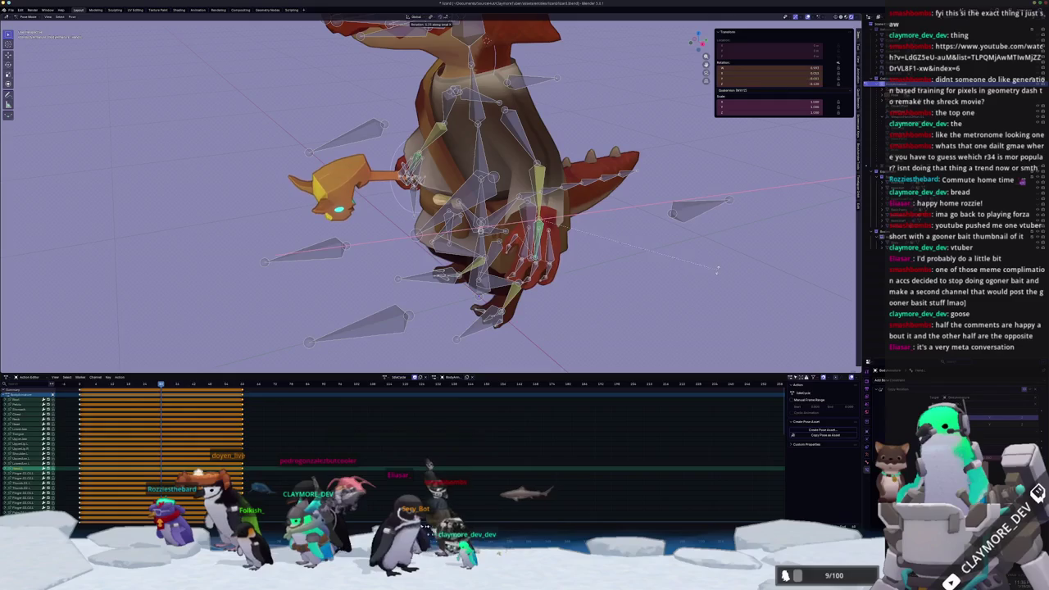
pyautogui.click(717, 269)
pyautogui.moveTo(717, 268)
pyautogui.mouseDown(button='middle')
pyautogui.moveTo(513, 310)
pyautogui.moveTo(480, 298)
pyautogui.moveTo(496, 318)
pyautogui.mouseUp(button='middle')
pyautogui.hotkey('ctrl', 'z')
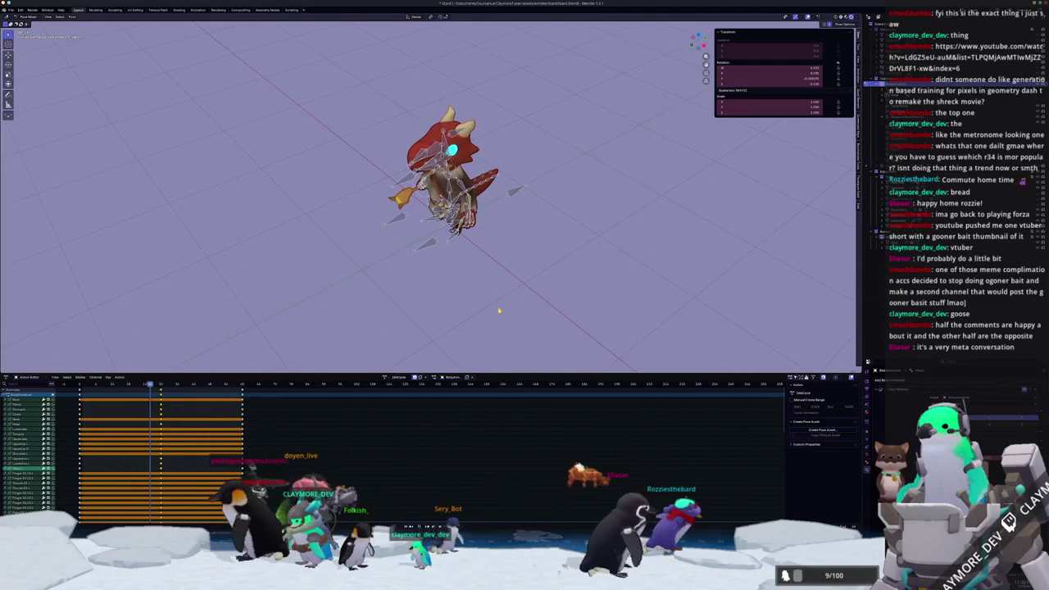
# Return to Object Mode and orbit around the kobold to preview its action
pyautogui.hotkey('ctrl', 'Tab')
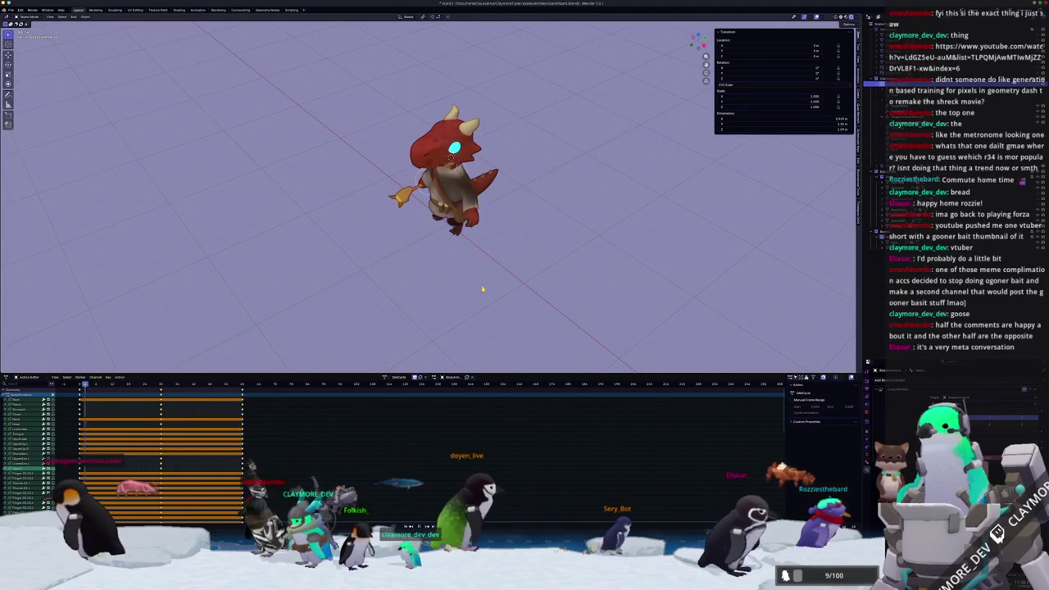
pyautogui.scroll(-2, 482, 288)
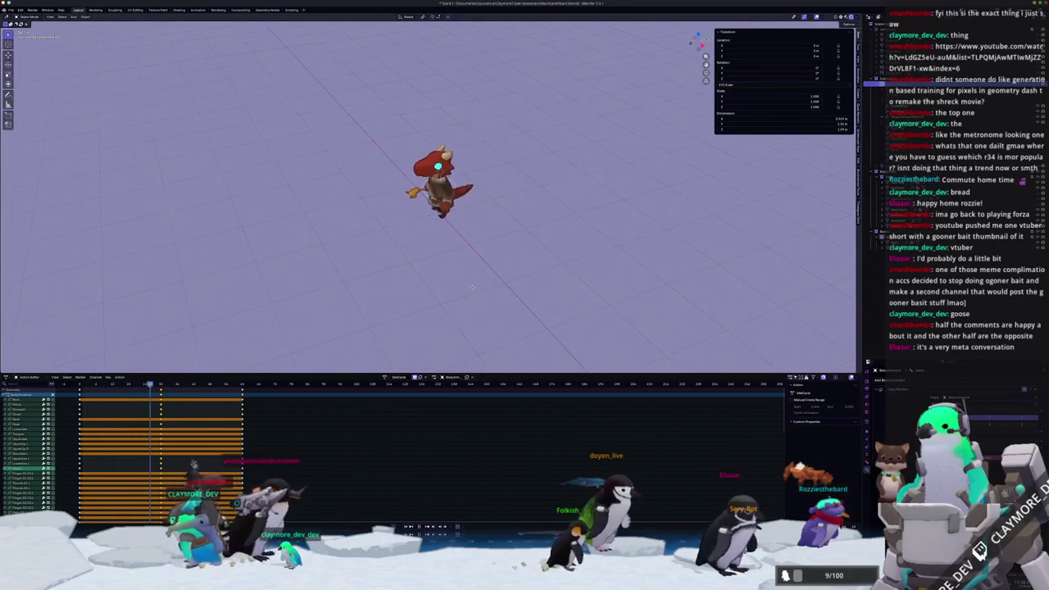
pyautogui.scroll(2, 506, 282)
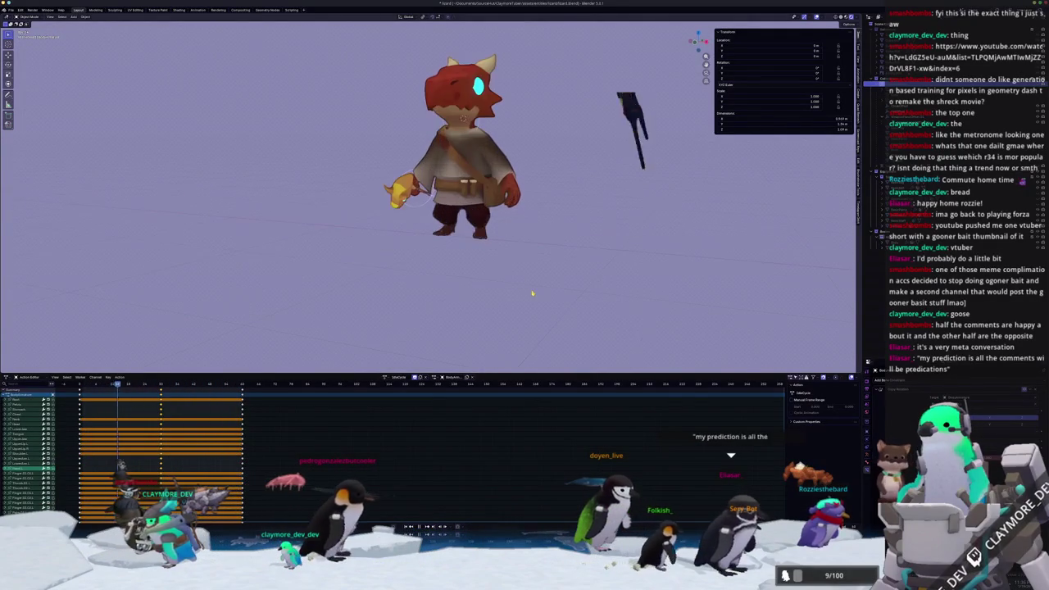
pyautogui.keyDown('shift'); pyautogui.moveTo(533, 291); pyautogui.dragTo(525, 299, button='middle'); pyautogui.keyUp('shift')
pyautogui.scroll(1, 527, 302)
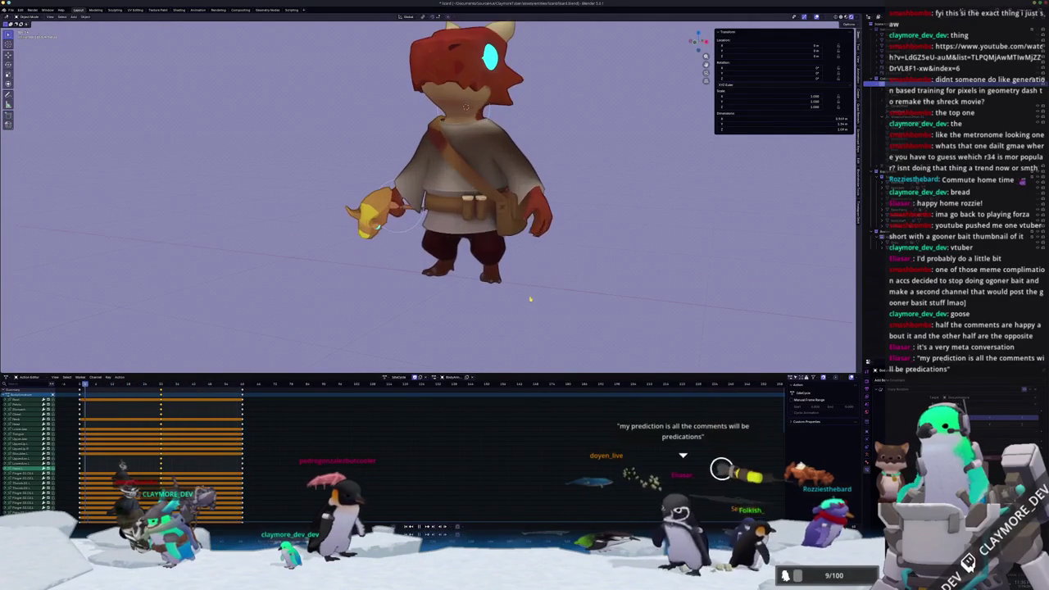
pyautogui.scroll(2, 573, 323)
pyautogui.moveTo(585, 332); pyautogui.dragTo(598, 326, button='middle')
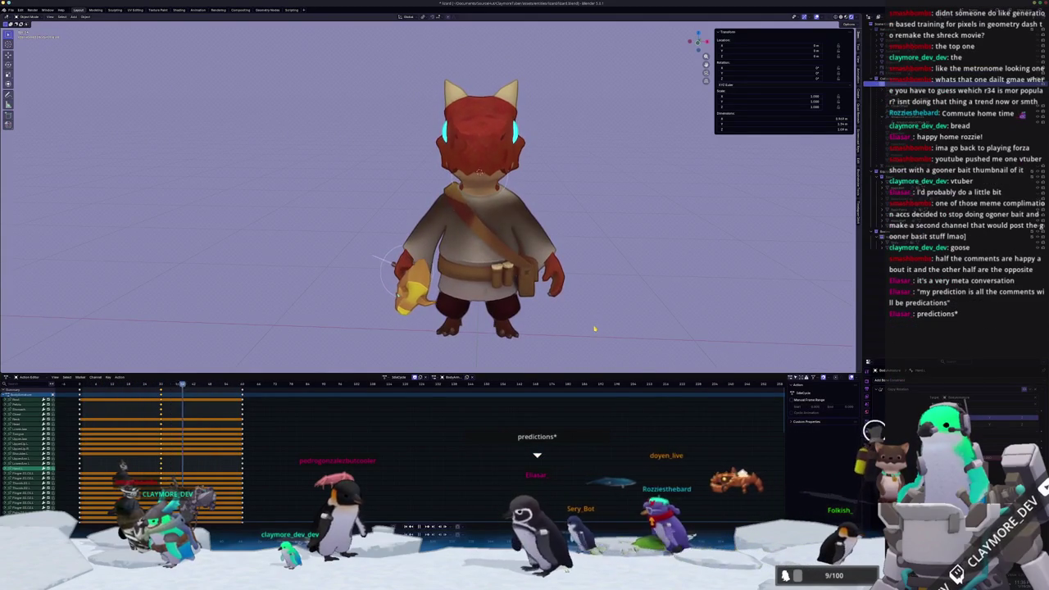
pyautogui.moveTo(595, 330); pyautogui.dragTo(371, 357, button='middle')
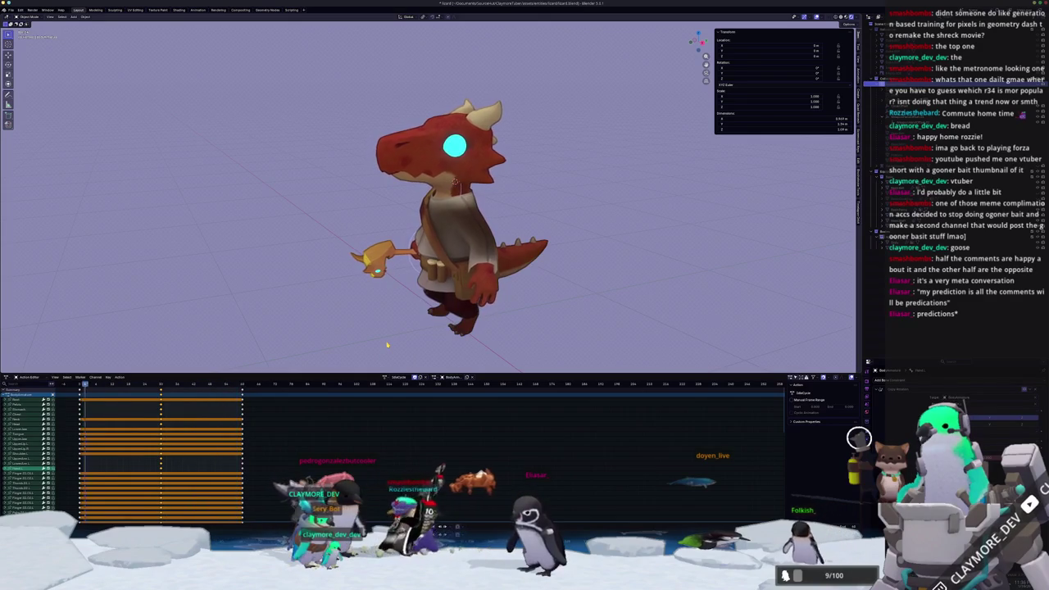
# Open the action browse list and scroll through the saved actions
pyautogui.click(385, 377)
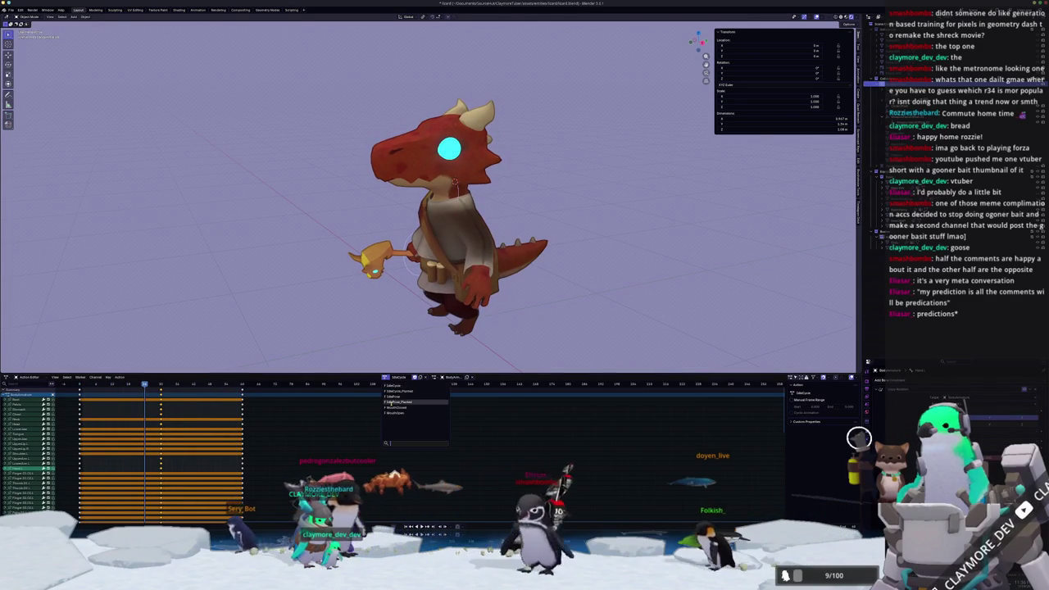
pyautogui.scroll(-1, 355, 277)
pyautogui.scroll(-6, 356, 278)
pyautogui.scroll(-2, 355, 278)
pyautogui.scroll(-1, 355, 277)
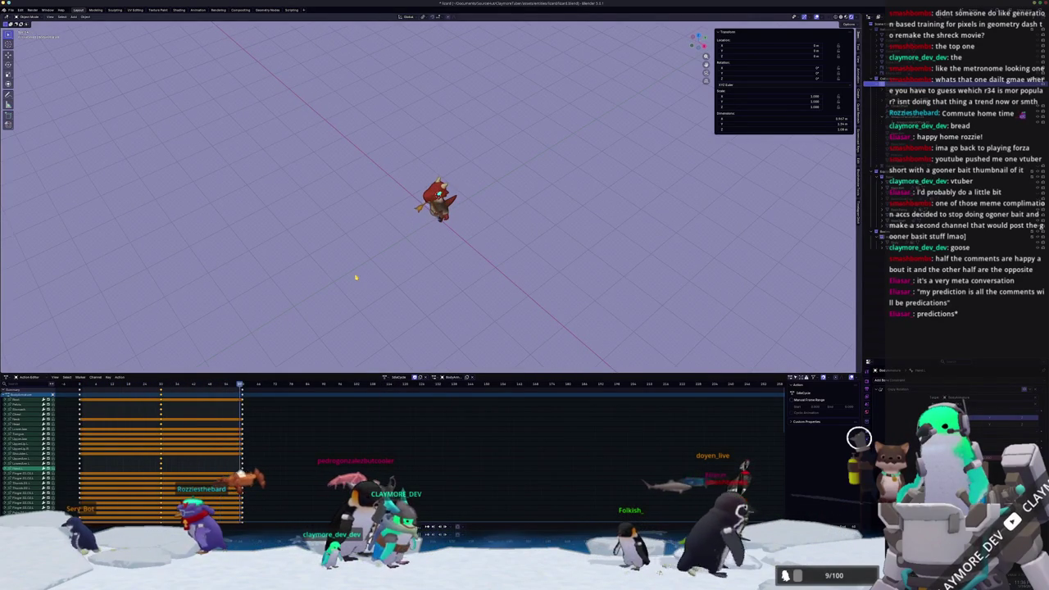
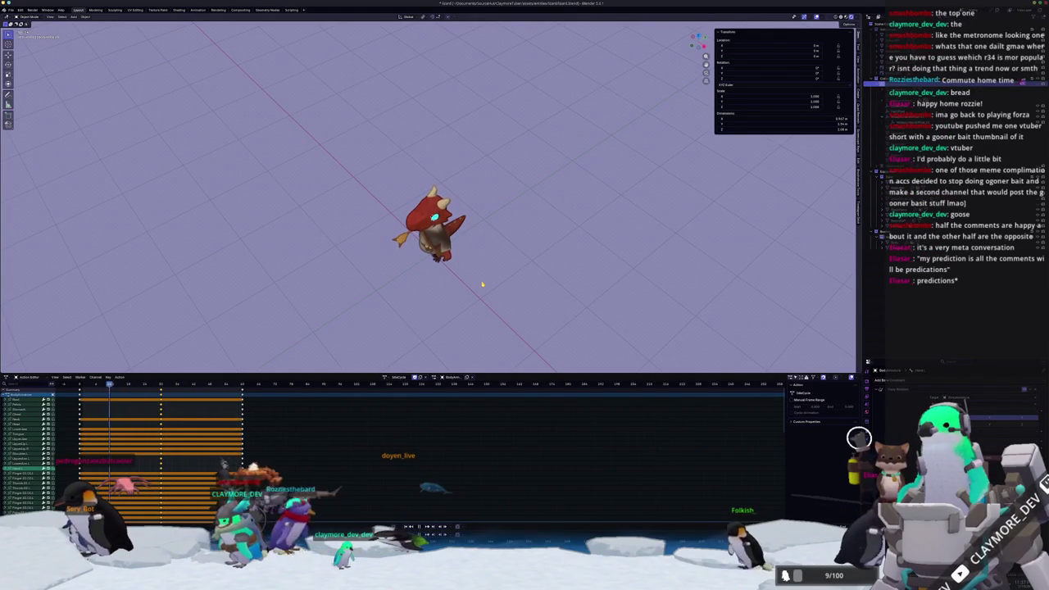
# Reselect the witch's armature, view it front orthographic (numpad 1), and enter Pose Mode
pyautogui.scroll(2, 481, 284)
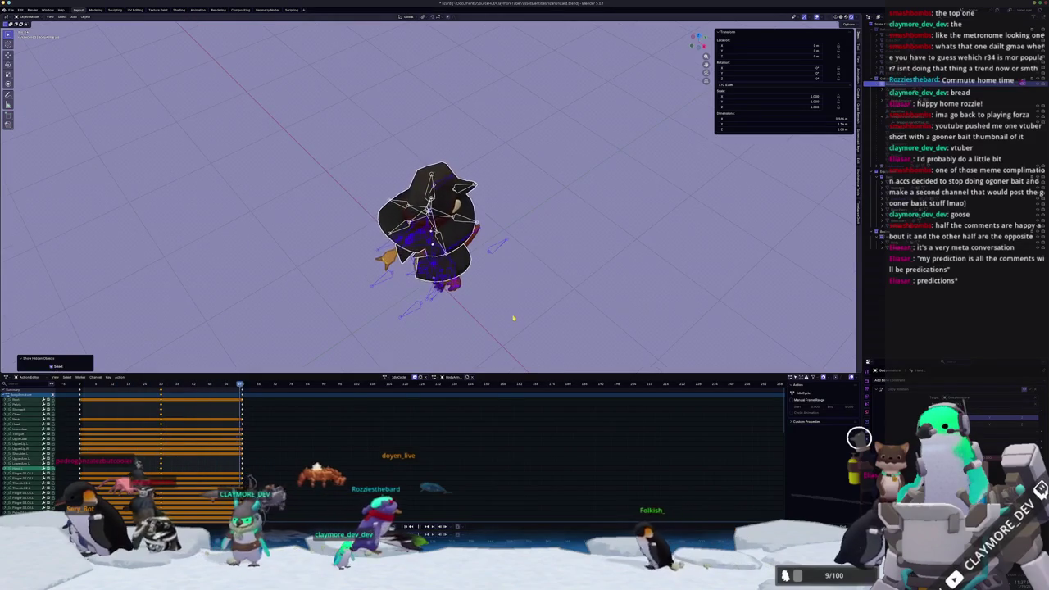
pyautogui.scroll(-2, 493, 326)
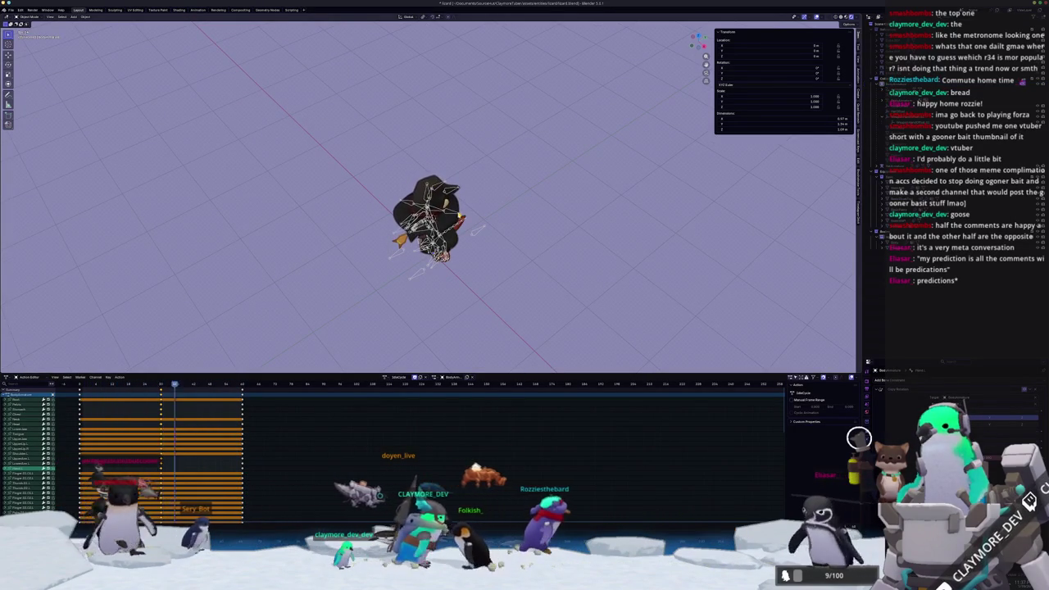
pyautogui.hotkey('ctrl', 'z')
pyautogui.press('KP_1')
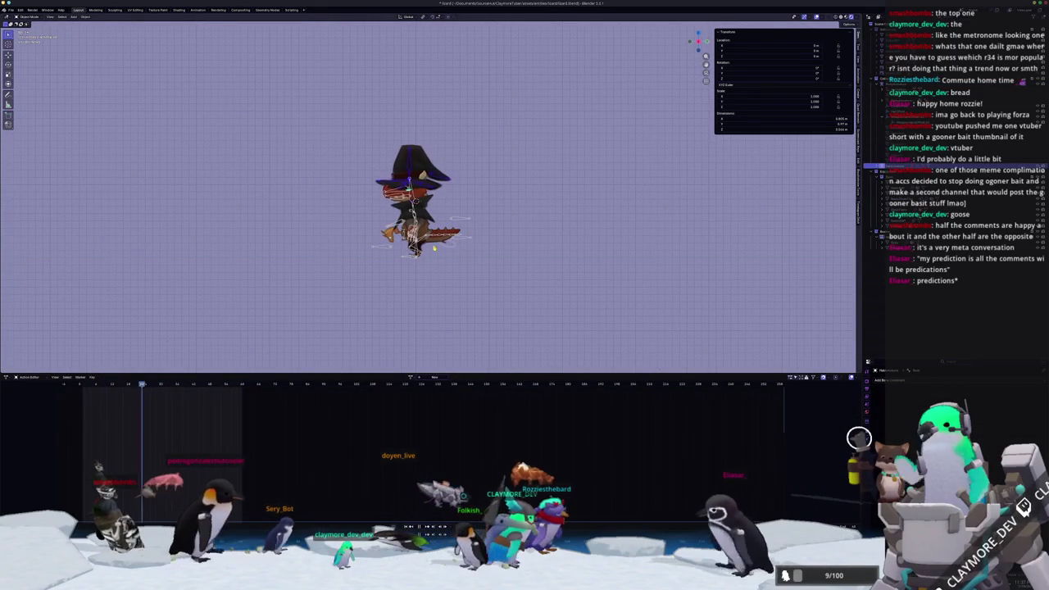
pyautogui.hotkey('ctrl', 'z')
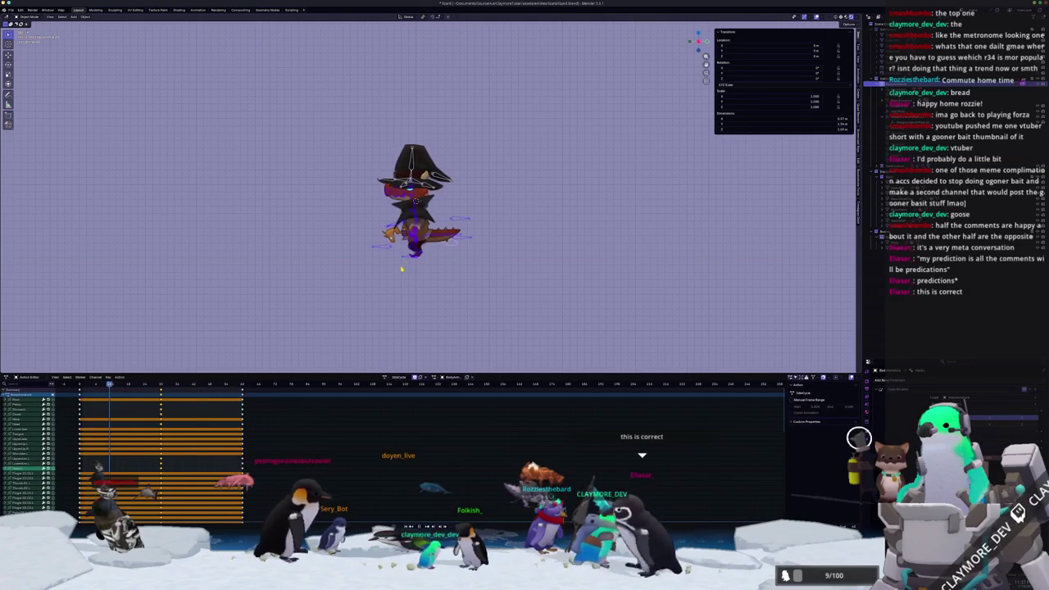
pyautogui.hotkey('ctrl', 'Tab')
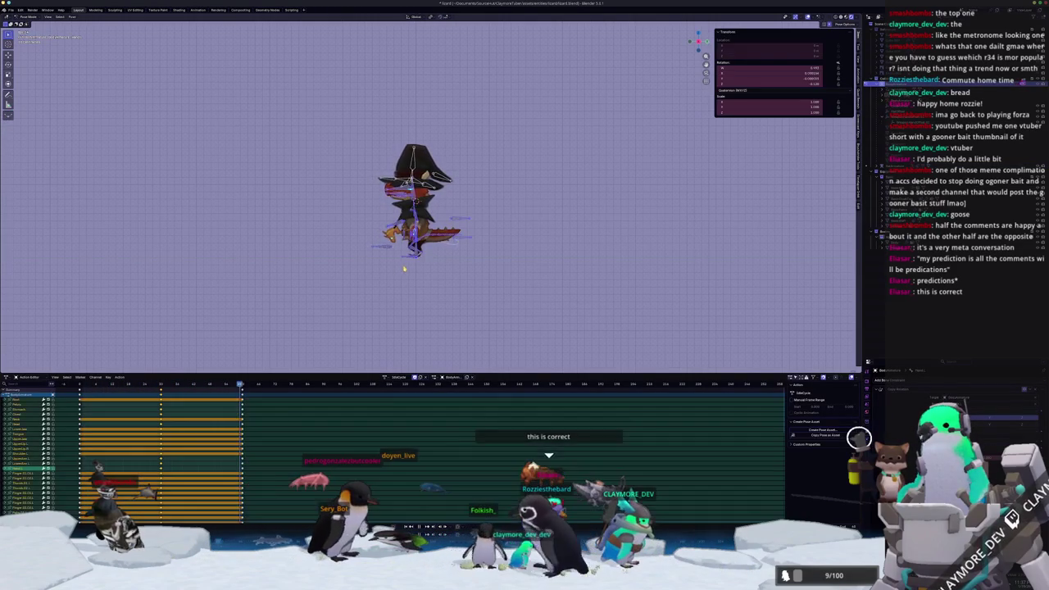
# At the next keyframe, move the pelvis bone vertically along Z
pyautogui.scroll(2, 379, 315)
pyautogui.press('Up')
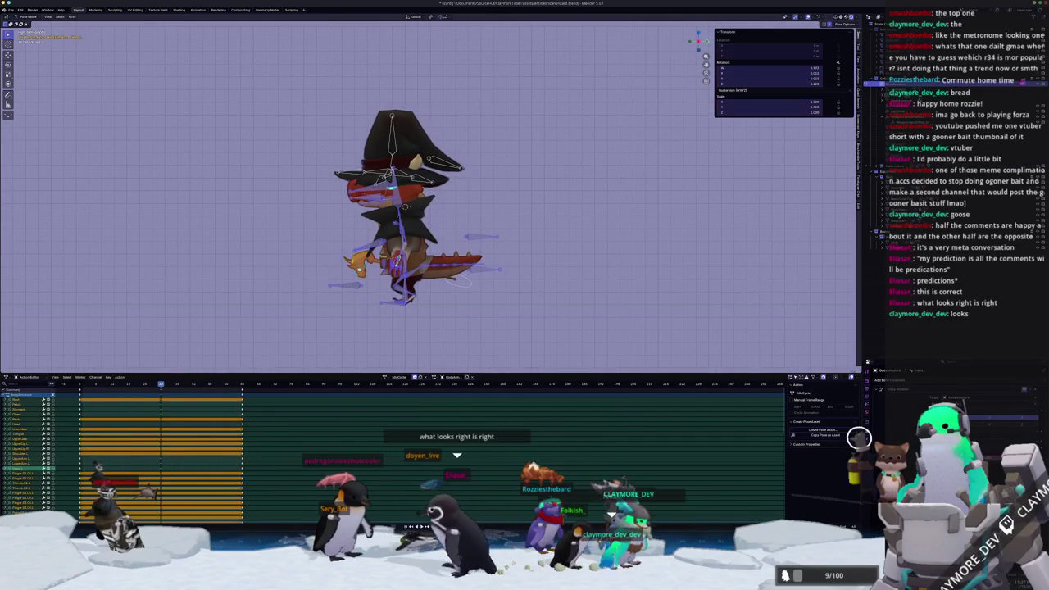
pyautogui.scroll(2, 296, 366)
pyautogui.scroll(1, 369, 364)
pyautogui.scroll(1, 368, 365)
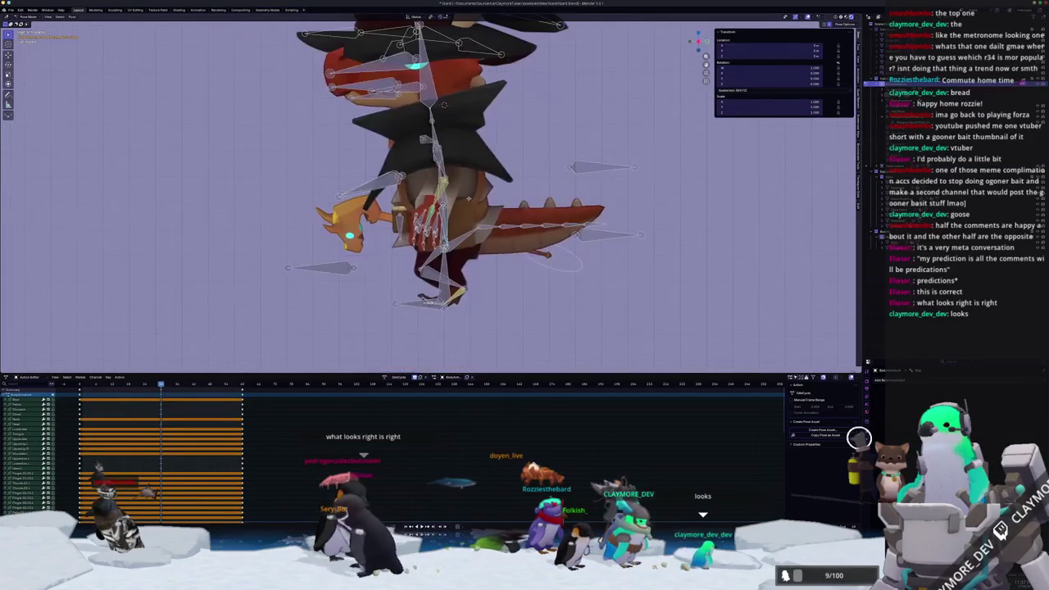
pyautogui.scroll(1, 369, 365)
pyautogui.moveTo(414, 92); pyautogui.dragTo(402, 93, button='middle')
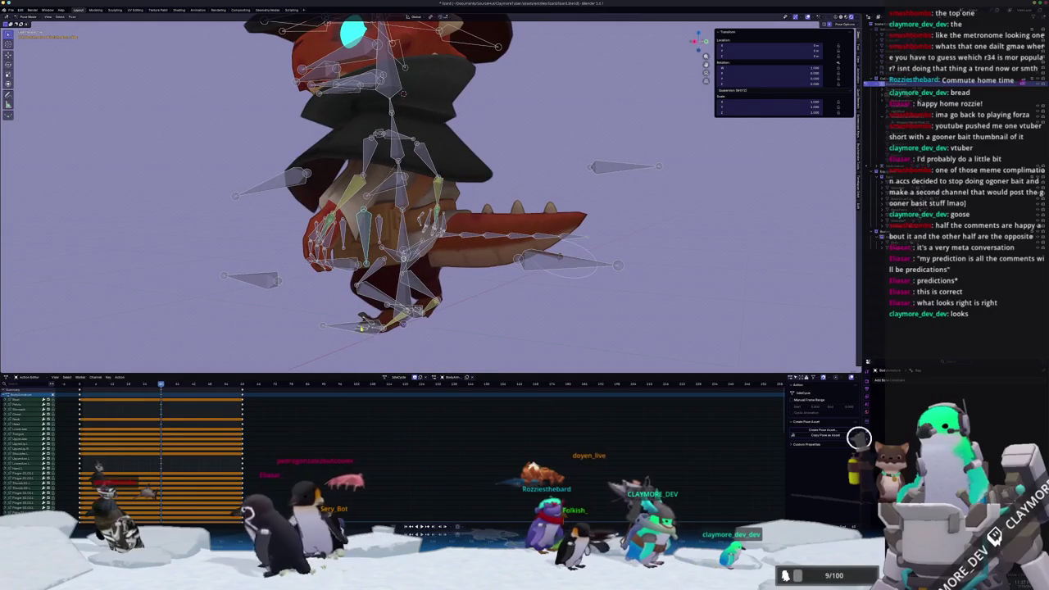
pyautogui.moveTo(402, 240); pyautogui.dragTo(542, 172, button='middle')
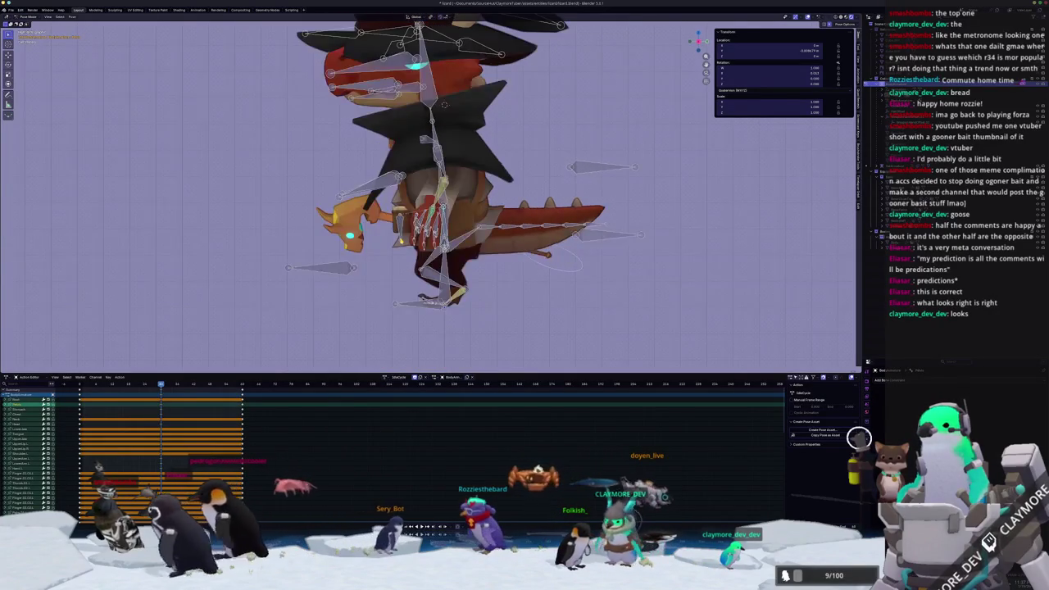
pyautogui.press('g')
pyautogui.press('z')
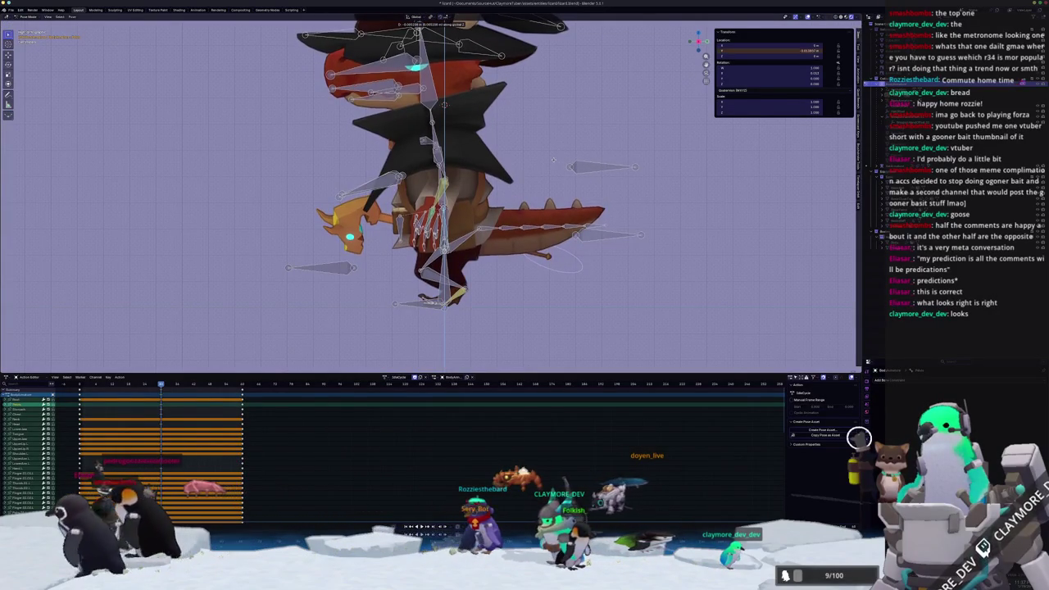
pyautogui.click(481, 162)
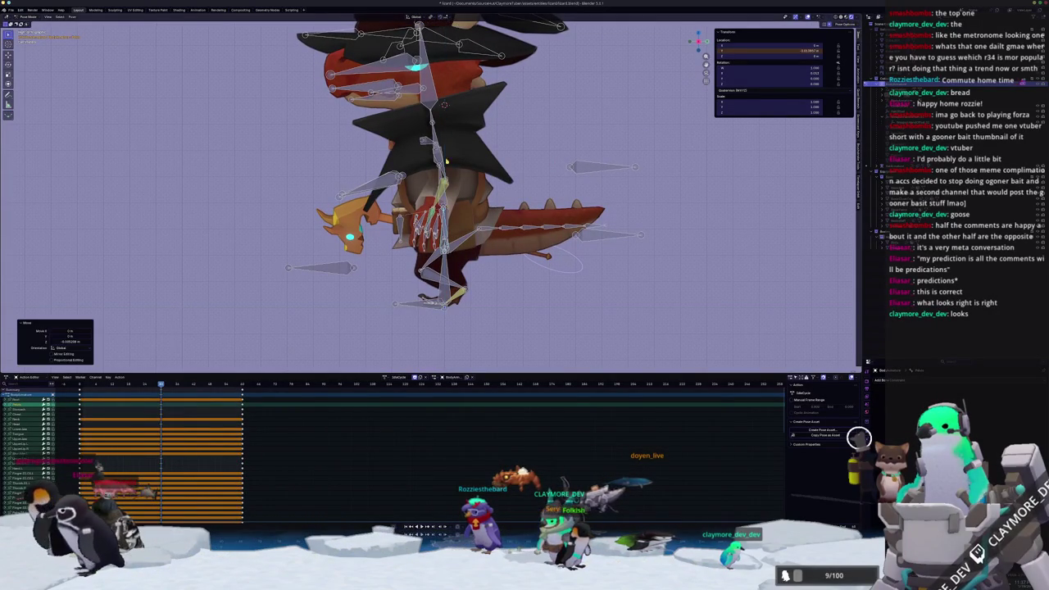
# Rotate the head bone to tilt the head and bend a lower spine bone, then return to Object Mode
pyautogui.click(444, 104)
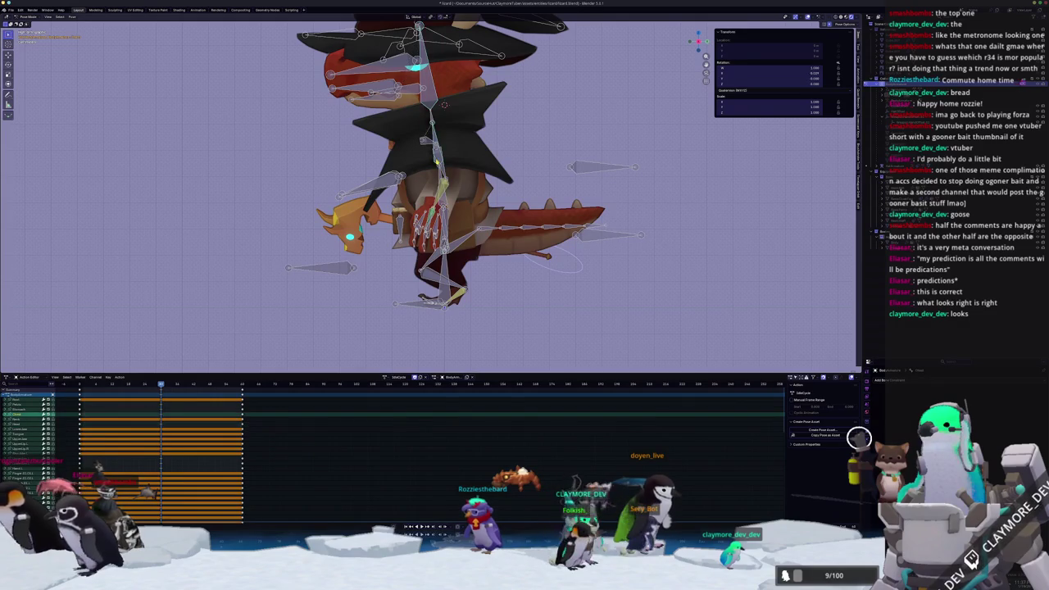
pyautogui.press('r')
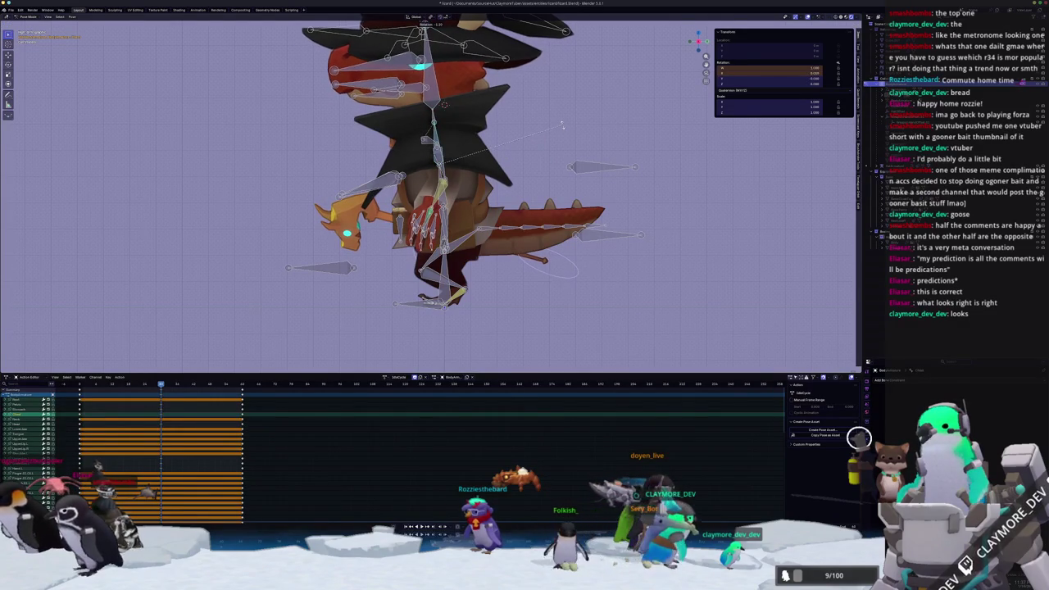
pyautogui.click(562, 125)
pyautogui.click(440, 192)
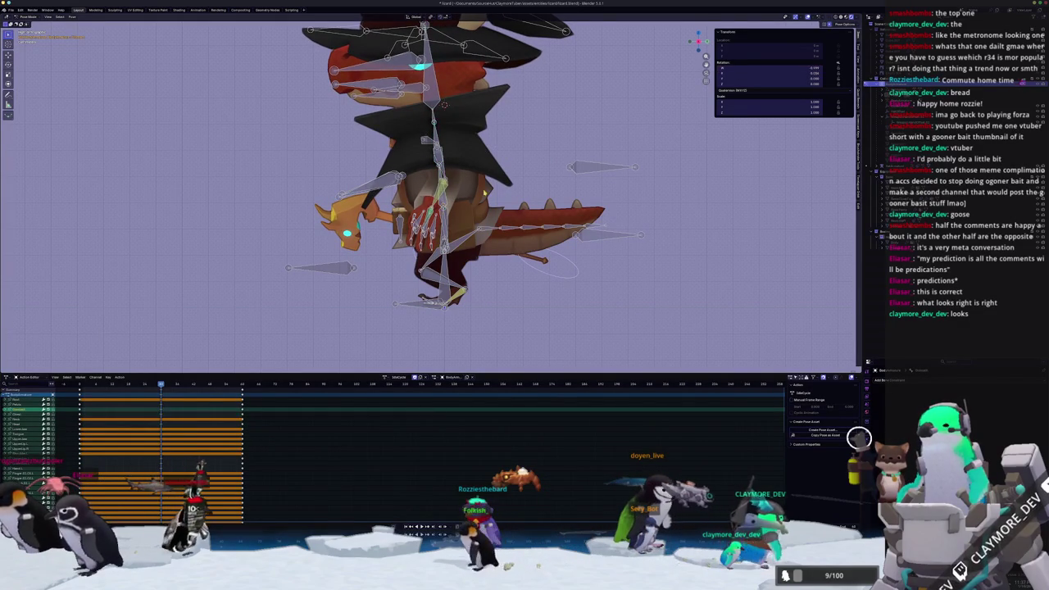
pyautogui.press('r')
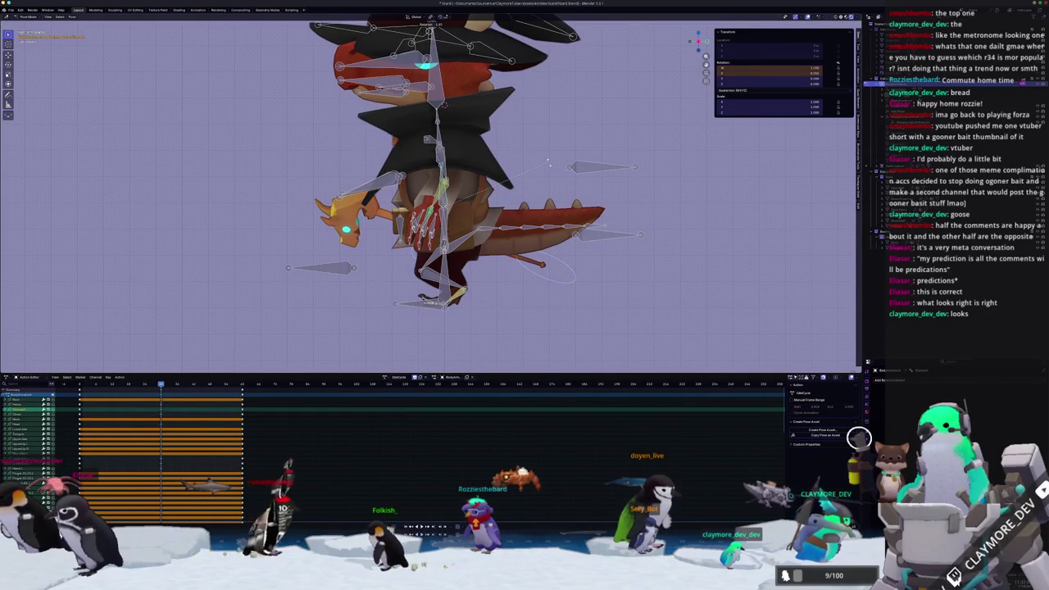
pyautogui.click(550, 164)
pyautogui.scroll(-3, 550, 165)
pyautogui.scroll(-2, 533, 152)
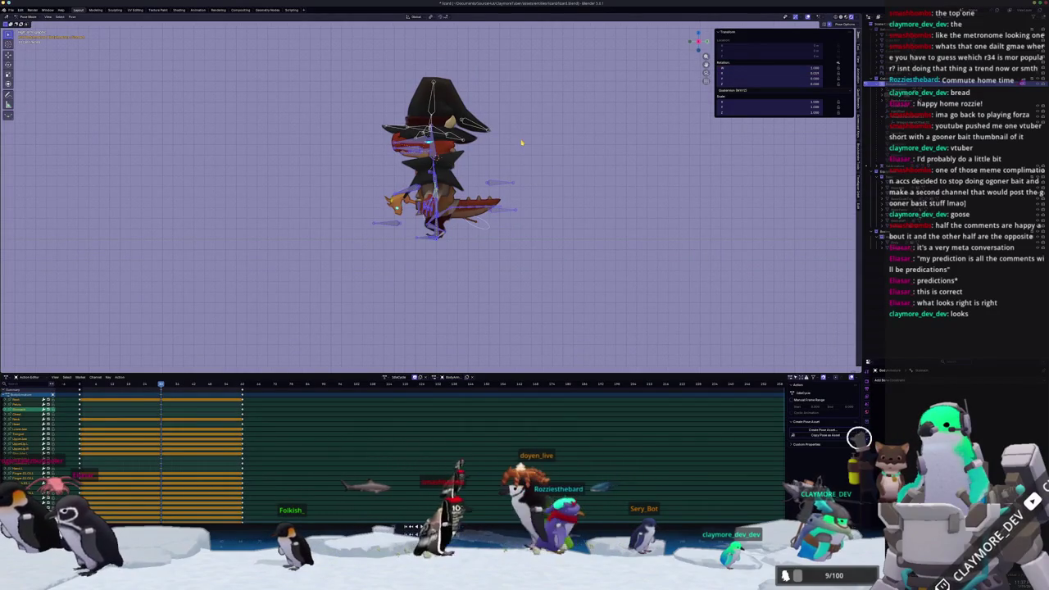
pyautogui.moveTo(521, 143); pyautogui.dragTo(565, 197, button='middle')
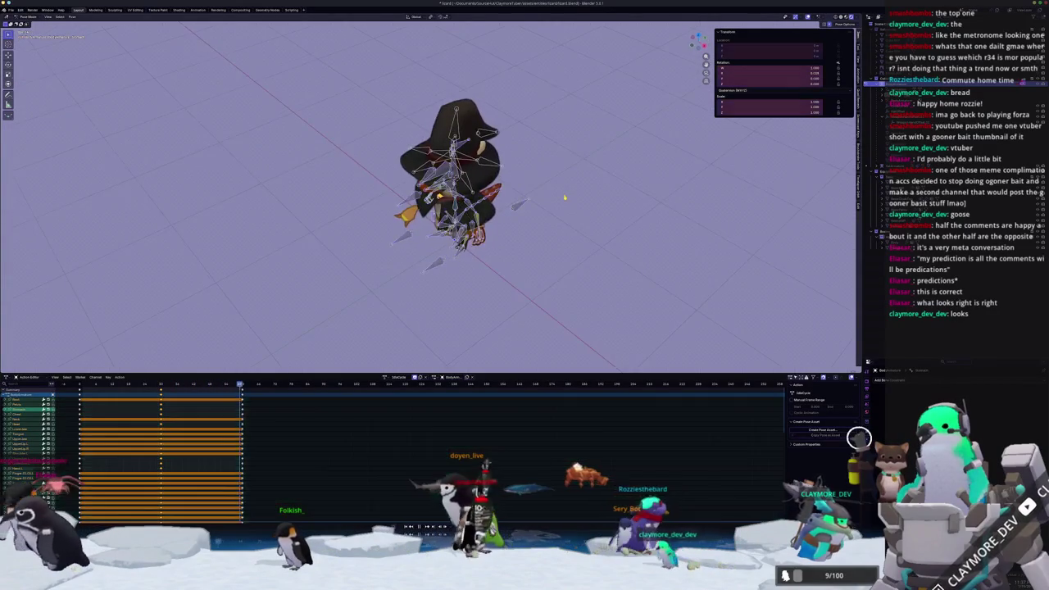
pyautogui.hotkey('ctrl', 'Tab')
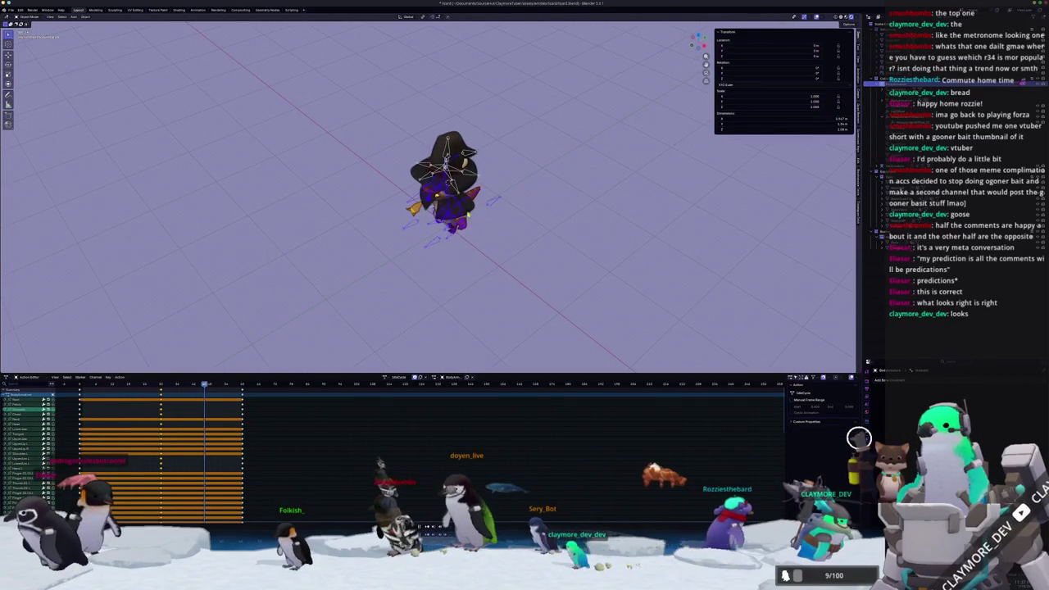
# Back in Pose Mode, rotate a hat bone slightly to tilt the witch's hat
pyautogui.moveTo(504, 267)
pyautogui.mouseDown(button='middle')
pyautogui.moveTo(512, 279)
pyautogui.moveTo(514, 267)
pyautogui.mouseUp(button='middle')
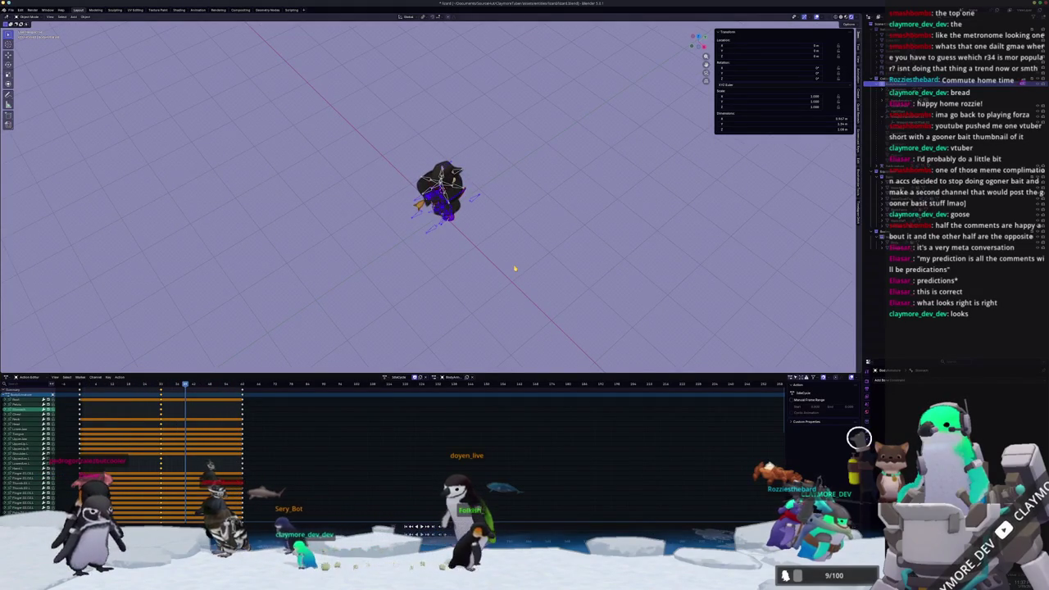
pyautogui.hotkey('ctrl', 'Tab')
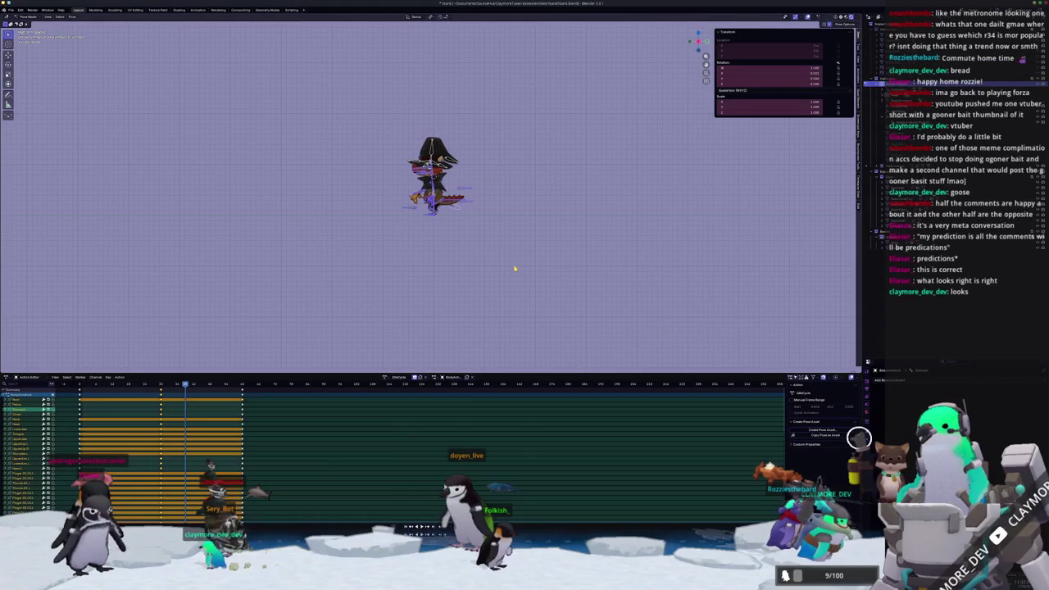
pyautogui.scroll(5, 515, 268)
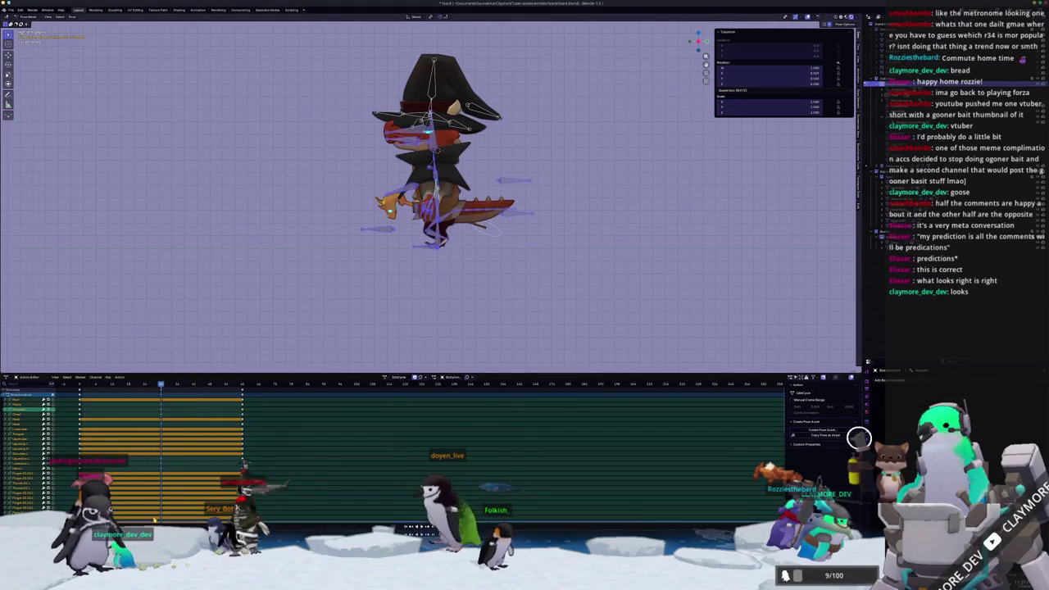
pyautogui.scroll(2, 491, 137)
pyautogui.scroll(2, 538, 104)
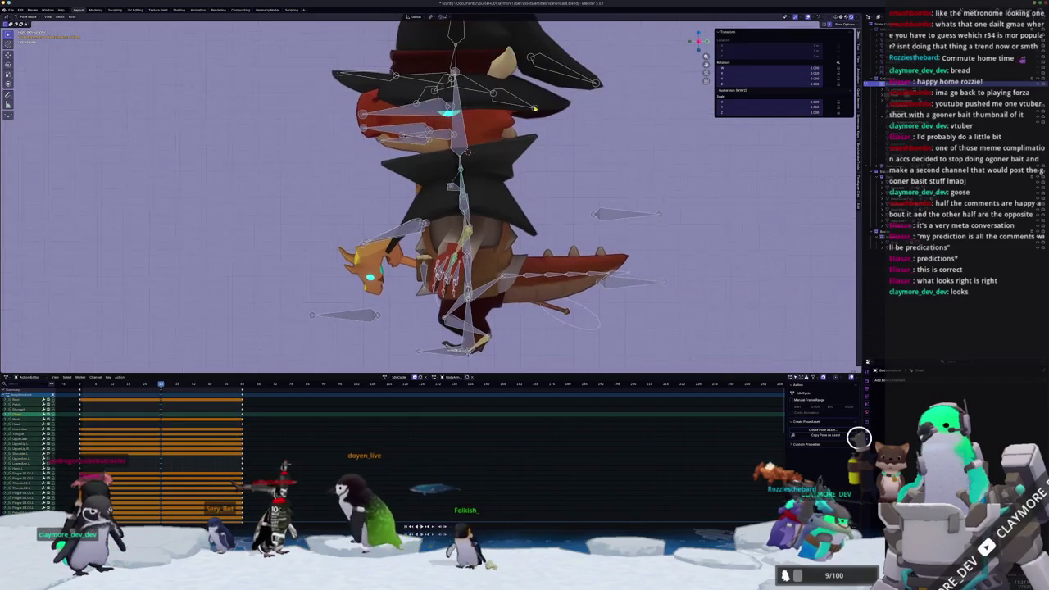
pyautogui.scroll(1, 538, 104)
pyautogui.click(535, 105)
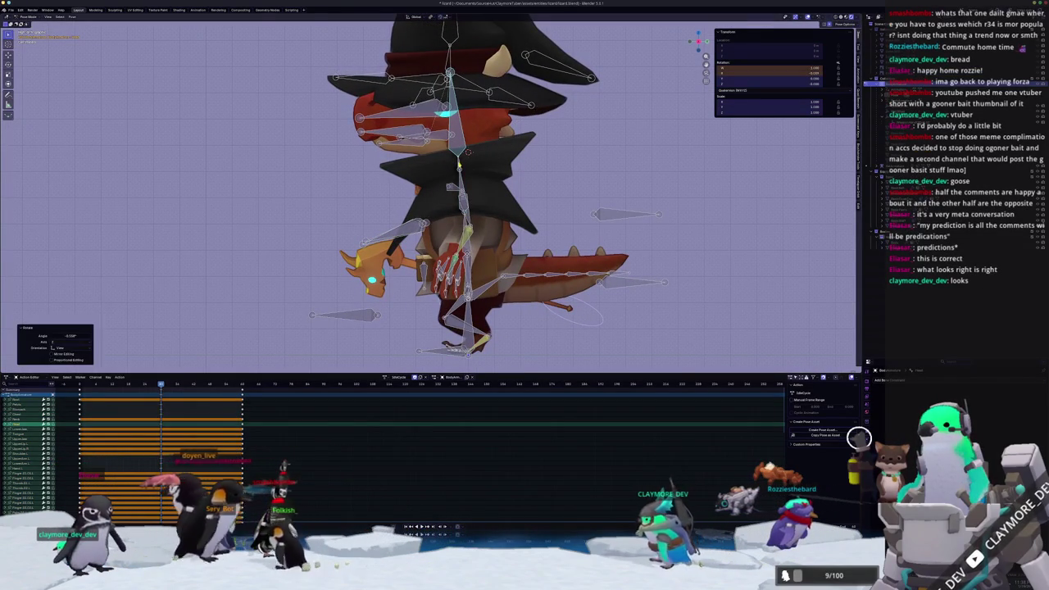
pyautogui.press('r')
pyautogui.click(530, 141)
# Play the animation from an angled view to preview the new pose
pyautogui.scroll(-3, 530, 141)
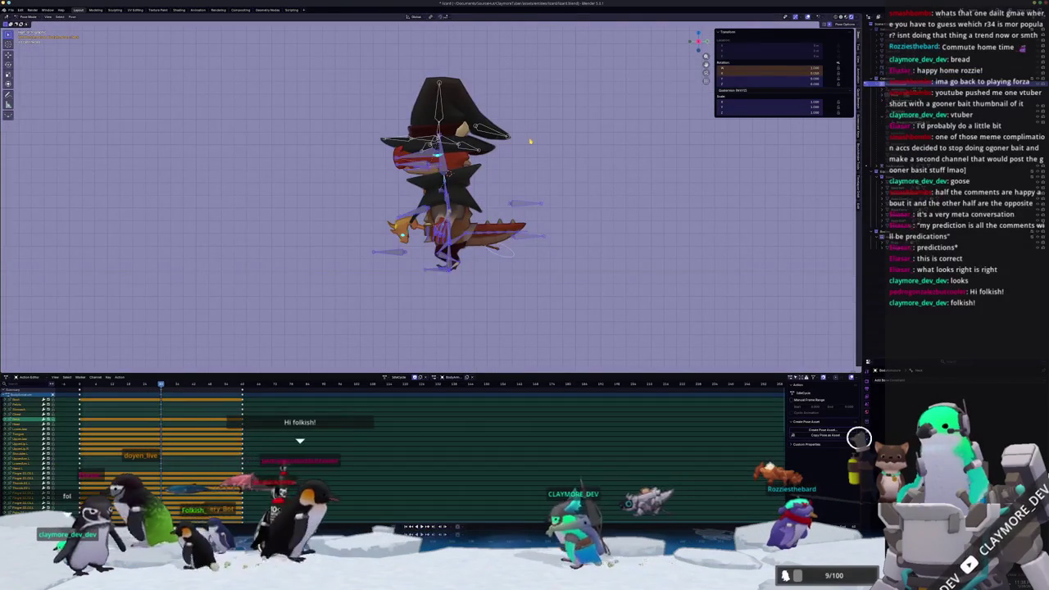
pyautogui.moveTo(530, 141); pyautogui.dragTo(541, 187, button='middle')
pyautogui.press('space')
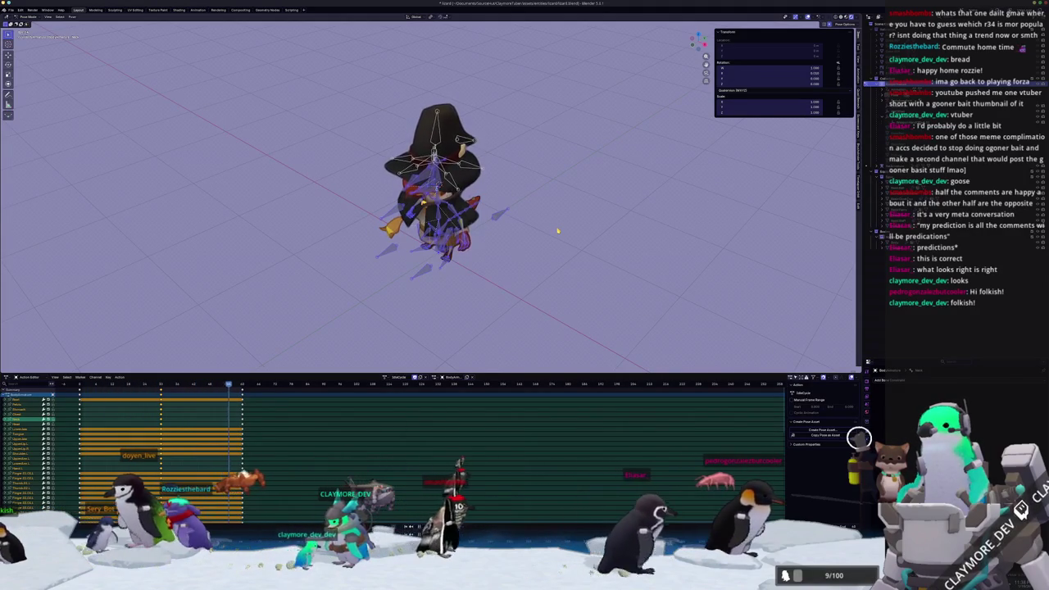
pyautogui.scroll(5, 557, 231)
pyautogui.scroll(3, 557, 231)
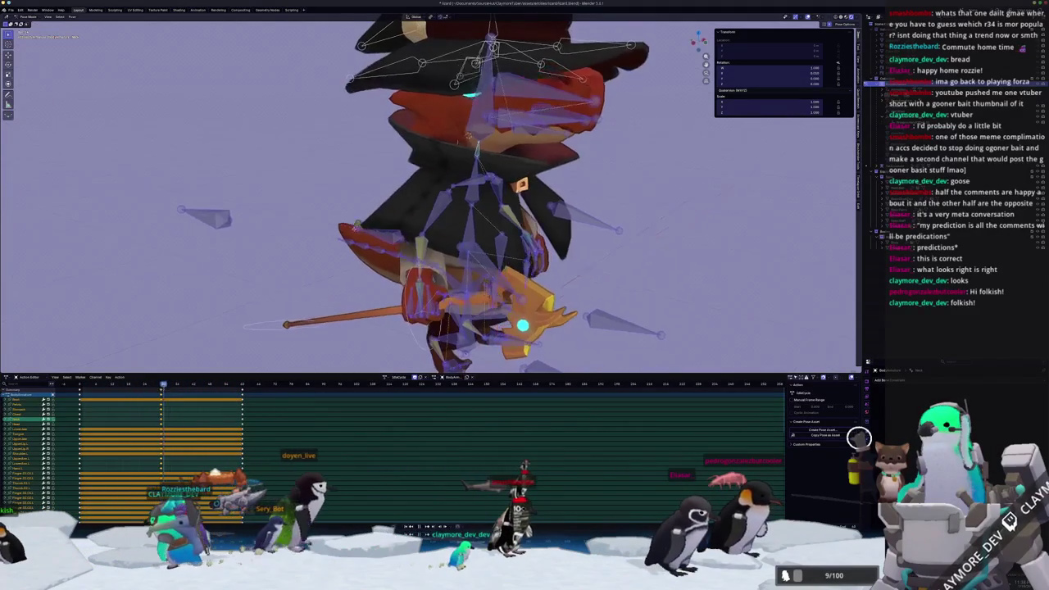
pyautogui.scroll(-5, 409, 188)
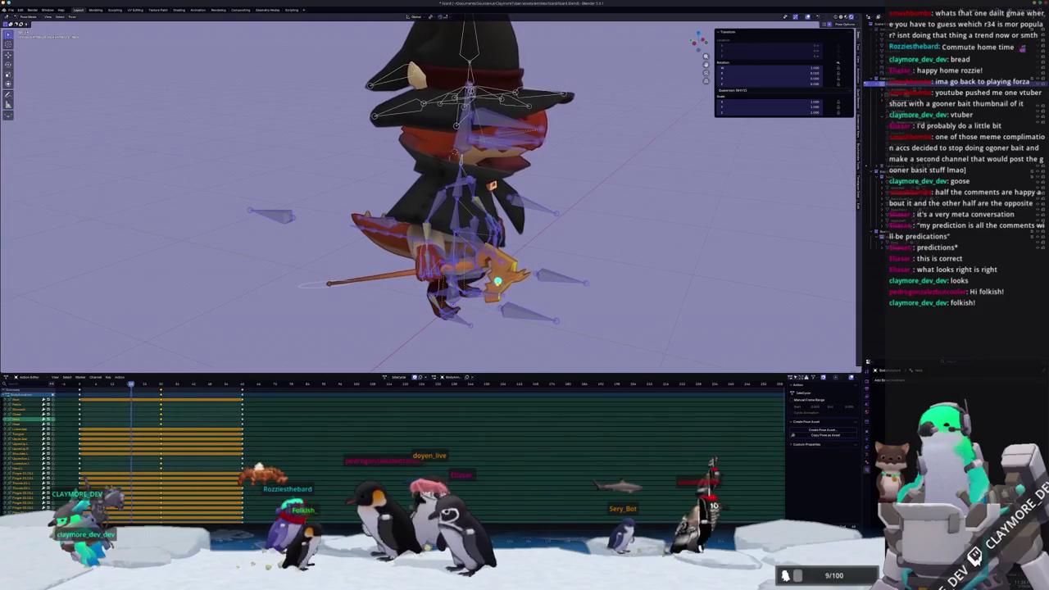
pyautogui.scroll(-3, 496, 112)
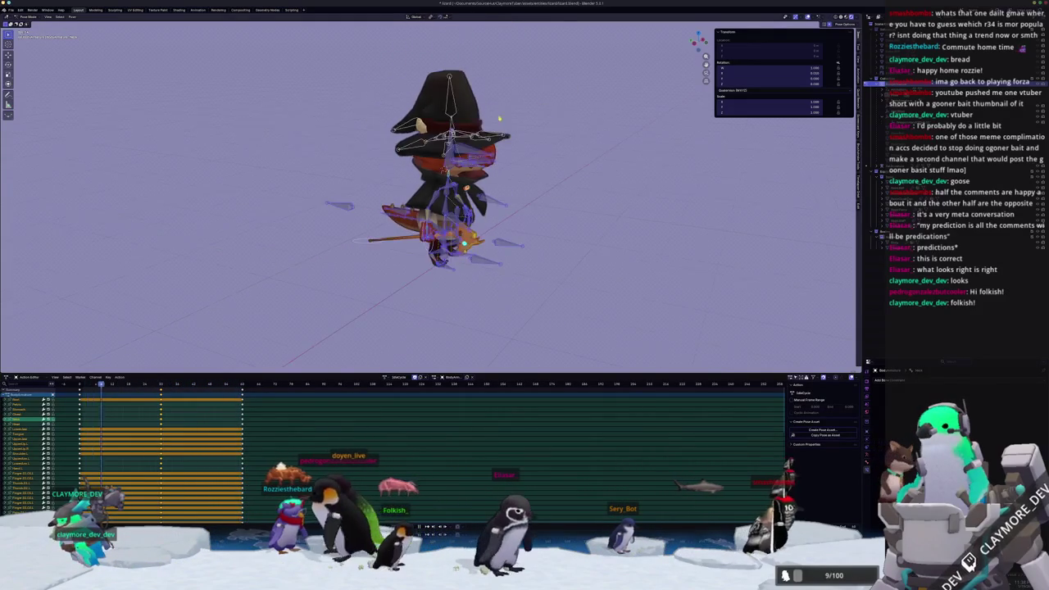
pyautogui.scroll(3, 455, 230)
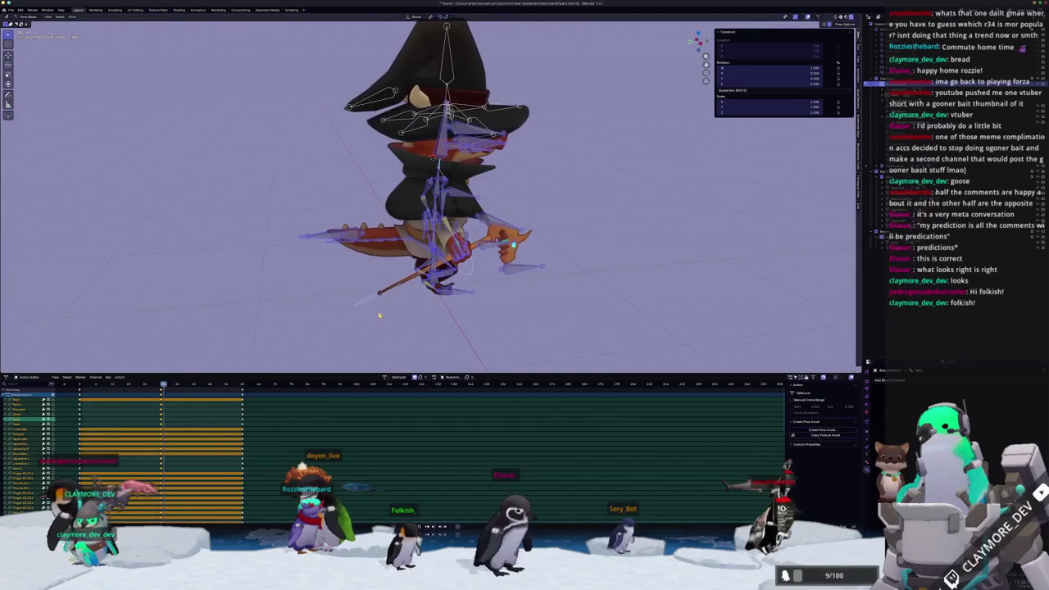
pyautogui.moveTo(361, 306)
pyautogui.mouseDown(button='middle')
pyautogui.moveTo(447, 334)
pyautogui.moveTo(524, 305)
pyautogui.mouseUp(button='middle')
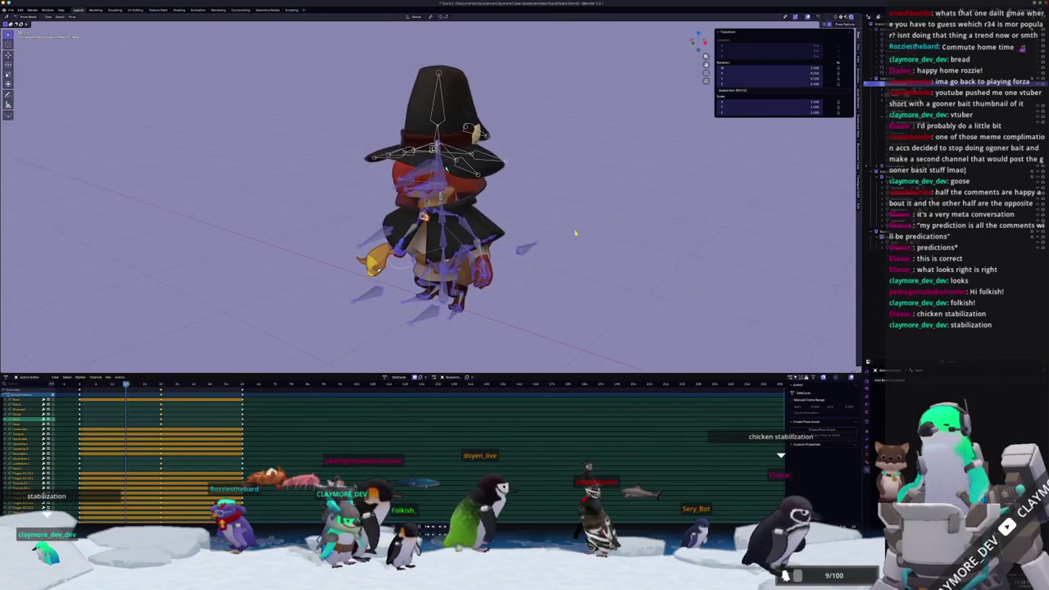
# Take the rig out of Pose Mode, select all, and clear rotation with Alt+R
pyautogui.hotkey('ctrl', 'Tab')
pyautogui.scroll(3, 525, 279)
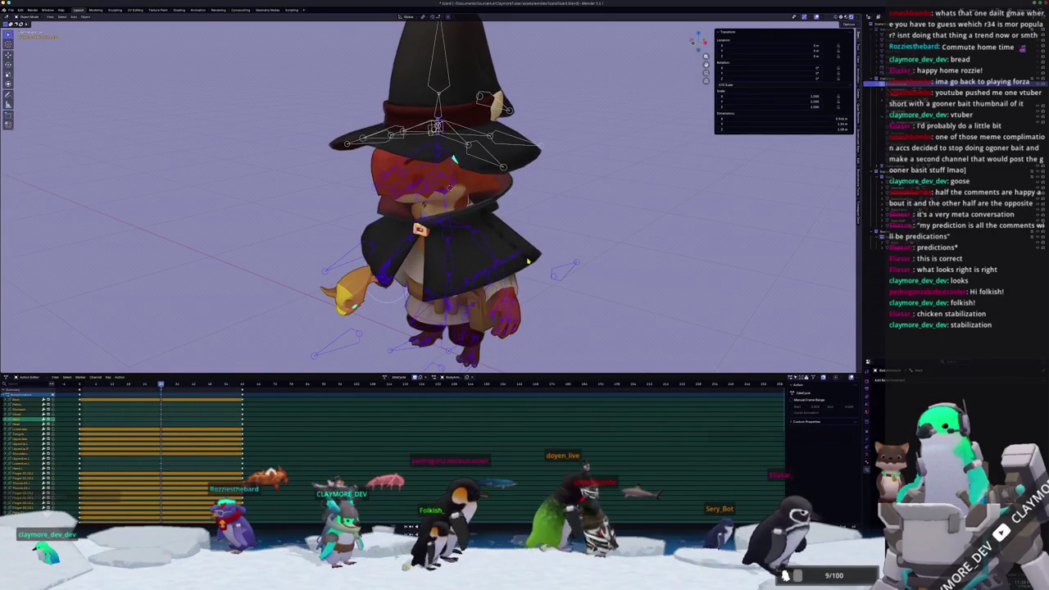
pyautogui.moveTo(545, 252); pyautogui.dragTo(578, 245, button='middle')
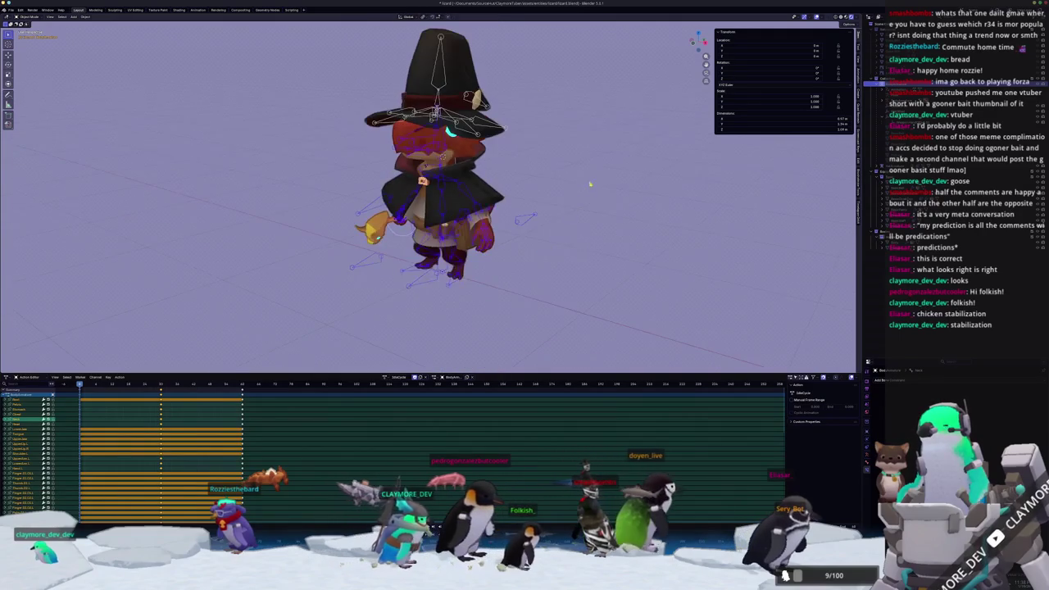
pyautogui.scroll(3, 578, 246)
pyautogui.scroll(-2, 557, 267)
pyautogui.press('a')
pyautogui.hotkey('alt', 'r')
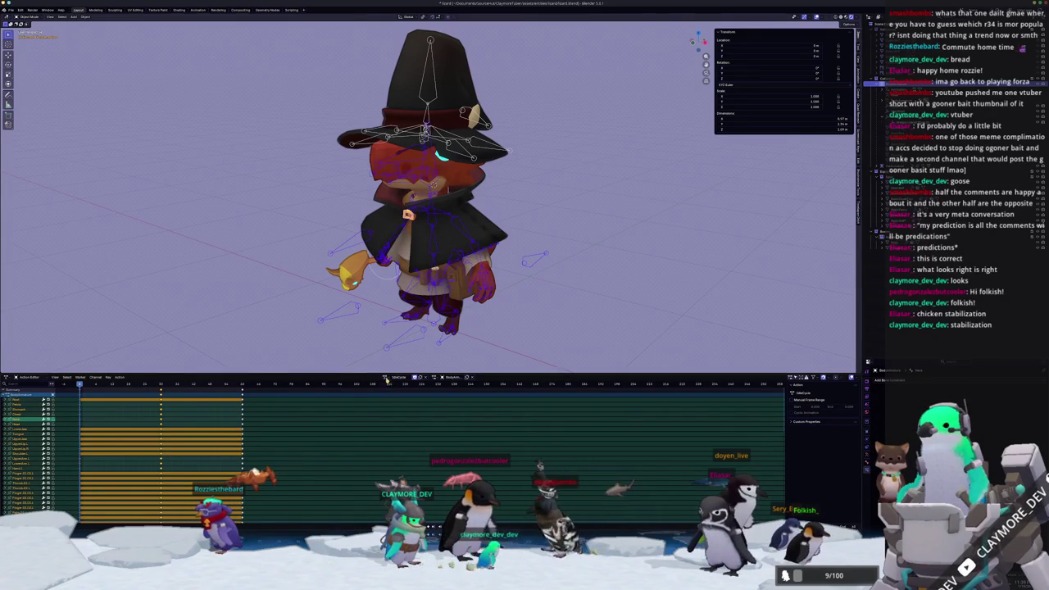
# Check the Action Editor's action list without changing it, then bring up the File menu
pyautogui.click(386, 377)
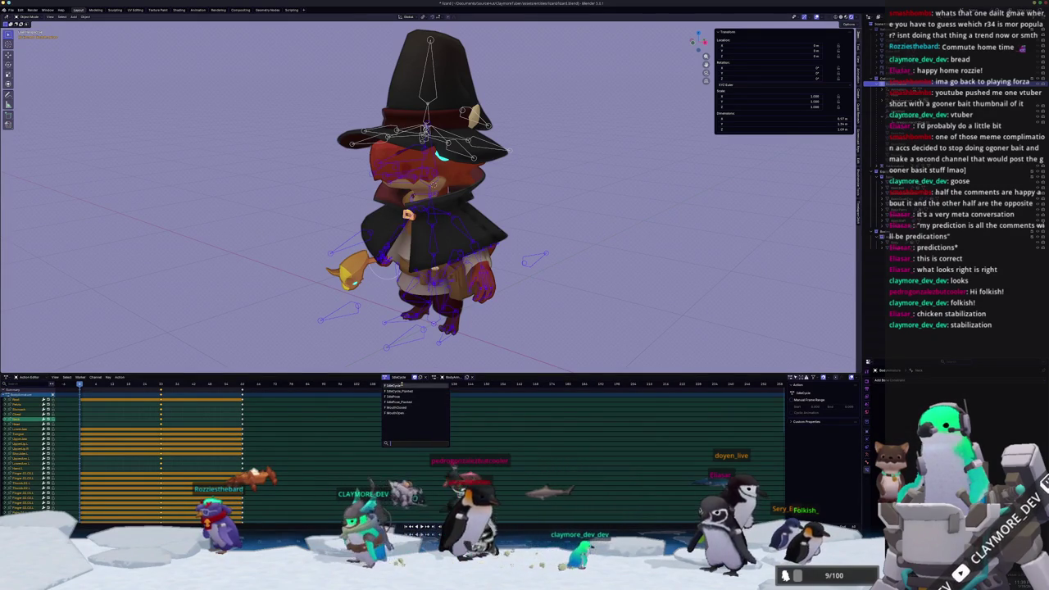
pyautogui.click(404, 385)
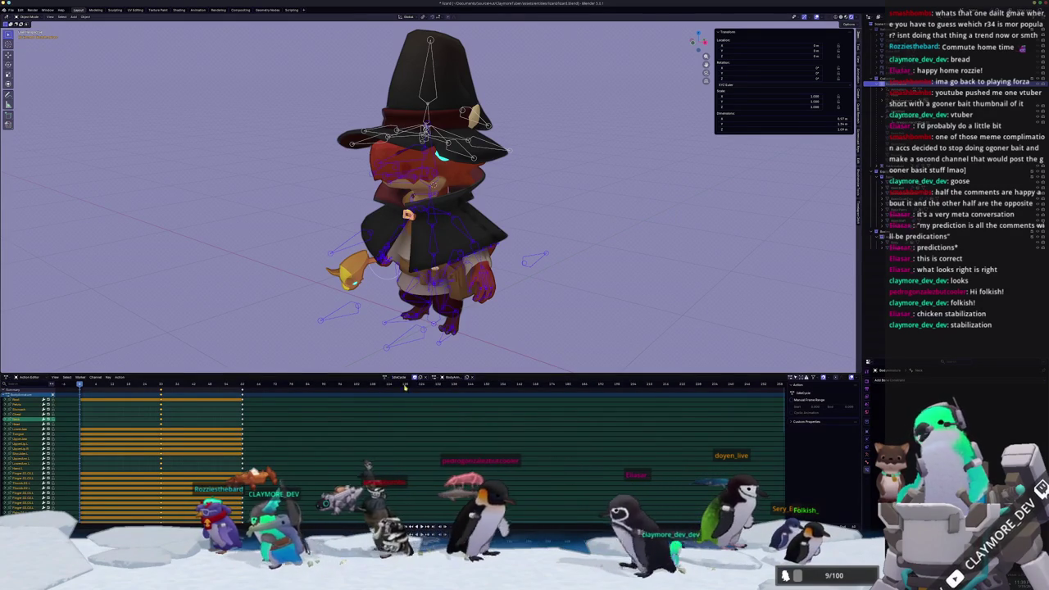
pyautogui.click(11, 10)
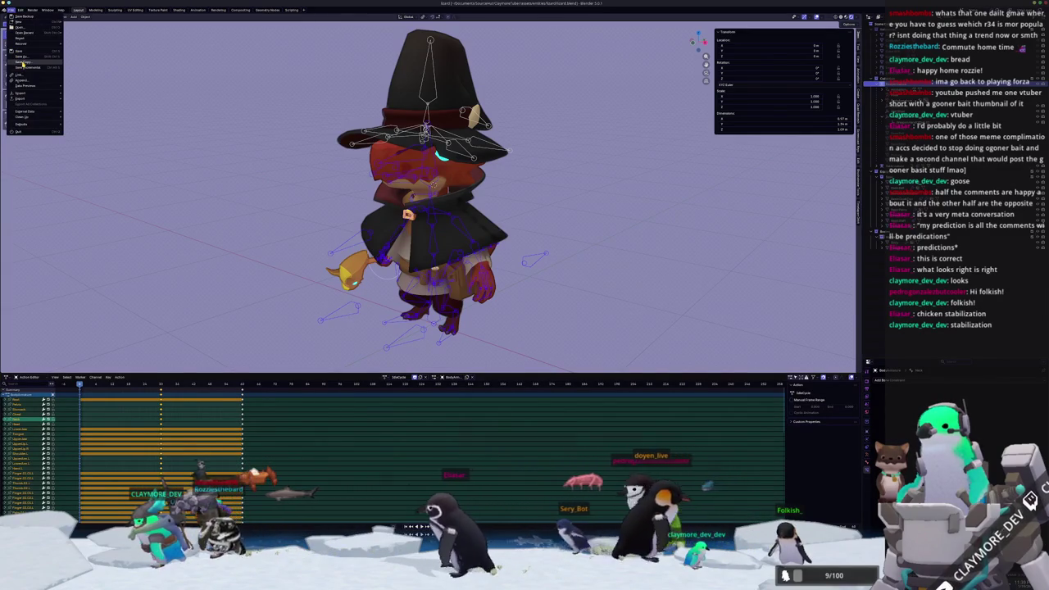
# Open the lizard character .blend file from the other project's lizard folder
pyautogui.click(22, 63)
pyautogui.click(364, 38)
pyautogui.click(365, 39)
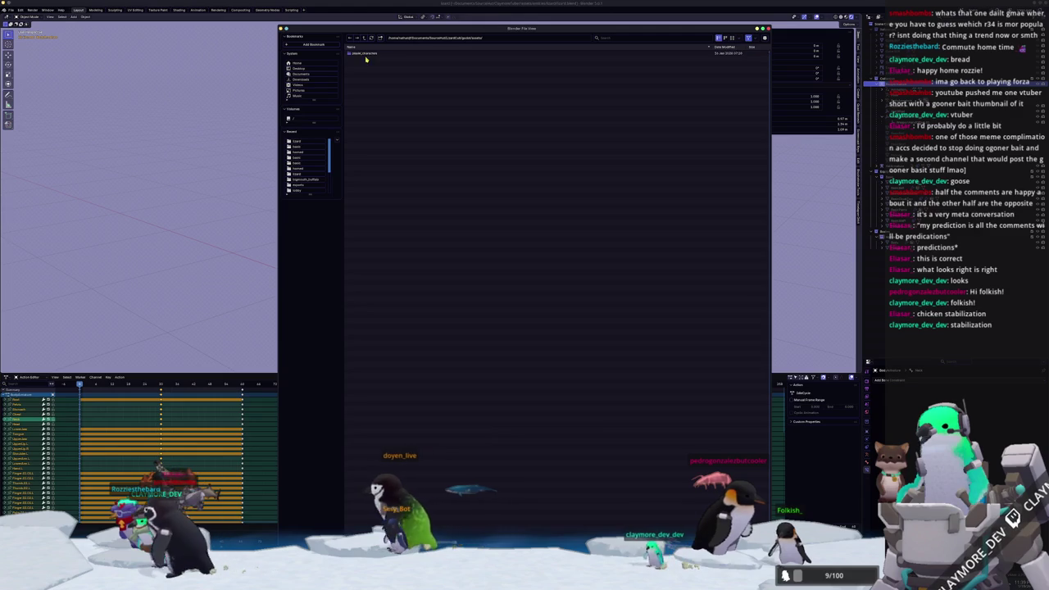
pyautogui.click(367, 54)
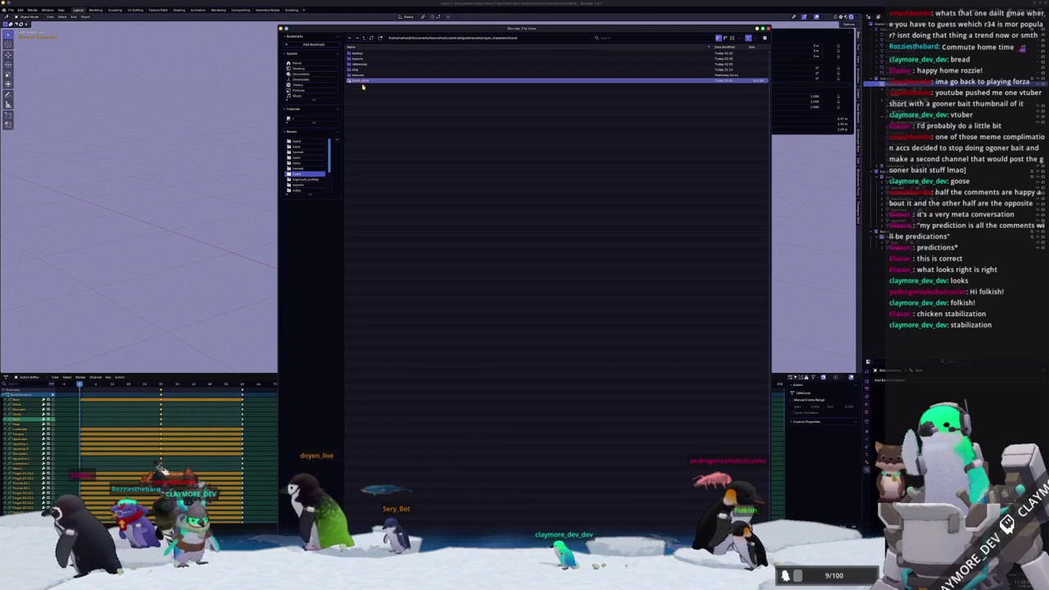
pyautogui.doubleClick(361, 80)
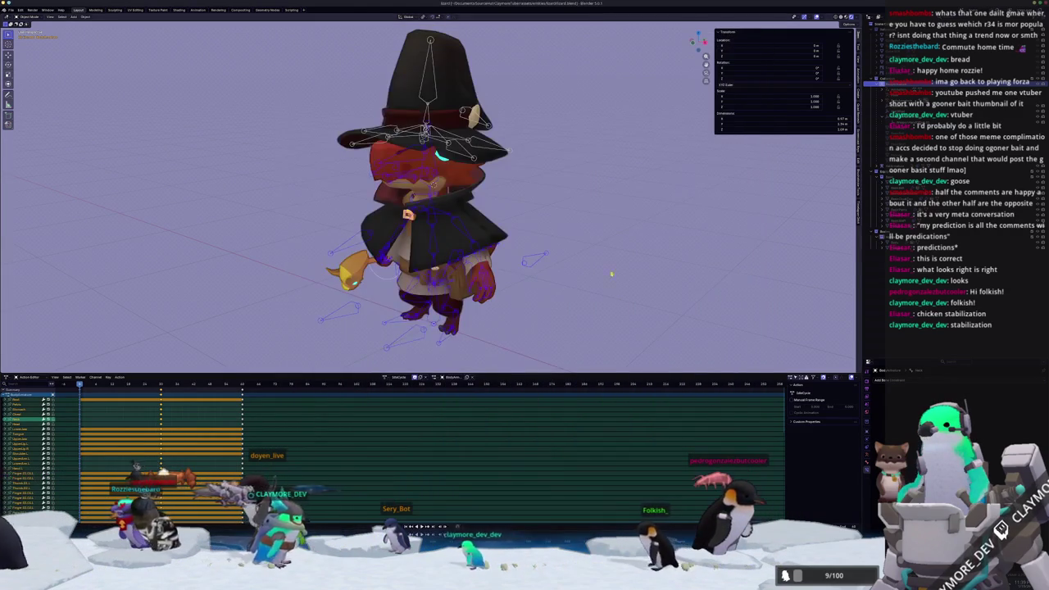
# Zoom in on the lizard witch and view her straight from the front
pyautogui.scroll(1, 611, 187)
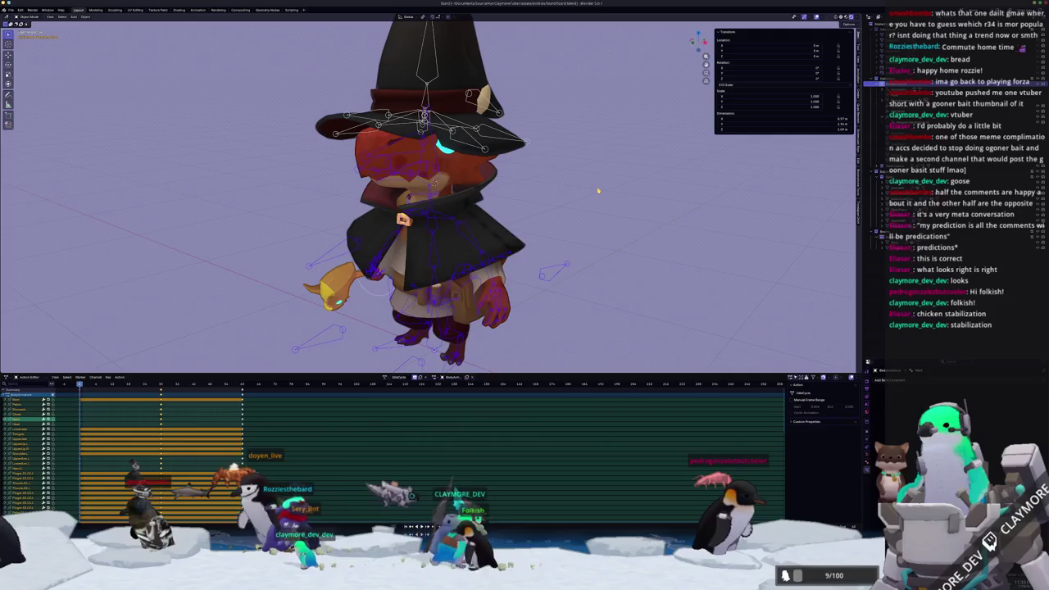
pyautogui.scroll(1, 598, 191)
pyautogui.scroll(2, 598, 191)
pyautogui.scroll(2, 598, 191)
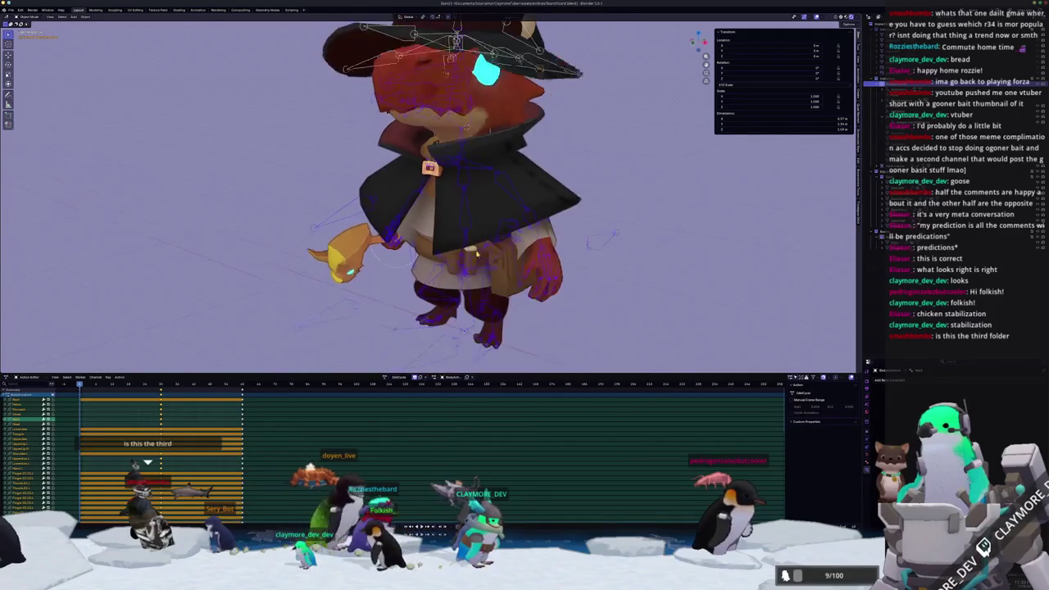
pyautogui.scroll(-3, 598, 191)
pyautogui.scroll(-1, 485, 260)
pyautogui.scroll(1, 488, 258)
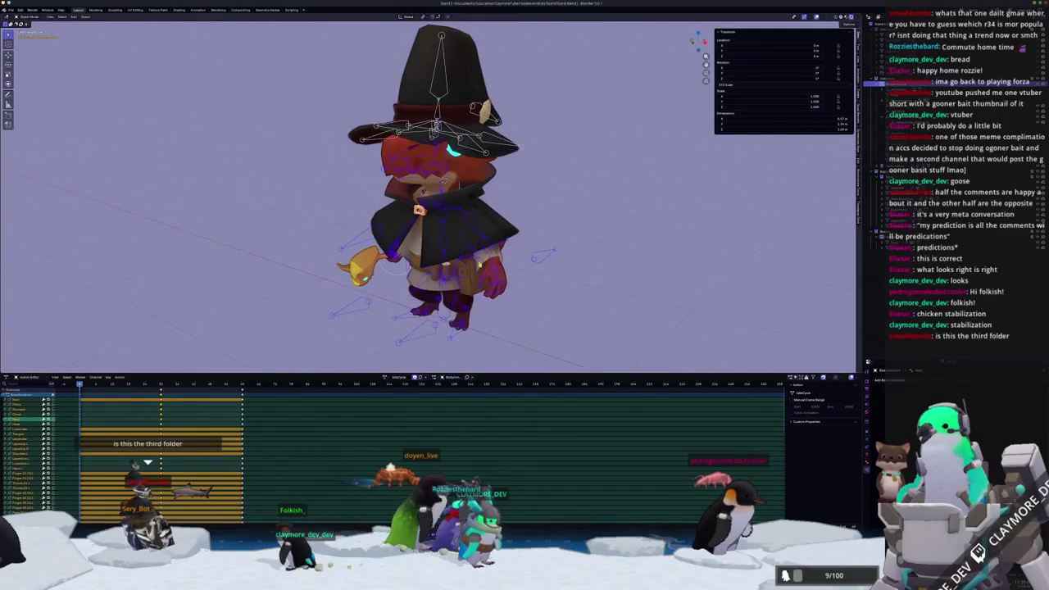
pyautogui.scroll(1, 491, 256)
pyautogui.scroll(1, 497, 253)
pyautogui.press('KP_1')
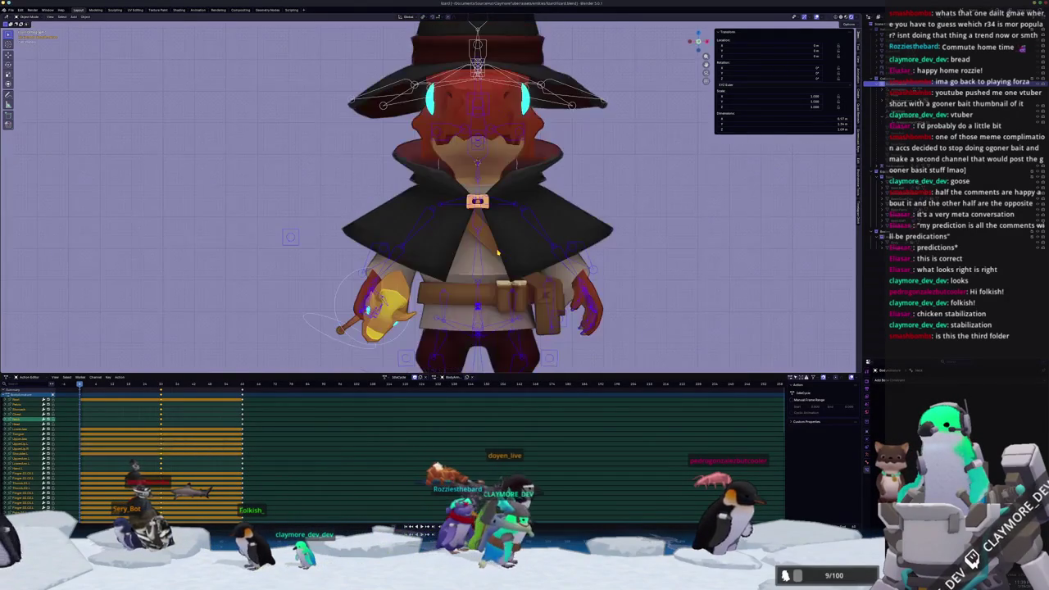
# Glance at the side view, return to front view, and start animation playback
pyautogui.press('KP_3')
pyautogui.press('KP_1')
pyautogui.press('space')
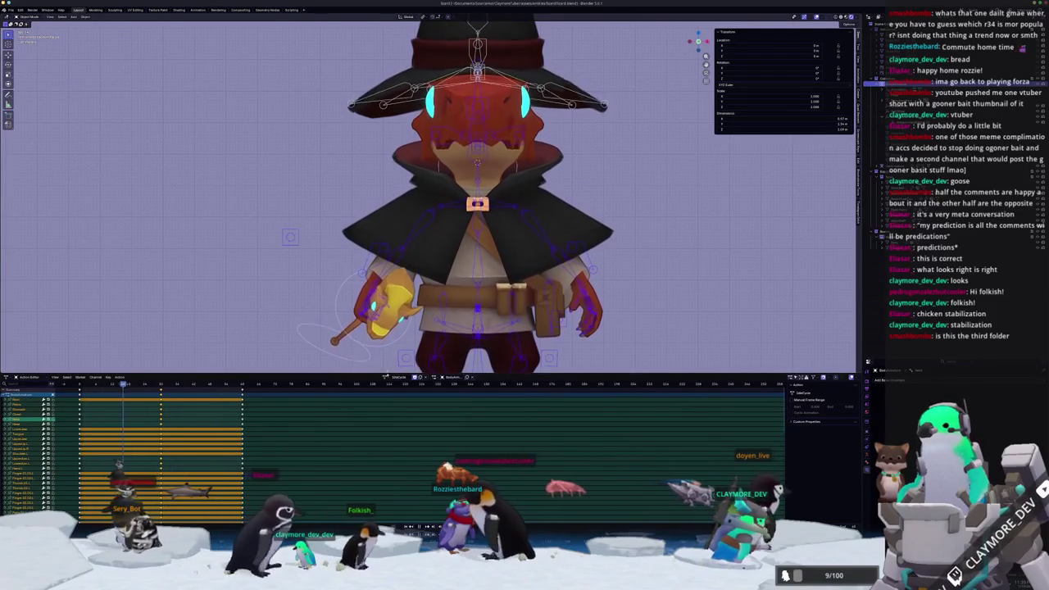
# Assign the IdleCycle_Planned action (via IdlePose), enter Pose Mode, and go to the first frame
pyautogui.click(385, 377)
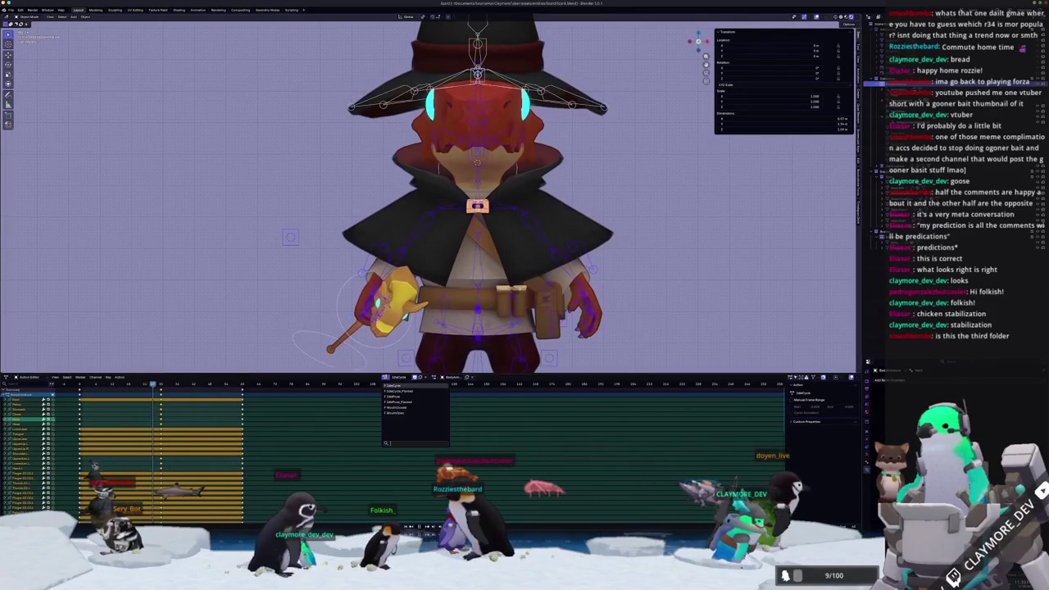
pyautogui.click(395, 396)
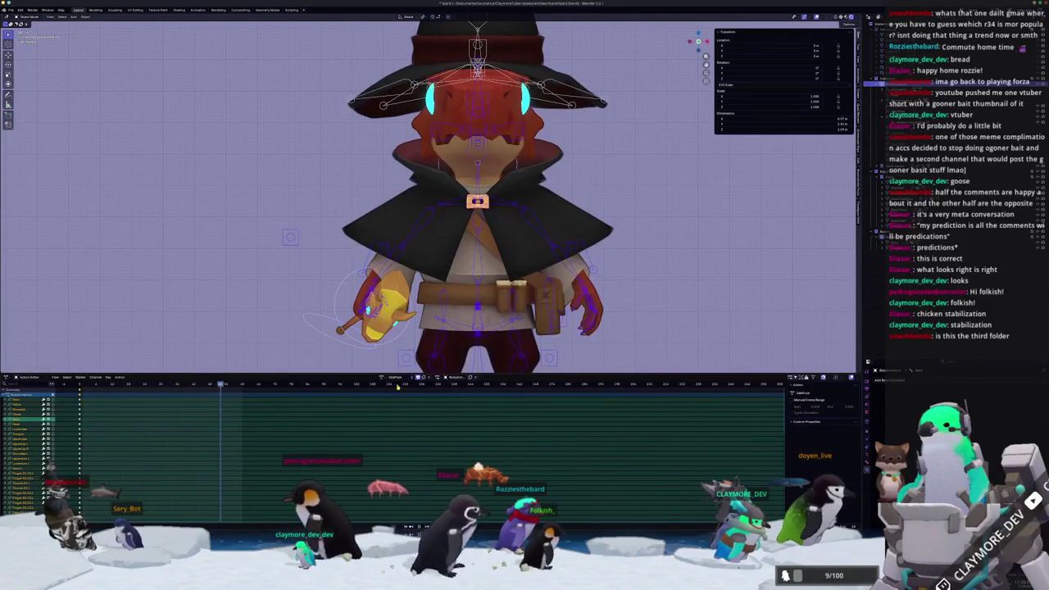
pyautogui.click(382, 377)
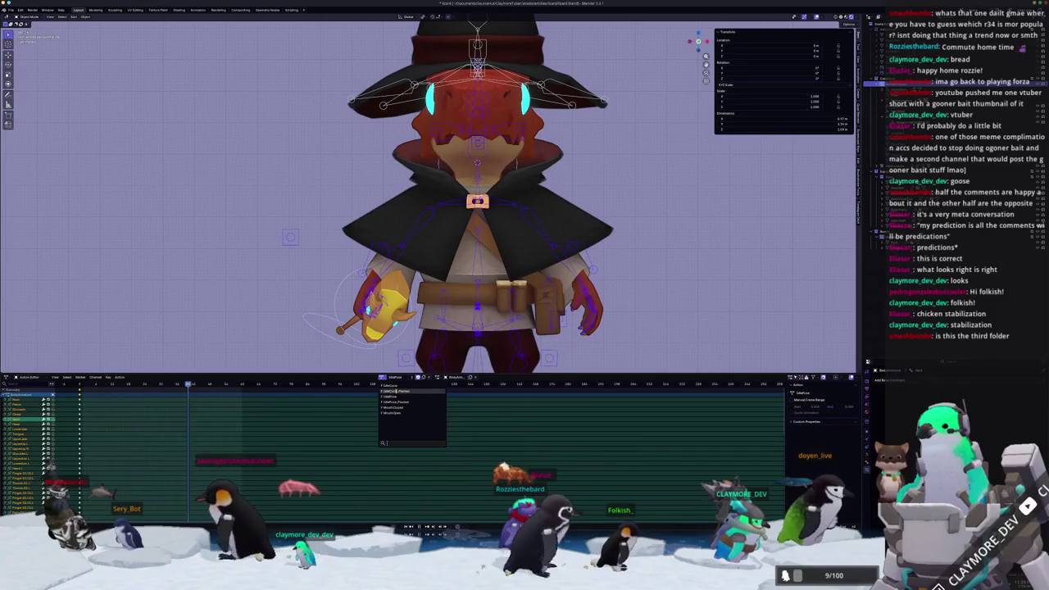
pyautogui.click(402, 394)
pyautogui.scroll(-3, 428, 344)
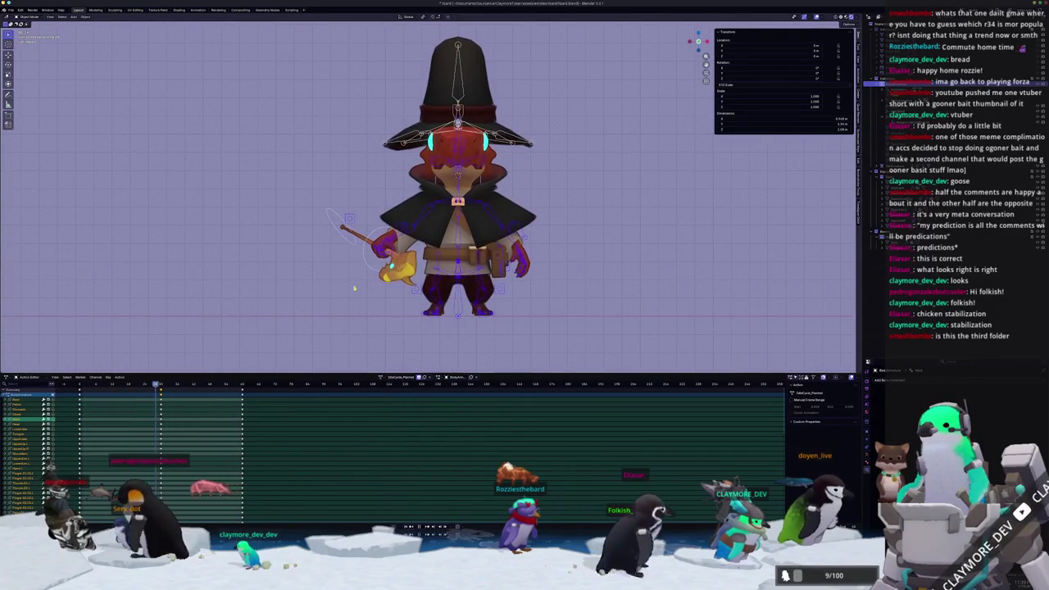
pyautogui.hotkey('ctrl', 'Tab')
pyautogui.scroll(2, 329, 306)
pyautogui.hotkey('shift', 'Left')
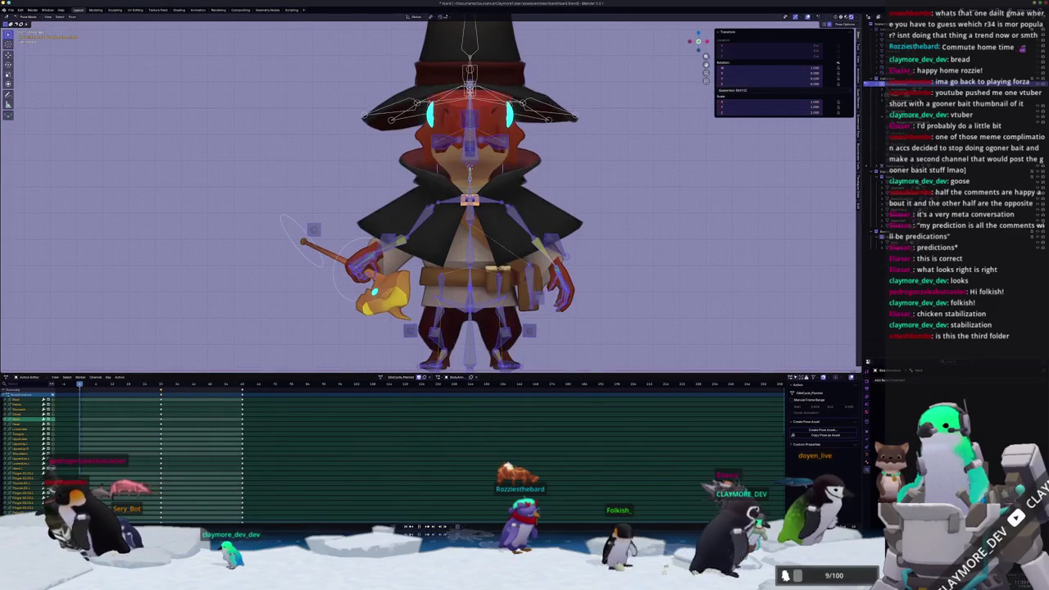
# Deselect all bones and rotate the staff until it stands nearly vertical at the start frame
pyautogui.hotkey('alt', 'a')
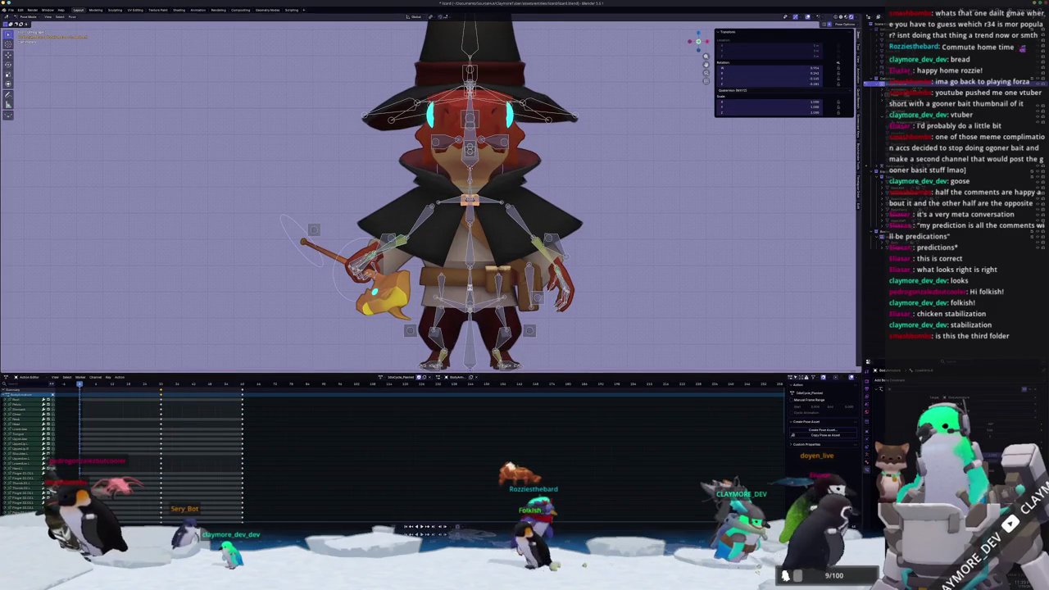
pyautogui.moveTo(303, 241); pyautogui.dragTo(263, 237)
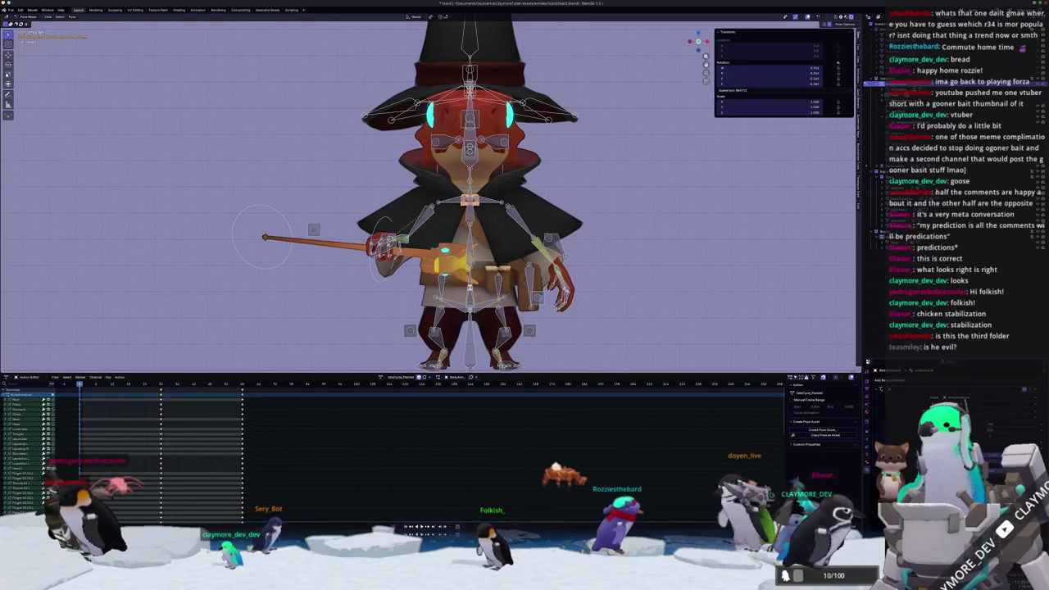
pyautogui.moveTo(417, 285); pyautogui.dragTo(385, 280, button='middle')
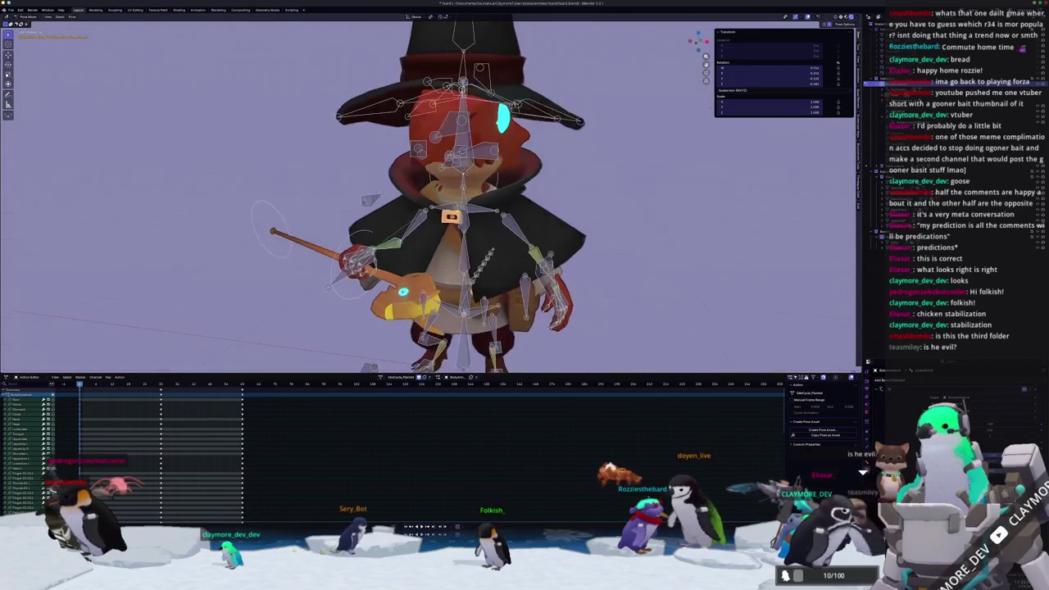
pyautogui.scroll(3, 368, 278)
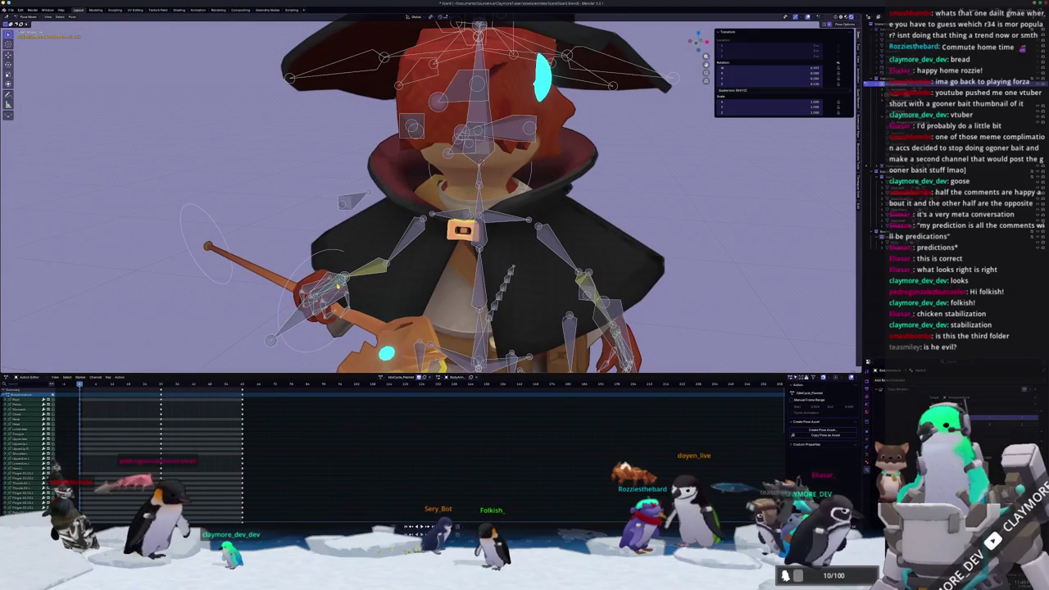
pyautogui.hotkey('ctrl', 'z')
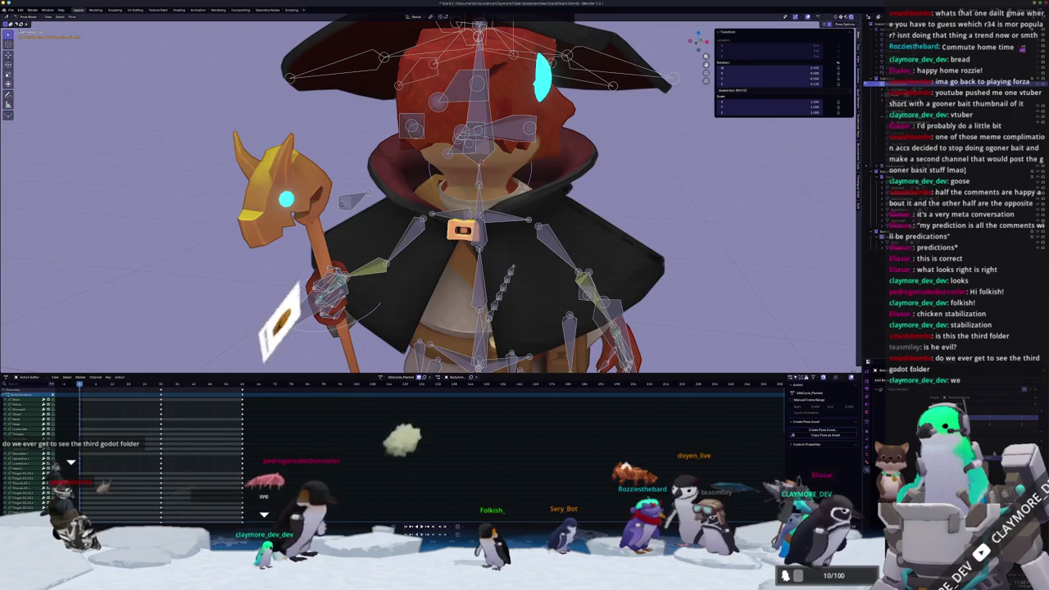
pyautogui.scroll(-5, 698, 250)
pyautogui.scroll(4, 553, 273)
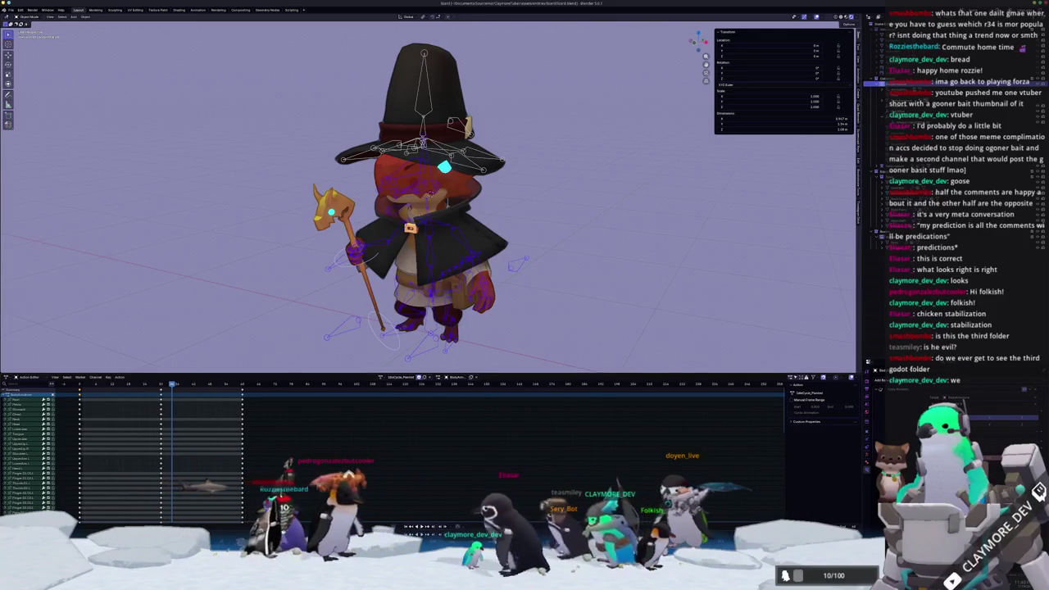
pyautogui.hotkey('alt', 'Tab')
# Run the HADALYTH game with F5, close it with F8, and launch it again
pyautogui.press('F5')
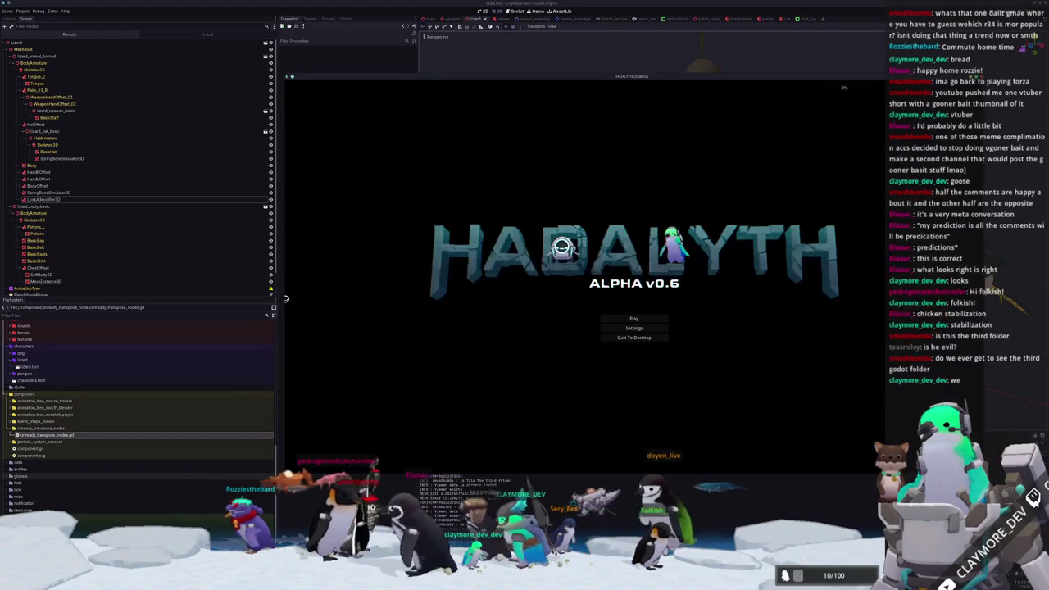
pyautogui.press('F8')
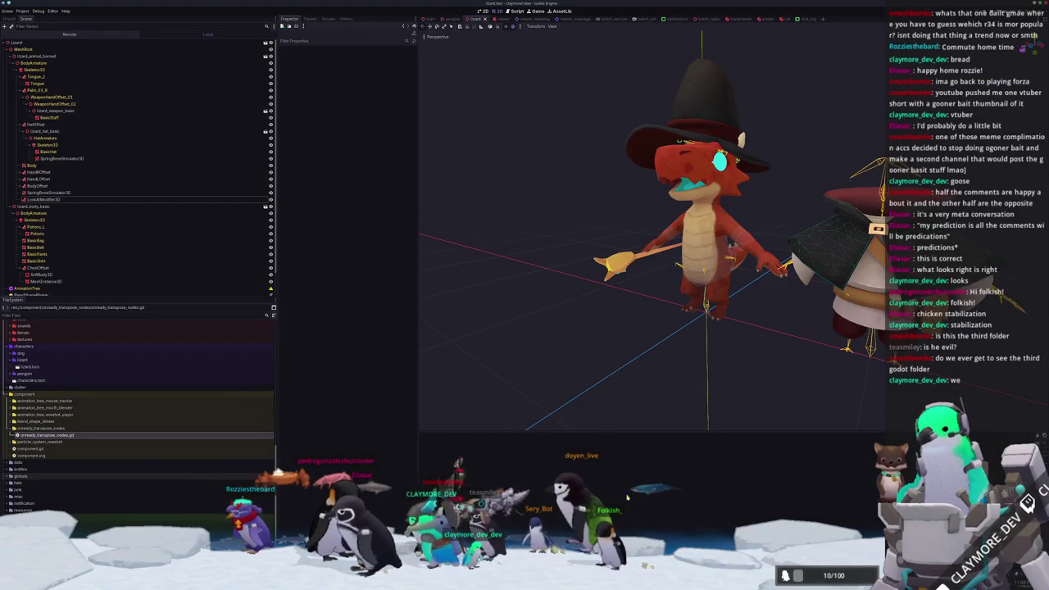
pyautogui.press('F5')
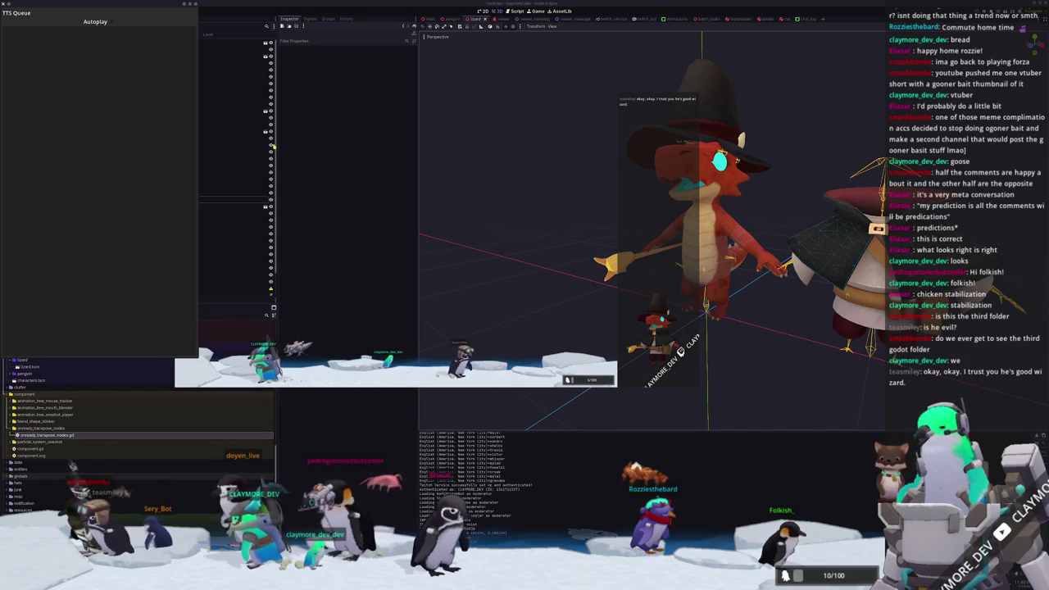
# Orbit the Godot 3D view around the lizard and wizard characters, then bring up the wiki Monsters page
pyautogui.click(677, 354)
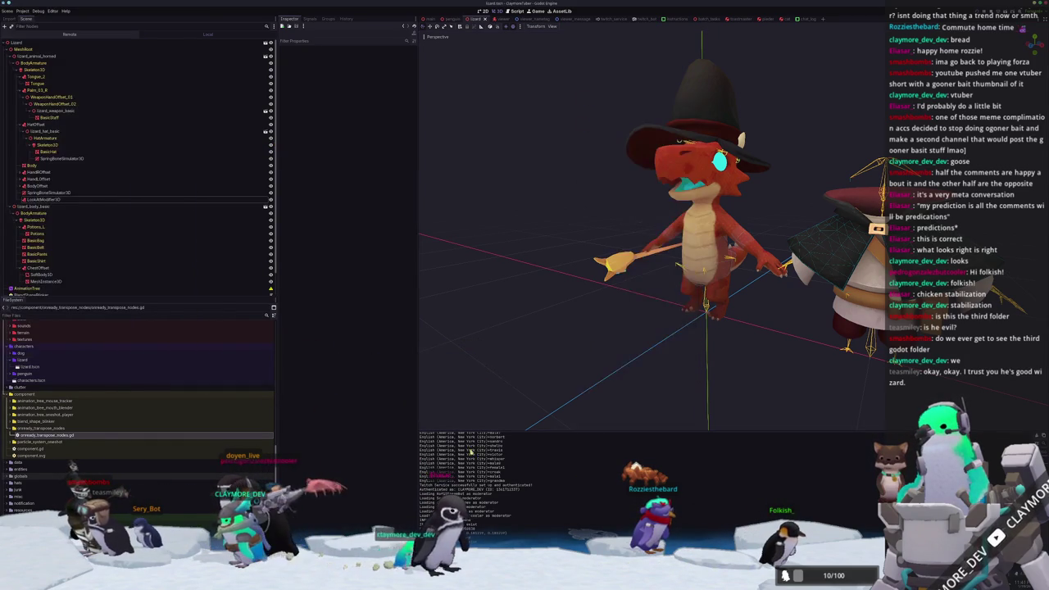
pyautogui.moveTo(644, 373); pyautogui.dragTo(628, 368, button='middle')
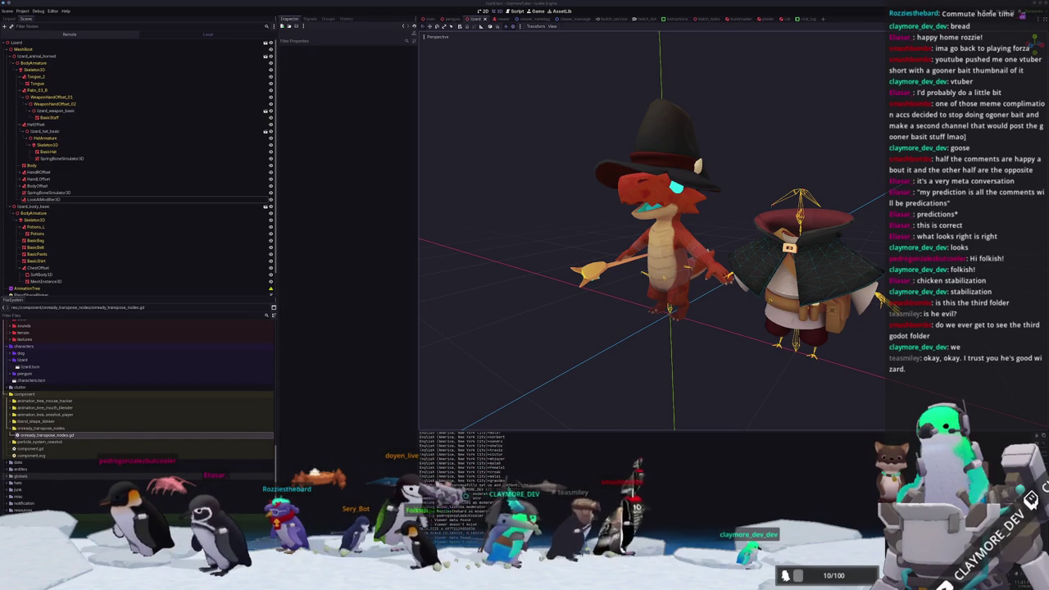
pyautogui.hotkey('alt', 'Tab')
pyautogui.scroll(-5, 624, 359)
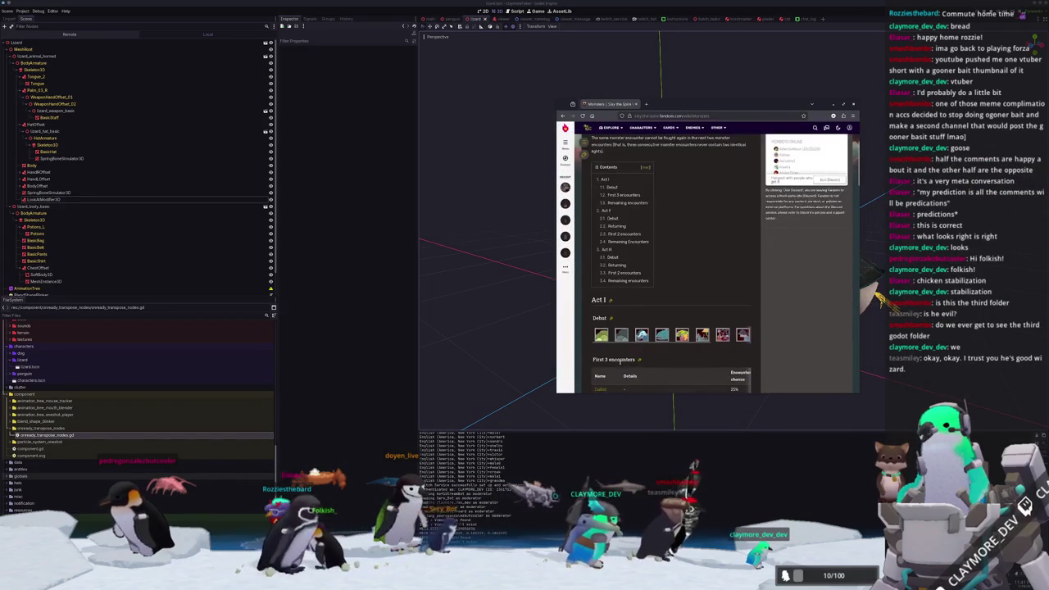
# Make the wiki window taller and wider, then scroll down into the encounter tables
pyautogui.moveTo(586, 393); pyautogui.dragTo(586, 514)
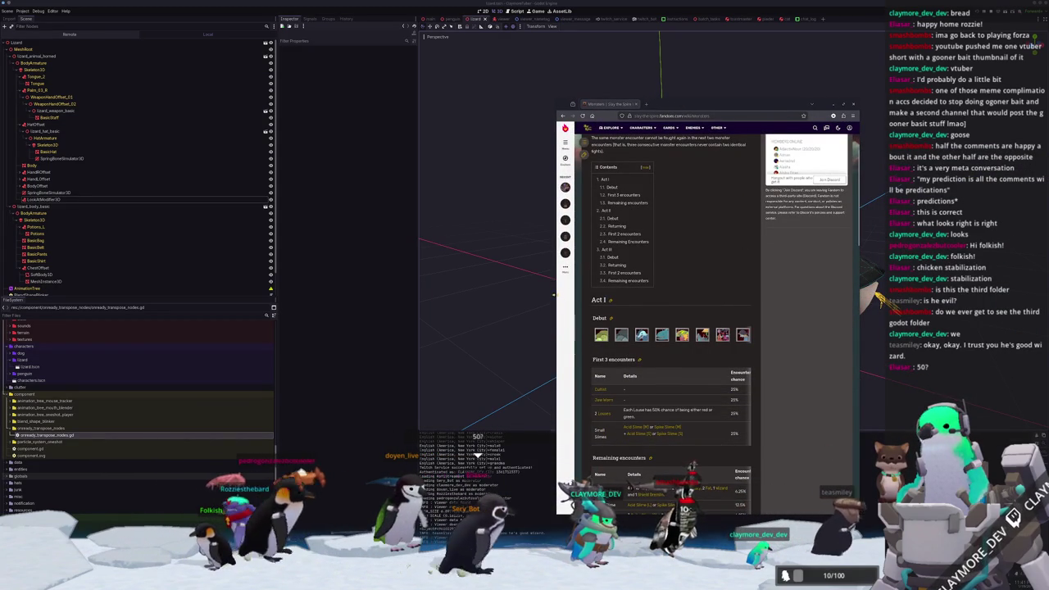
pyautogui.moveTo(554, 295); pyautogui.dragTo(337, 295)
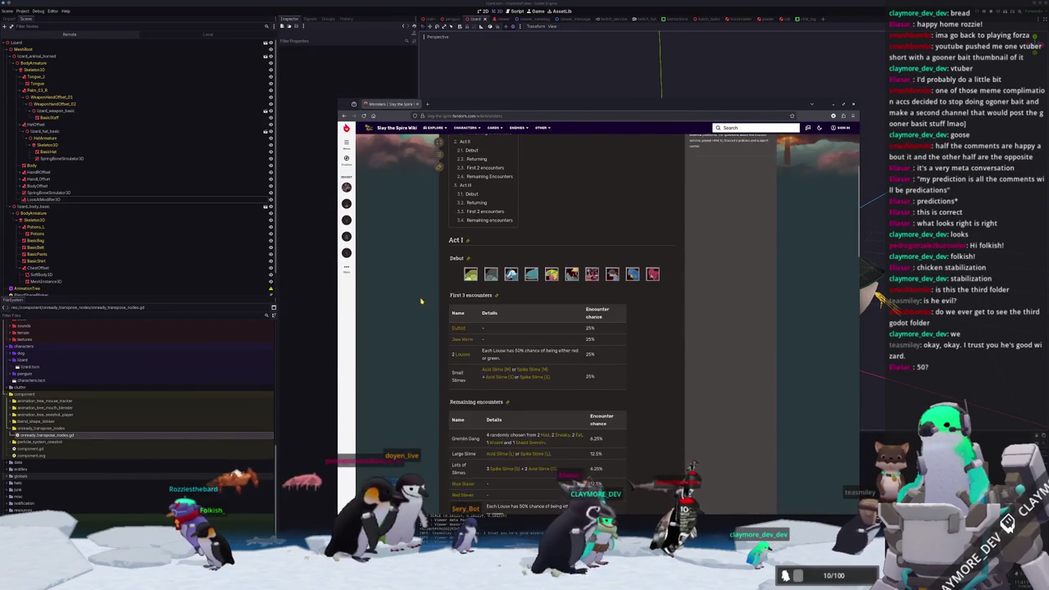
pyautogui.scroll(-1, 419, 295)
pyautogui.scroll(-1, 417, 283)
pyautogui.scroll(5, 417, 274)
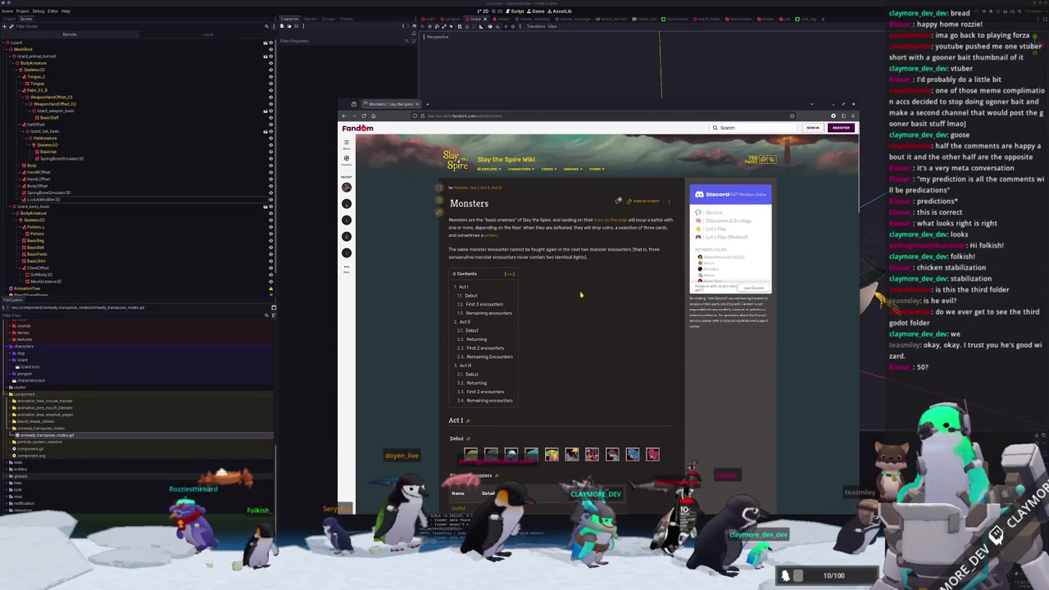
pyautogui.scroll(-3, 582, 295)
pyautogui.scroll(-2, 446, 324)
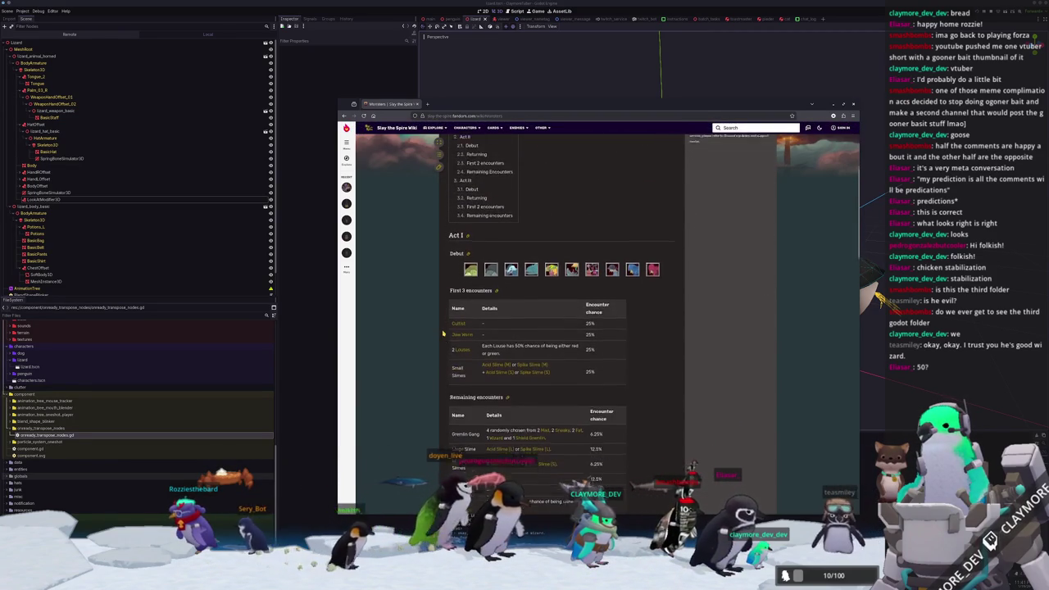
pyautogui.scroll(-1, 452, 301)
pyautogui.scroll(-2, 598, 303)
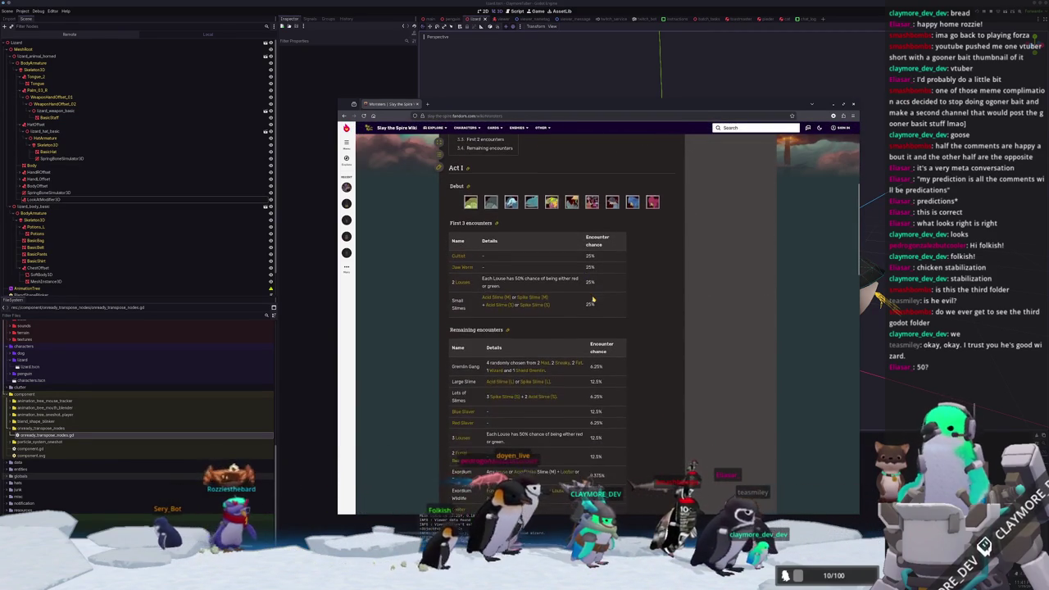
pyautogui.scroll(-2, 610, 297)
pyautogui.scroll(-3, 627, 292)
pyautogui.scroll(-5, 634, 290)
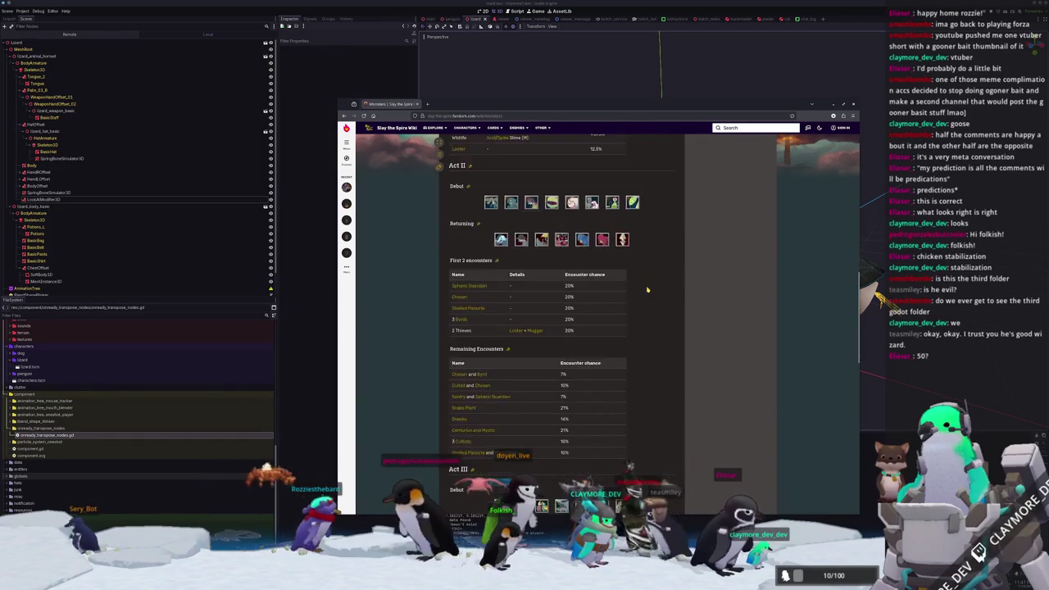
pyautogui.scroll(-3, 639, 290)
pyautogui.scroll(-5, 646, 290)
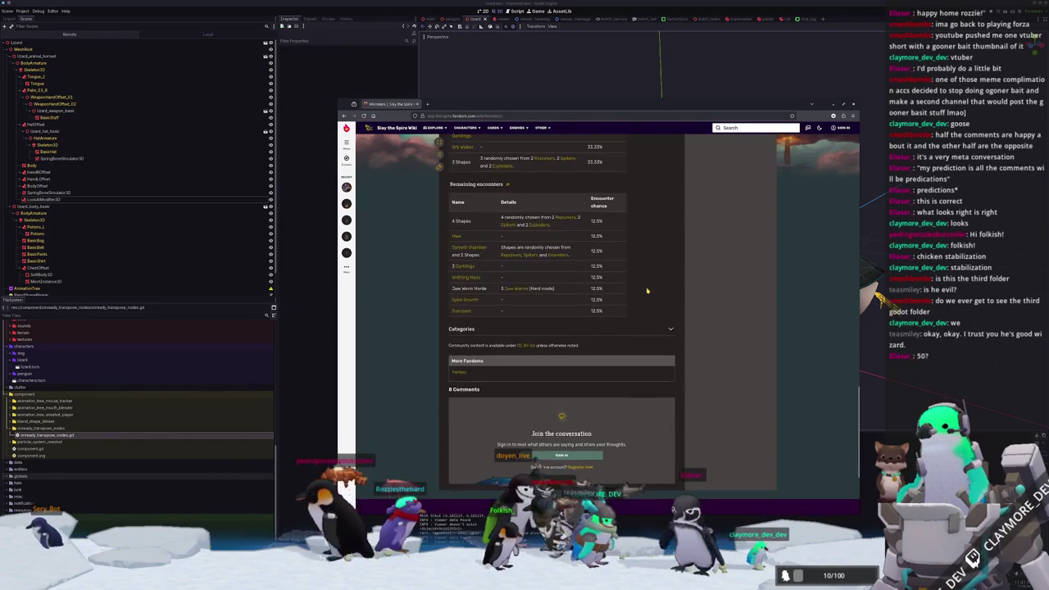
# Scroll through the Acts I–III encounter tables, ending on Act I's 25% first-three-encounter chances
pyautogui.scroll(2, 647, 291)
pyautogui.scroll(3, 645, 293)
pyautogui.scroll(4, 644, 296)
pyautogui.scroll(2, 631, 297)
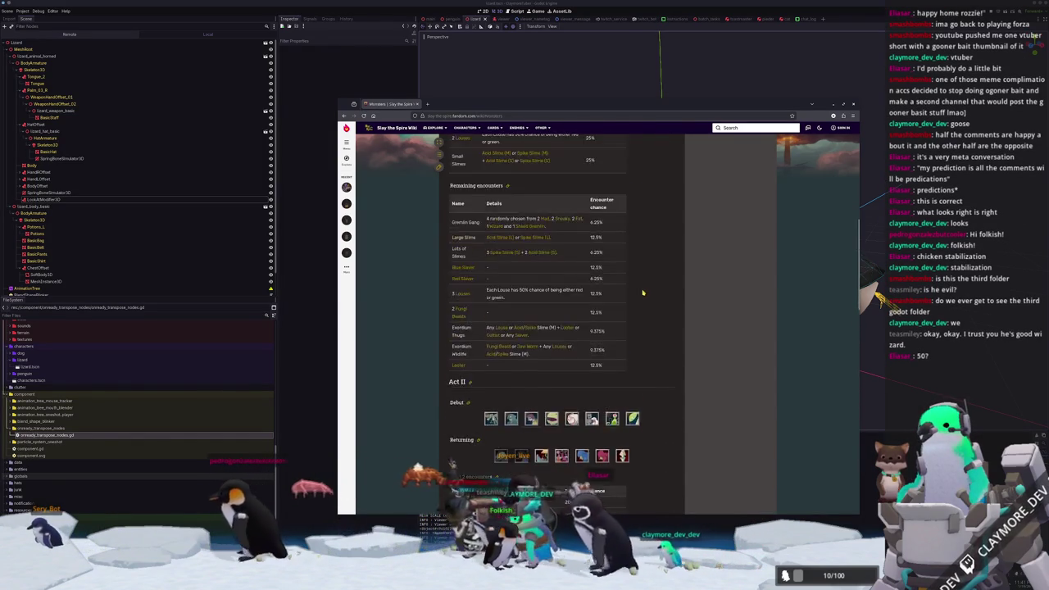
pyautogui.scroll(5, 598, 296)
pyautogui.scroll(3, 565, 297)
pyautogui.scroll(-3, 533, 297)
pyautogui.scroll(-1, 525, 297)
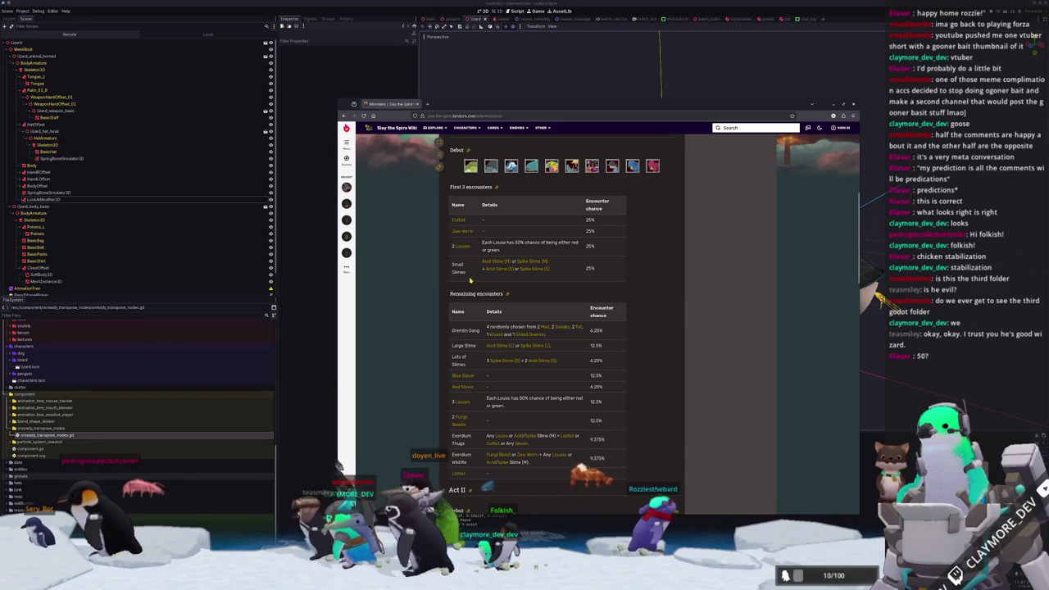
pyautogui.scroll(-1, 481, 267)
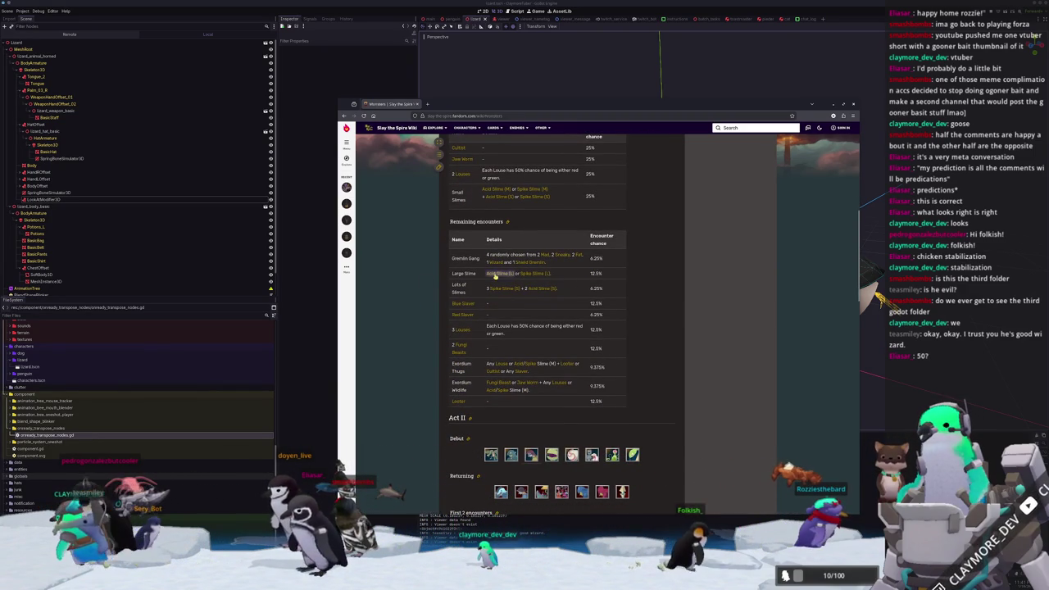
pyautogui.scroll(-1, 471, 302)
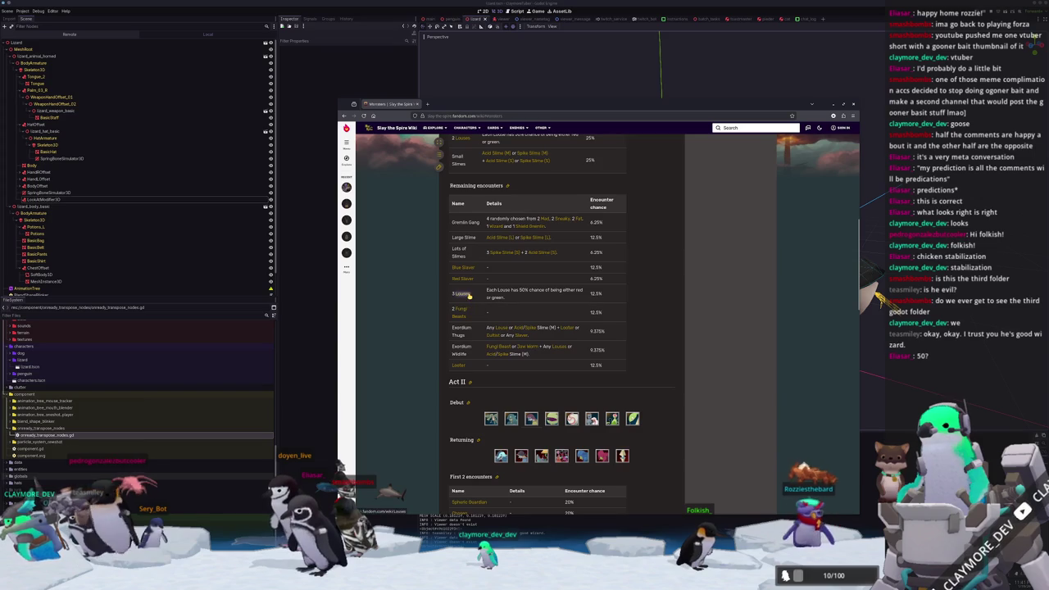
pyautogui.scroll(-1, 478, 306)
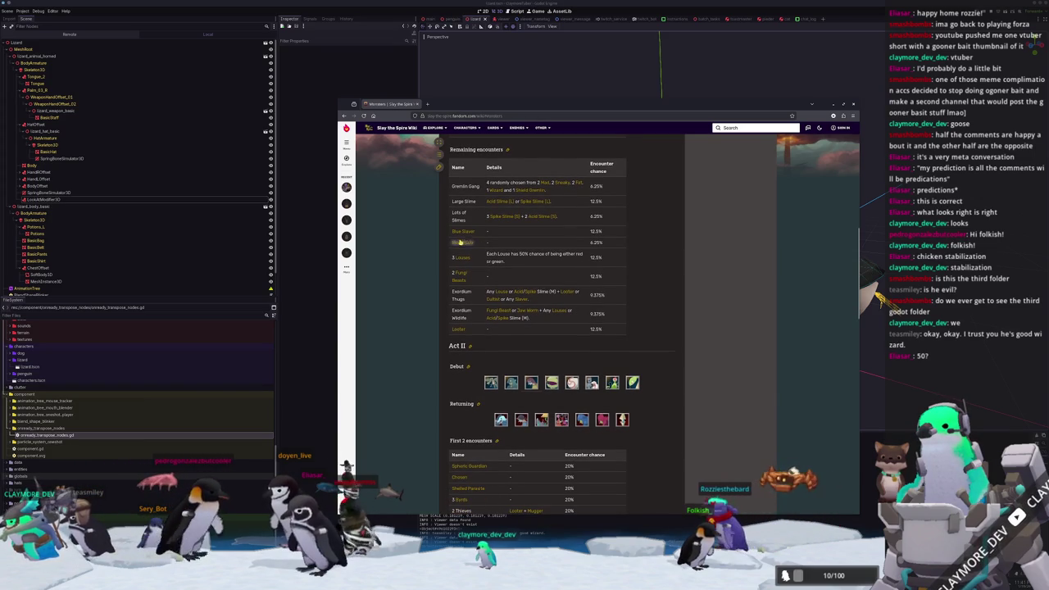
pyautogui.scroll(-1, 433, 264)
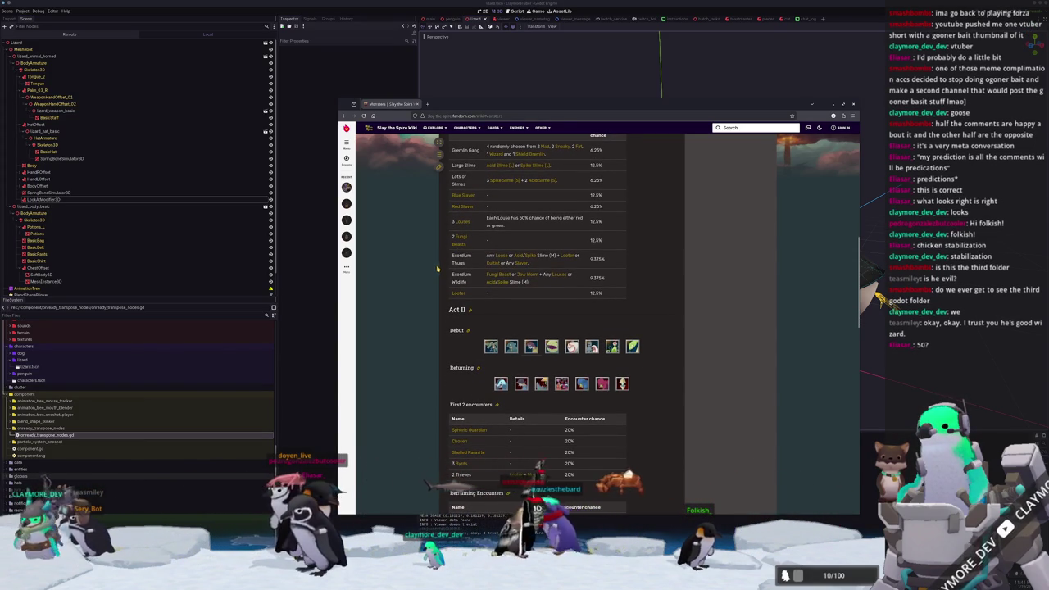
pyautogui.scroll(-2, 418, 282)
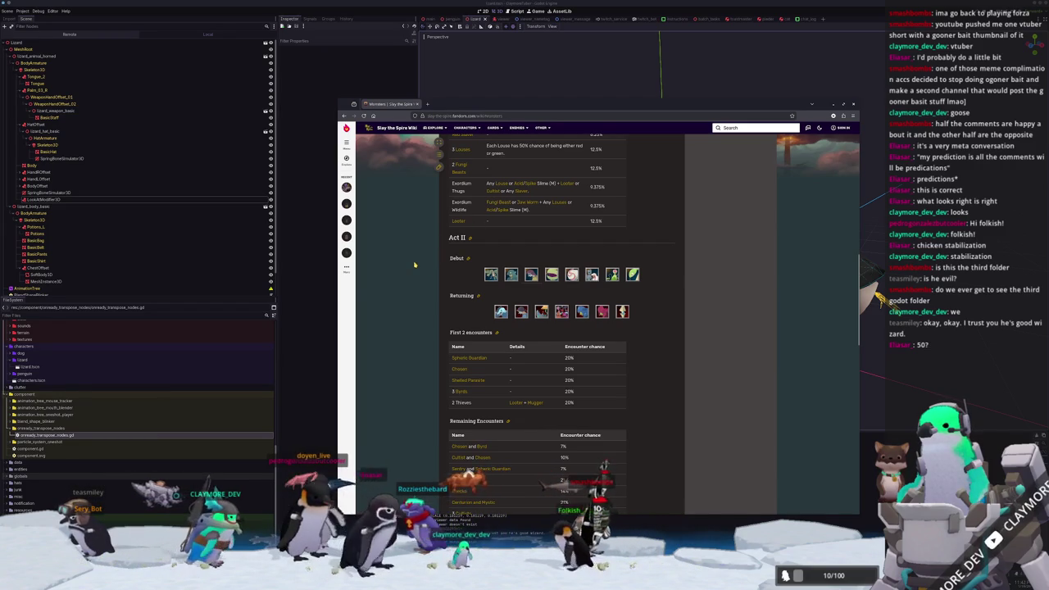
pyautogui.scroll(-2, 432, 249)
pyautogui.scroll(-2, 429, 260)
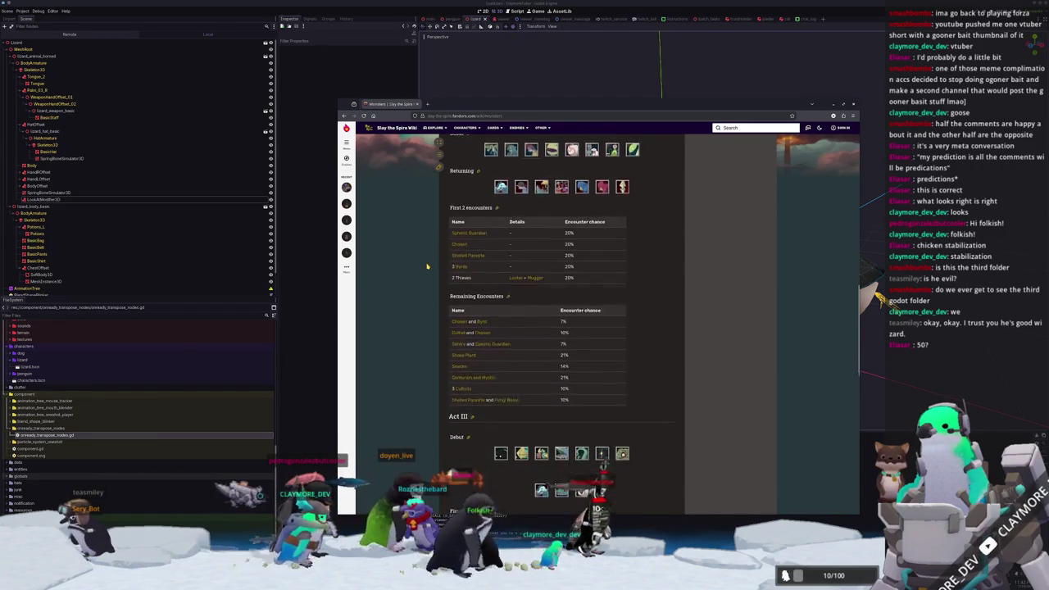
pyautogui.scroll(3, 427, 266)
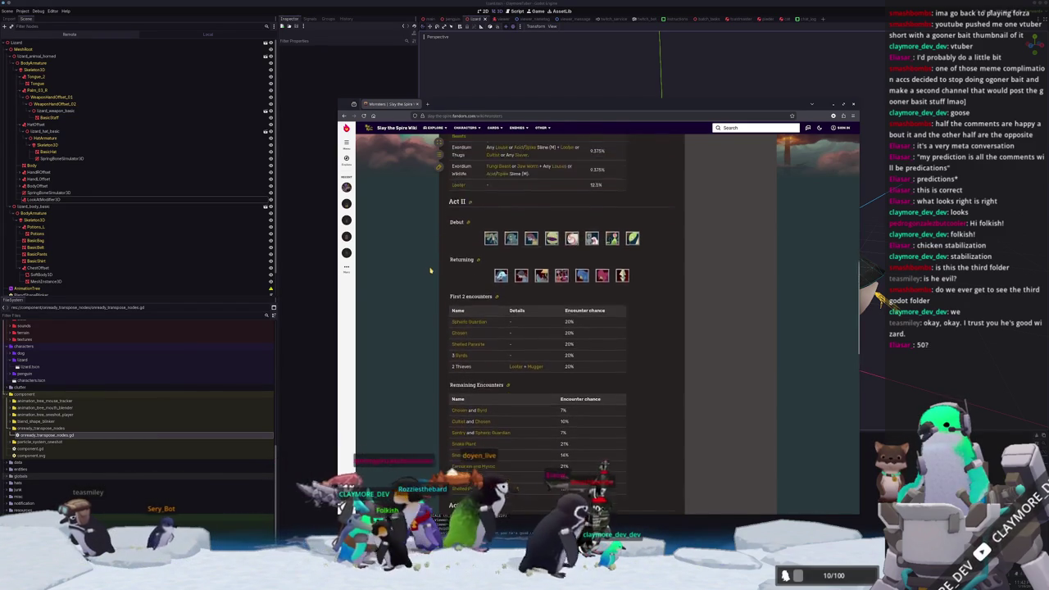
pyautogui.scroll(3, 427, 267)
pyautogui.scroll(3, 657, 358)
pyautogui.scroll(3, 649, 325)
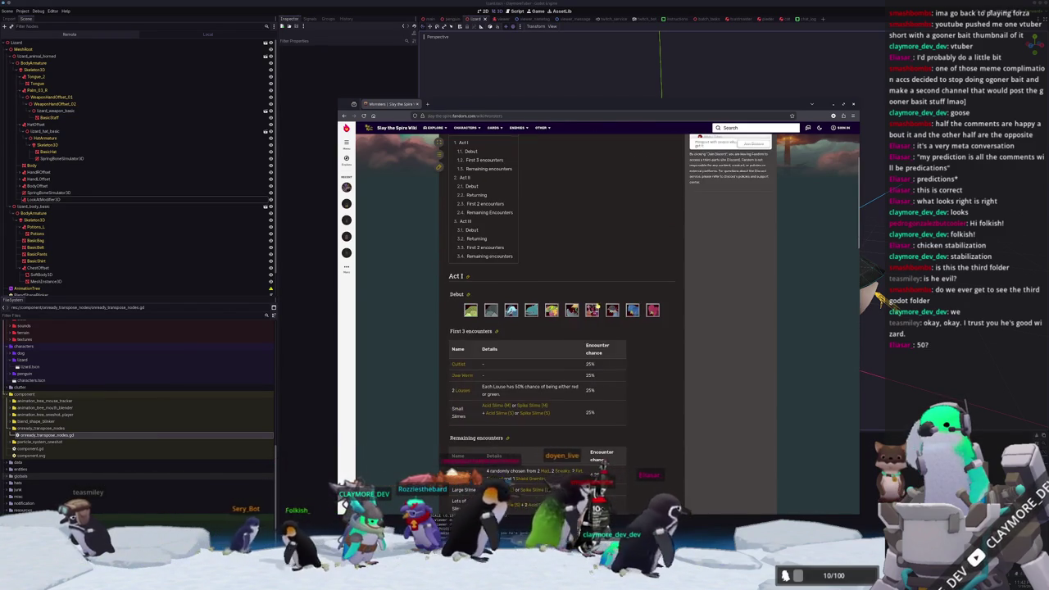
# Scroll through the Act II and Act III encounter chance tables
pyautogui.scroll(2, 557, 328)
pyautogui.scroll(-3, 557, 328)
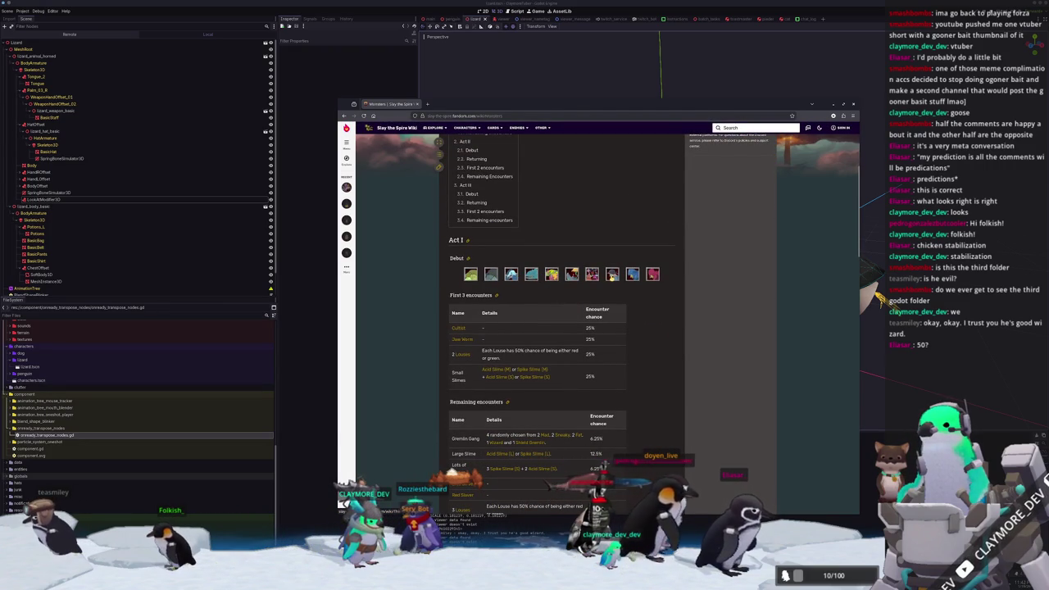
pyautogui.scroll(-4, 505, 253)
pyautogui.scroll(-4, 505, 253)
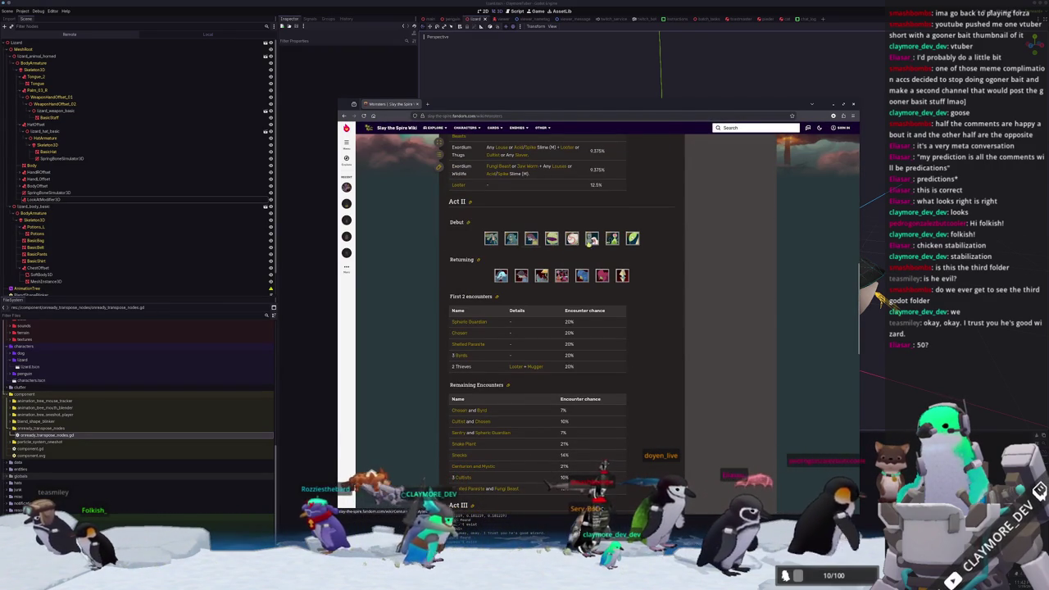
pyautogui.scroll(-1, 649, 249)
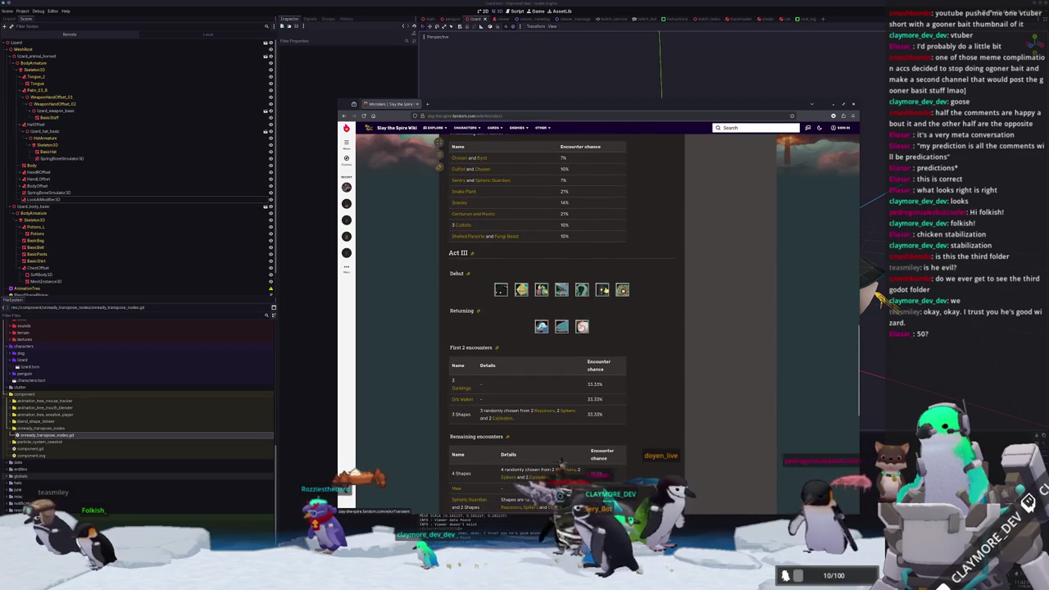
pyautogui.scroll(-3, 672, 297)
pyautogui.scroll(-5, 672, 297)
pyautogui.scroll(6, 673, 298)
pyautogui.scroll(1, 672, 297)
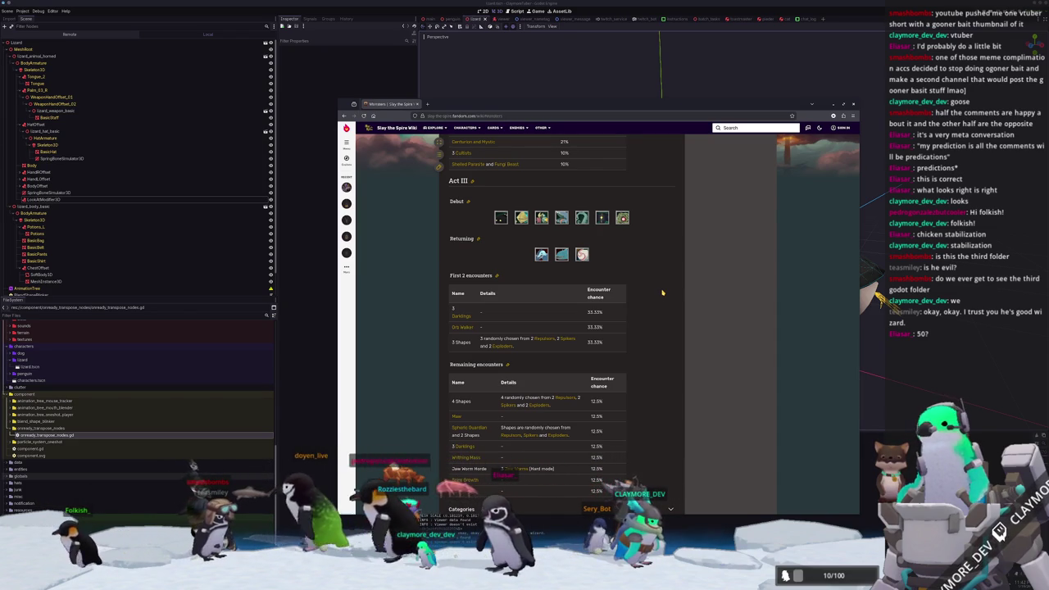
# Scroll back up and drag the wiki window off screen to reveal the Godot character scene
pyautogui.scroll(1, 662, 291)
pyautogui.scroll(2, 663, 293)
pyautogui.scroll(2, 664, 296)
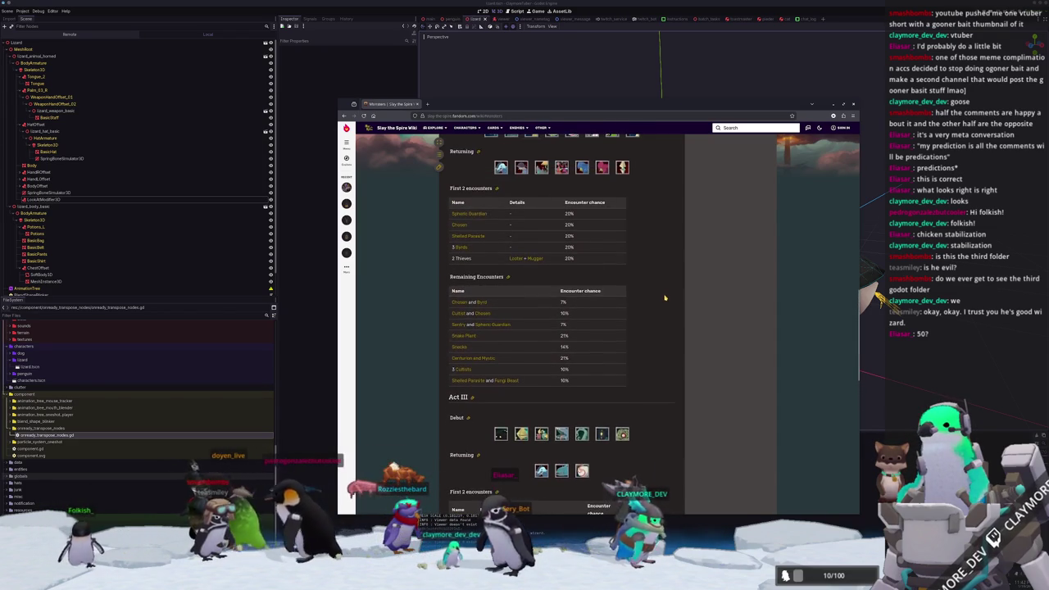
pyautogui.scroll(1, 665, 298)
pyautogui.scroll(2, 663, 295)
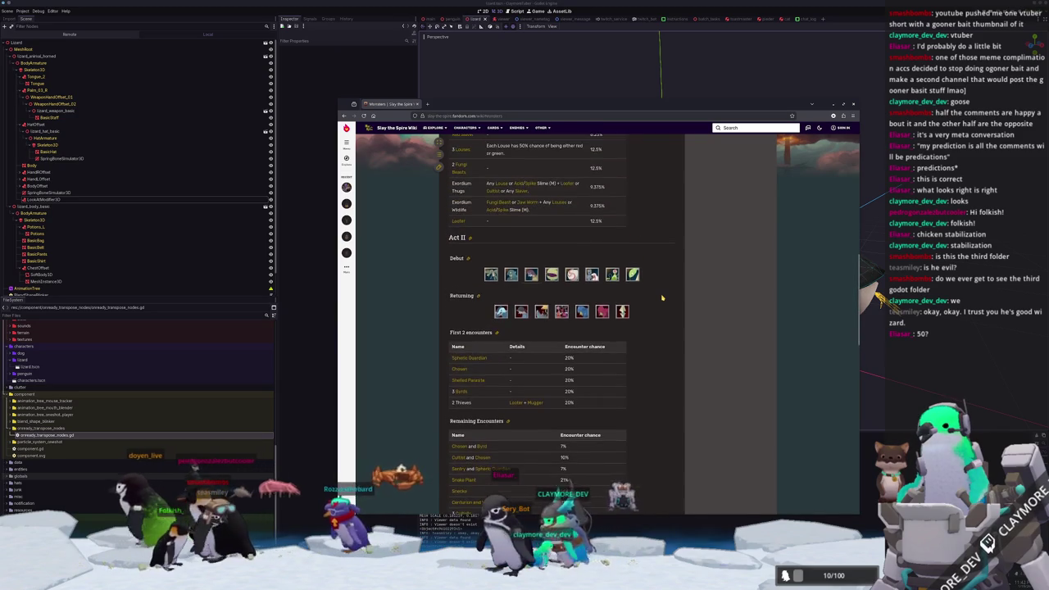
pyautogui.scroll(1, 657, 290)
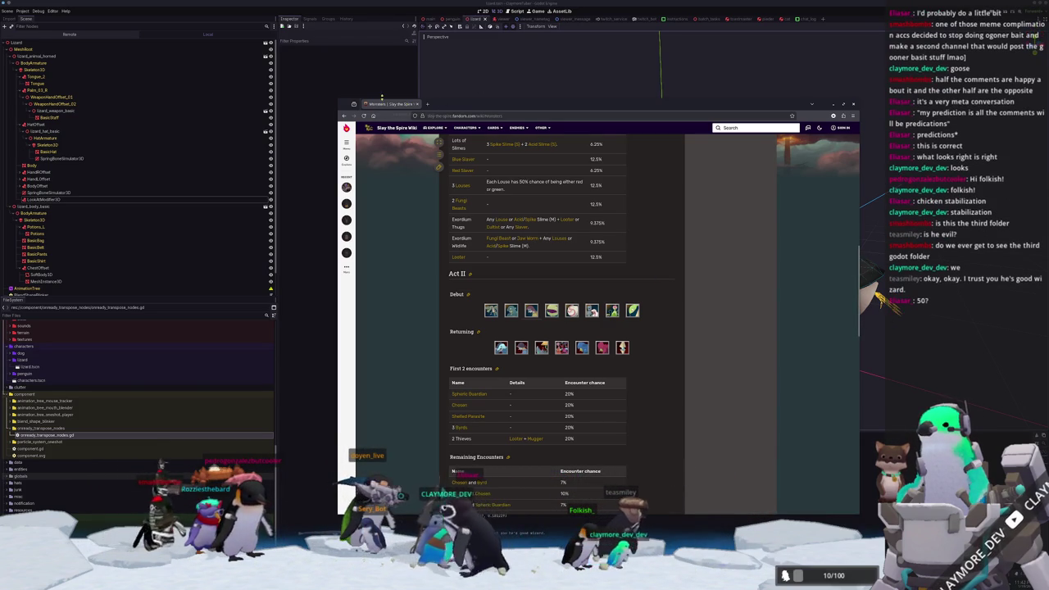
pyautogui.moveTo(395, 105); pyautogui.dragTo(1047, 111)
pyautogui.scroll(2, 647, 246)
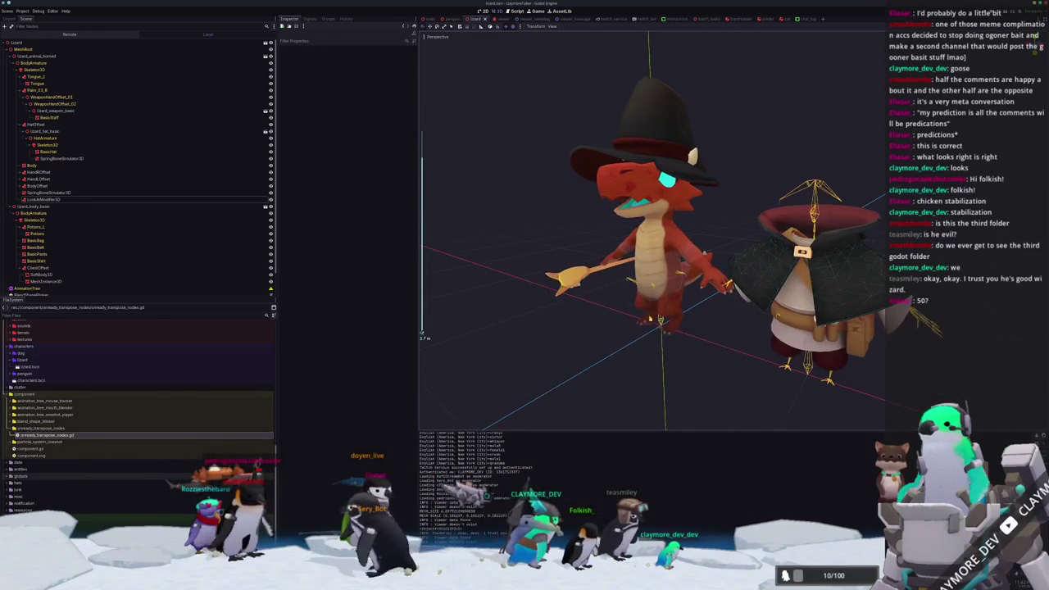
# Orbit around the lizard witch and penguin, then save the Godot scene with Ctrl+S
pyautogui.moveTo(647, 246); pyautogui.dragTo(623, 246, button='middle')
pyautogui.scroll(-2, 641, 323)
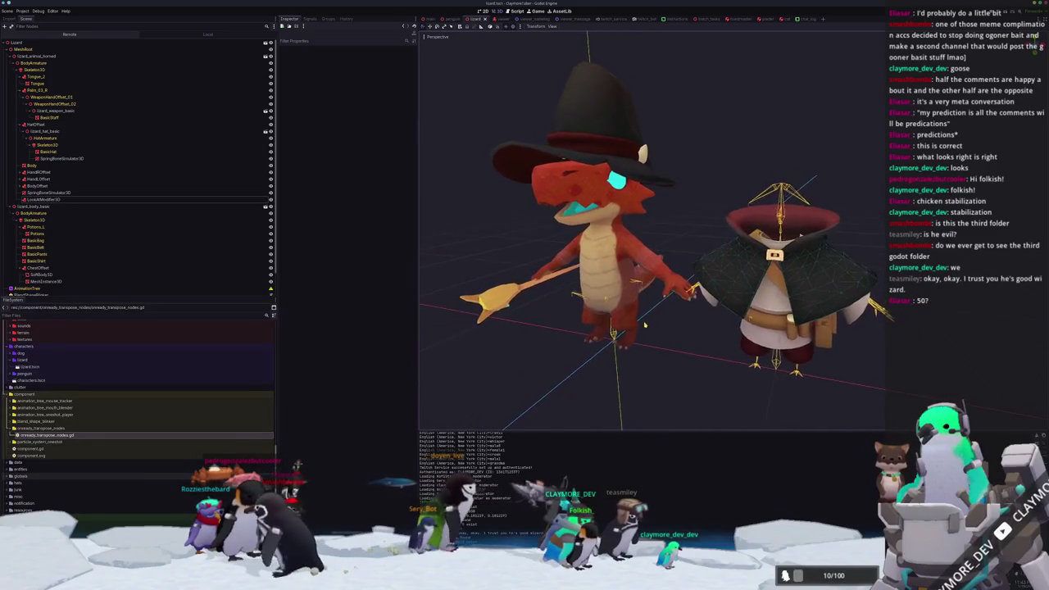
pyautogui.moveTo(641, 324); pyautogui.dragTo(678, 317, button='middle')
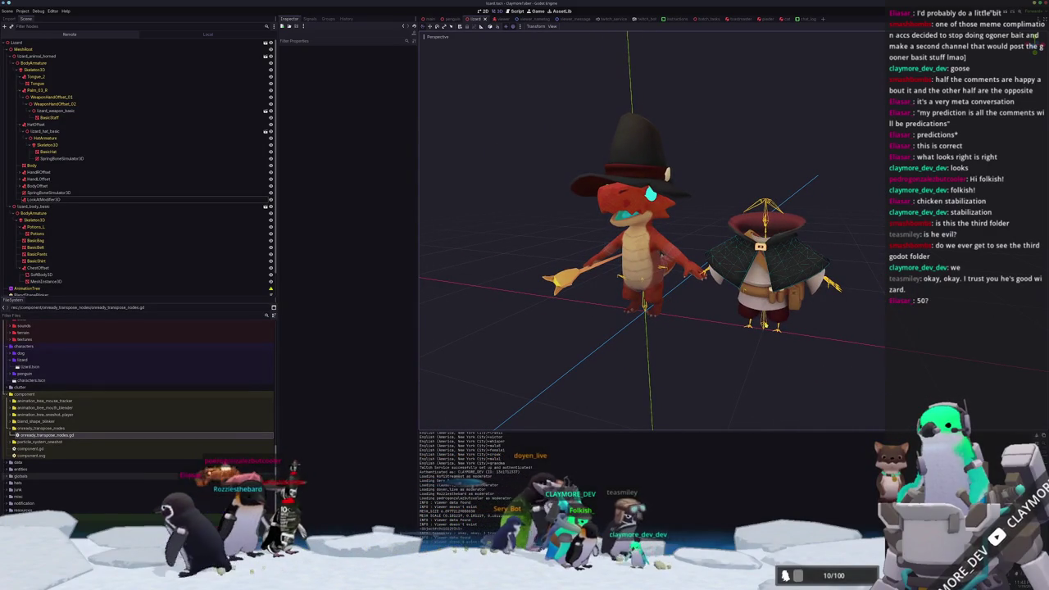
pyautogui.scroll(2, 711, 325)
pyautogui.scroll(2, 711, 325)
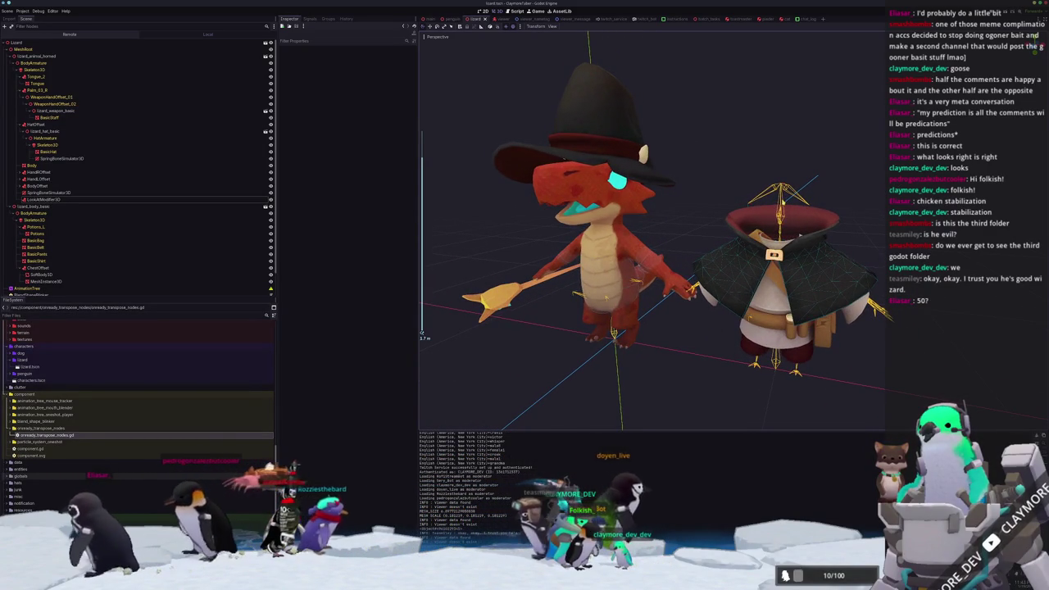
pyautogui.moveTo(755, 243); pyautogui.dragTo(767, 238, button='middle')
pyautogui.hotkey('ctrl', 's')
pyautogui.scroll(-2, 689, 380)
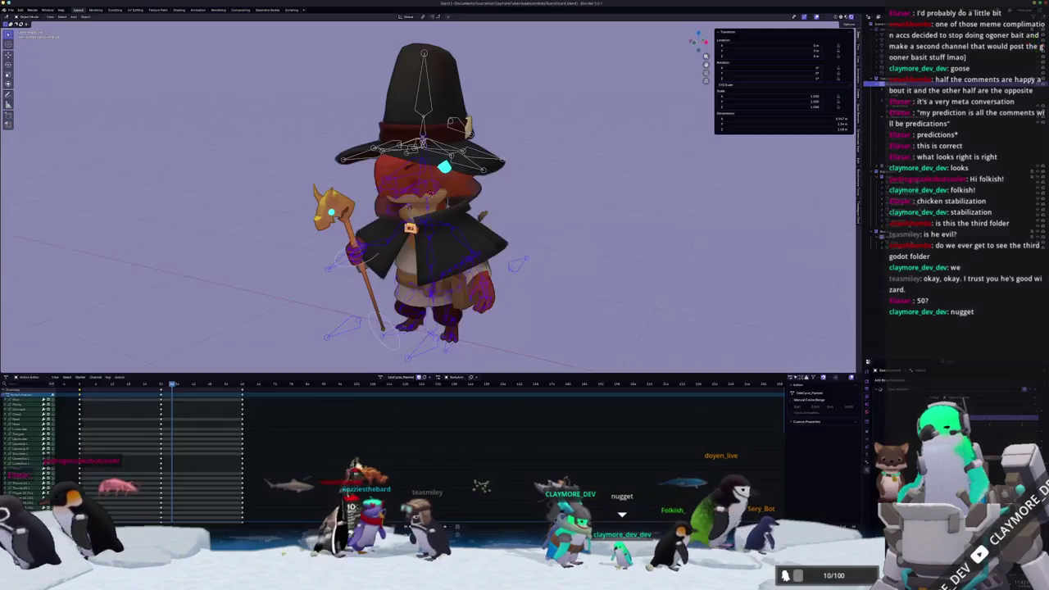
# Back in Blender, assign the idle action to the lizard witch rig from the action dropdown
pyautogui.hotkey('alt', 'Tab')
pyautogui.scroll(-1, 506, 310)
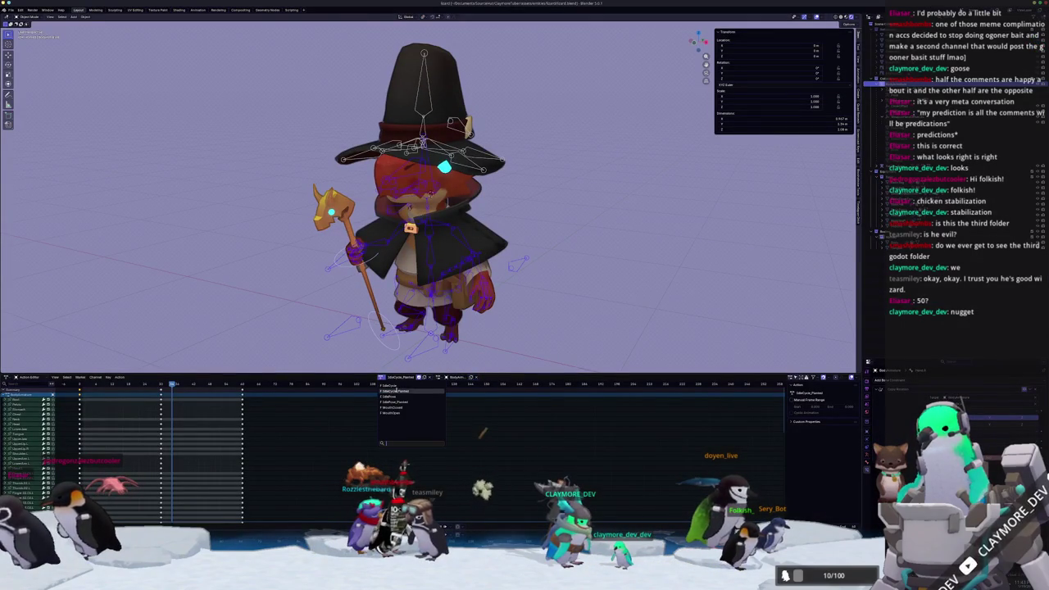
pyautogui.click(396, 395)
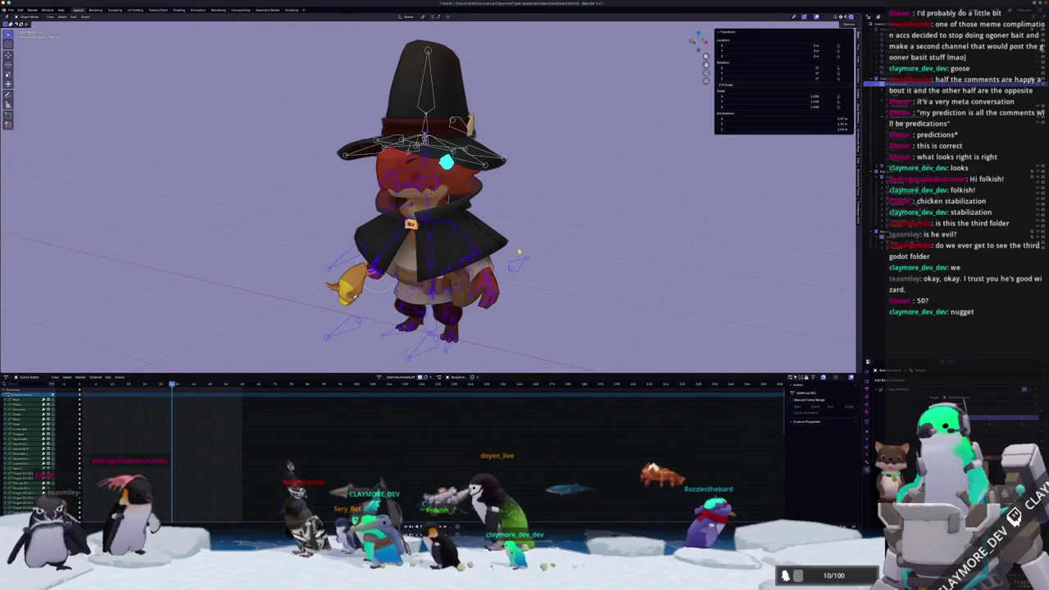
# In front view, select all the rig's bones and move ahead to a later frame
pyautogui.press('KP_1')
pyautogui.scroll(2, 491, 250)
pyautogui.scroll(2, 429, 245)
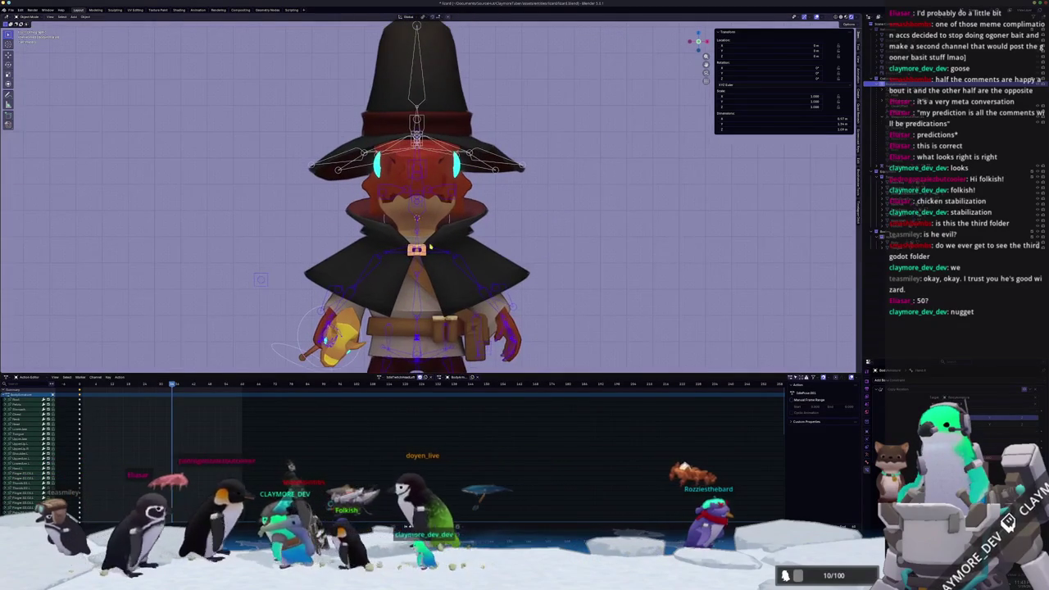
pyautogui.press('a')
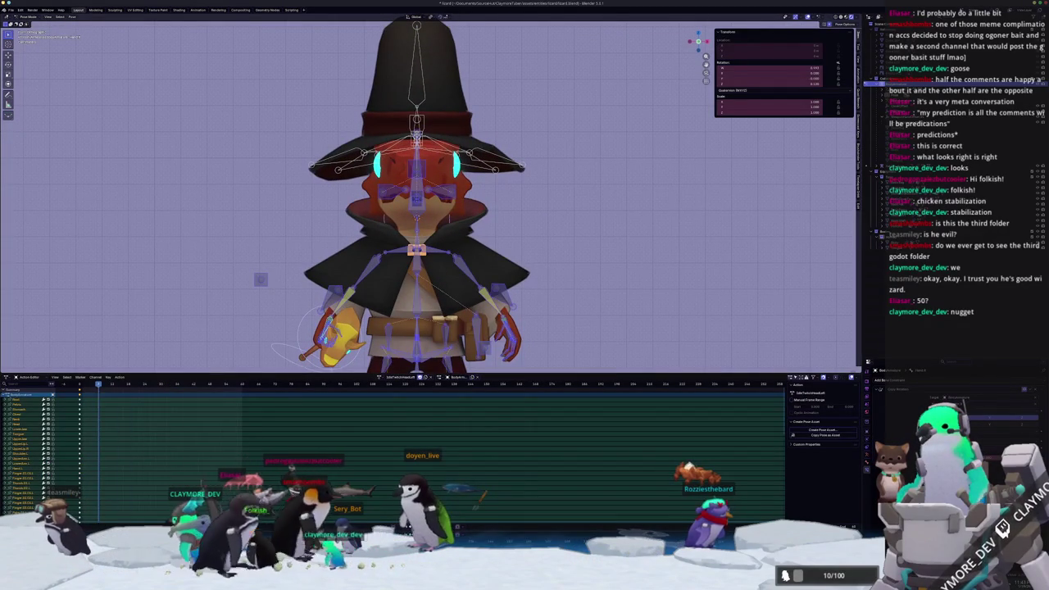
pyautogui.press('Right')
pyautogui.press('Right')
pyautogui.press('Up')
# Reset the pose, then rotate the head bone to tilt the head and hat
pyautogui.scroll(-2, 419, 197)
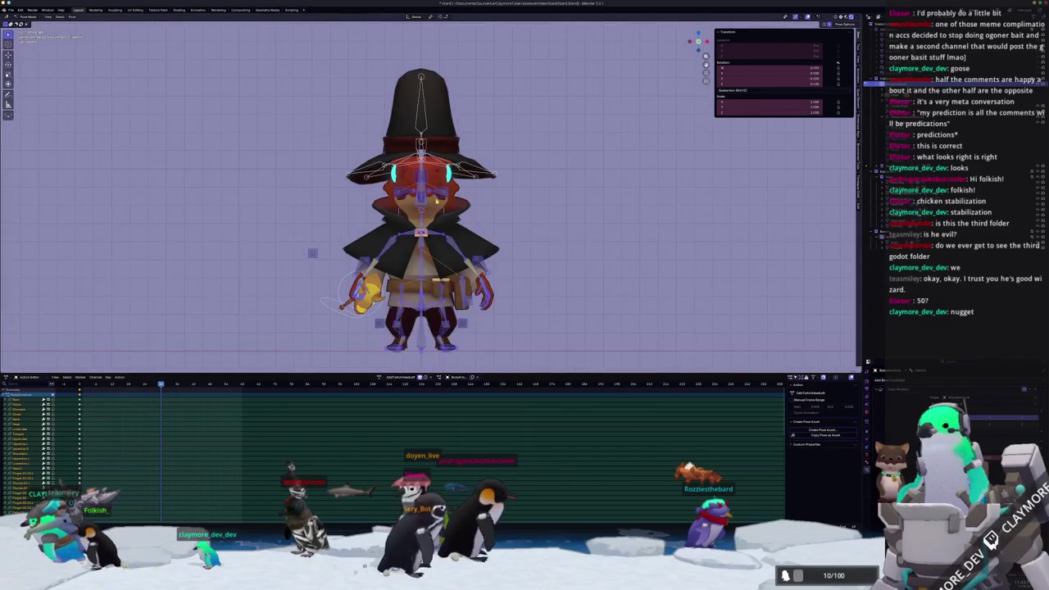
pyautogui.scroll(-1, 491, 180)
pyautogui.scroll(4, 555, 155)
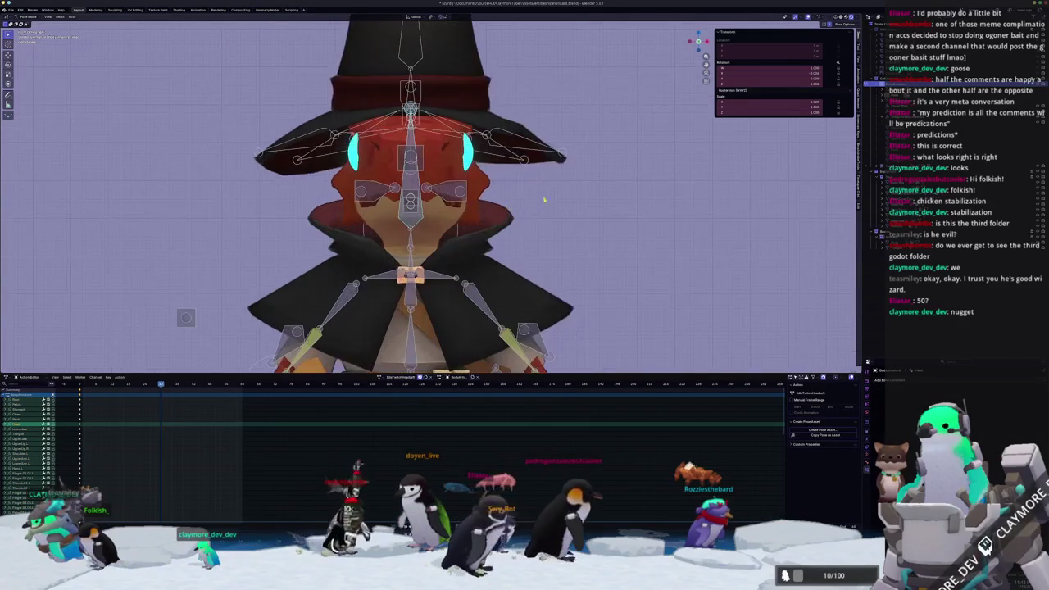
pyautogui.scroll(1, 590, 211)
pyautogui.scroll(-1, 590, 211)
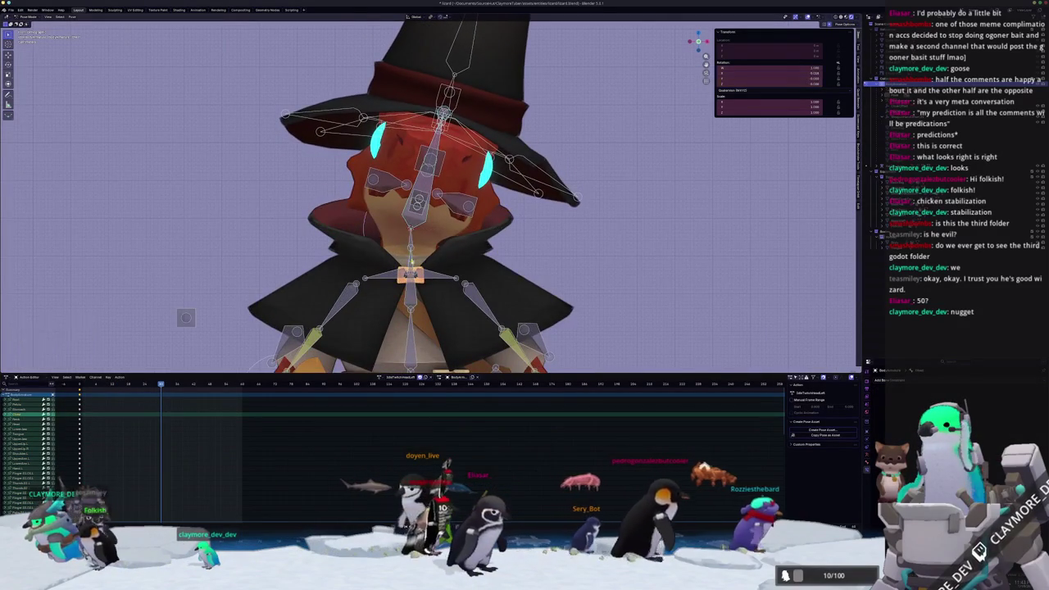
pyautogui.press('Escape')
pyautogui.click(427, 229)
pyautogui.press('r')
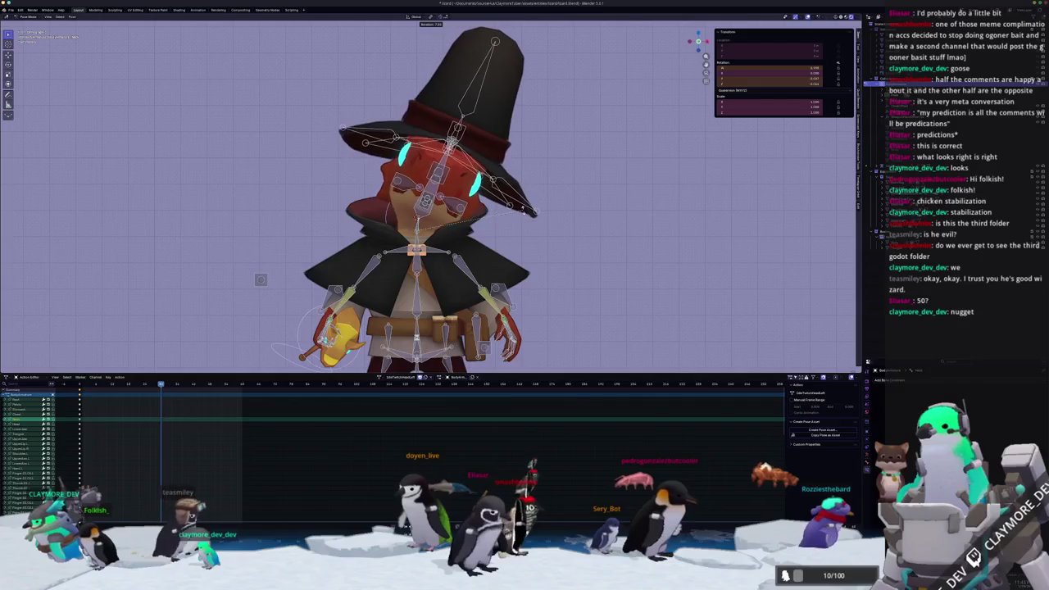
pyautogui.click(504, 227)
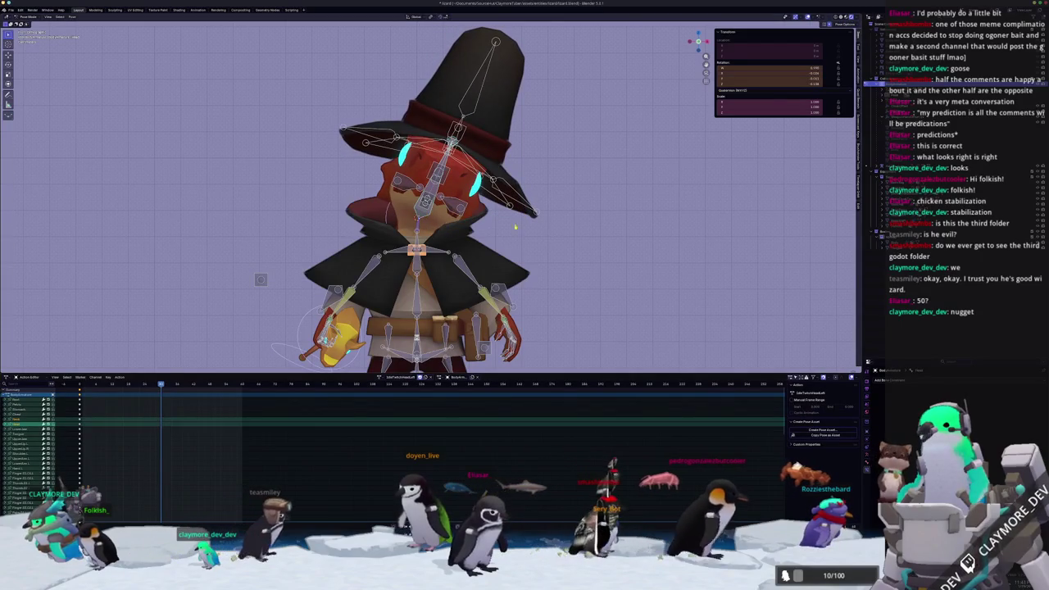
pyautogui.moveTo(538, 232); pyautogui.dragTo(520, 244, button='middle')
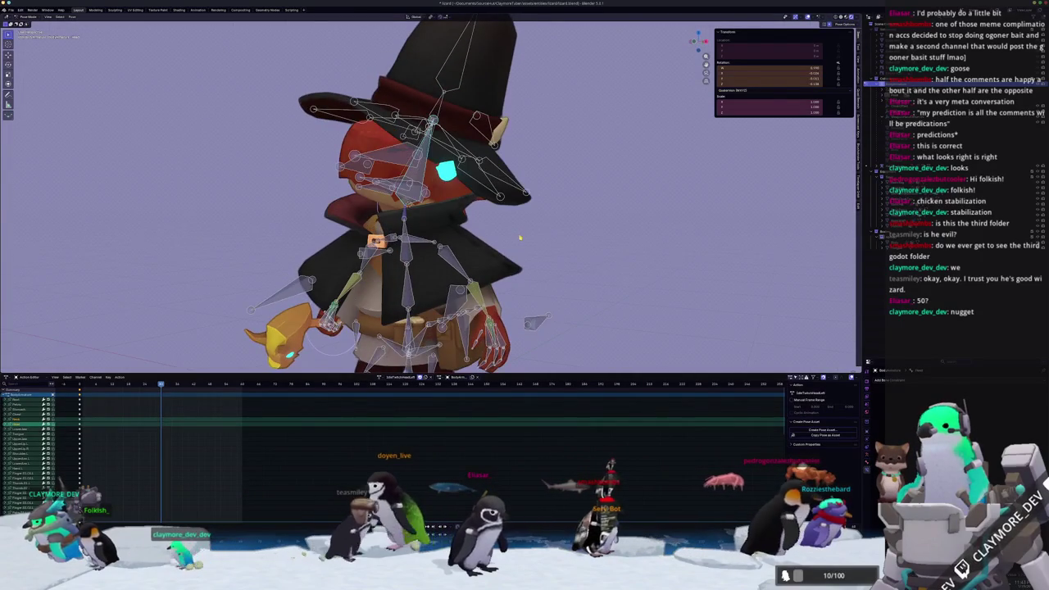
# Keyframe all bones at two frames, pull the later keys closer, and play the twitch
pyautogui.press('a')
pyautogui.press('i')
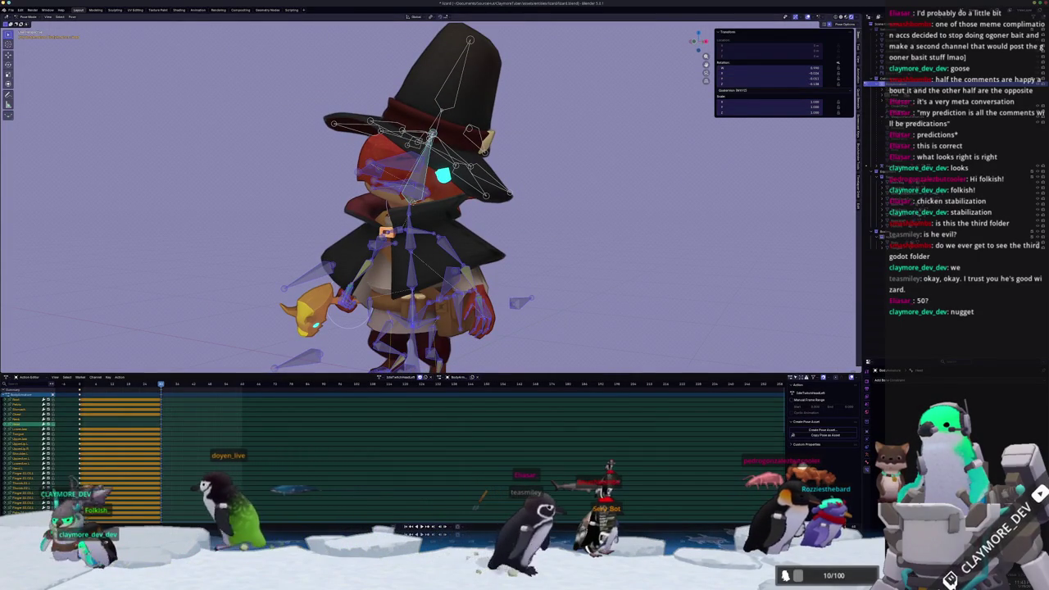
pyautogui.press('Up')
pyautogui.press('i')
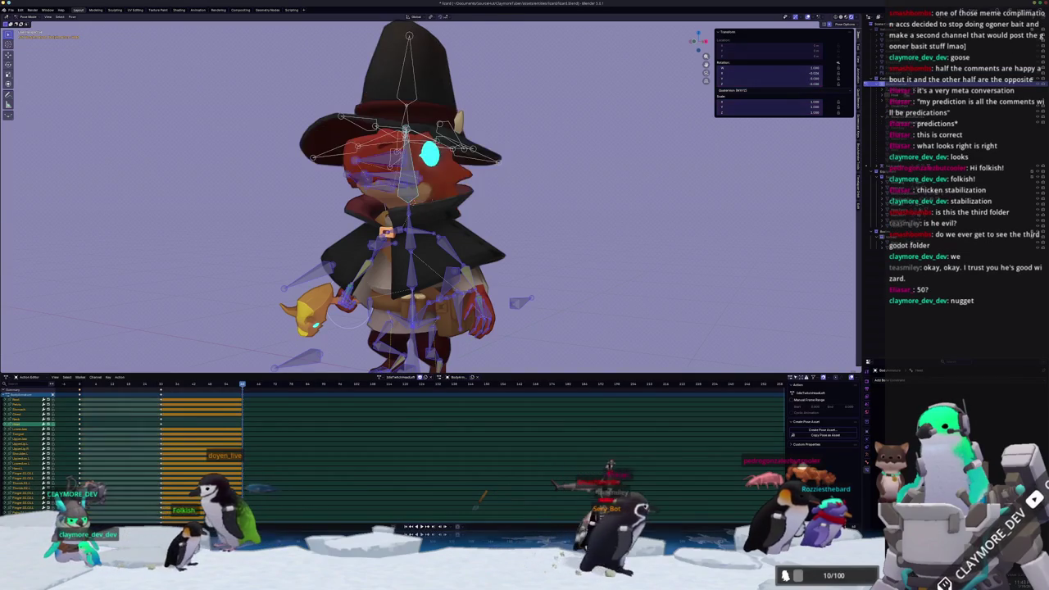
pyautogui.press('Down')
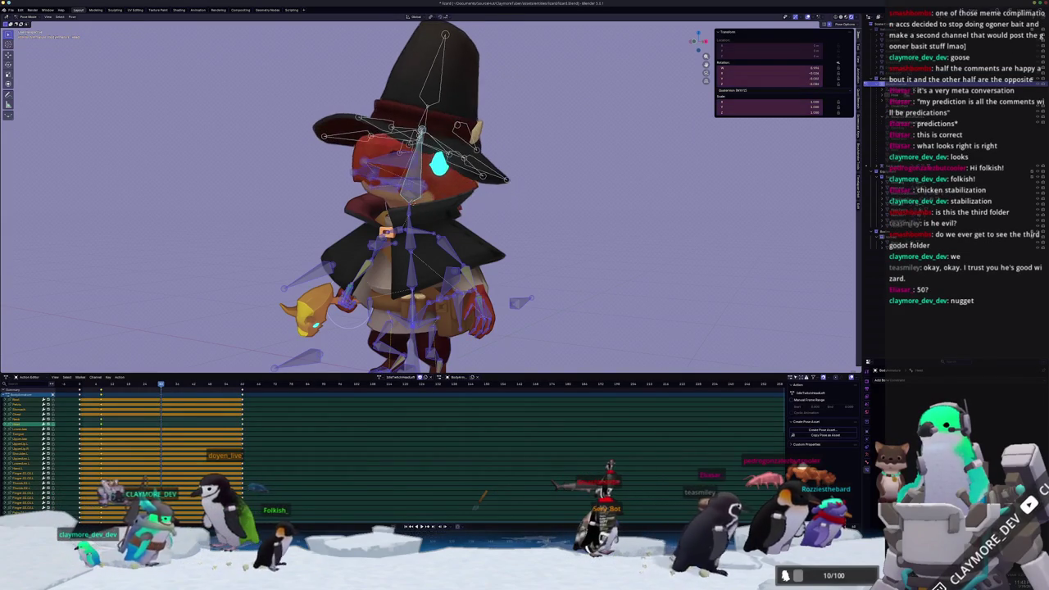
pyautogui.hotkey('ctrl', 'z')
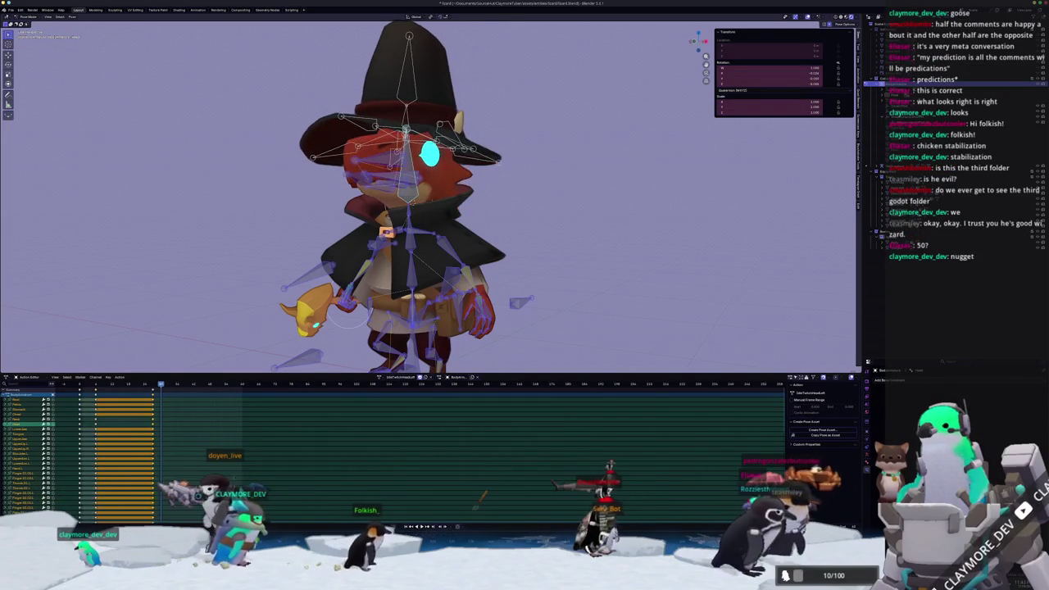
pyautogui.hotkey('ctrl', 'z')
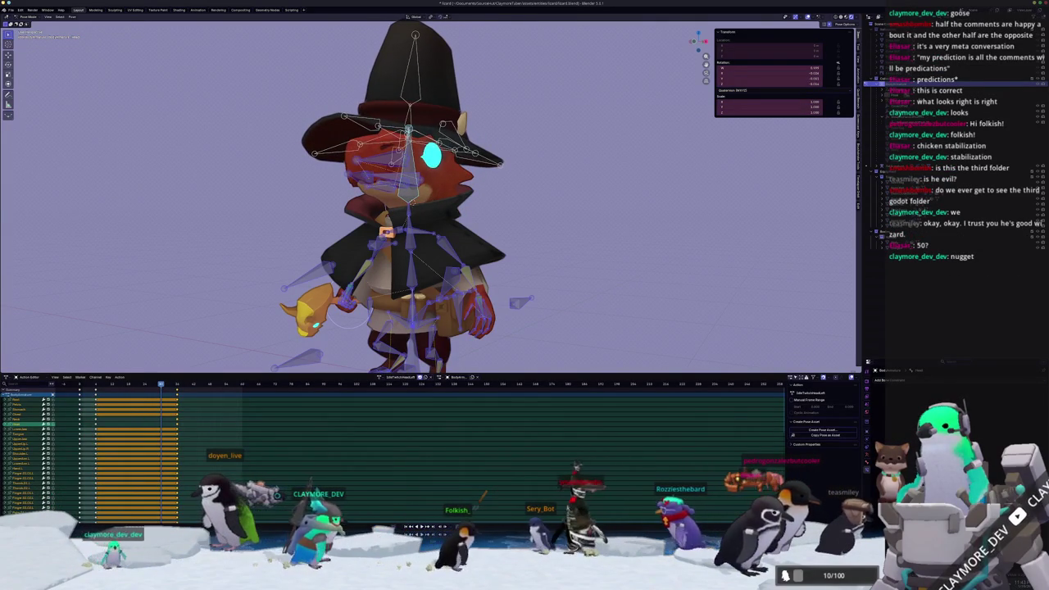
pyautogui.press('space')
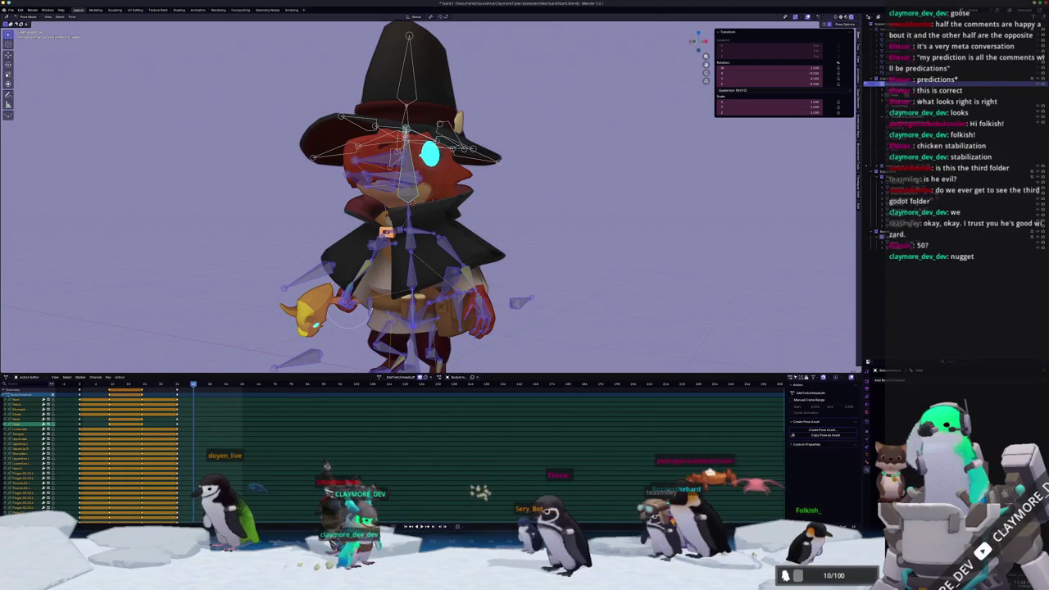
pyautogui.scroll(-4, 261, 261)
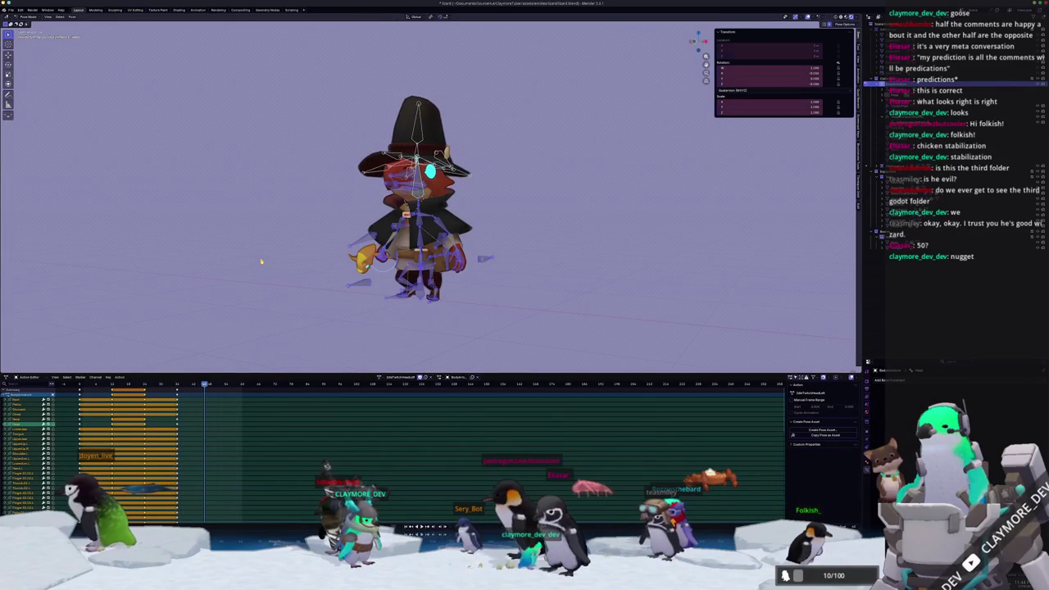
pyautogui.scroll(2, 260, 261)
pyautogui.scroll(3, 311, 276)
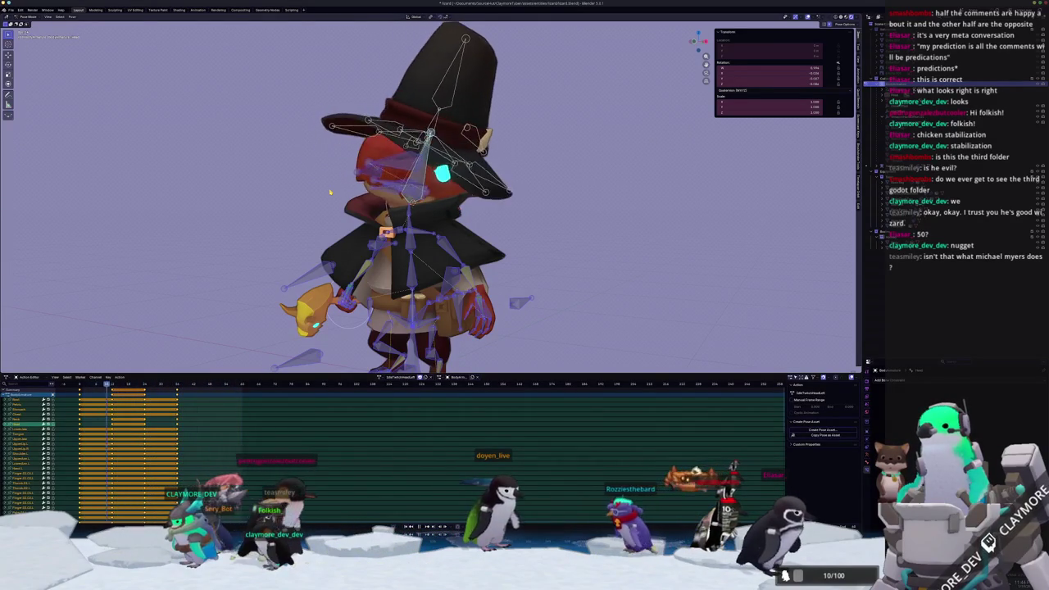
pyautogui.press('KP_1')
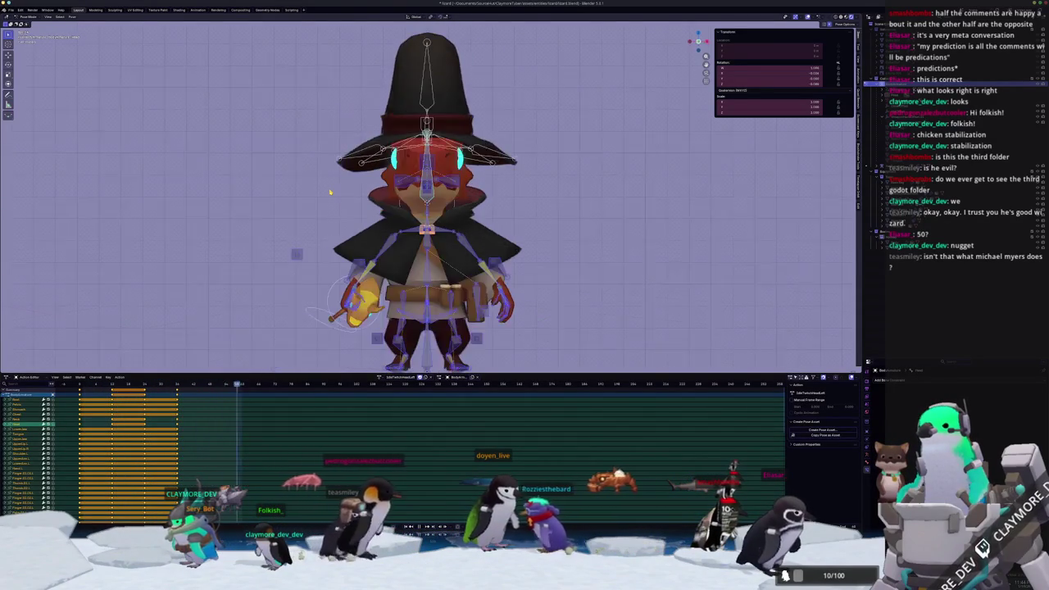
# Restore the tilted head pose and review the tilt keyframes from the front view
pyautogui.moveTo(330, 193); pyautogui.dragTo(304, 212, button='middle')
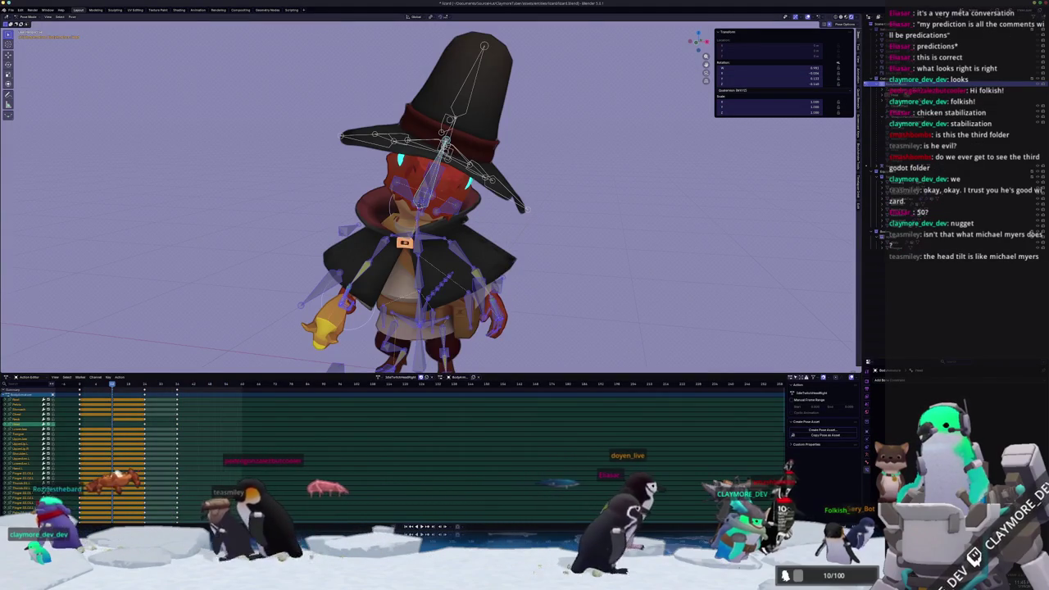
pyautogui.hotkey('ctrl', 'z')
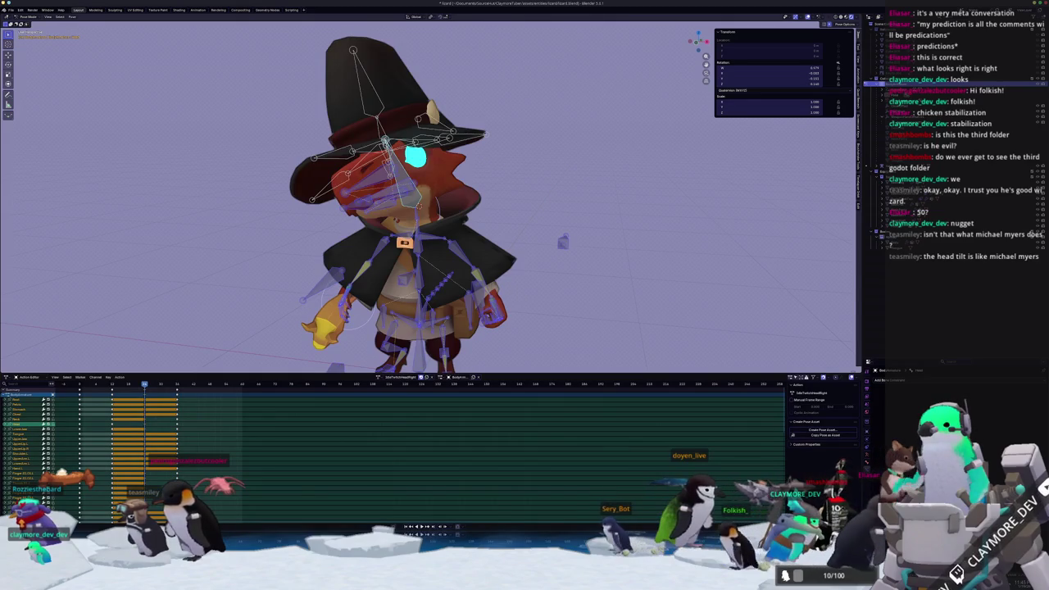
pyautogui.press('Up')
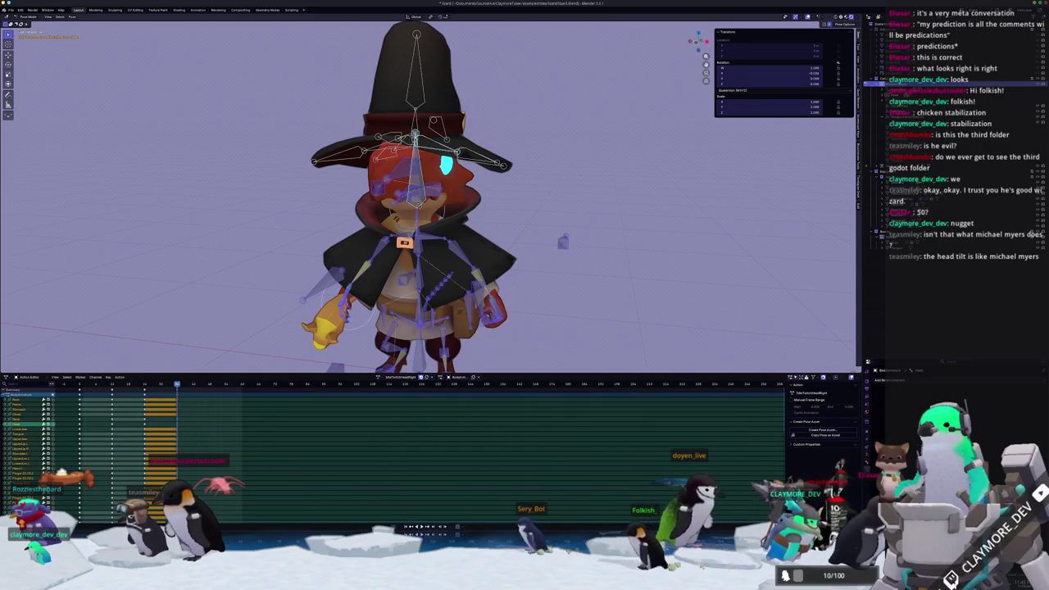
pyautogui.press('space')
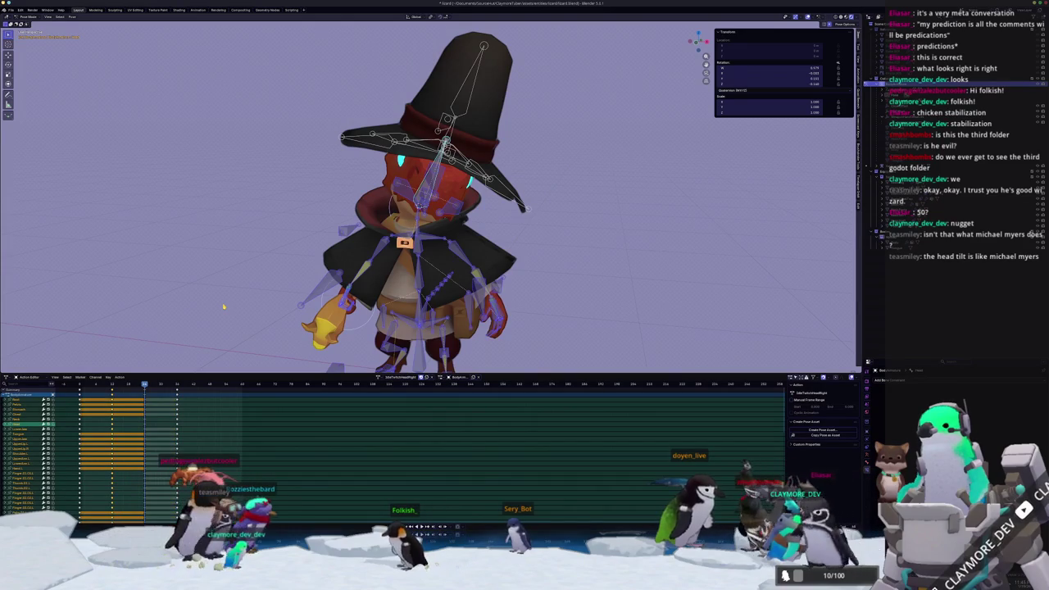
pyautogui.press('KP_1')
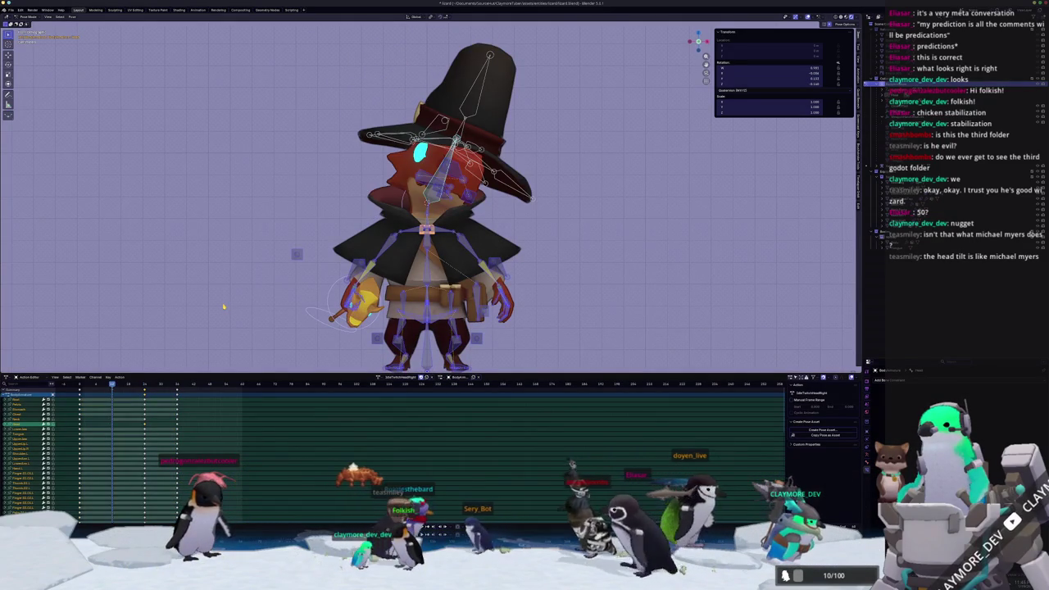
pyautogui.hotkey('alt', 'a')
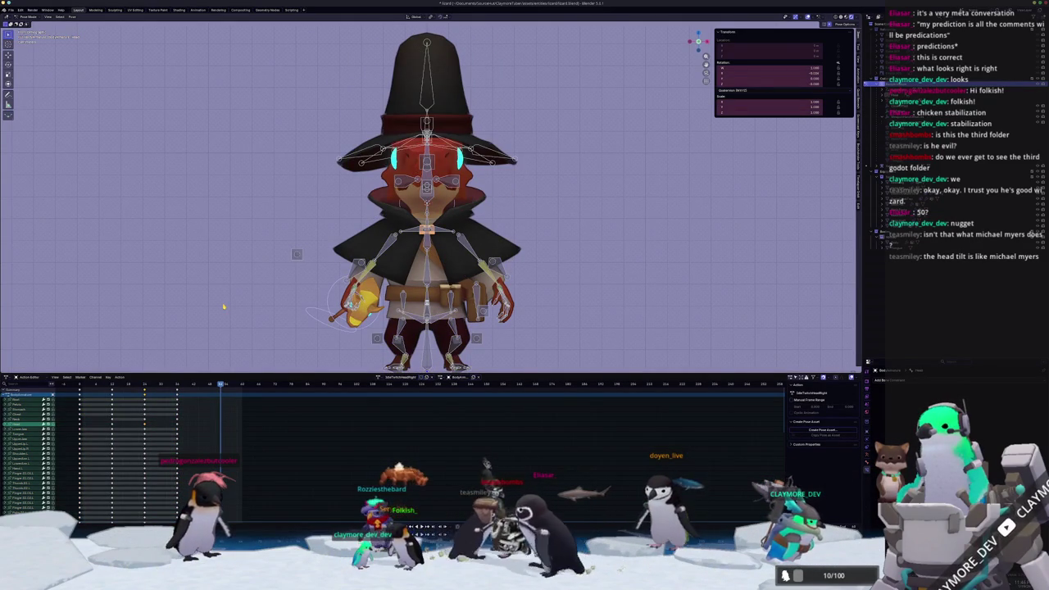
pyautogui.press('a')
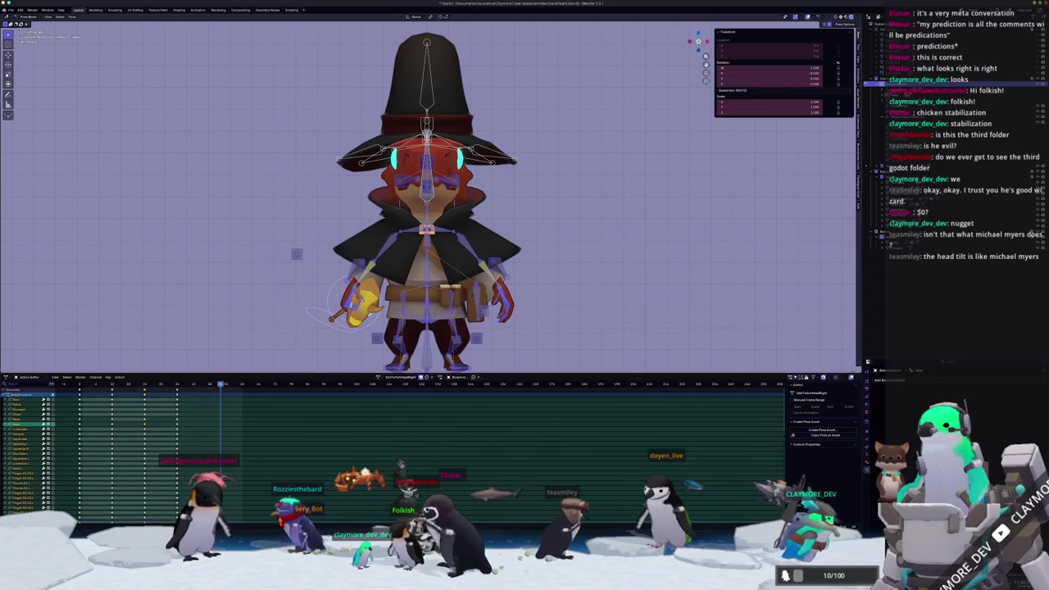
pyautogui.press('Down')
pyautogui.press('Down')
pyautogui.hotkey('alt', 'a')
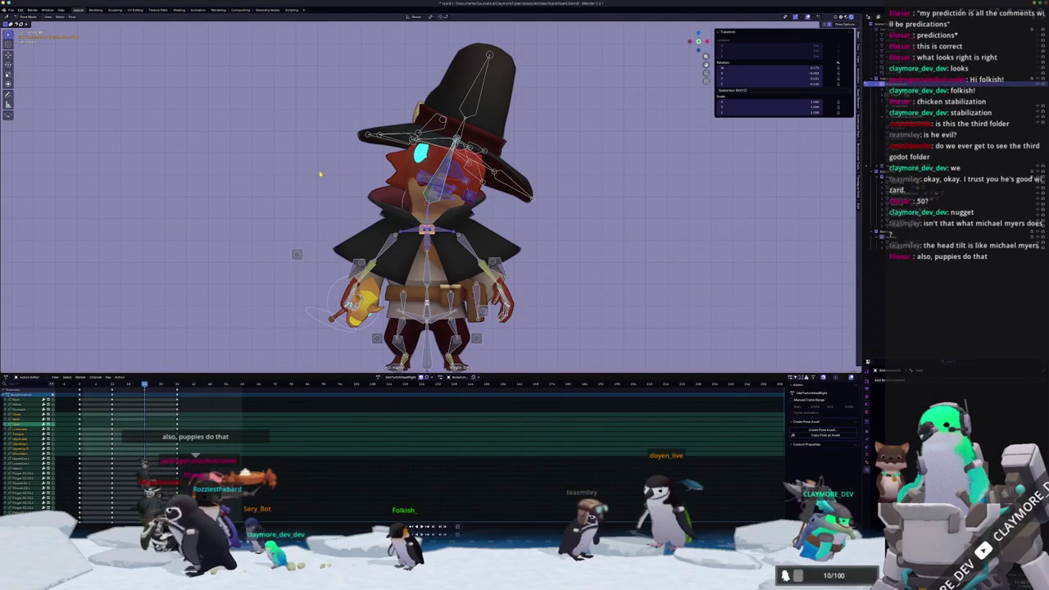
# Paste the head tilt flipped across X onto the neighbouring keyframes and key all bones
pyautogui.press('Up')
pyautogui.hotkey('ctrl', 'shift', 'v')
pyautogui.press('Down')
pyautogui.hotkey('ctrl', 'shift', 'v')
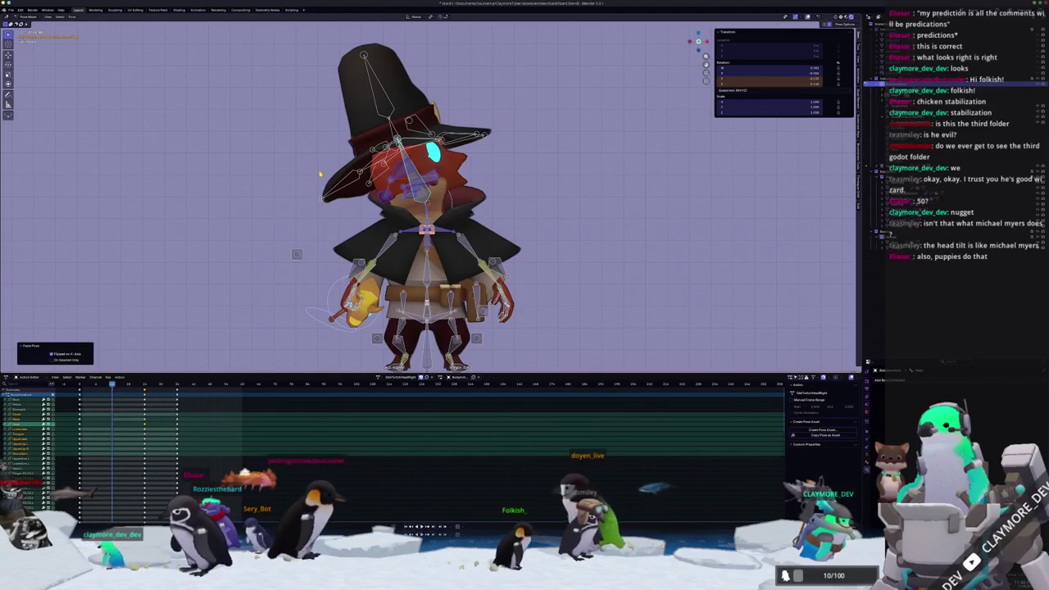
pyautogui.press('i')
pyautogui.press('Up')
pyautogui.press('Down')
pyautogui.press('Up')
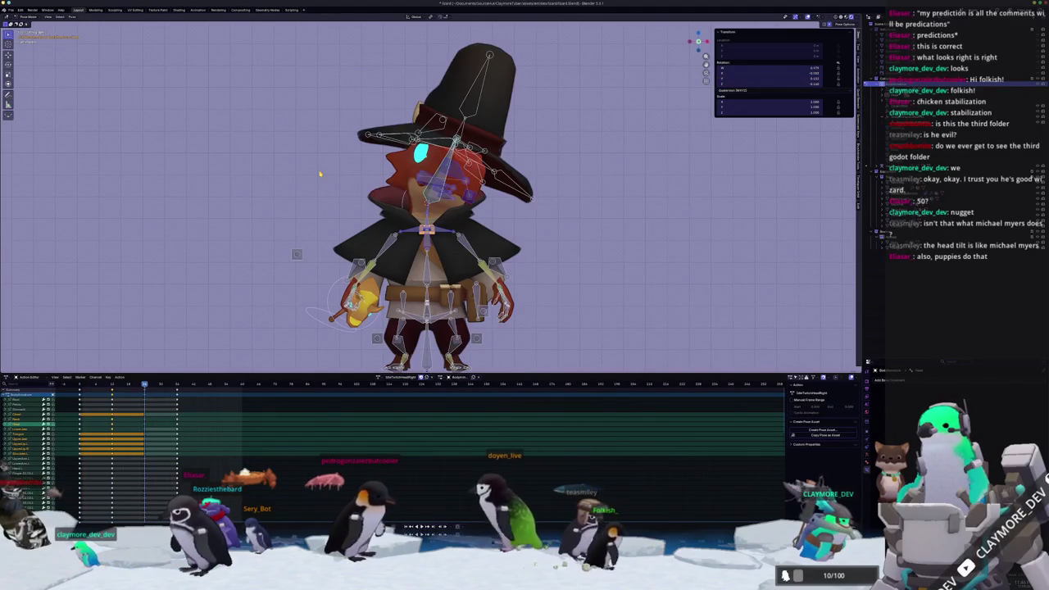
pyautogui.hotkey('ctrl', 'shift', 'v')
pyautogui.press('Up')
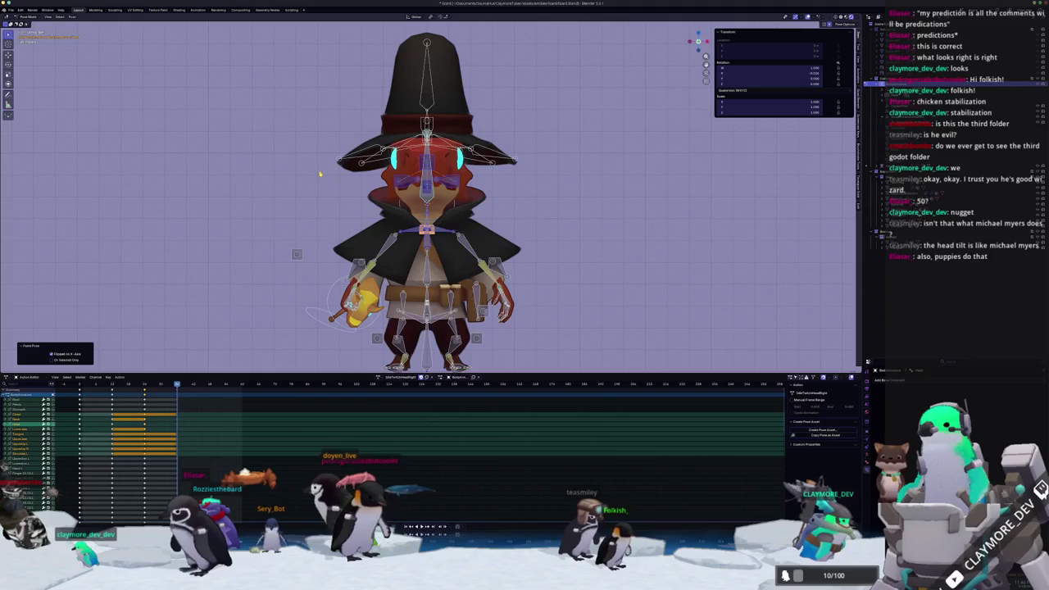
pyautogui.press('i')
# Play back the two-way head twitch, orbiting to check the tilt, then switch to Godot
pyautogui.press('space')
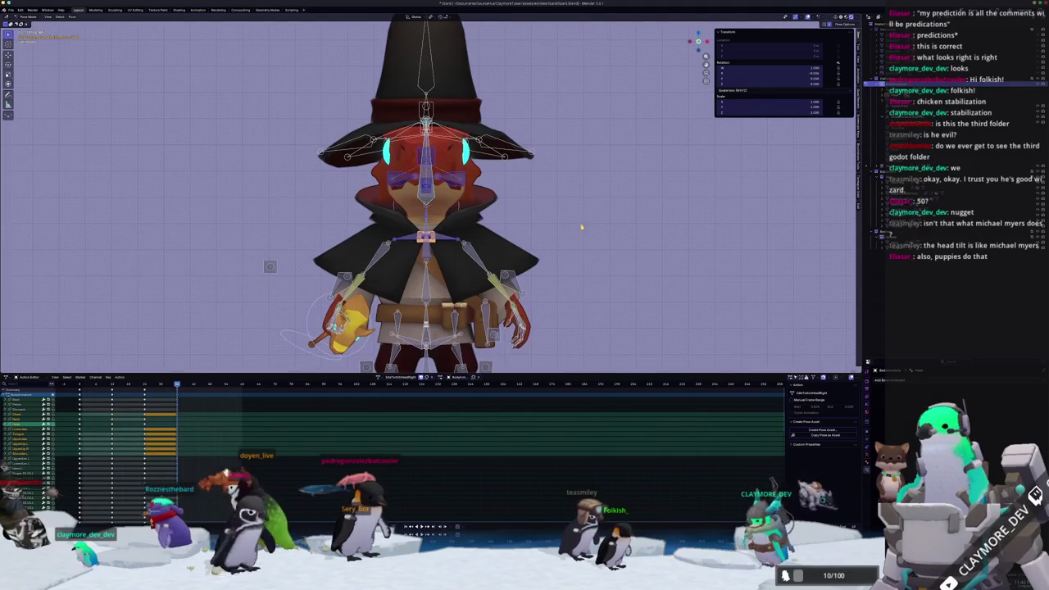
pyautogui.moveTo(545, 196); pyautogui.dragTo(565, 231, button='middle')
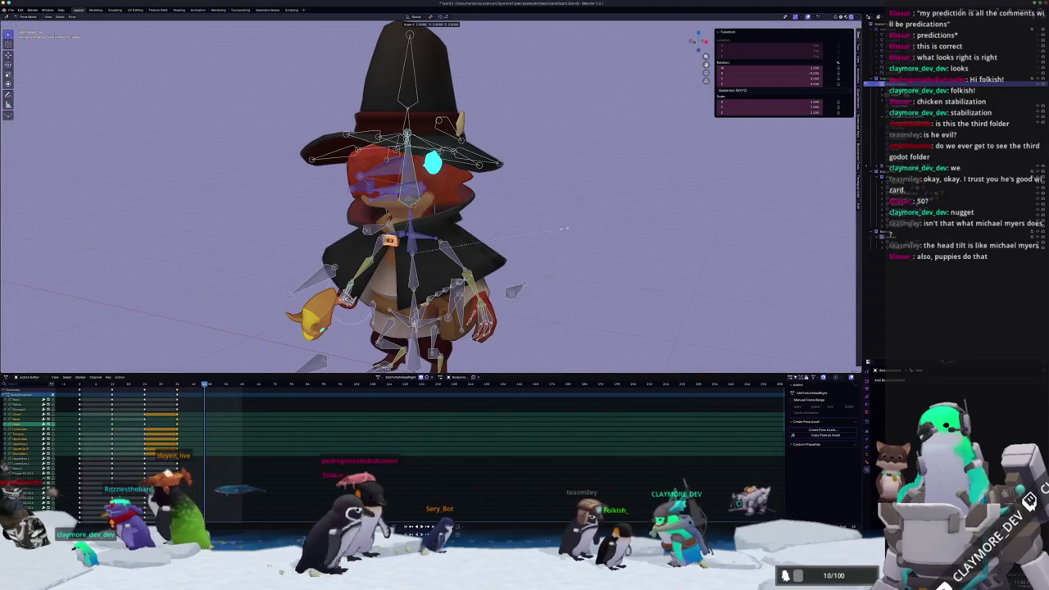
pyautogui.scroll(-2, 566, 231)
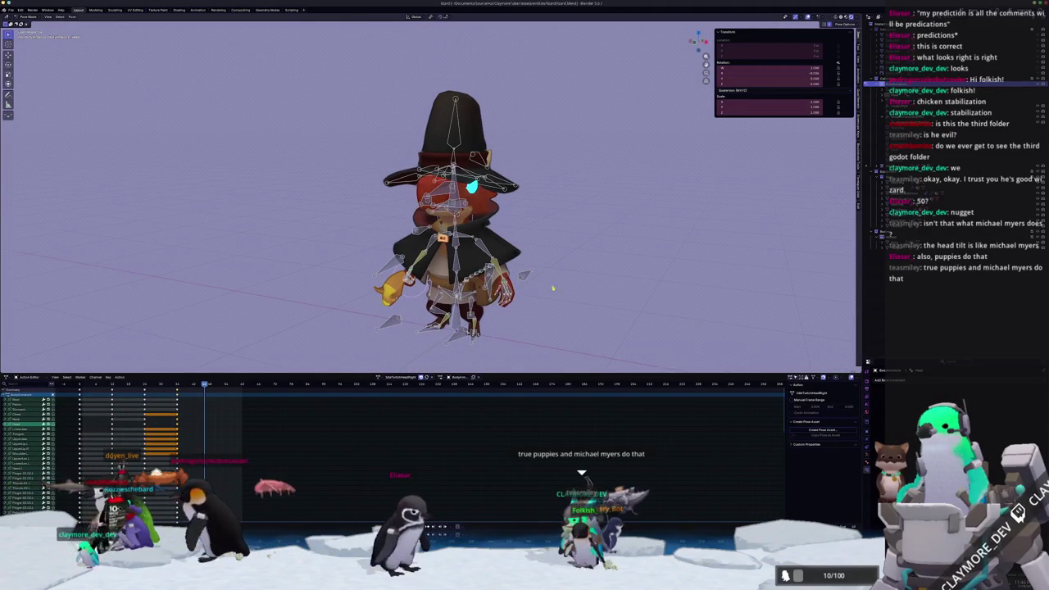
pyautogui.hotkey('alt', 'Tab')
pyautogui.hotkey('alt', 'Tab')
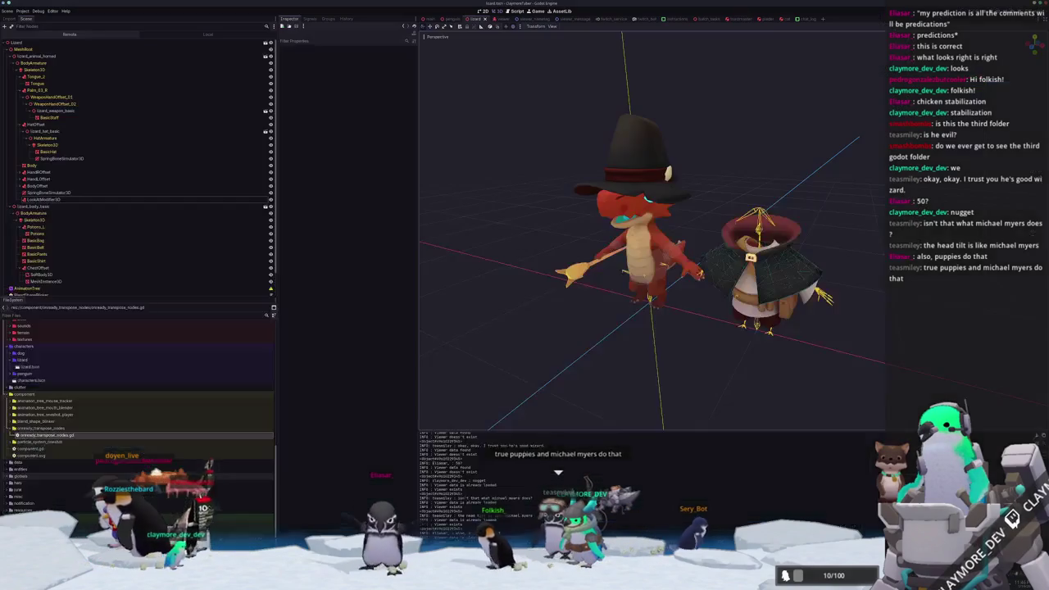
# Open the penguin scene and select its AnimationTree node
pyautogui.click(450, 18)
pyautogui.click(39, 158)
pyautogui.scroll(-3, 47, 279)
pyautogui.scroll(-3, 48, 279)
pyautogui.click(49, 258)
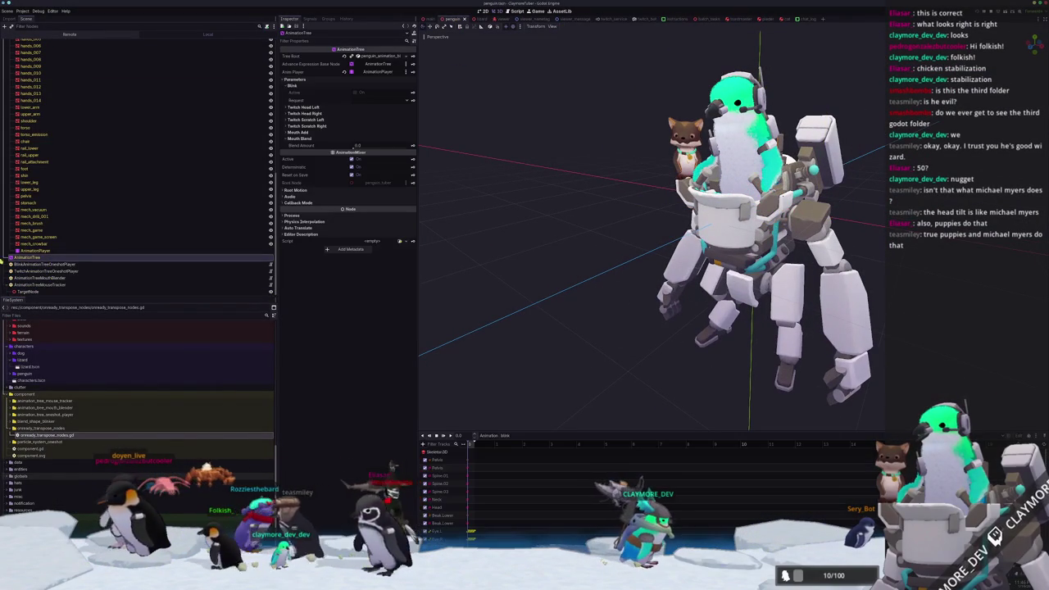
pyautogui.click(34, 251)
pyautogui.click(29, 256)
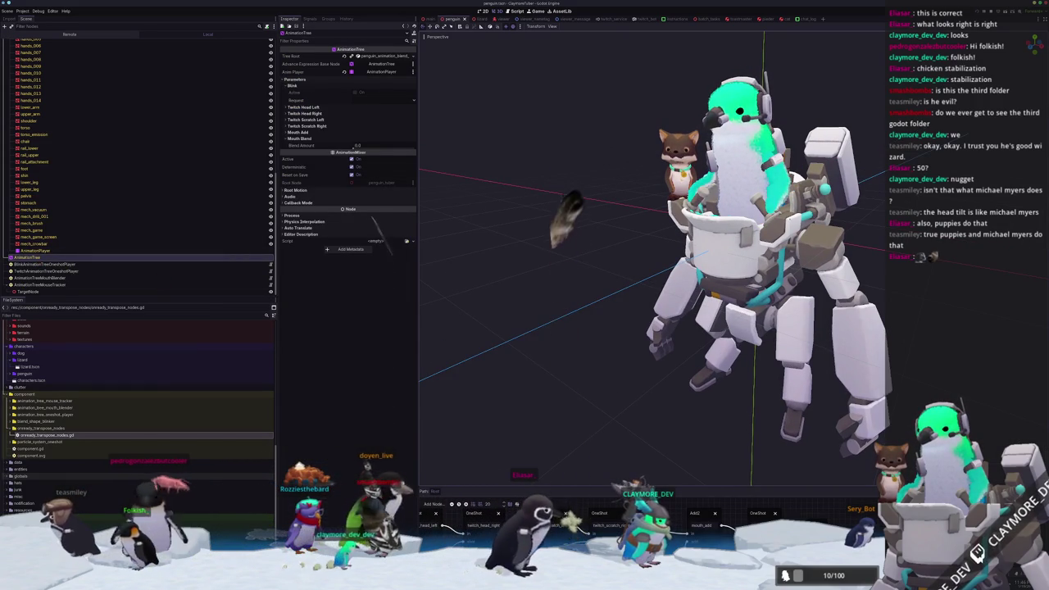
# Enlarge the AnimationTree panel and inspect the twitch_scratch_left and blink OneShot request options
pyautogui.moveTo(533, 489); pyautogui.dragTo(534, 208)
pyautogui.moveTo(533, 338); pyautogui.dragTo(618, 370, button='middle')
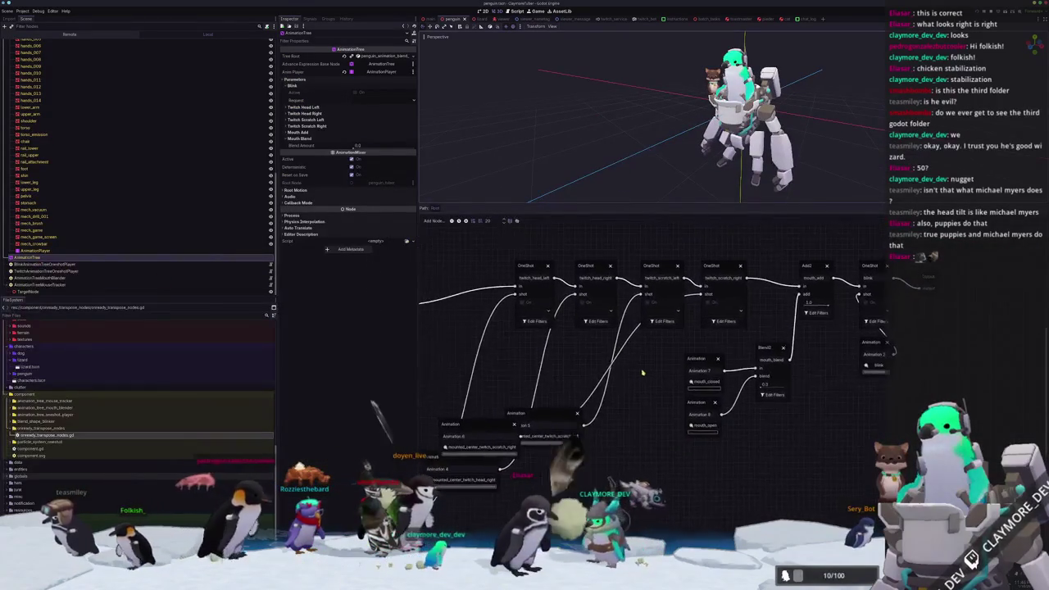
pyautogui.scroll(2, 618, 369)
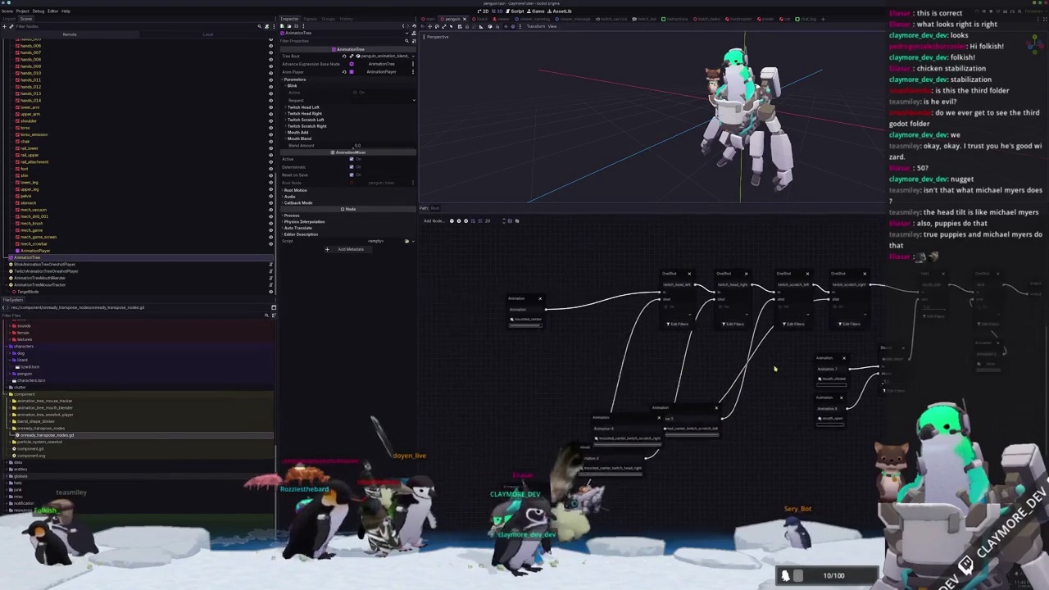
pyautogui.moveTo(618, 369); pyautogui.dragTo(710, 366, button='middle')
pyautogui.scroll(1, 710, 366)
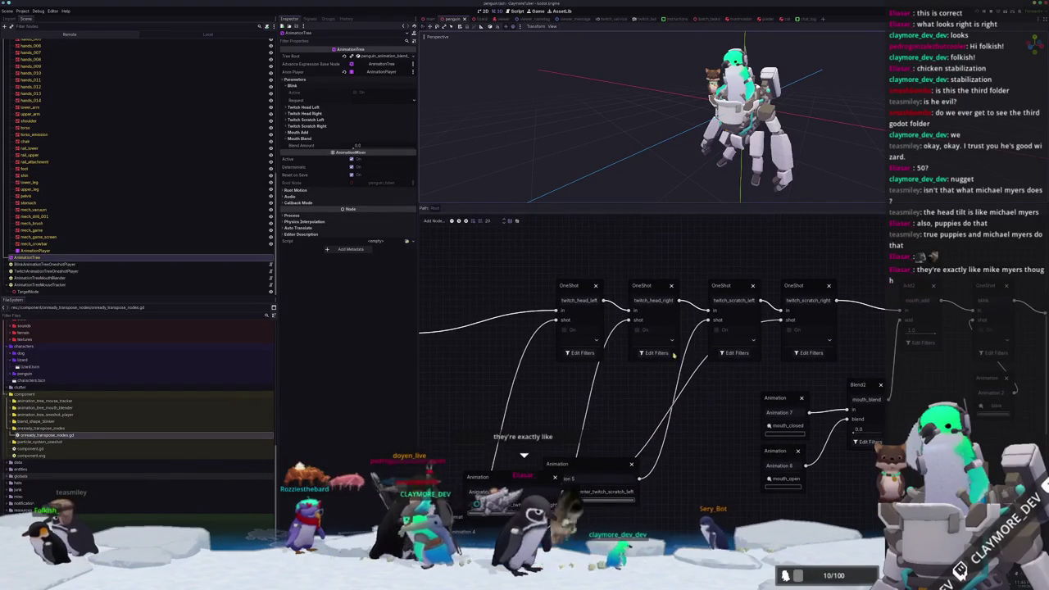
pyautogui.click(727, 342)
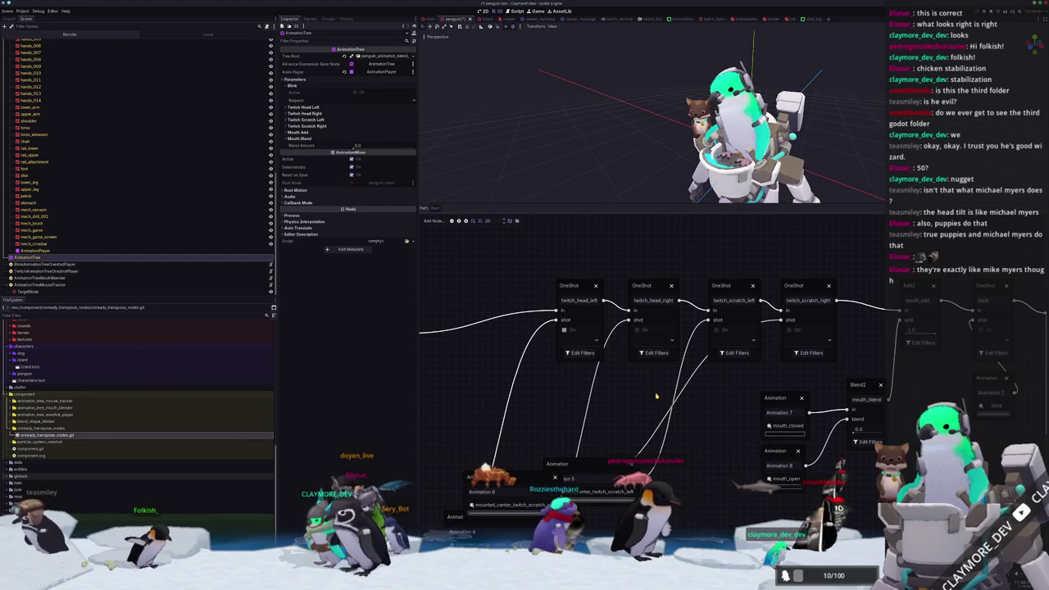
pyautogui.keyDown('ctrl'); pyautogui.scroll(-1, 680, 381); pyautogui.keyUp('ctrl')
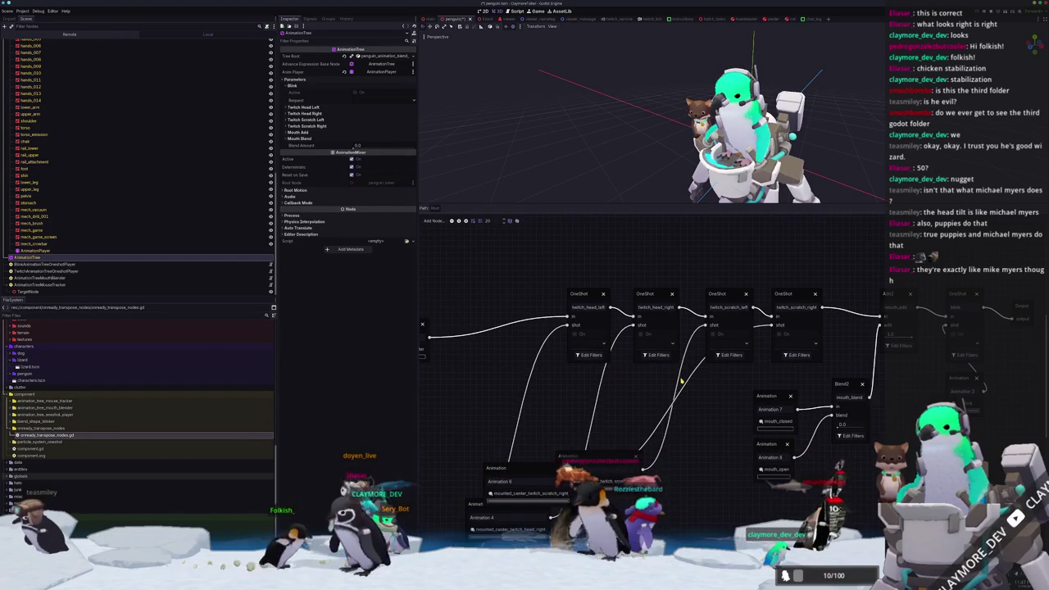
pyautogui.moveTo(725, 390); pyautogui.dragTo(594, 408, button='middle')
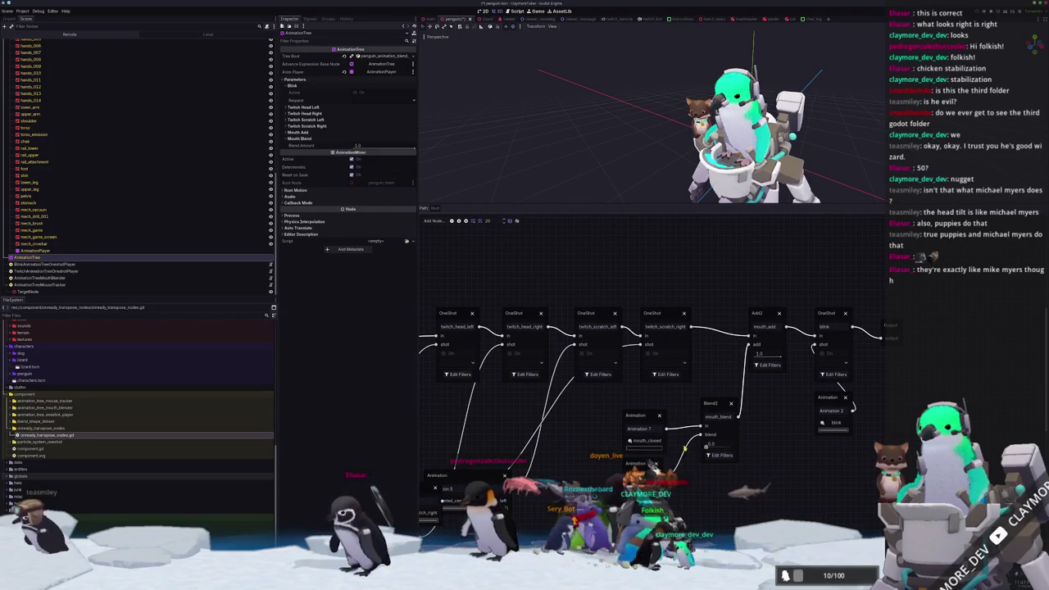
pyautogui.click(828, 362)
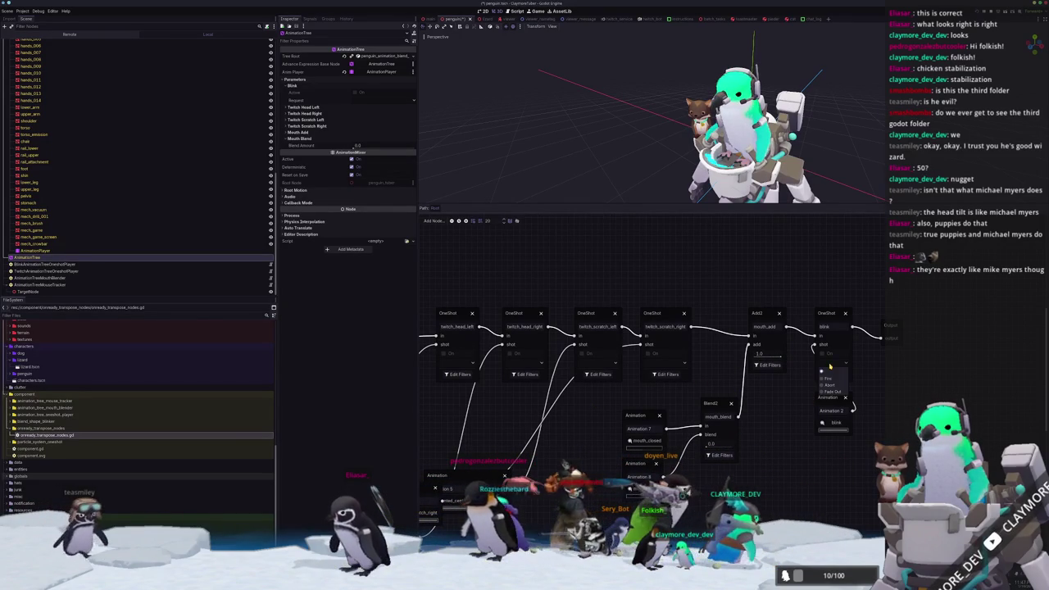
pyautogui.moveTo(779, 417); pyautogui.dragTo(943, 382, button='middle')
# Move the twitch Animation nodes, including Animation 3 and 4, up beside their OneShot nodes
pyautogui.click(699, 469)
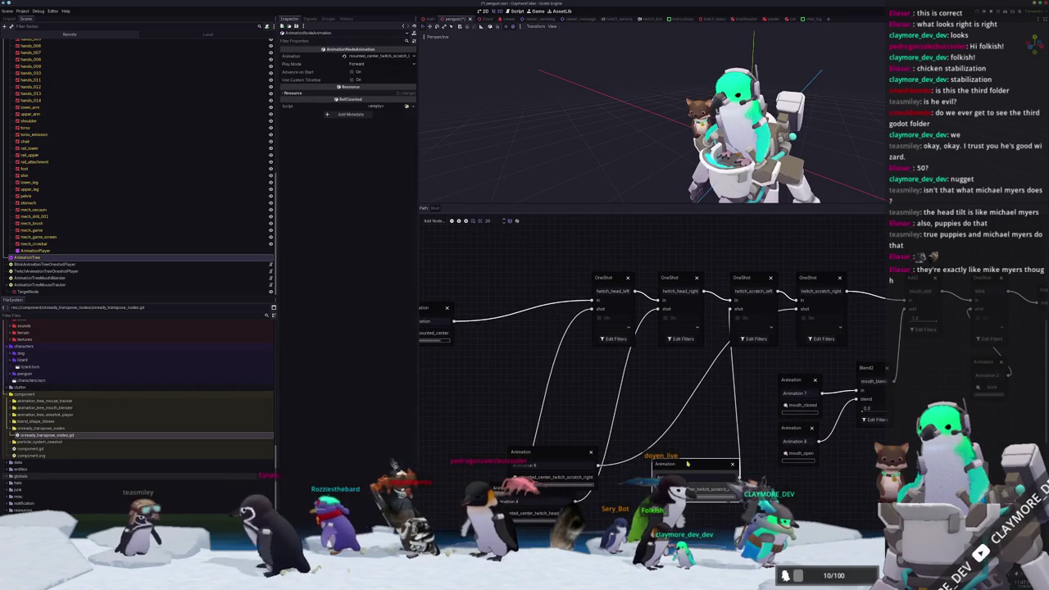
pyautogui.moveTo(699, 468); pyautogui.dragTo(700, 418)
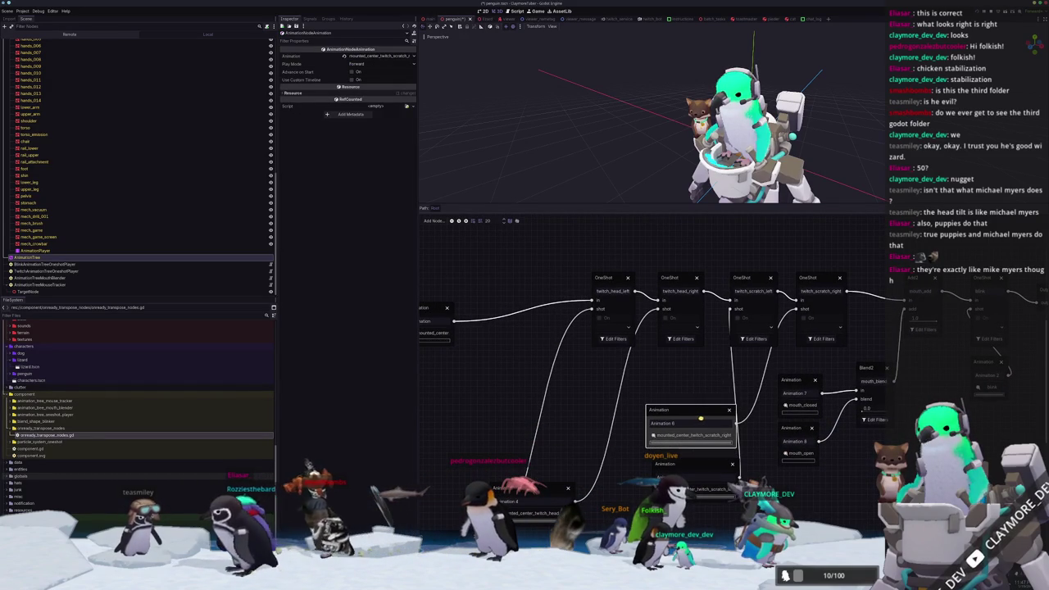
pyautogui.click(528, 490)
pyautogui.moveTo(701, 418); pyautogui.dragTo(751, 388, button='middle')
pyautogui.moveTo(579, 461); pyautogui.dragTo(641, 436)
pyautogui.moveTo(477, 513); pyautogui.dragTo(633, 382)
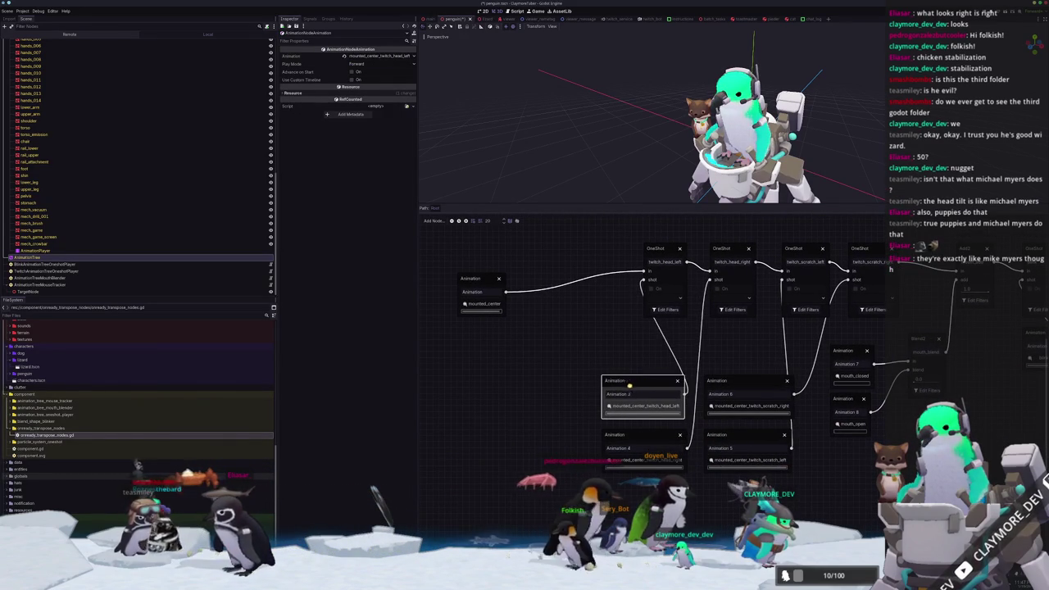
pyautogui.click(621, 377)
pyautogui.scroll(-1, 679, 365)
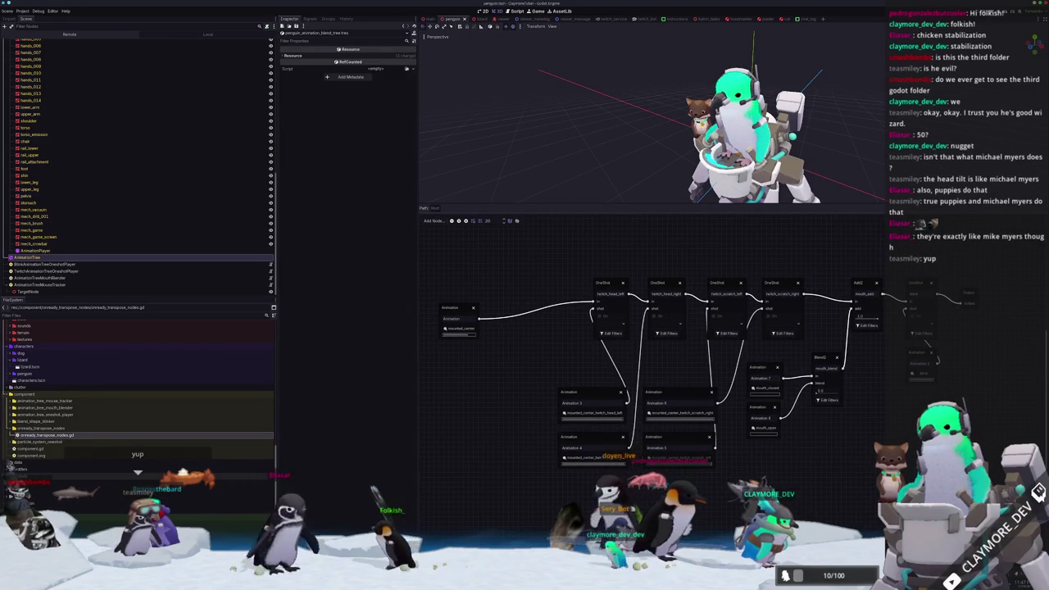
pyautogui.hotkey('alt', 'Tab')
# Switch the rig to the IdlePose_Posted action from the actions list
pyautogui.scroll(1, 632, 259)
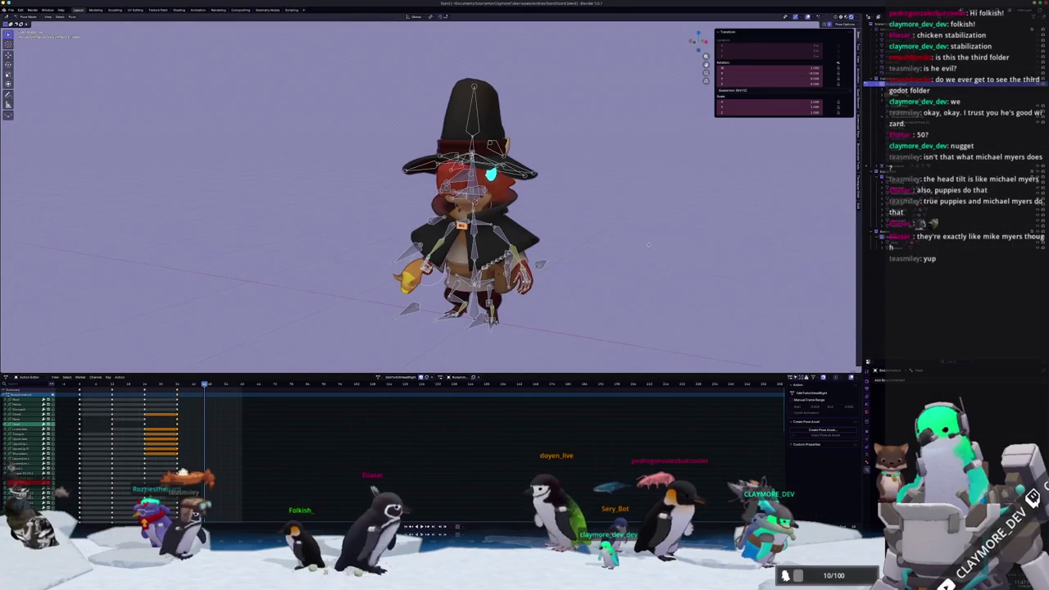
pyautogui.scroll(1, 621, 268)
pyautogui.scroll(1, 610, 279)
pyautogui.scroll(1, 587, 296)
pyautogui.scroll(-1, 588, 297)
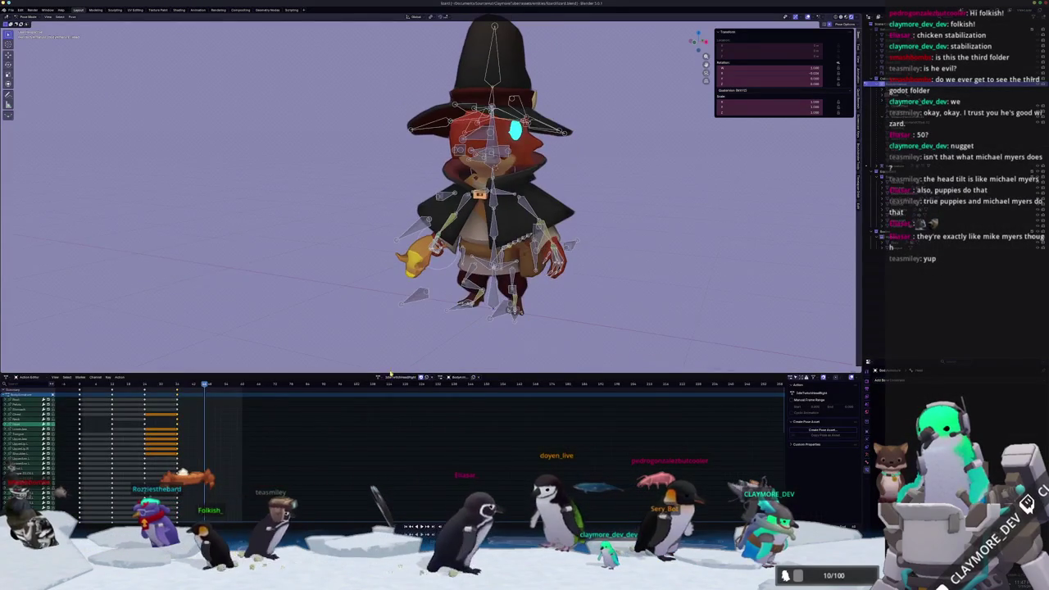
pyautogui.click(379, 377)
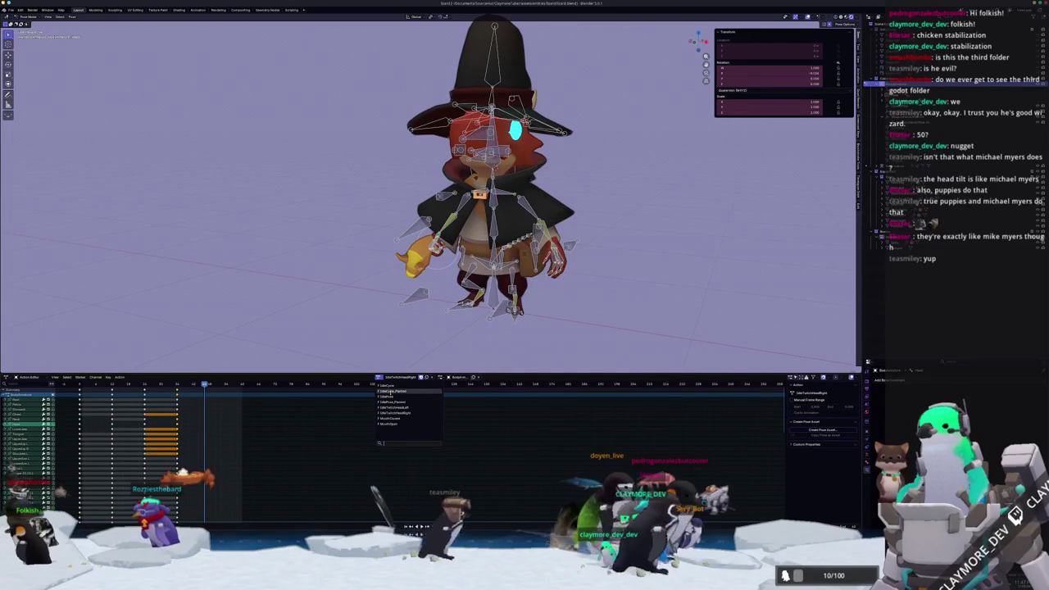
pyautogui.click(391, 399)
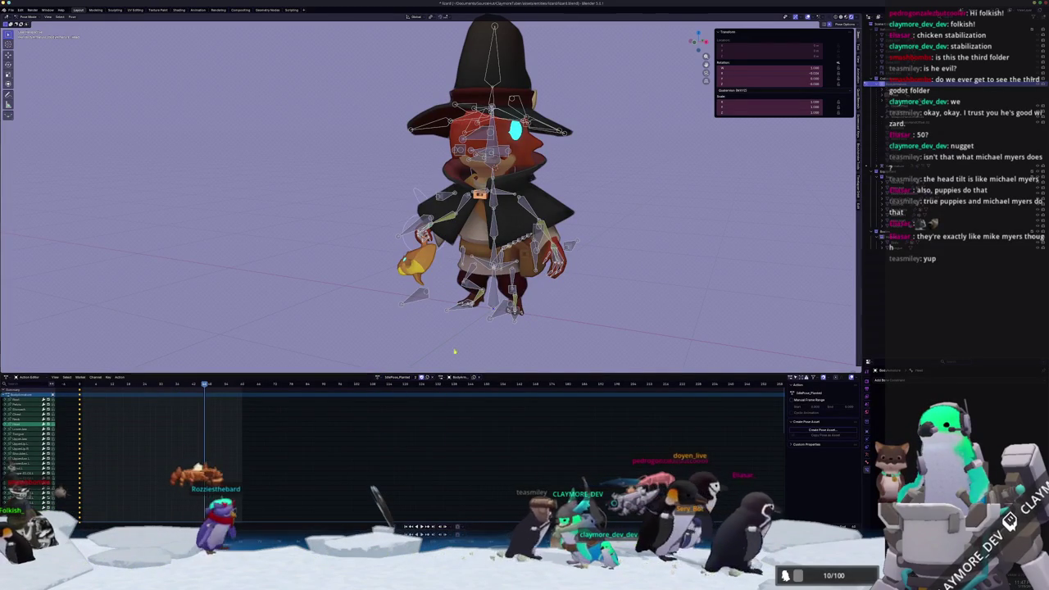
pyautogui.scroll(1, 451, 294)
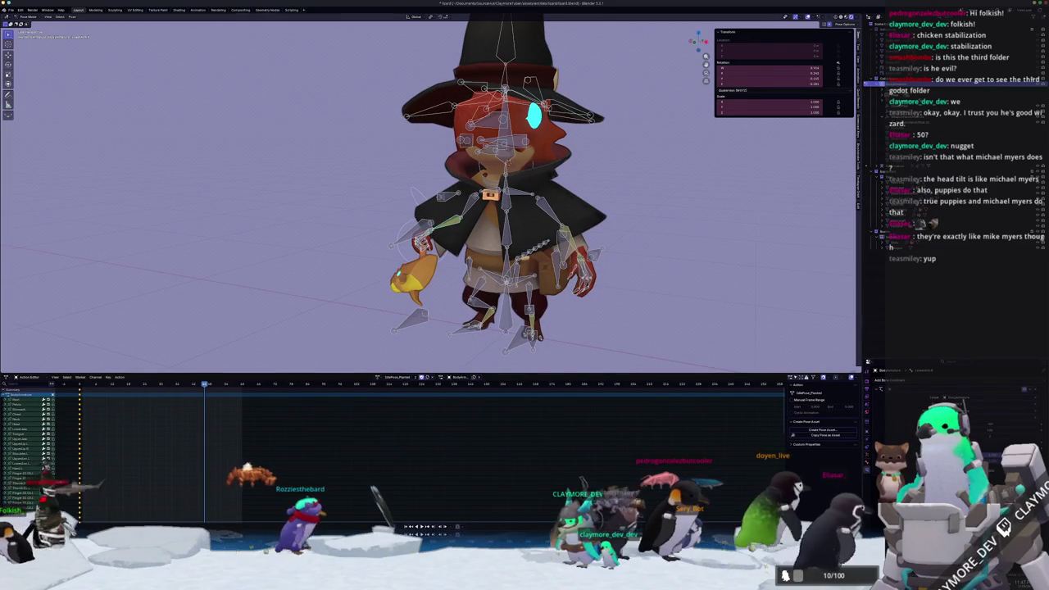
# Rotate the arm so the staff stands upright, adjusting the pose with undo and redo
pyautogui.press('r')
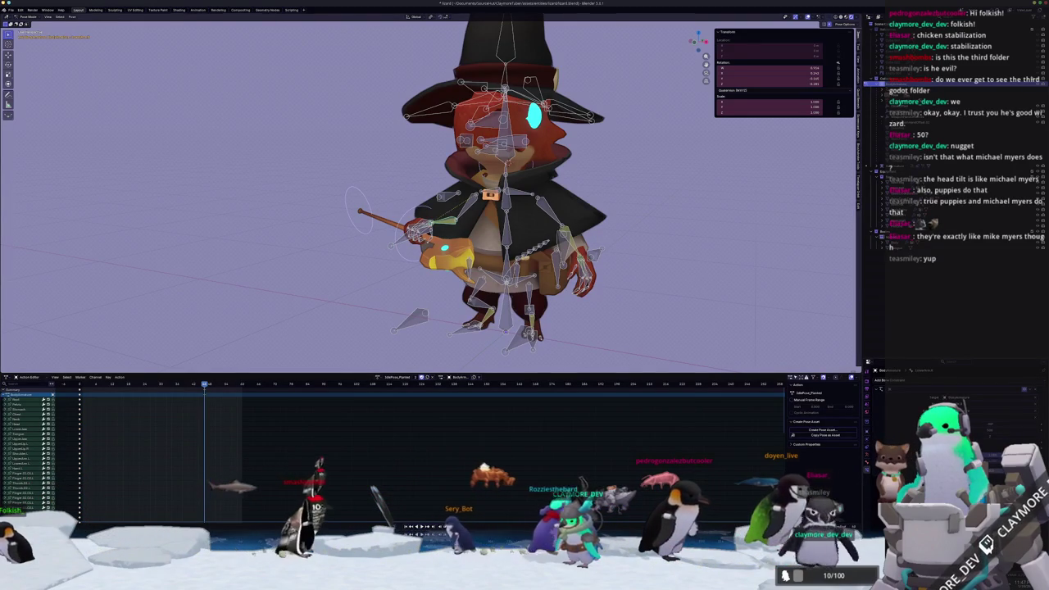
pyautogui.hotkey('ctrl', 'z')
pyautogui.hotkey('ctrl', 'shift', 'z')
pyautogui.scroll(5, 423, 278)
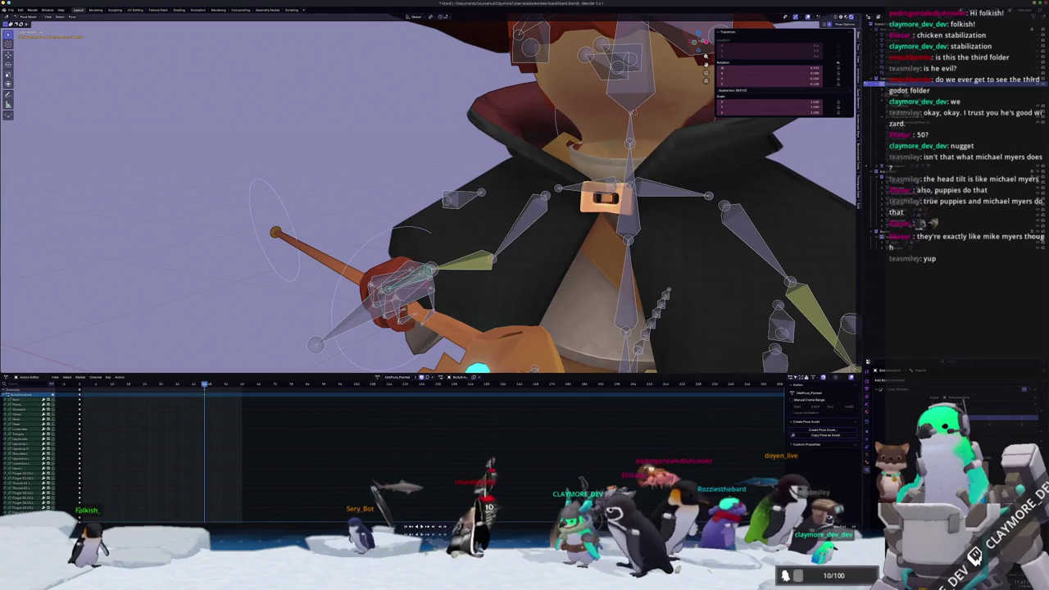
pyautogui.hotkey('ctrl', 'z')
pyautogui.hotkey('ctrl', 'z')
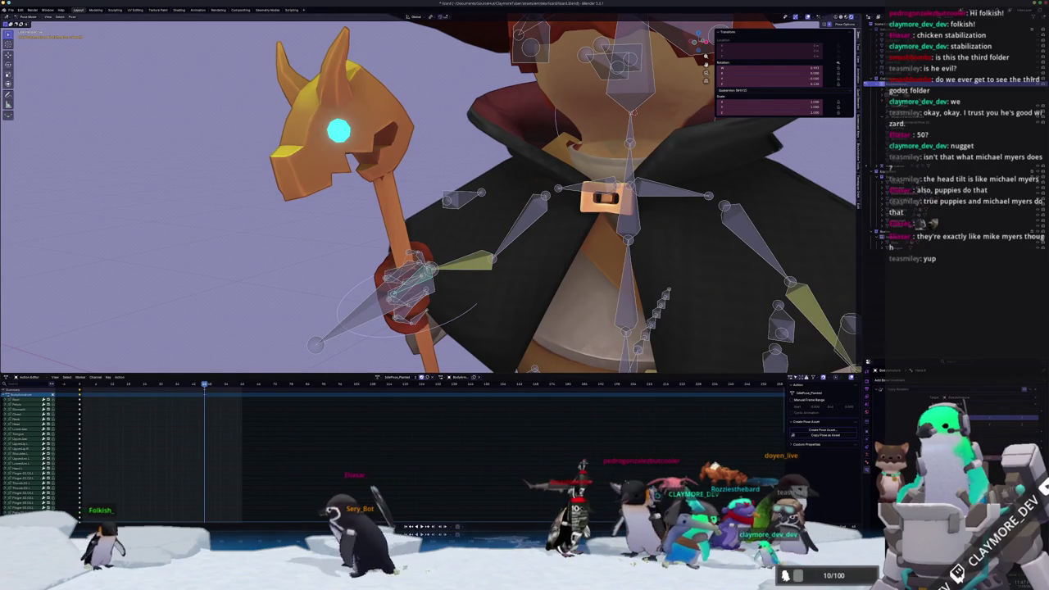
# Jump to the first frame, exit Pose Mode to Object Mode, and select the body mesh
pyautogui.hotkey('shift', 'Left')
pyautogui.scroll(-5, 334, 261)
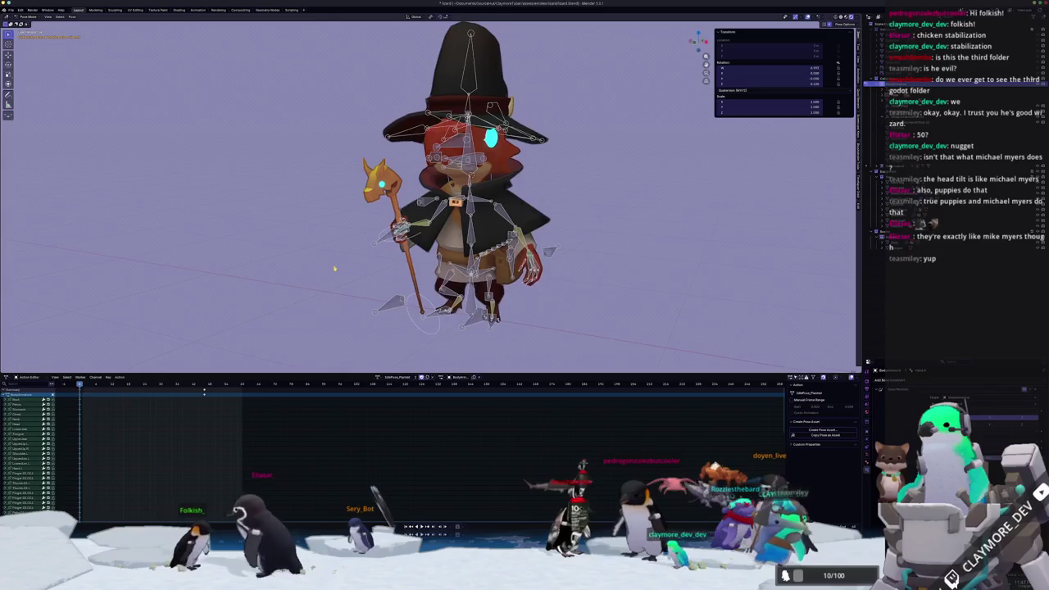
pyautogui.hotkey('ctrl', 'Tab')
pyautogui.click(519, 201)
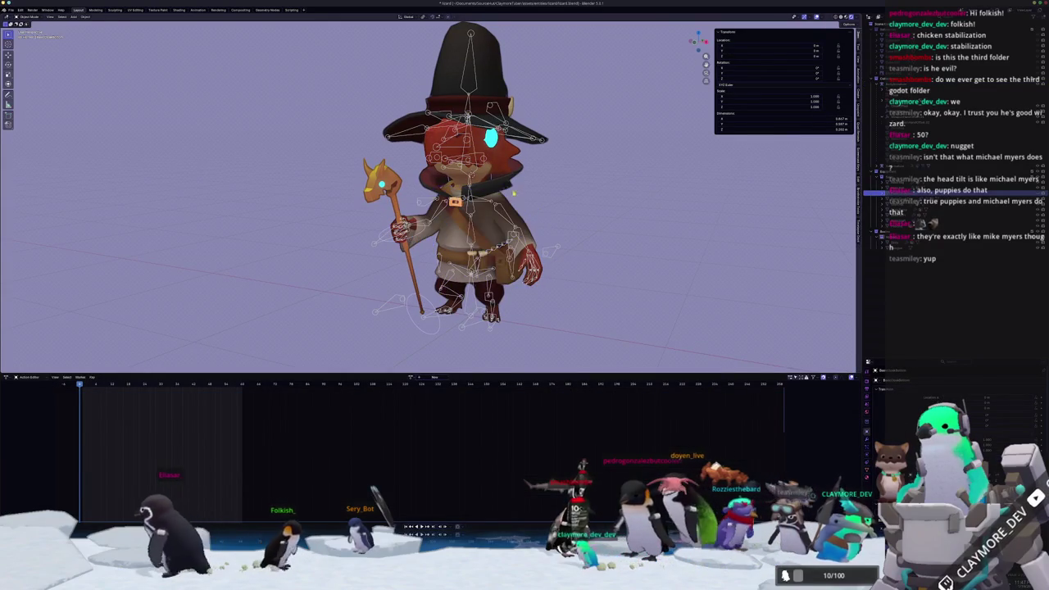
# Select the witch hat and hide it with H, then select the whole character and rig
pyautogui.click(539, 142)
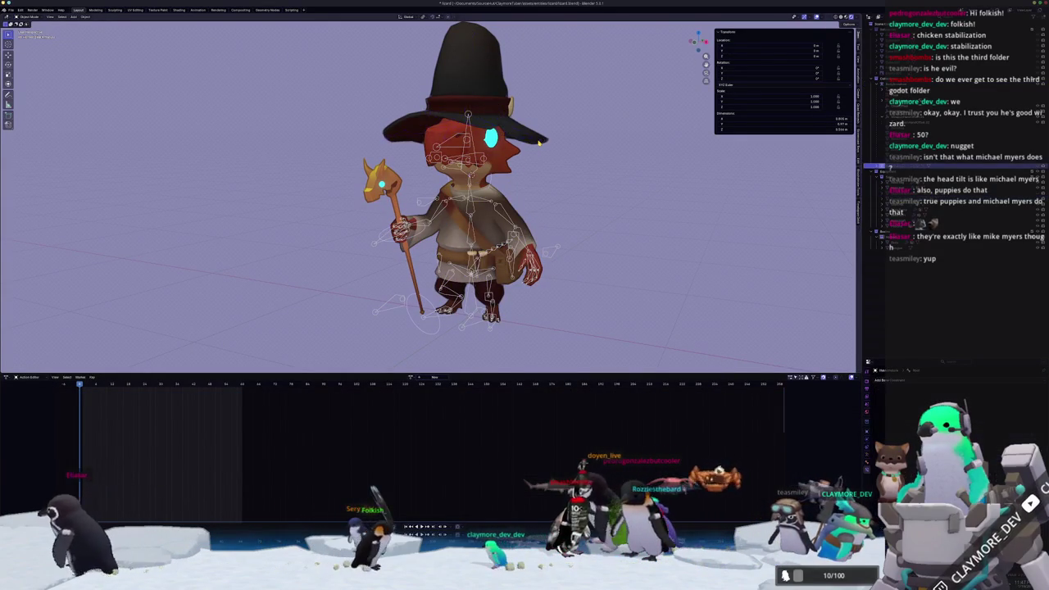
pyautogui.press('h')
pyautogui.scroll(1, 534, 206)
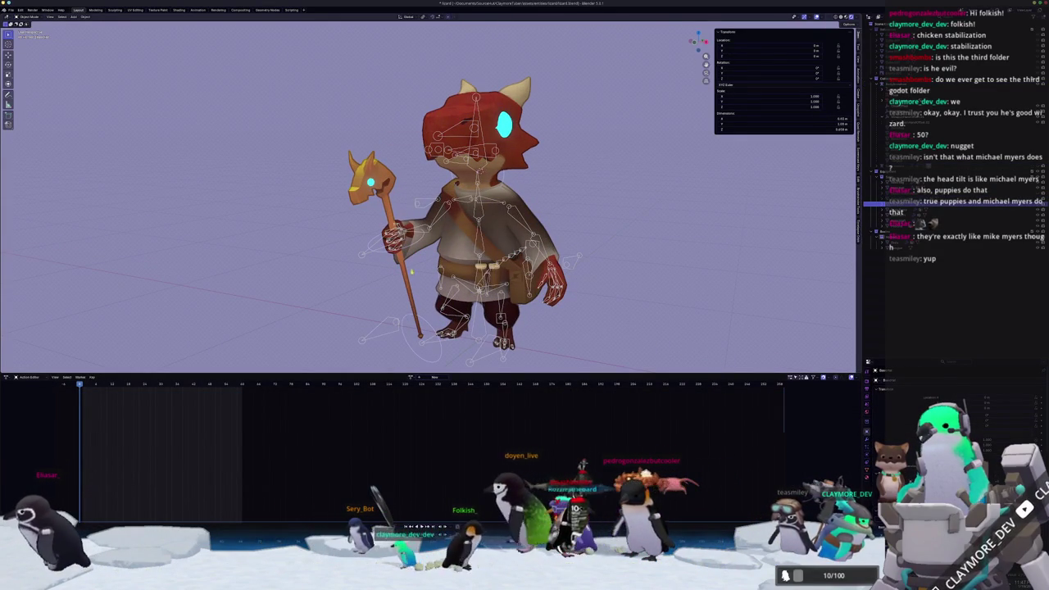
pyautogui.hotkey('ctrl', 'Tab')
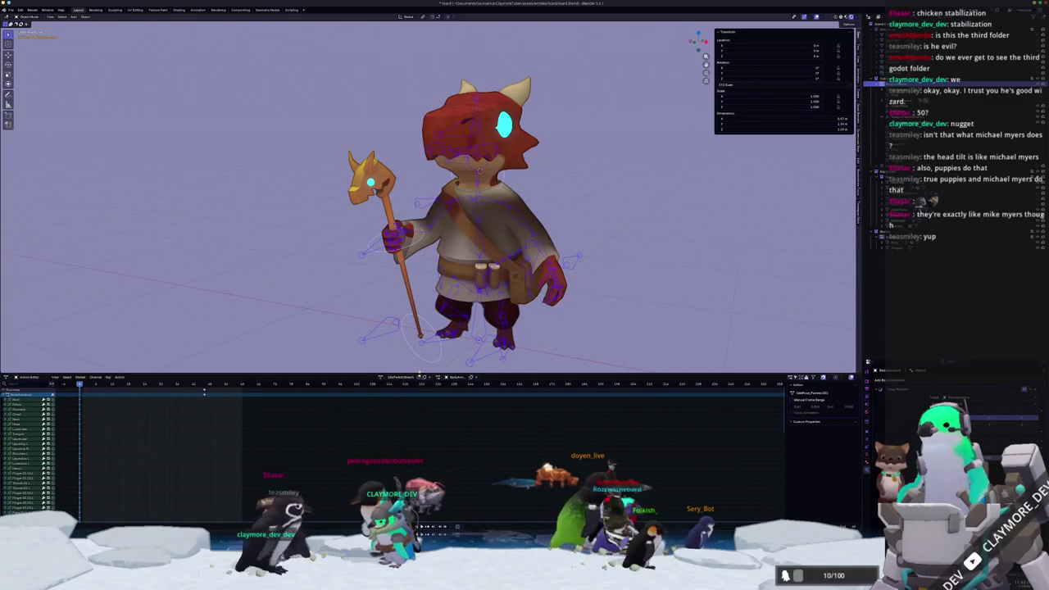
# In Pose Mode, select the staff-holding hand bone and rotate it so the staff points upright
pyautogui.hotkey('ctrl', 'Tab')
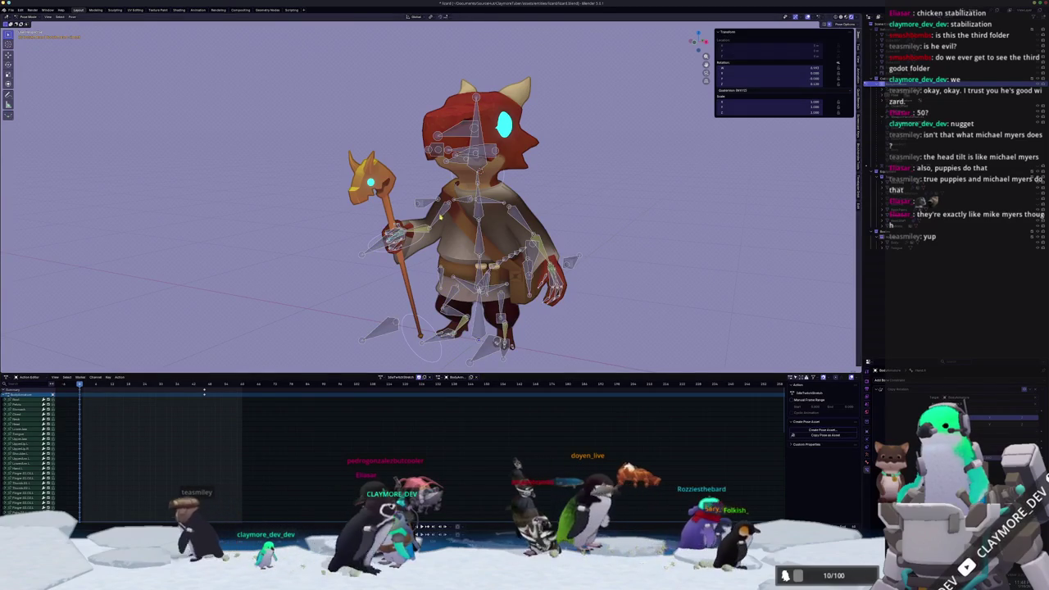
pyautogui.scroll(2, 428, 196)
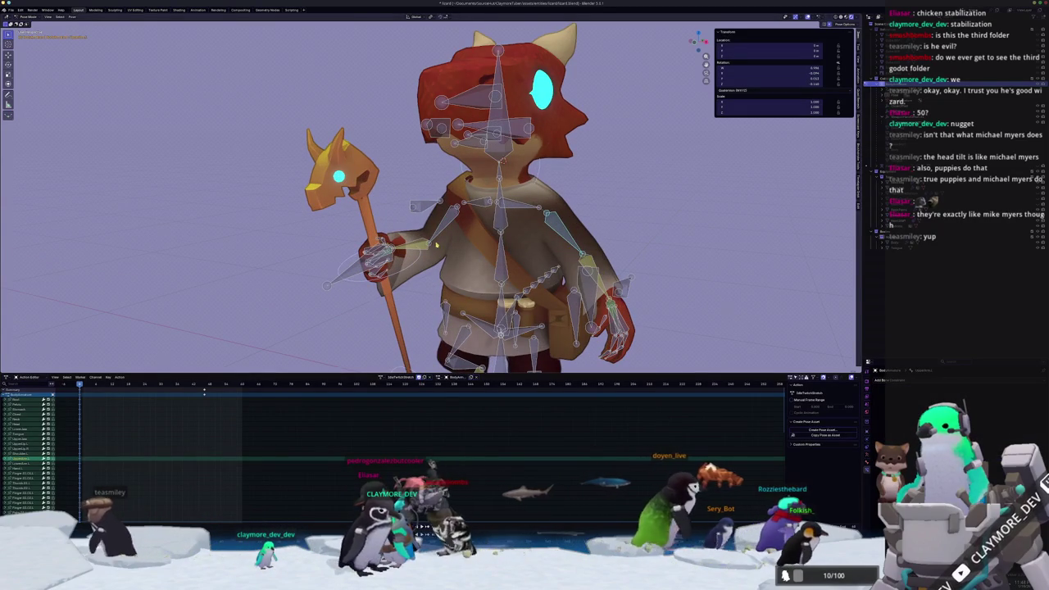
pyautogui.click(417, 254)
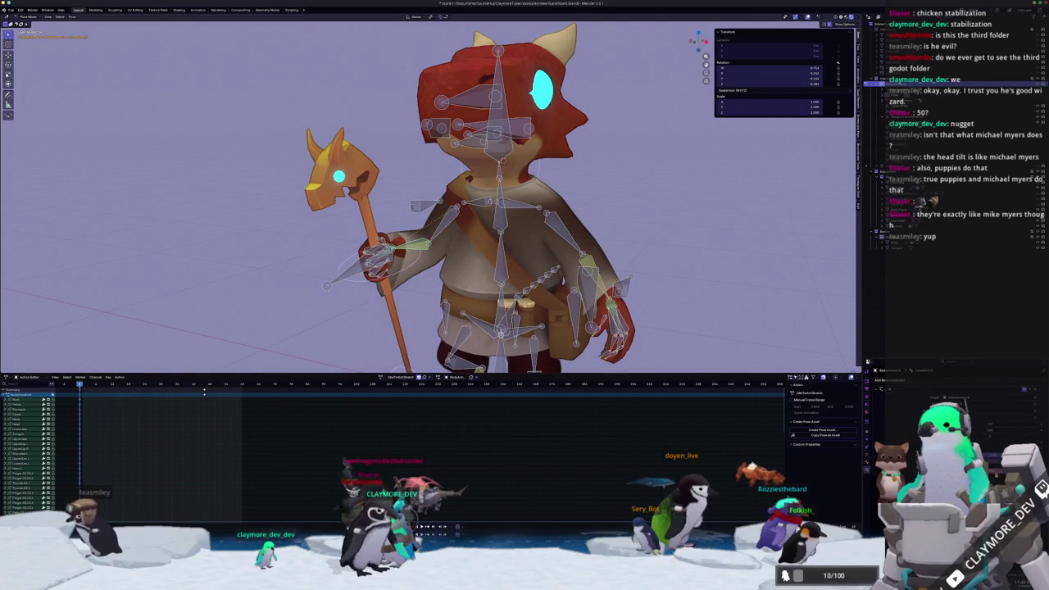
pyautogui.hotkey('alt', 'r')
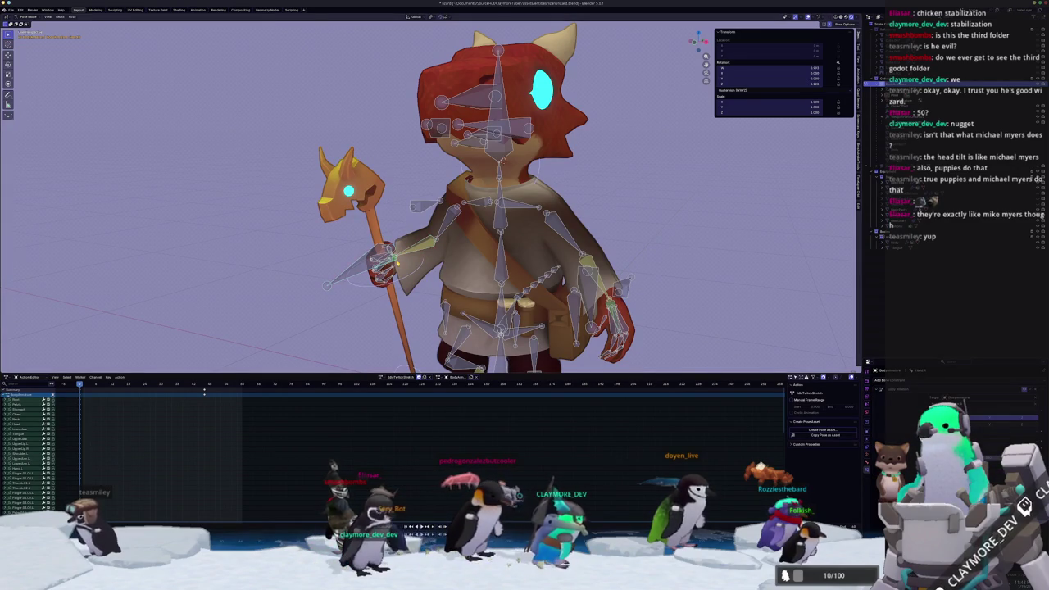
pyautogui.hotkey('alt', 'r')
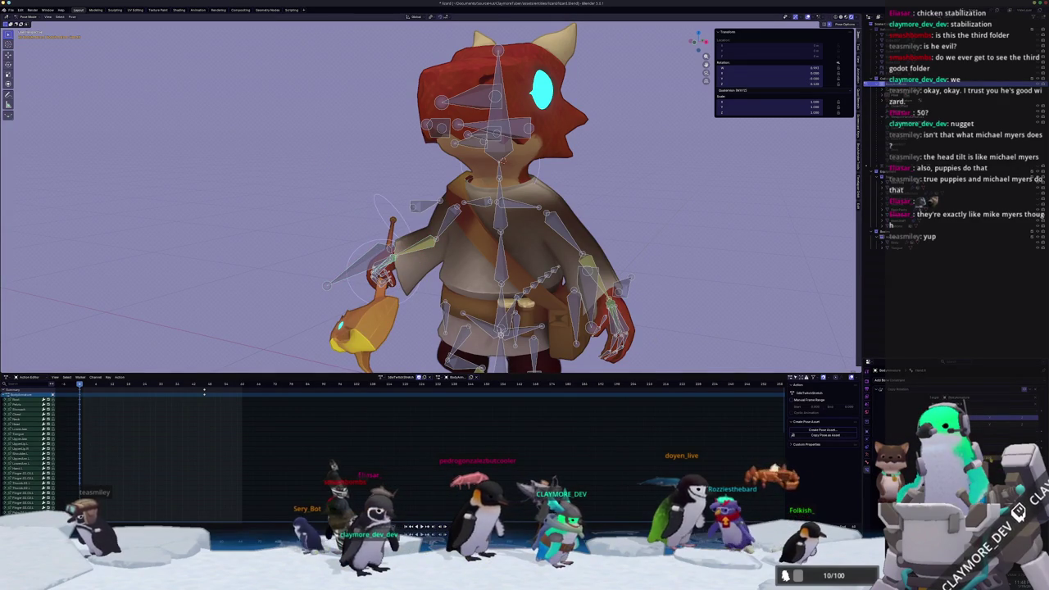
pyautogui.hotkey('alt', 'r')
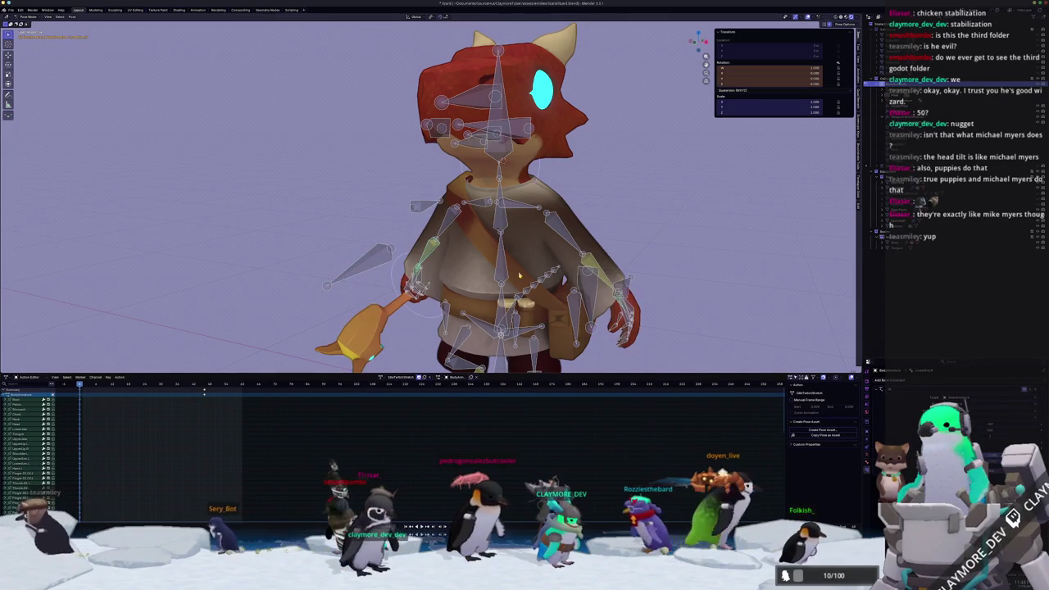
pyautogui.hotkey('ctrl', 'z')
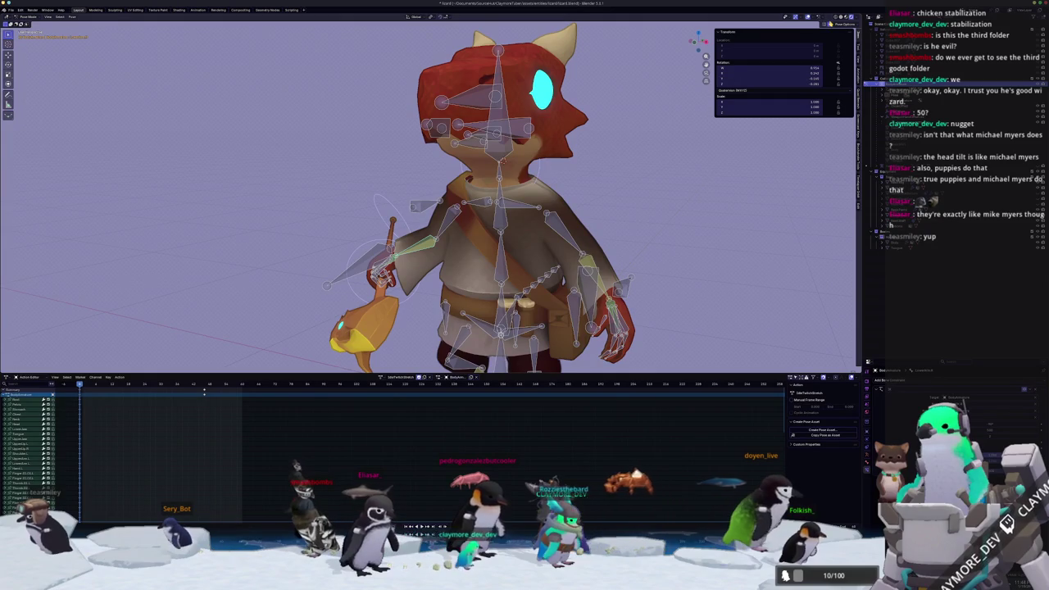
# From the front view, reveal the hidden bones beside both arms and select the shoulder bone
pyautogui.scroll(-2, 662, 241)
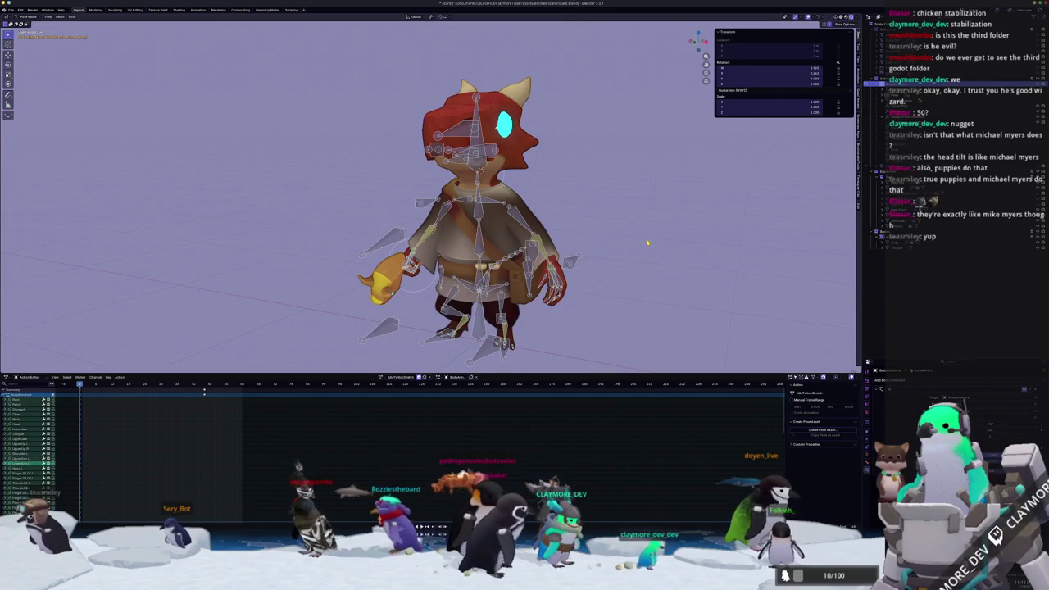
pyautogui.press('a')
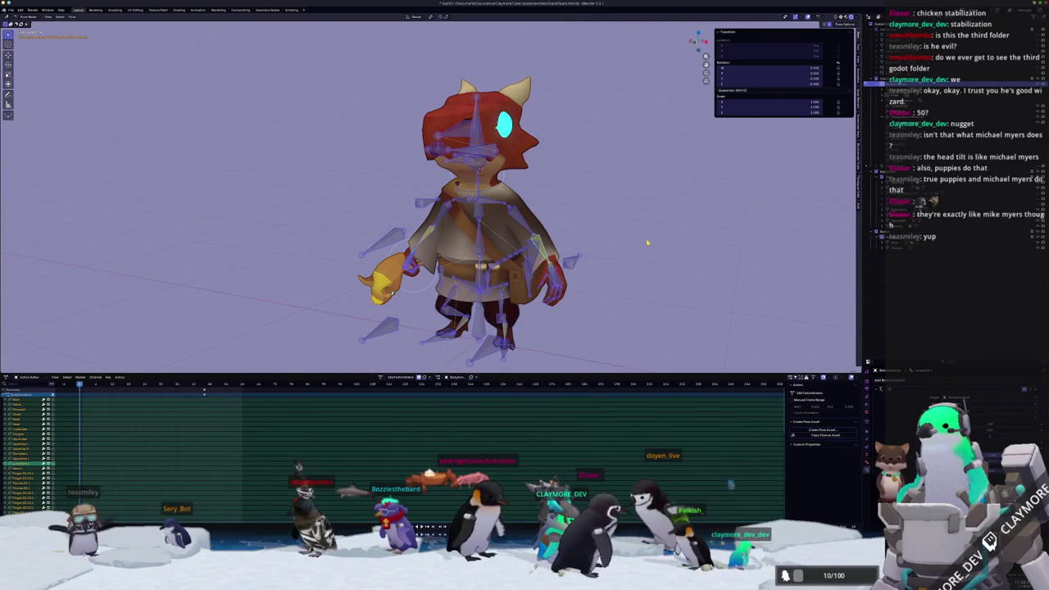
pyautogui.press('KP_1')
pyautogui.scroll(2, 662, 229)
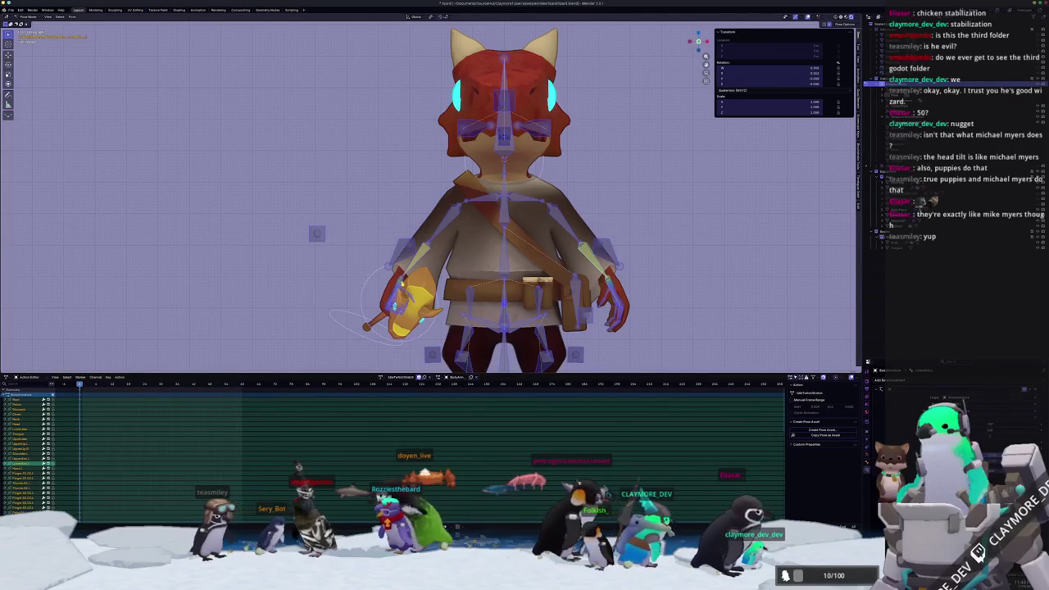
pyautogui.hotkey('alt', 'a')
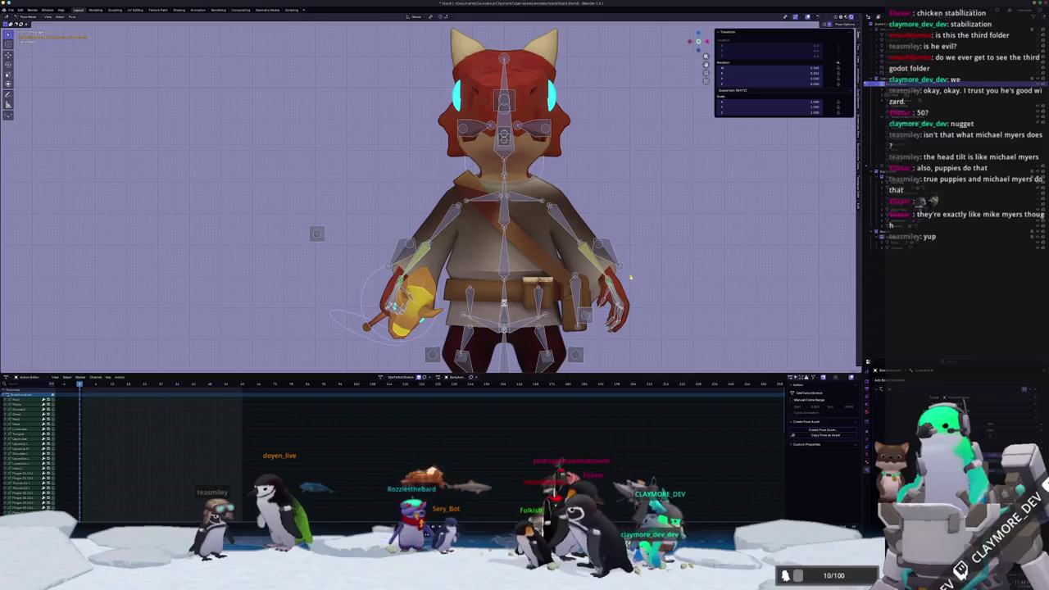
pyautogui.scroll(1, 516, 196)
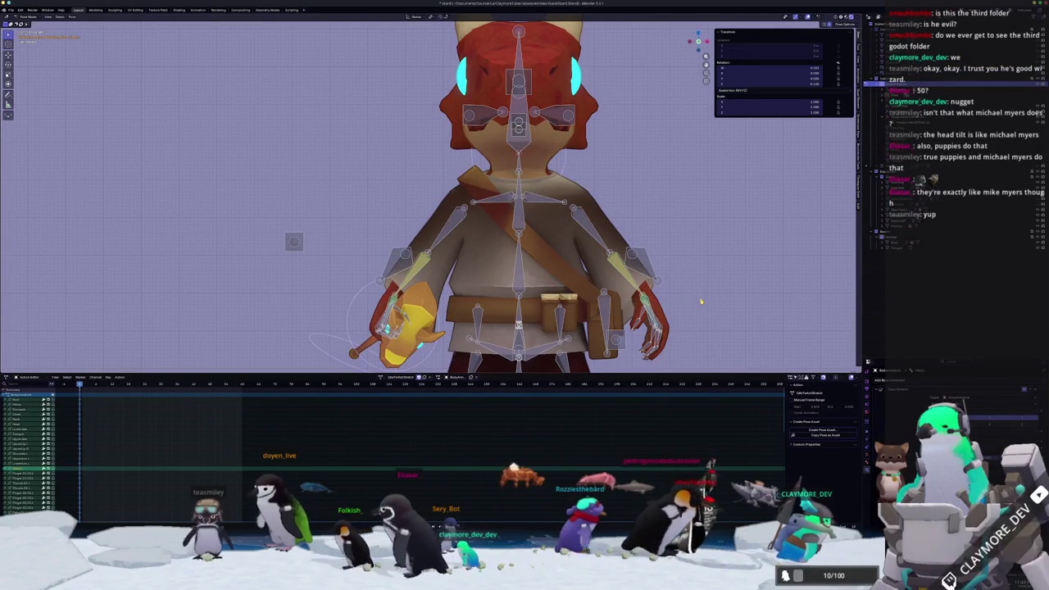
pyautogui.press('g')
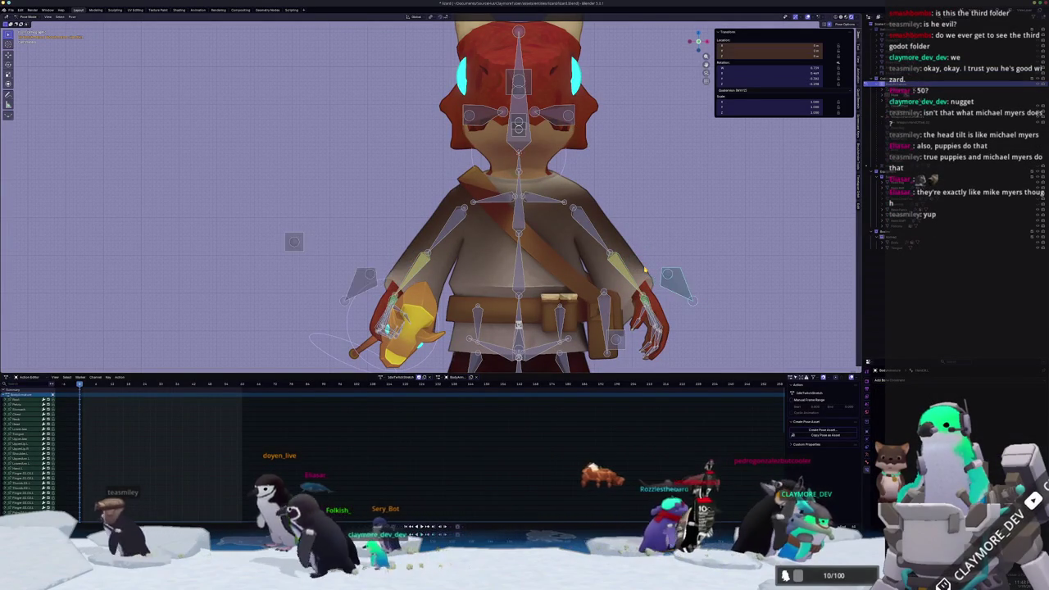
pyautogui.scroll(-5, 476, 205)
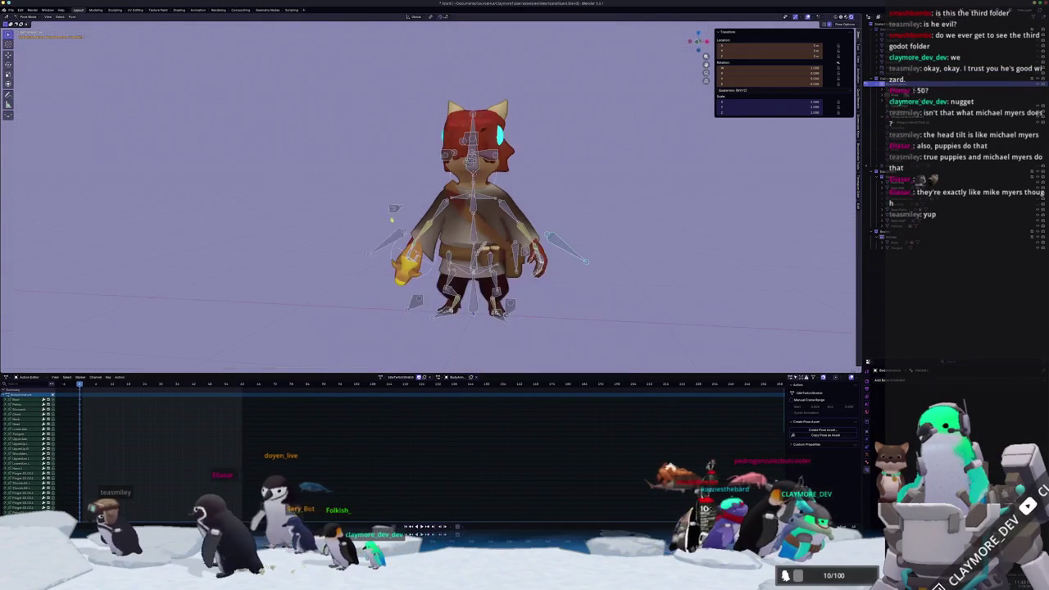
pyautogui.click(439, 215)
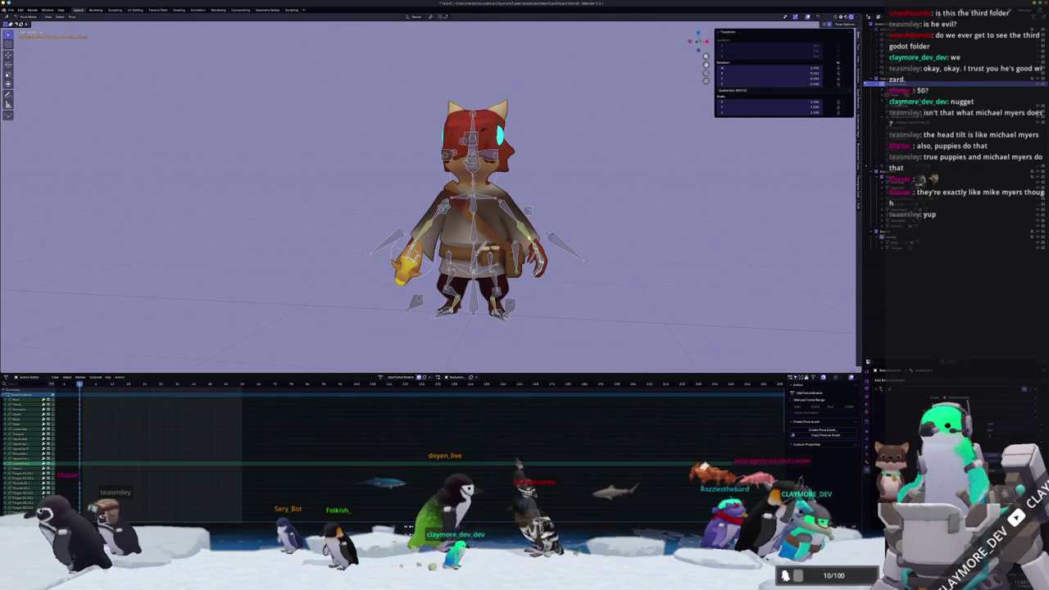
# Keyframe the whole rig's pose at the current frame, then move to a later frame
pyautogui.scroll(1, 529, 234)
pyautogui.scroll(2, 529, 234)
pyautogui.press('a')
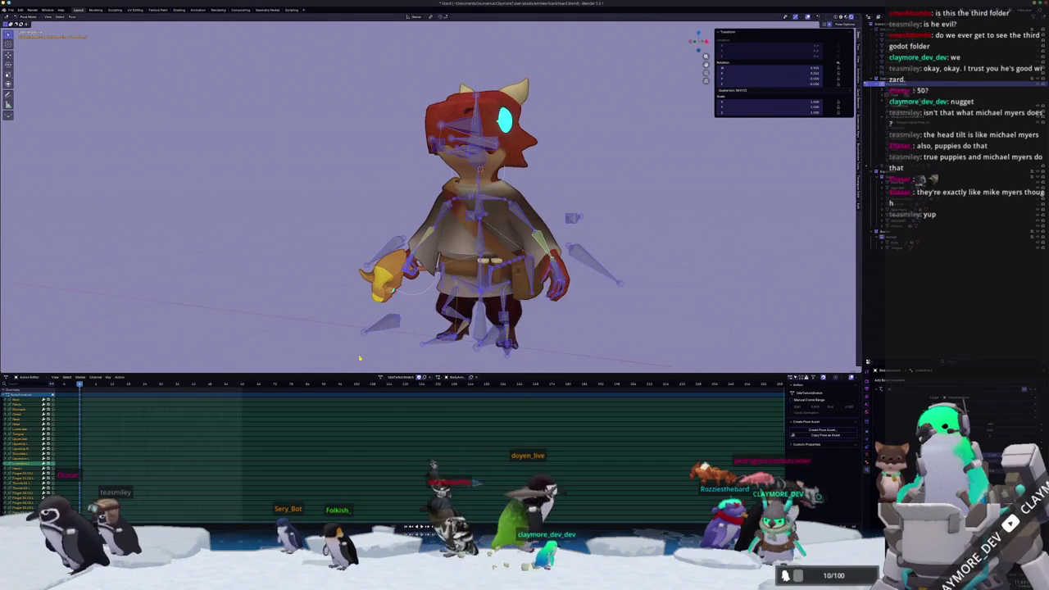
pyautogui.press('i')
pyautogui.click(161, 381)
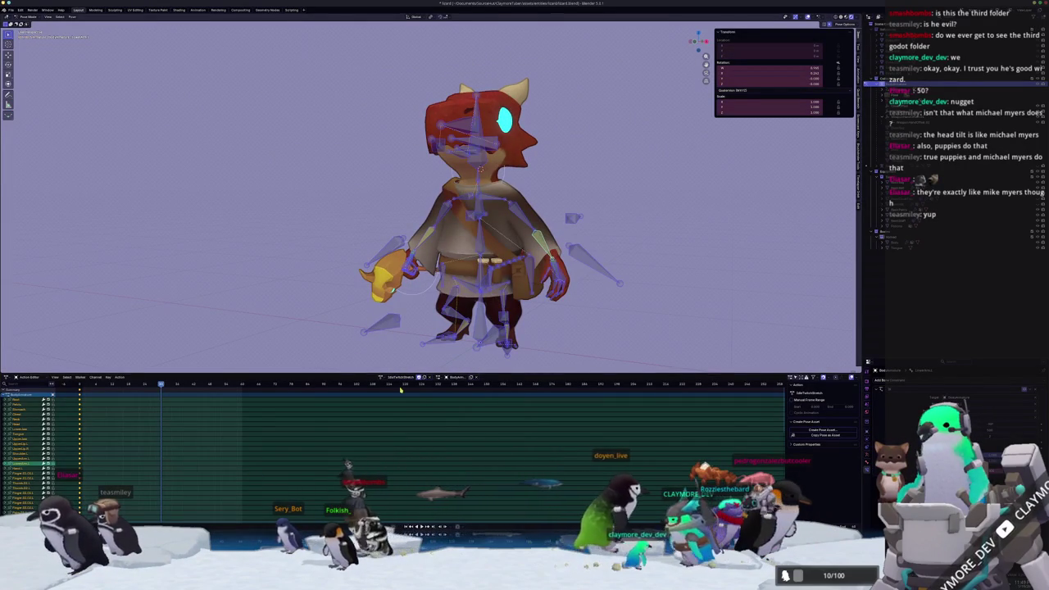
# From a side view, shift the selected body bones upward
pyautogui.press('KP_3')
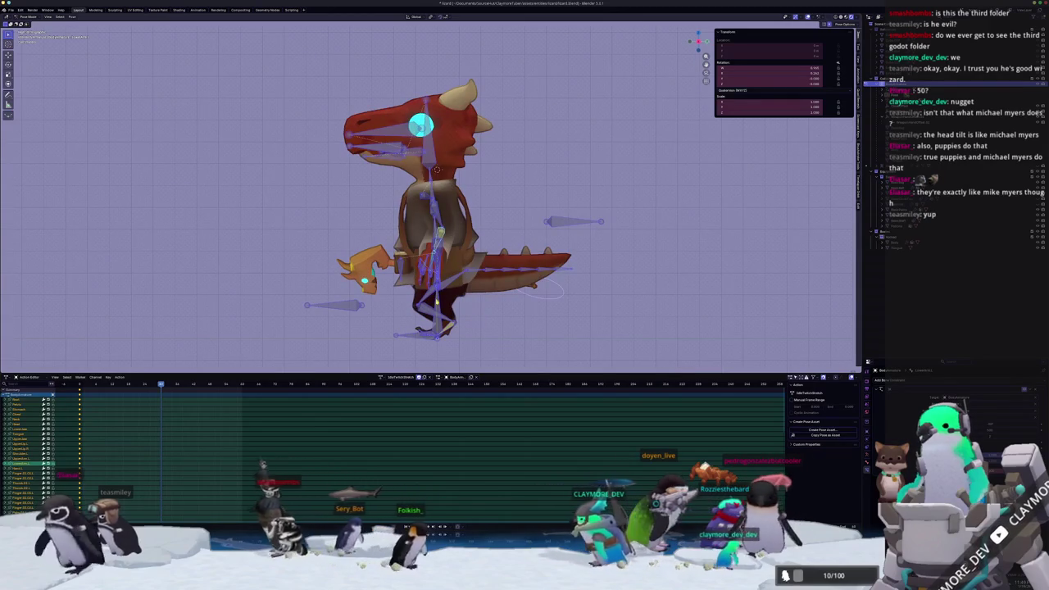
pyautogui.hotkey('alt', 'a')
pyautogui.moveTo(426, 196); pyautogui.dragTo(459, 164, button='middle')
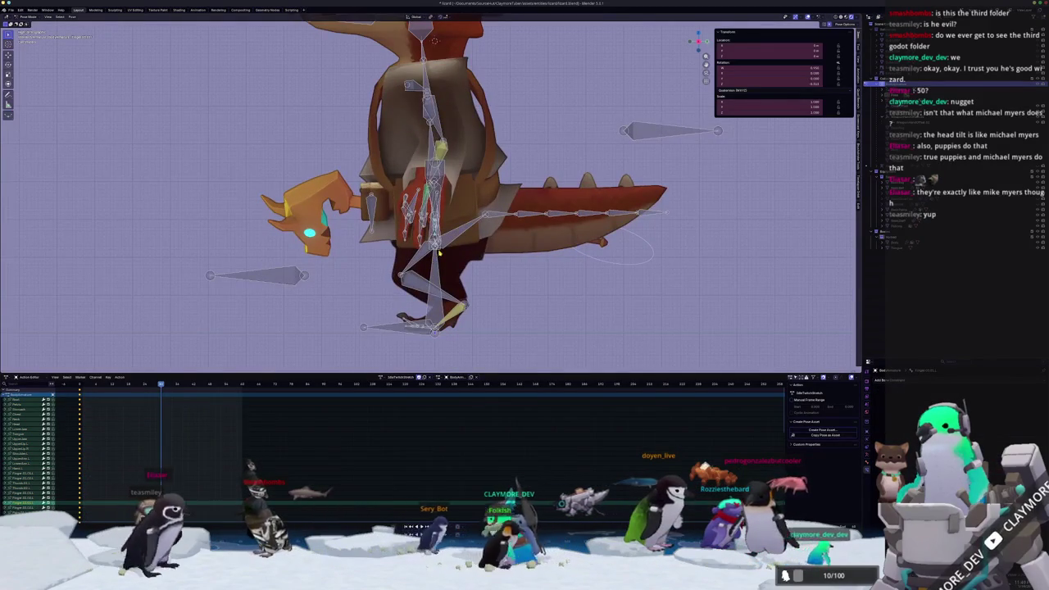
pyautogui.moveTo(440, 252); pyautogui.dragTo(410, 258, button='middle')
pyautogui.scroll(3, 401, 259)
pyautogui.scroll(3, 393, 260)
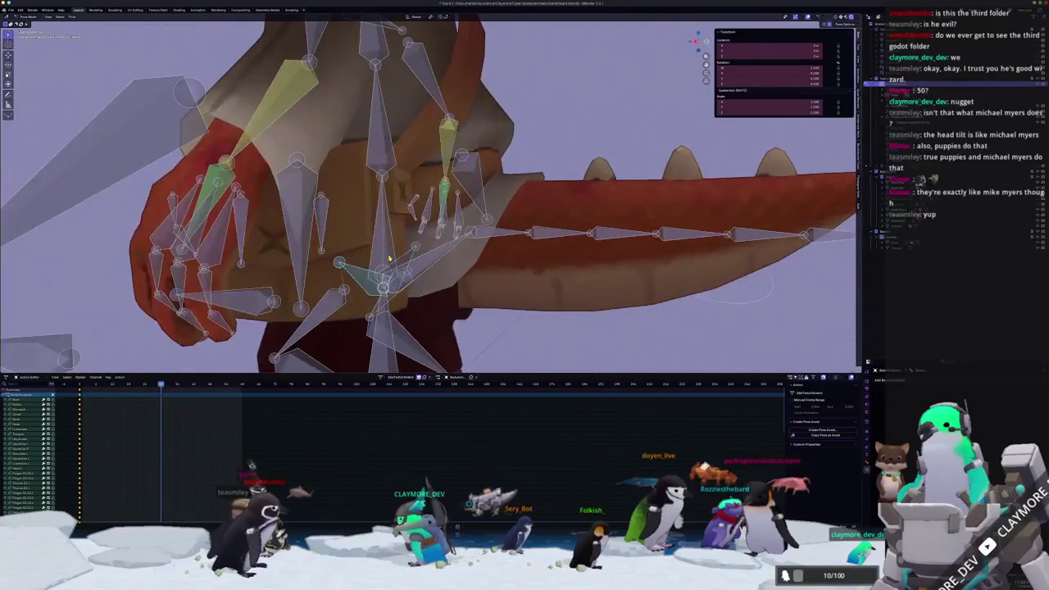
pyautogui.scroll(-5, 392, 260)
pyautogui.press('g')
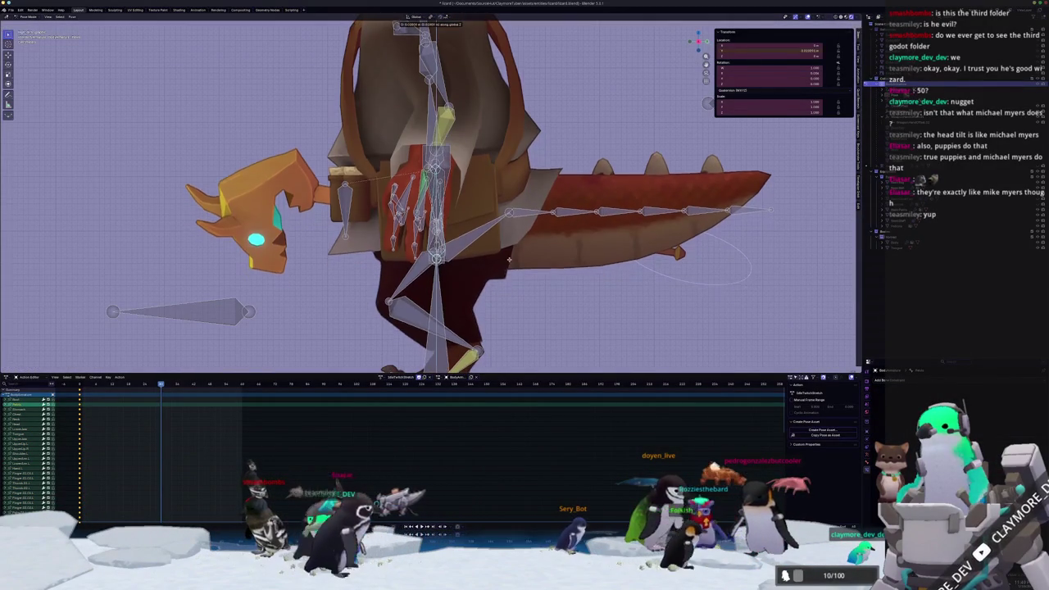
pyautogui.click(505, 246)
# Rotate the tail bones, then tweak a bone by a 5.443° rotation
pyautogui.press('r')
pyautogui.click(595, 227)
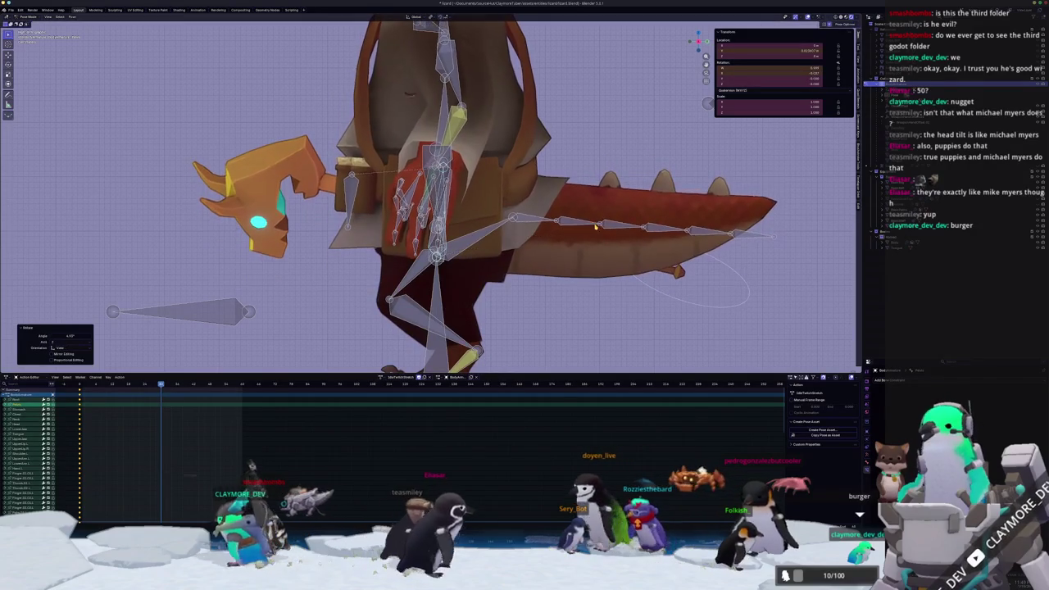
pyautogui.click(588, 236)
pyautogui.press('r')
pyautogui.click(634, 229)
# Rotate the bone twice more, the second time around the global X axis
pyautogui.moveTo(635, 229)
pyautogui.mouseDown(button='middle')
pyautogui.moveTo(491, 168)
pyautogui.moveTo(505, 96)
pyautogui.moveTo(573, 156)
pyautogui.mouseUp(button='middle')
pyautogui.press('r')
pyautogui.click(506, 97)
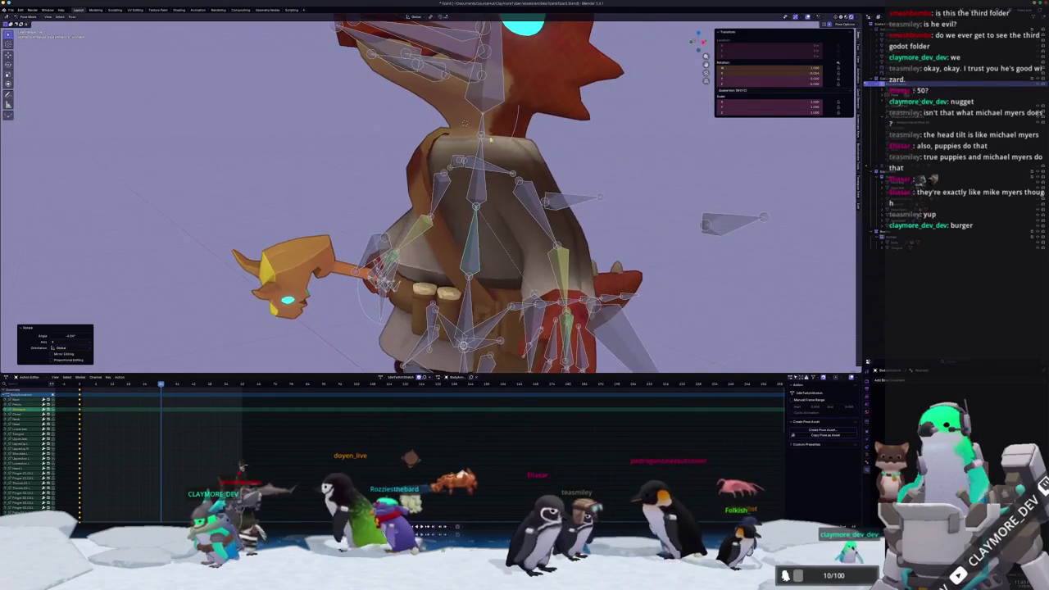
pyautogui.scroll(-3, 573, 156)
pyautogui.press('r')
pyautogui.press('x')
pyautogui.click(597, 166)
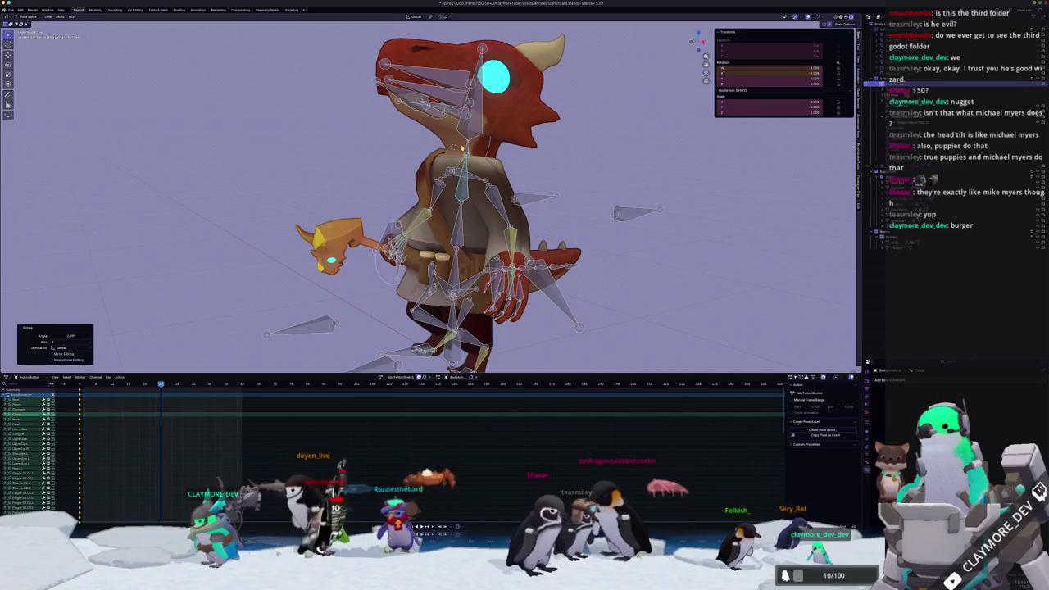
# Select the head bone and tilt it with two rotations
pyautogui.click(467, 149)
pyautogui.moveTo(467, 150); pyautogui.dragTo(470, 135, button='middle')
pyautogui.press('r')
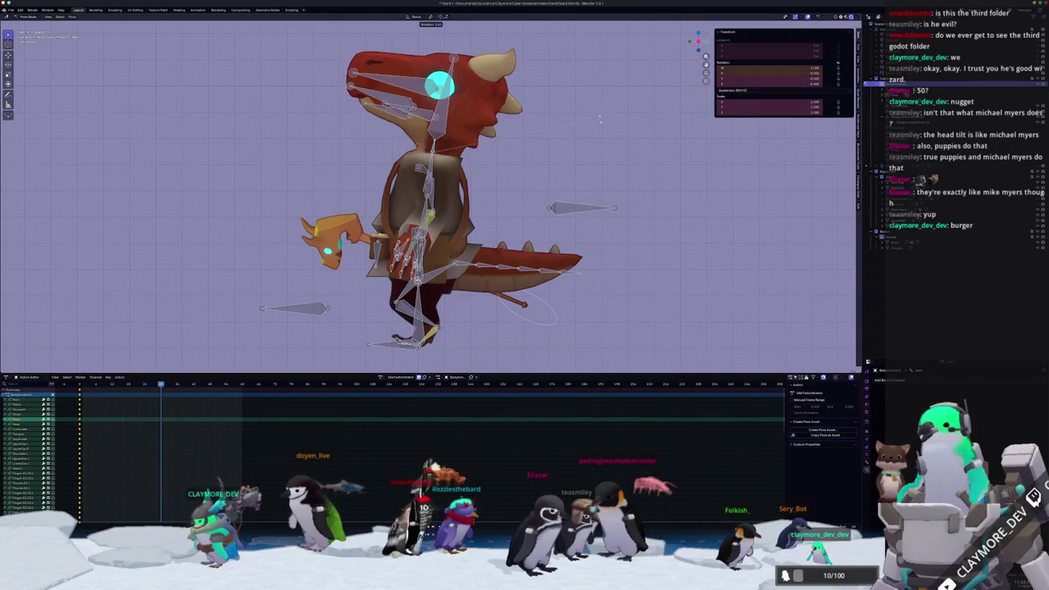
pyautogui.click(470, 130)
pyautogui.press('r')
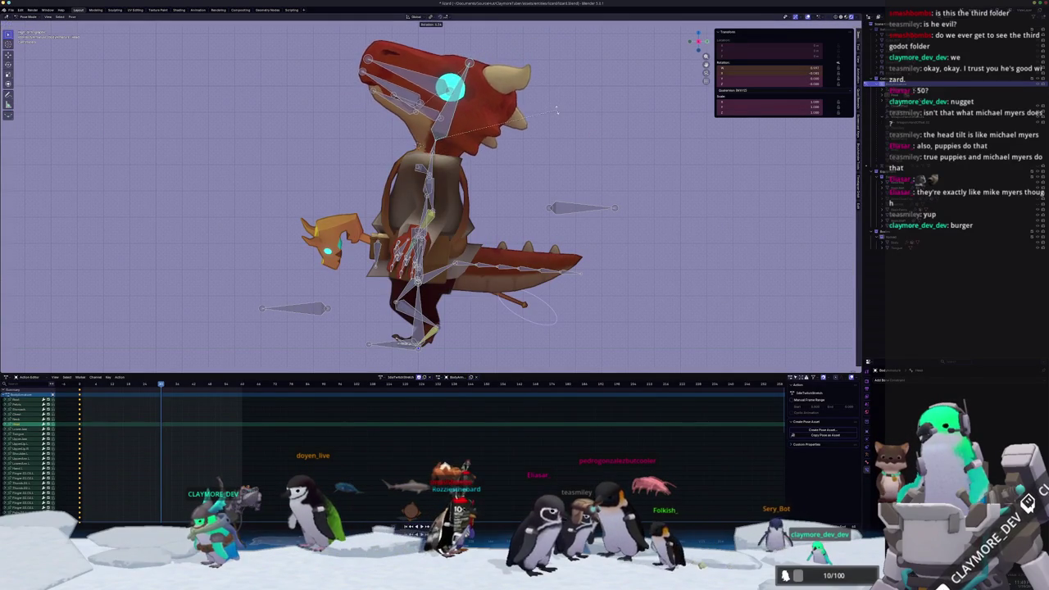
pyautogui.click(556, 113)
# Rotate the staff-holding arm up into a raised pose
pyautogui.moveTo(556, 112); pyautogui.dragTo(542, 125, button='middle')
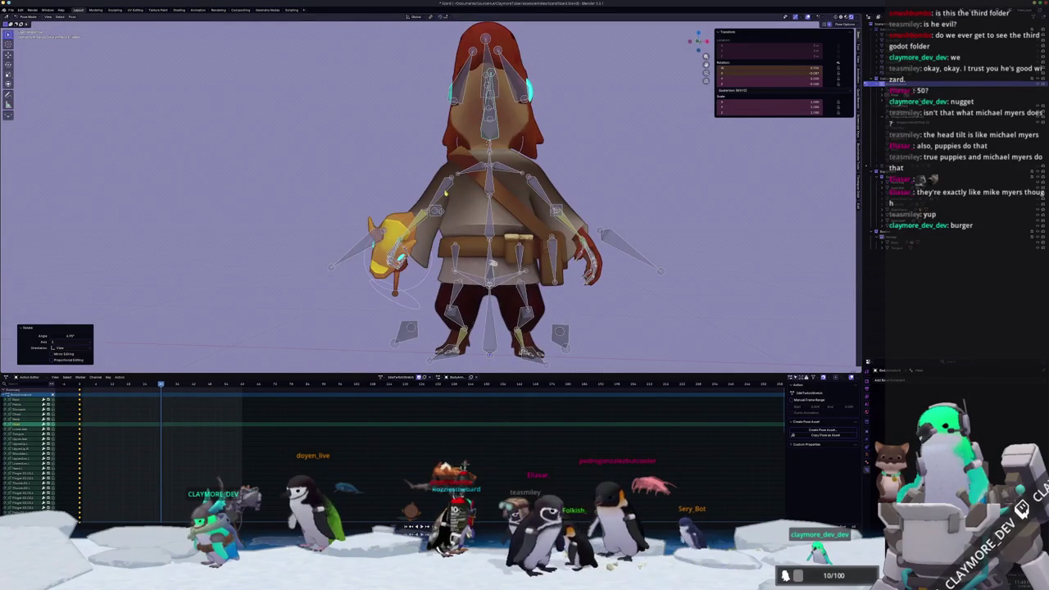
pyautogui.press('r')
pyautogui.moveTo(444, 194); pyautogui.dragTo(491, 196, button='middle')
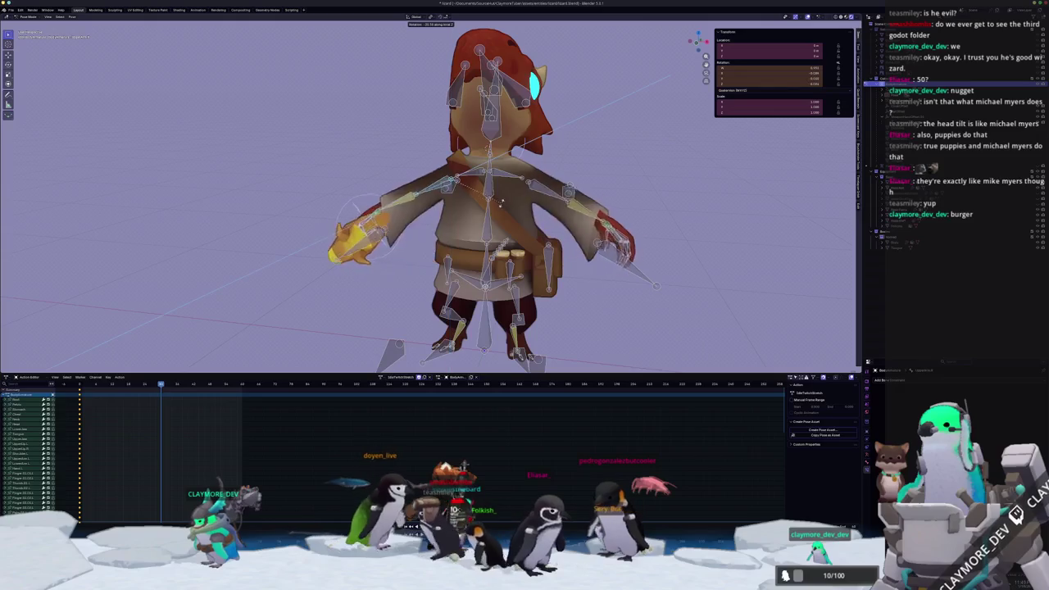
pyautogui.click(516, 177)
pyautogui.moveTo(516, 176); pyautogui.dragTo(513, 173, button='middle')
pyautogui.press('r')
pyautogui.click(501, 201)
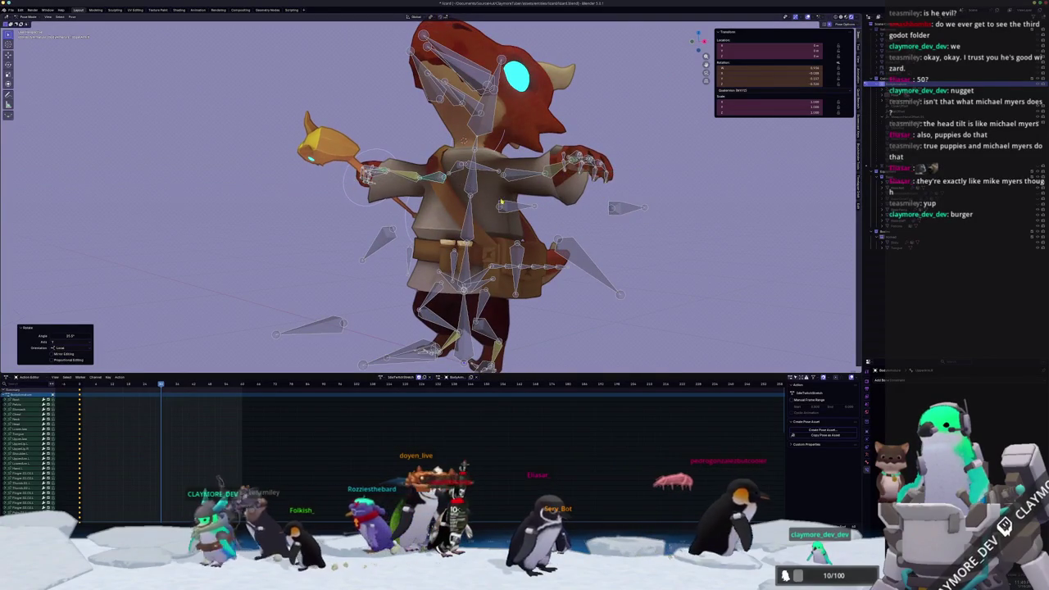
# Refine the raised staff arm with rotations around its local Z and Y axes
pyautogui.moveTo(501, 201); pyautogui.dragTo(540, 189, button='middle')
pyautogui.press('r')
pyautogui.press('z')
pyautogui.press('z')
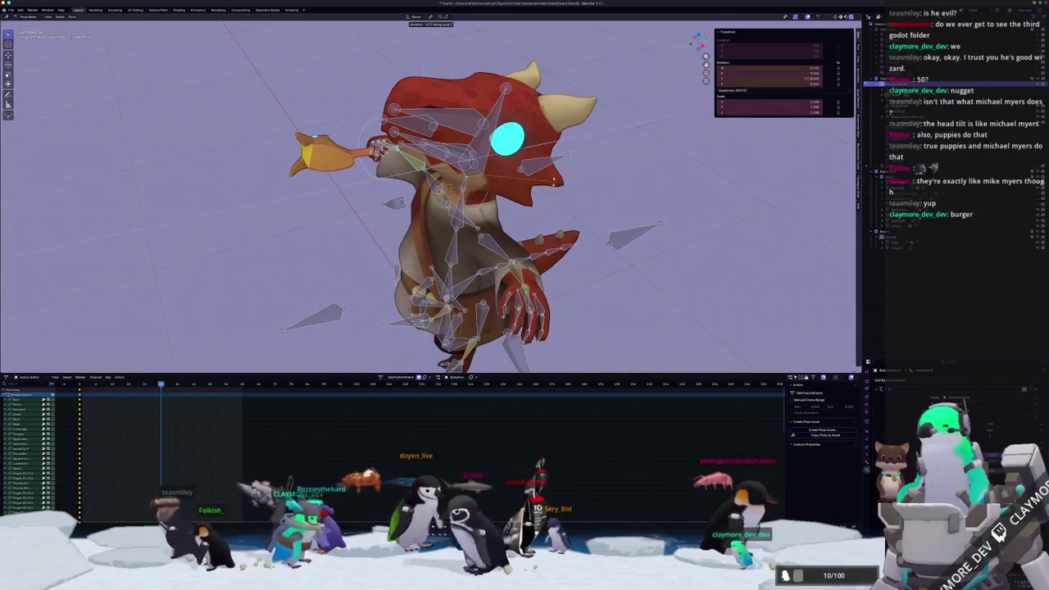
pyautogui.click(544, 201)
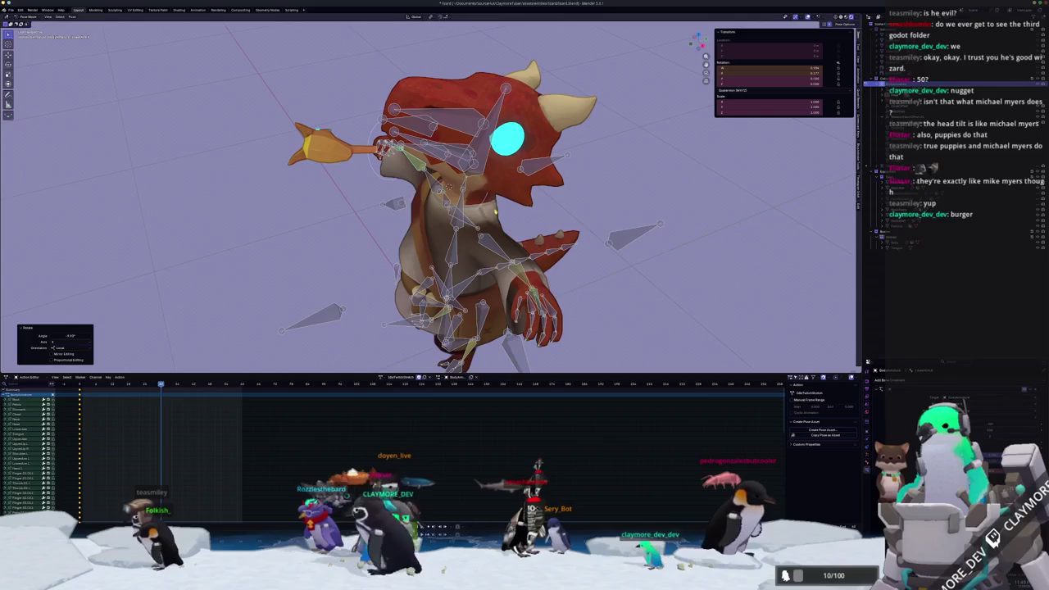
pyautogui.moveTo(545, 201); pyautogui.dragTo(528, 324, button='middle')
pyautogui.press('r')
pyautogui.press('y')
pyautogui.press('y')
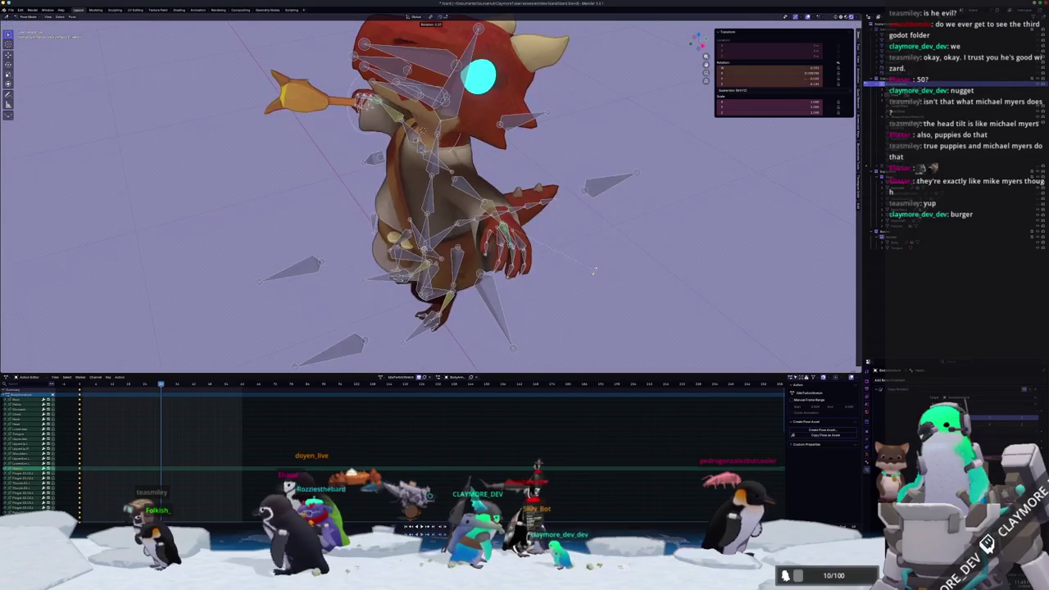
pyautogui.click(525, 326)
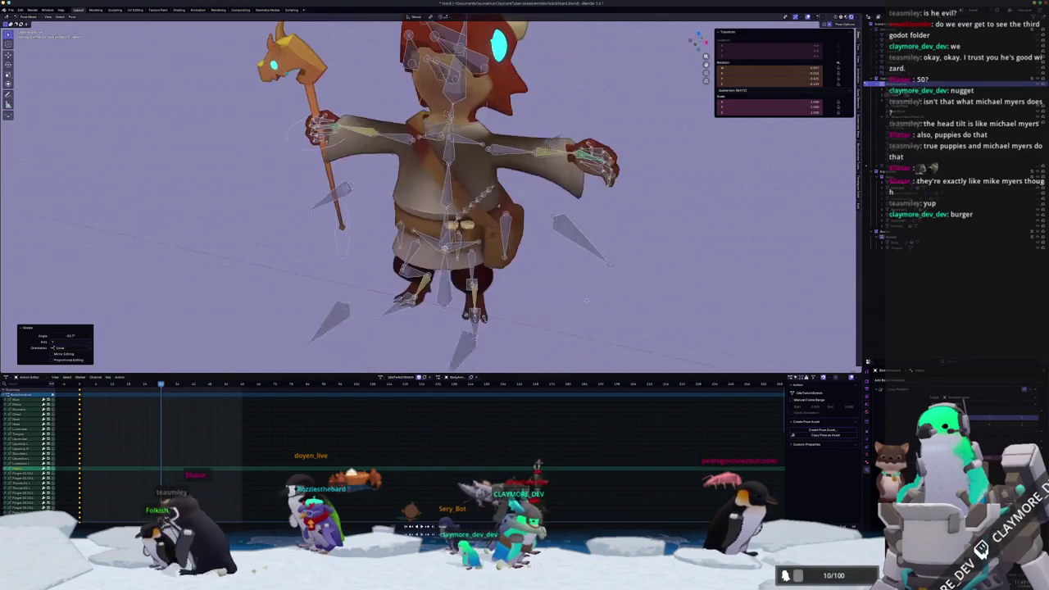
# Select the empty hand's finger bones and rotate them to bend the fingers
pyautogui.moveTo(525, 326); pyautogui.dragTo(540, 270, button='middle')
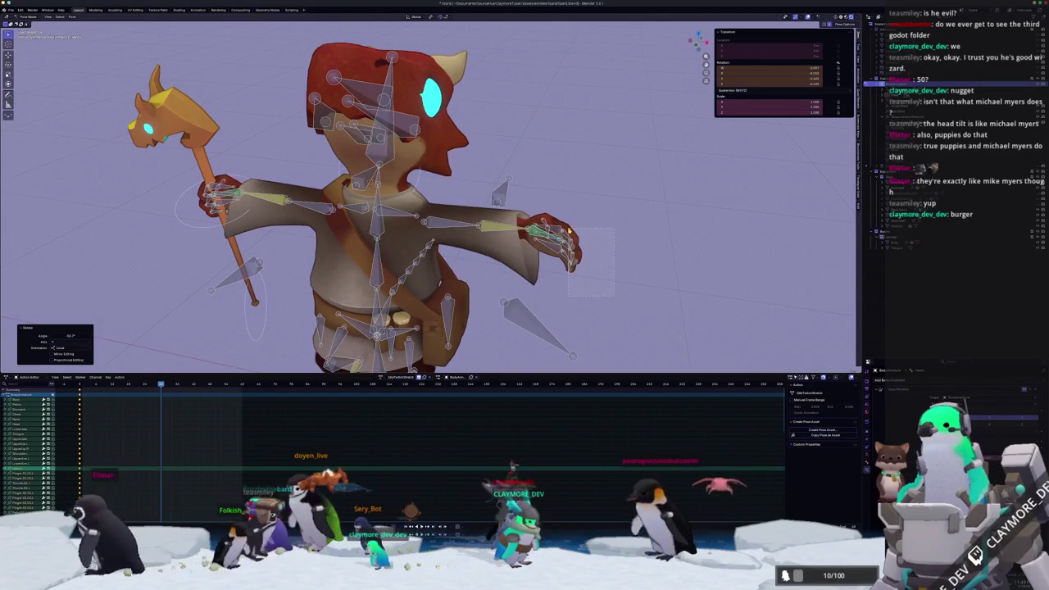
pyautogui.press('r')
pyautogui.press('Escape')
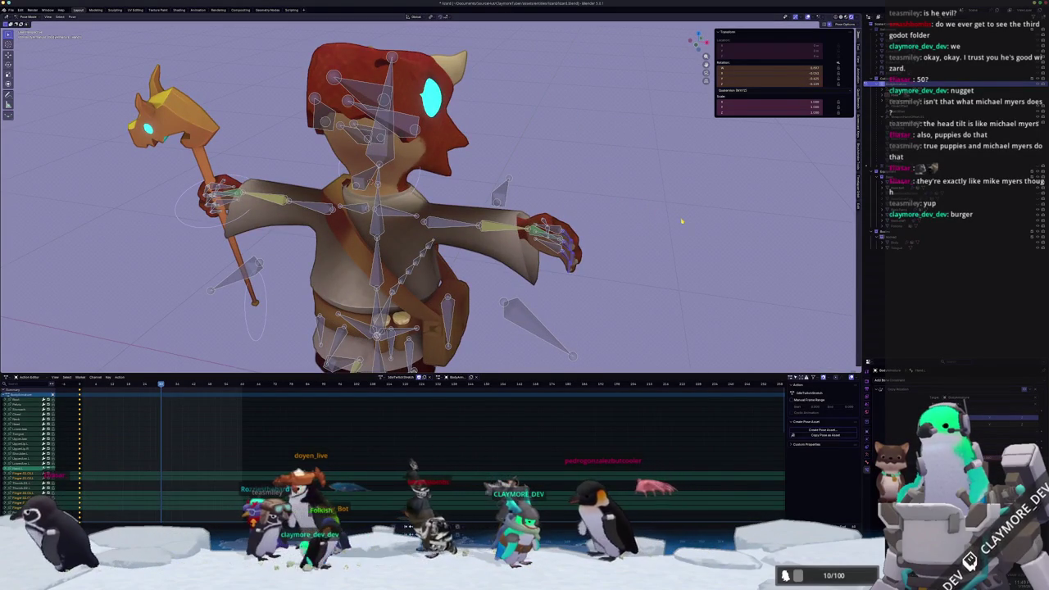
pyautogui.moveTo(568, 235); pyautogui.dragTo(573, 231)
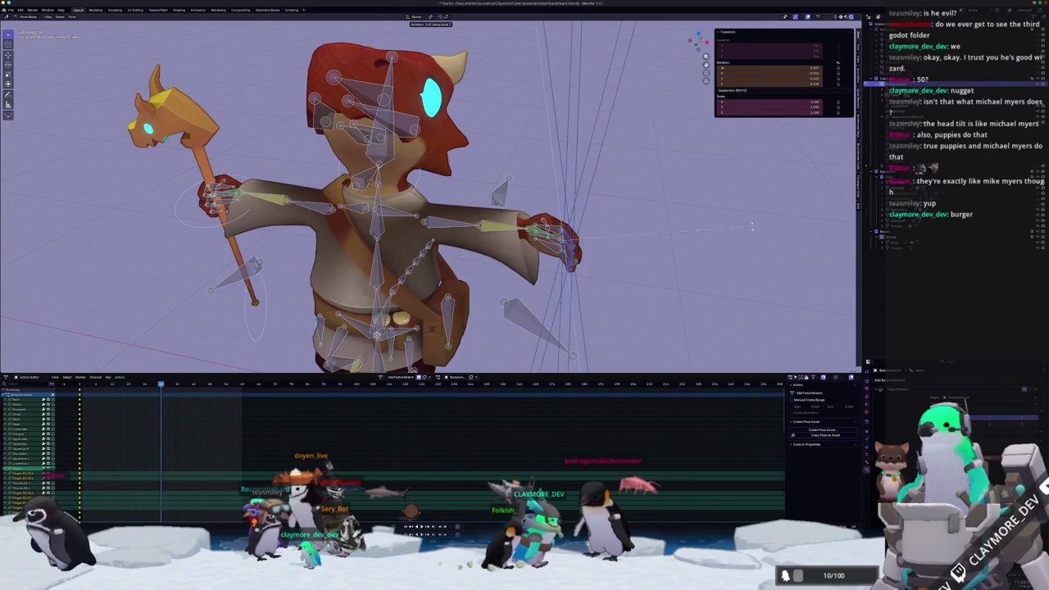
pyautogui.click(734, 163)
pyautogui.moveTo(734, 163); pyautogui.dragTo(574, 168, button='middle')
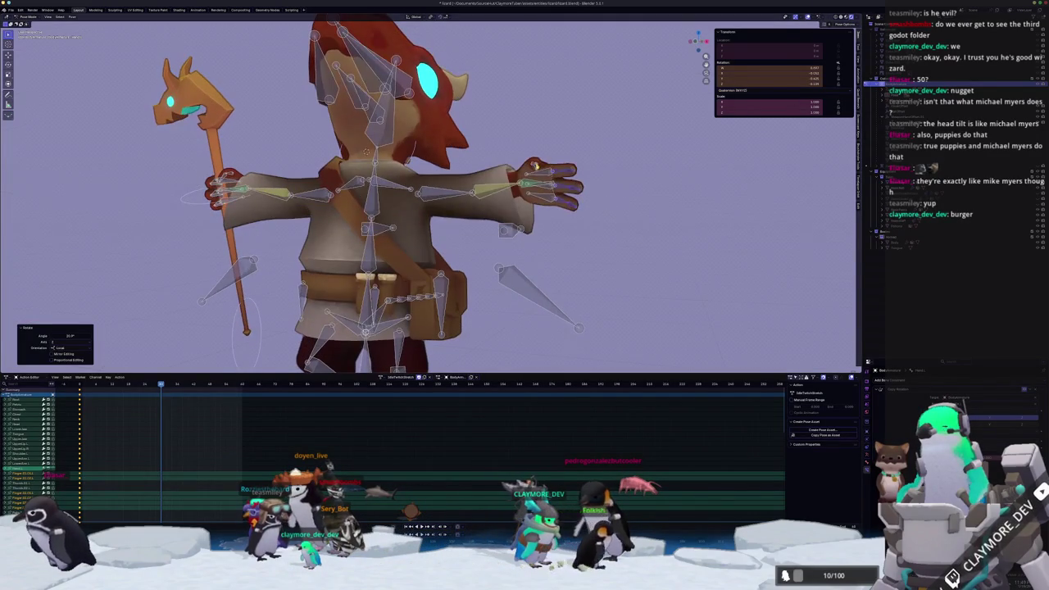
pyautogui.click(534, 164)
pyautogui.click(529, 154)
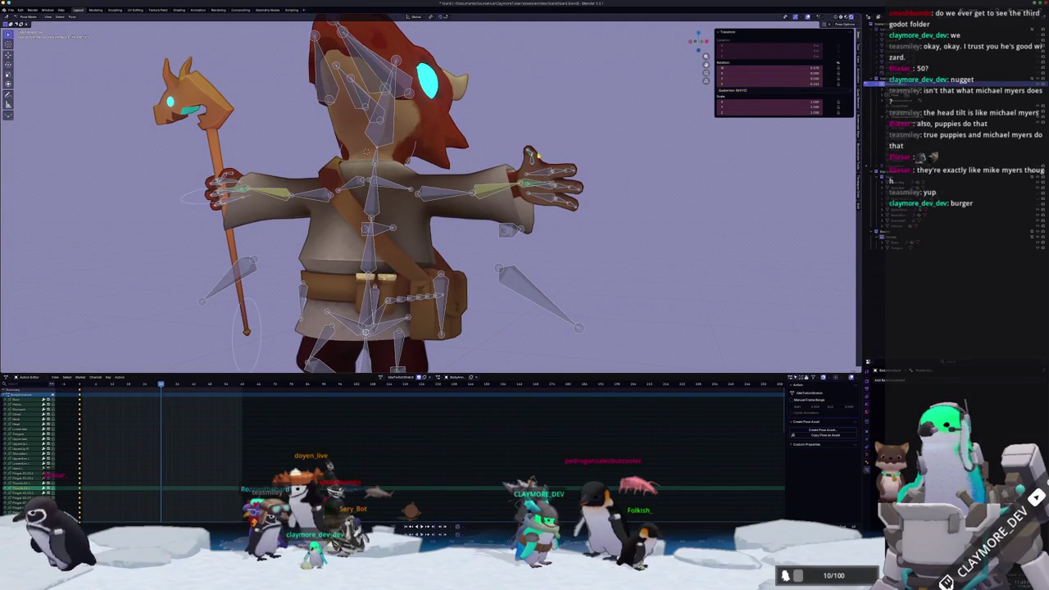
pyautogui.click(524, 188)
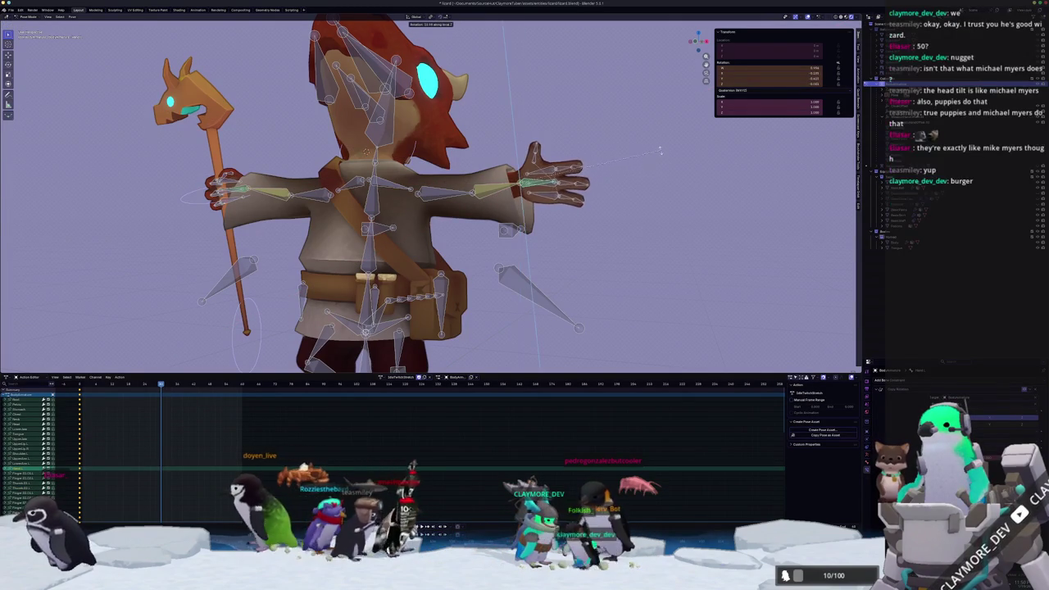
pyautogui.click(658, 177)
pyautogui.press('KP_1')
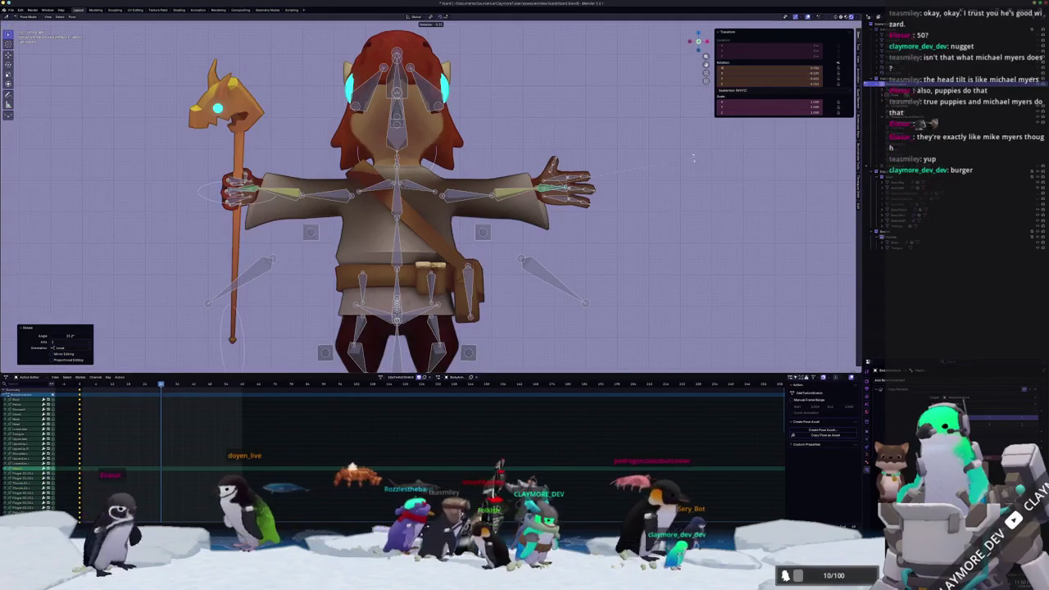
# Select a central spine bone and tilt it, finishing with a local X-axis rotation
pyautogui.scroll(-3, 535, 260)
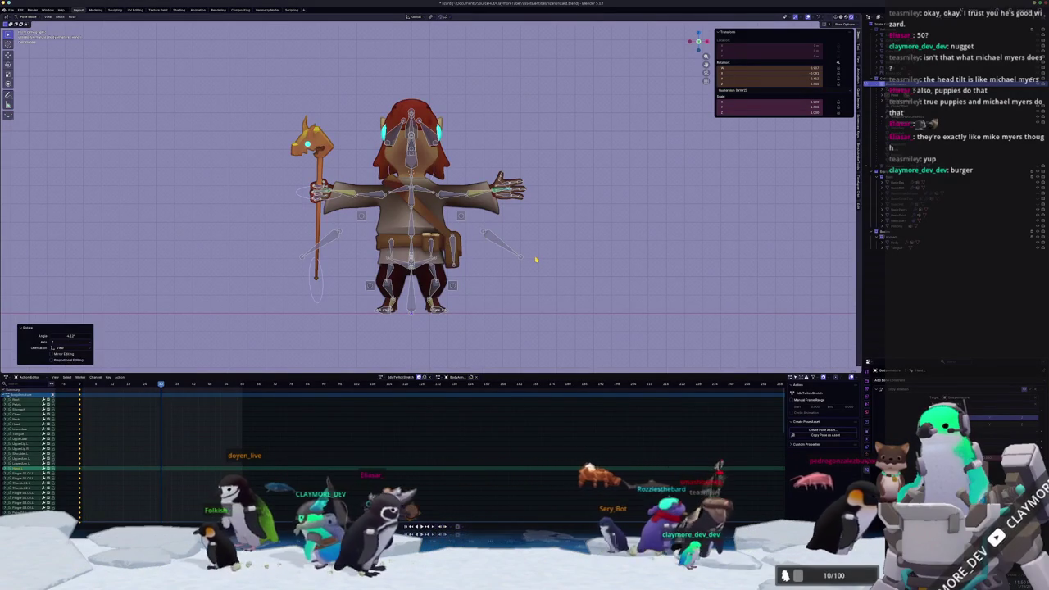
pyautogui.scroll(4, 535, 260)
pyautogui.click(386, 199)
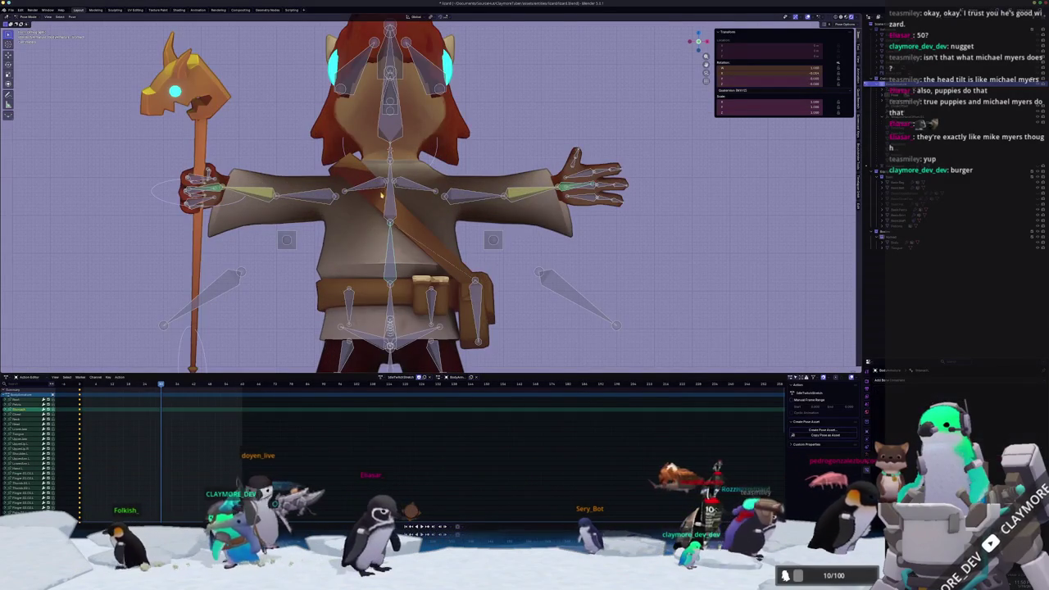
pyautogui.press('r')
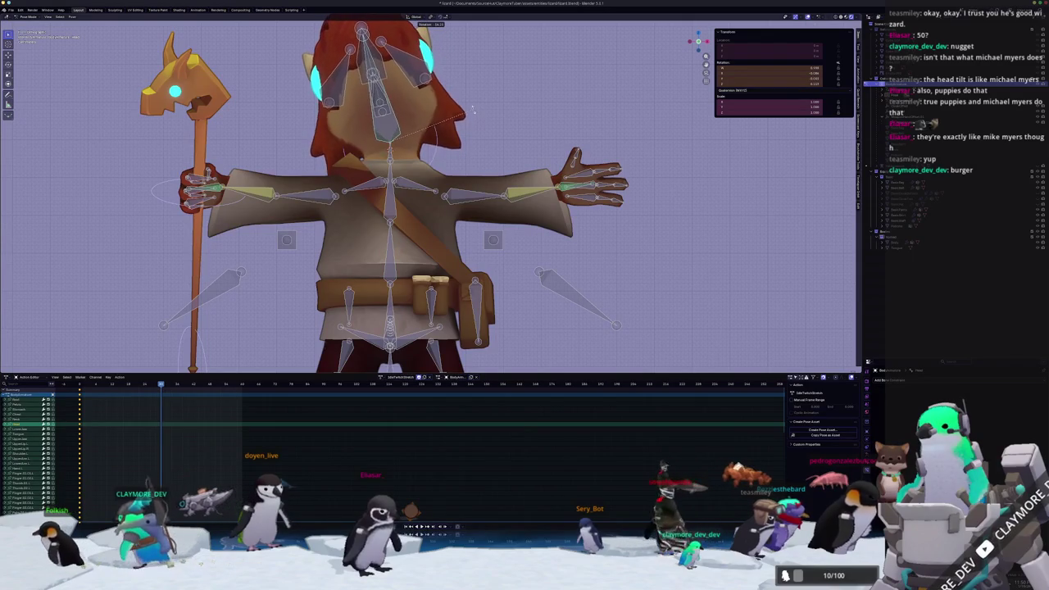
pyautogui.click(473, 109)
pyautogui.moveTo(473, 109); pyautogui.dragTo(494, 134, button='middle')
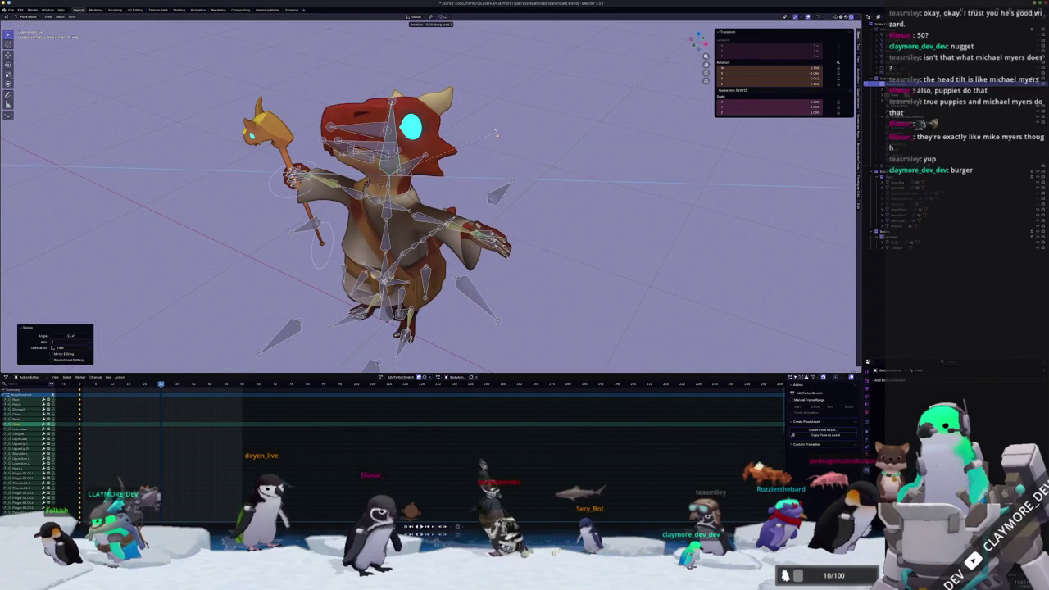
pyautogui.press('y')
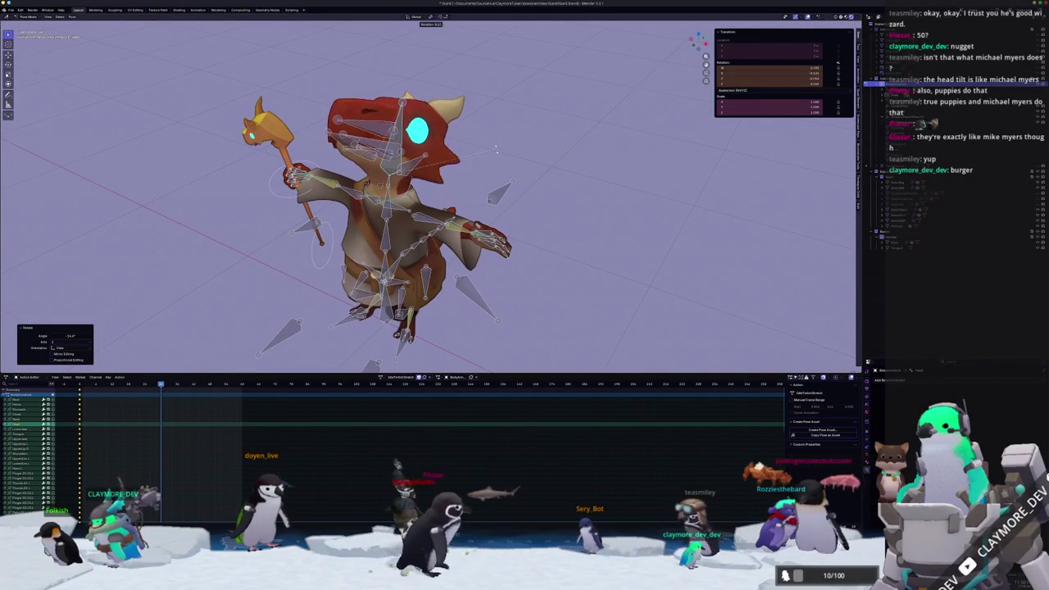
pyautogui.press('x')
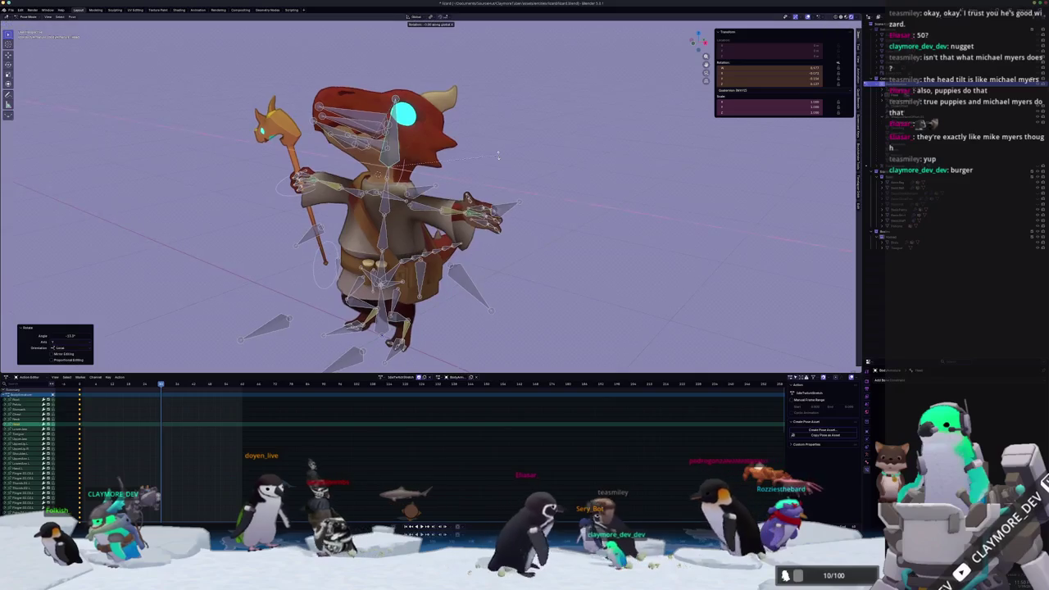
pyautogui.moveTo(498, 163)
pyautogui.mouseDown(button='middle')
pyautogui.moveTo(458, 176)
pyautogui.moveTo(451, 156)
pyautogui.mouseUp(button='middle')
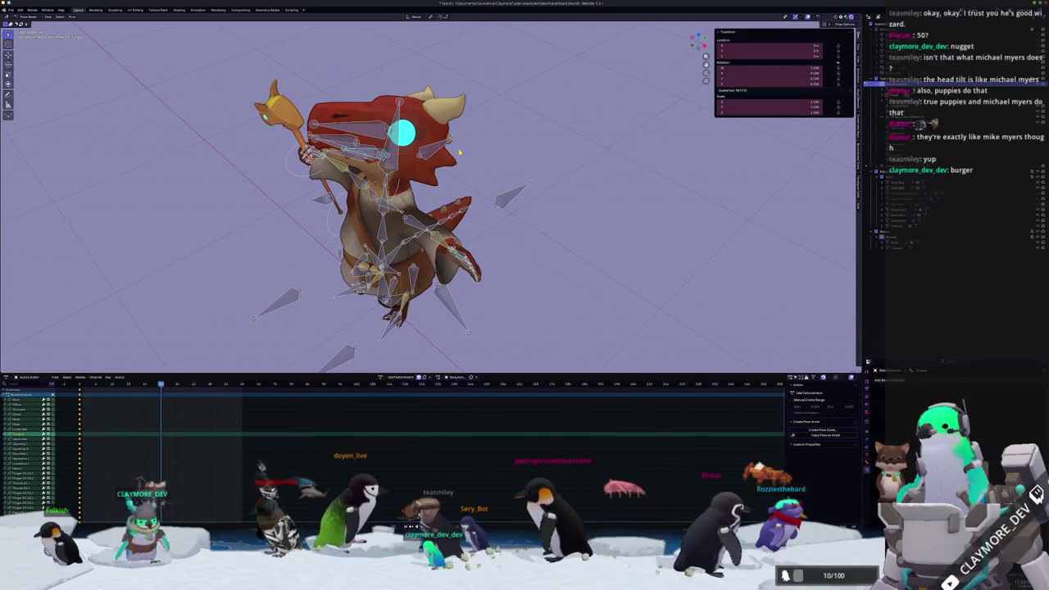
pyautogui.press('r')
pyautogui.press('x')
pyautogui.press('x')
pyautogui.click(456, 127)
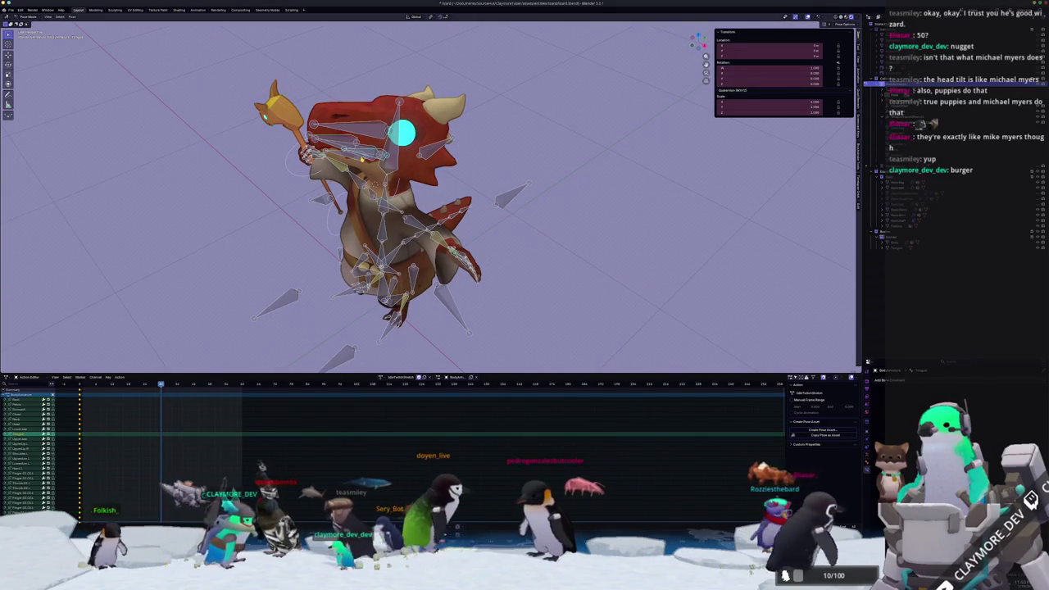
pyautogui.scroll(4, 451, 222)
# Select another bone, rotate it, move it along Z, then rotate it around X
pyautogui.click(533, 181)
pyautogui.press('r')
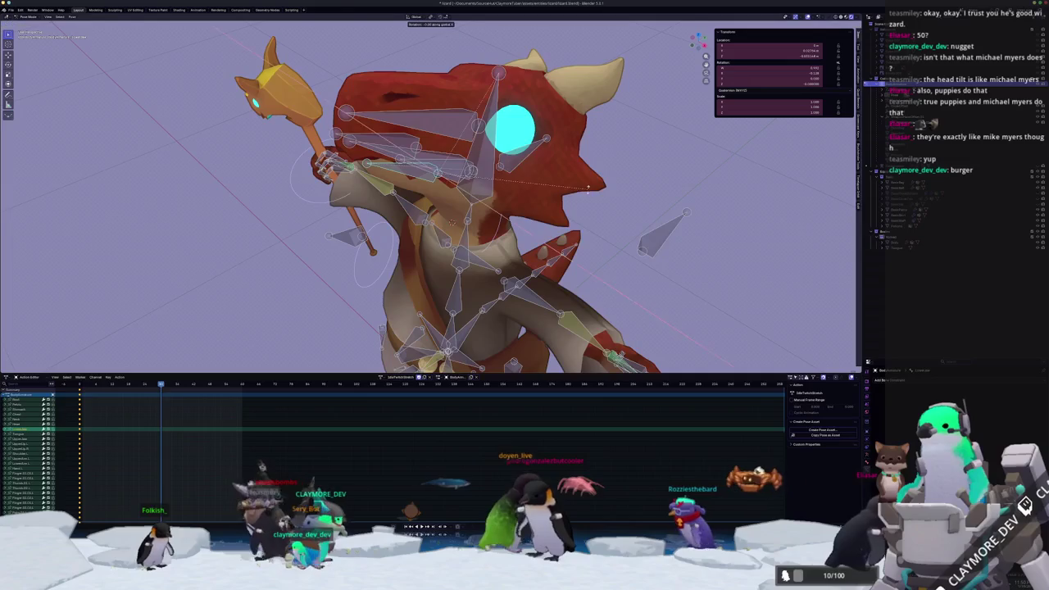
pyautogui.click(582, 139)
pyautogui.press('r')
pyautogui.press('z')
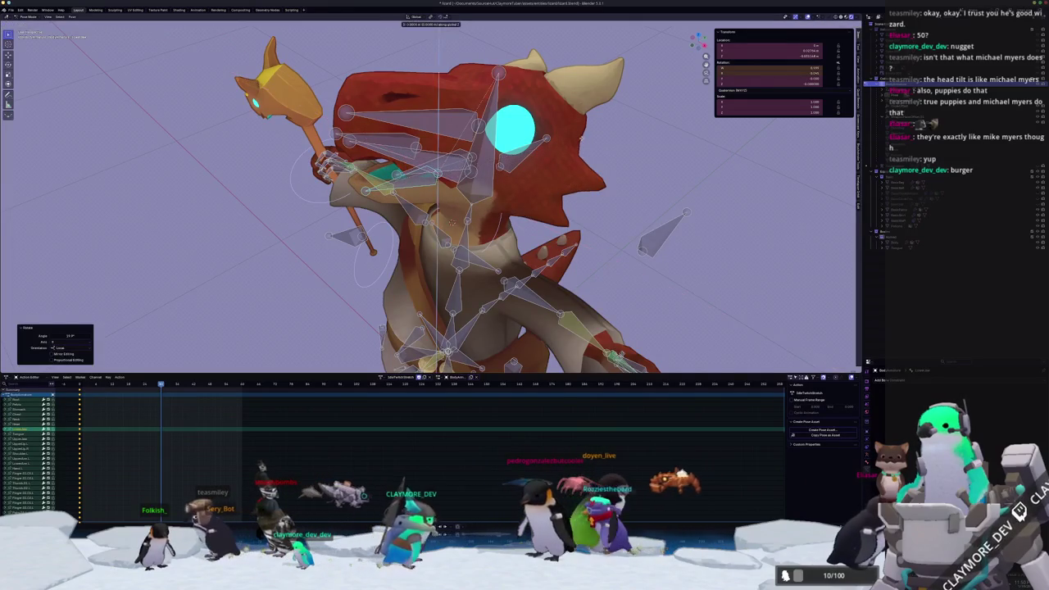
pyautogui.click(452, 221)
pyautogui.moveTo(453, 221); pyautogui.dragTo(473, 146, button='middle')
pyautogui.press('r')
pyautogui.press('x')
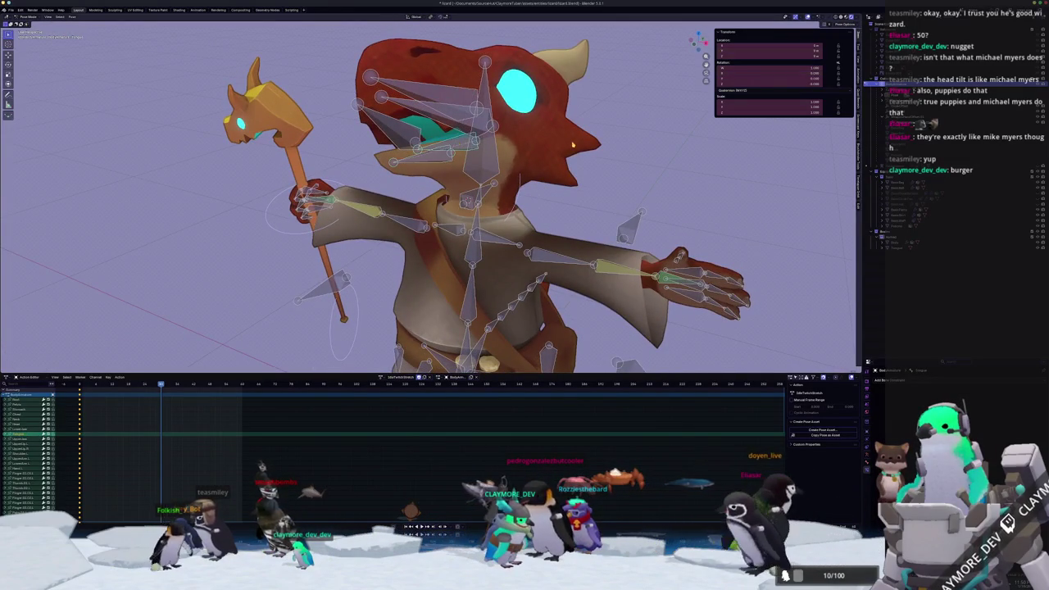
pyautogui.click(571, 147)
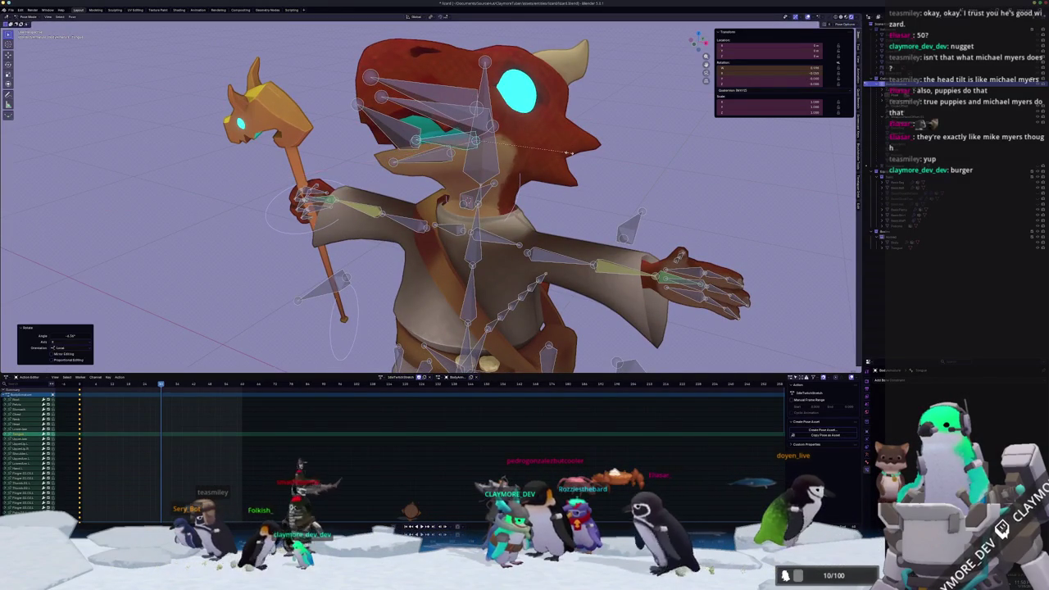
# Rotate the bone again around the X axis
pyautogui.press('r')
pyautogui.press('x')
pyautogui.press('x')
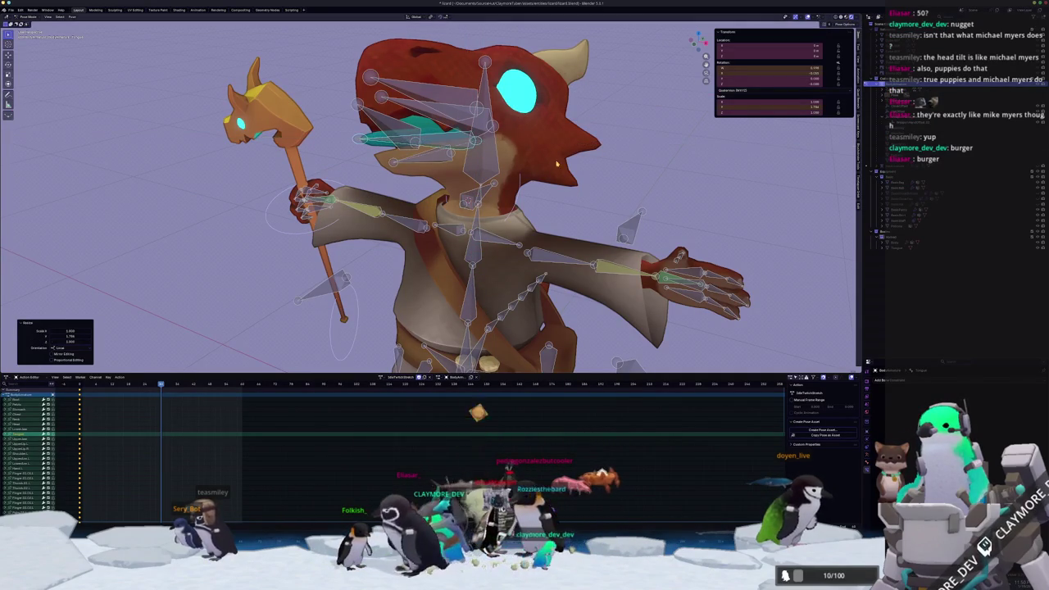
pyautogui.scroll(-3, 555, 164)
pyautogui.scroll(-3, 555, 165)
pyautogui.moveTo(555, 164); pyautogui.dragTo(556, 152, button='middle')
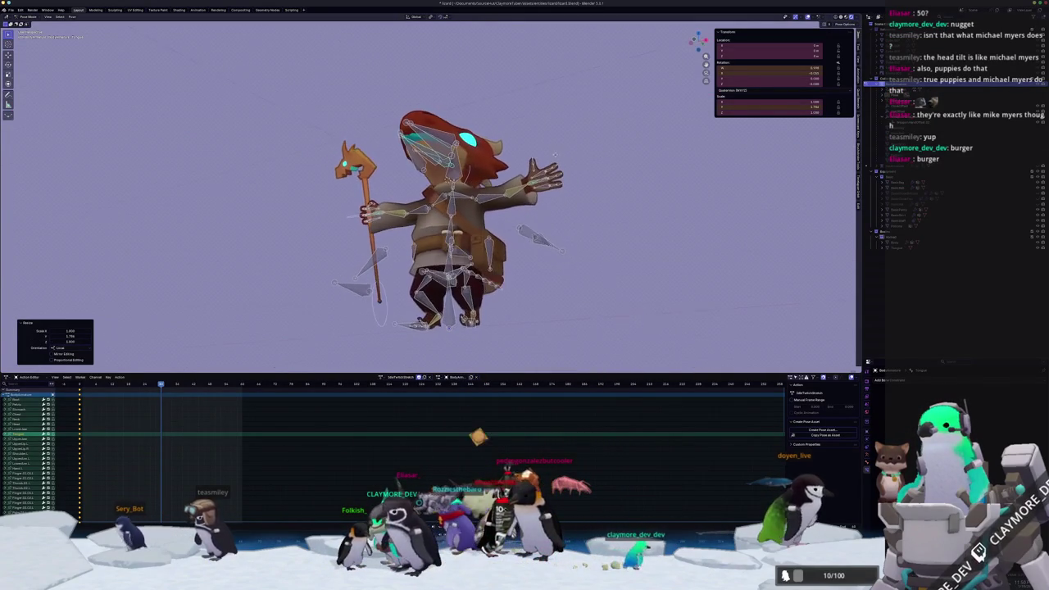
pyautogui.scroll(2, 450, 213)
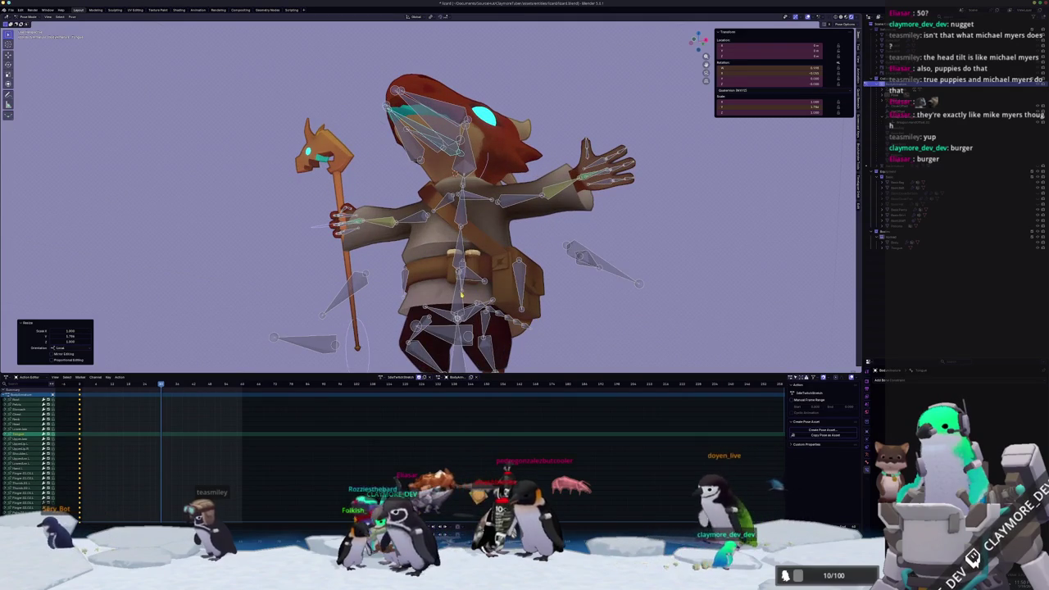
# Select the arm bone and rotate it around its local Y axis
pyautogui.click(461, 294)
pyautogui.moveTo(509, 204); pyautogui.dragTo(565, 215, button='middle')
pyautogui.press('r')
pyautogui.press('y')
pyautogui.press('y')
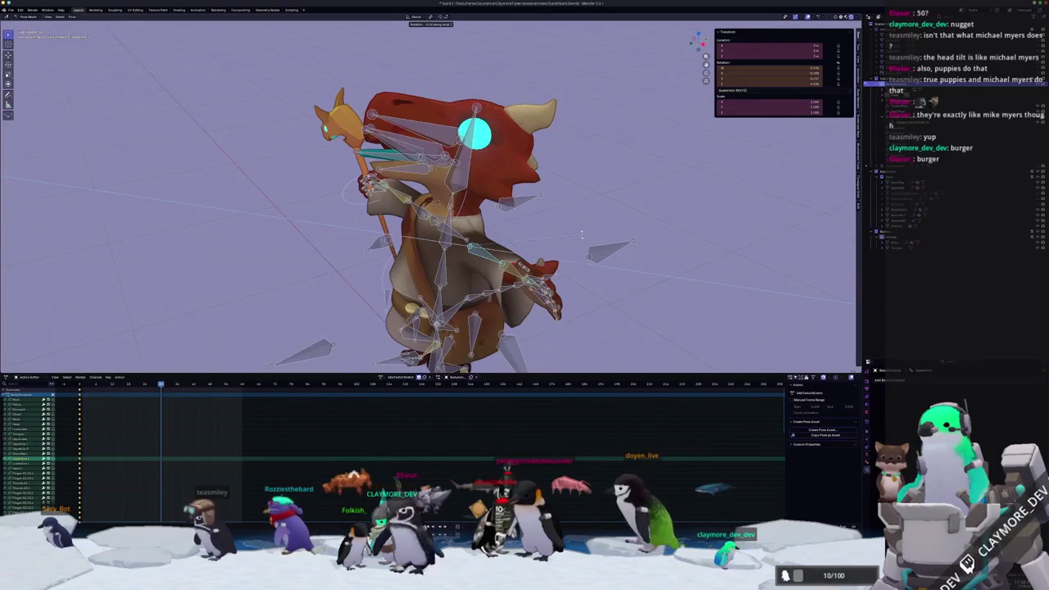
pyautogui.press('Escape')
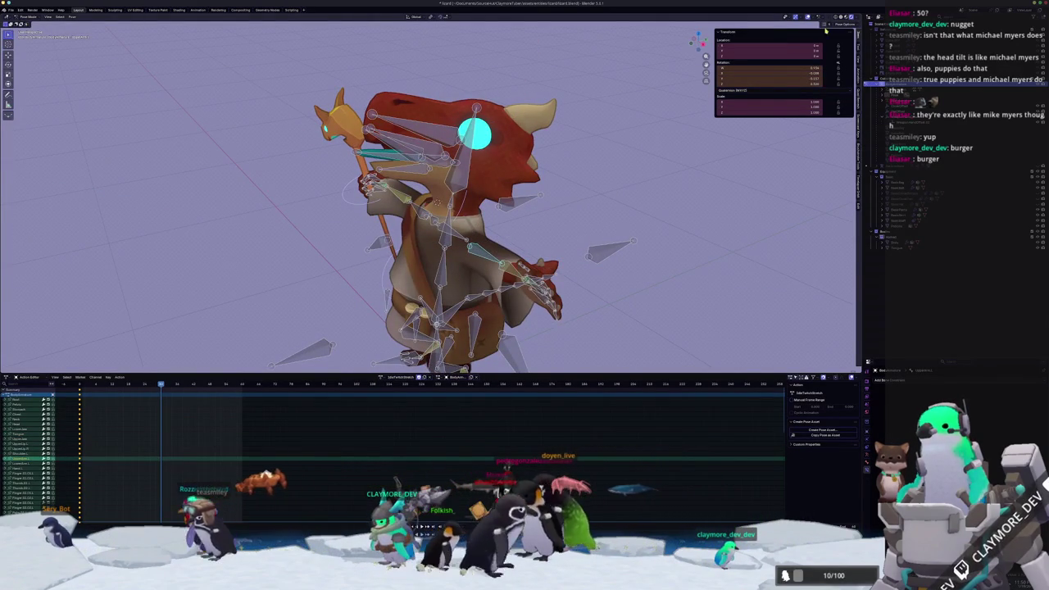
pyautogui.press('r')
pyautogui.press('y')
pyautogui.press('y')
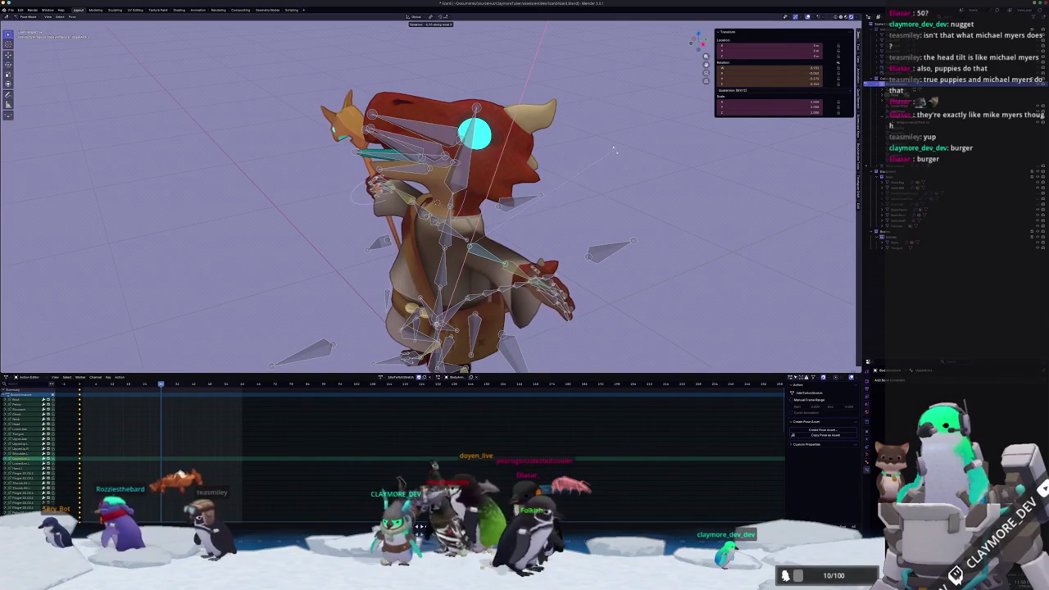
pyautogui.click(613, 145)
pyautogui.press('KP_1')
# Finish the arm's local Z rotation and keyframe all bones at the current frame
pyautogui.press('r')
pyautogui.press('z')
pyautogui.press('z')
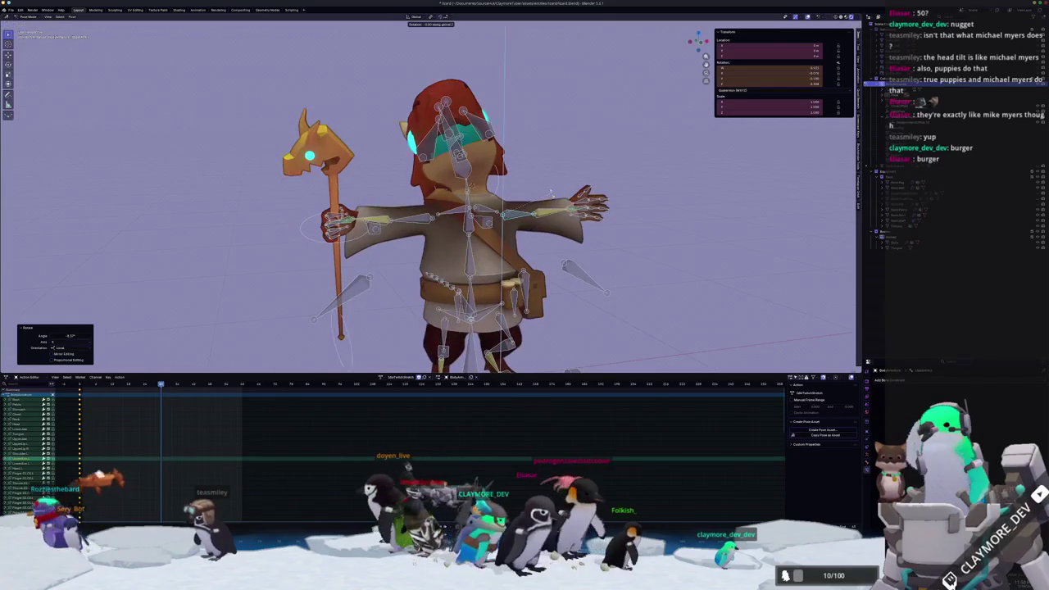
pyautogui.click(536, 212)
pyautogui.press('a')
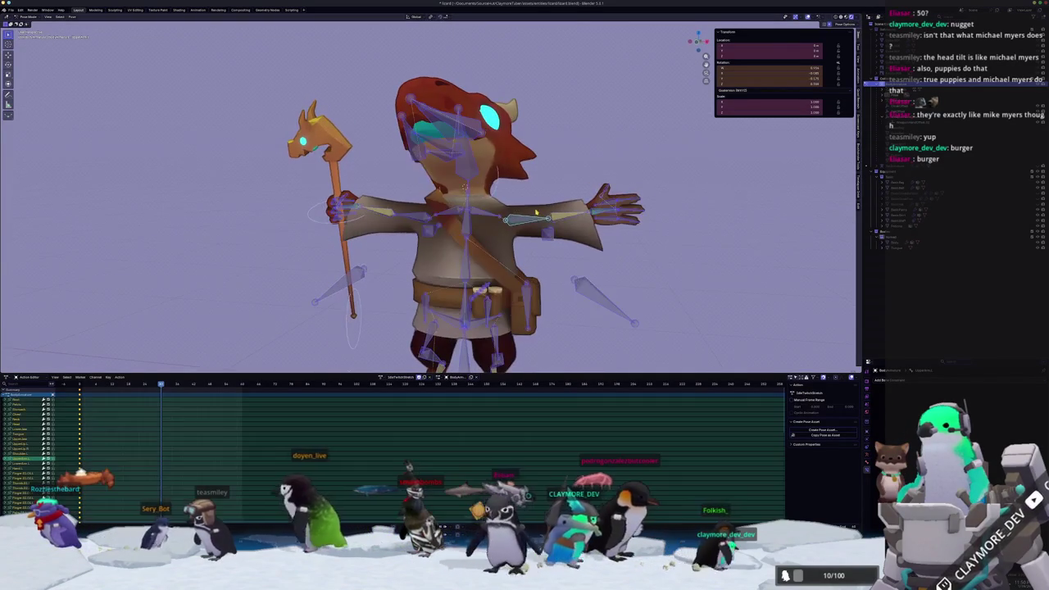
pyautogui.press('i')
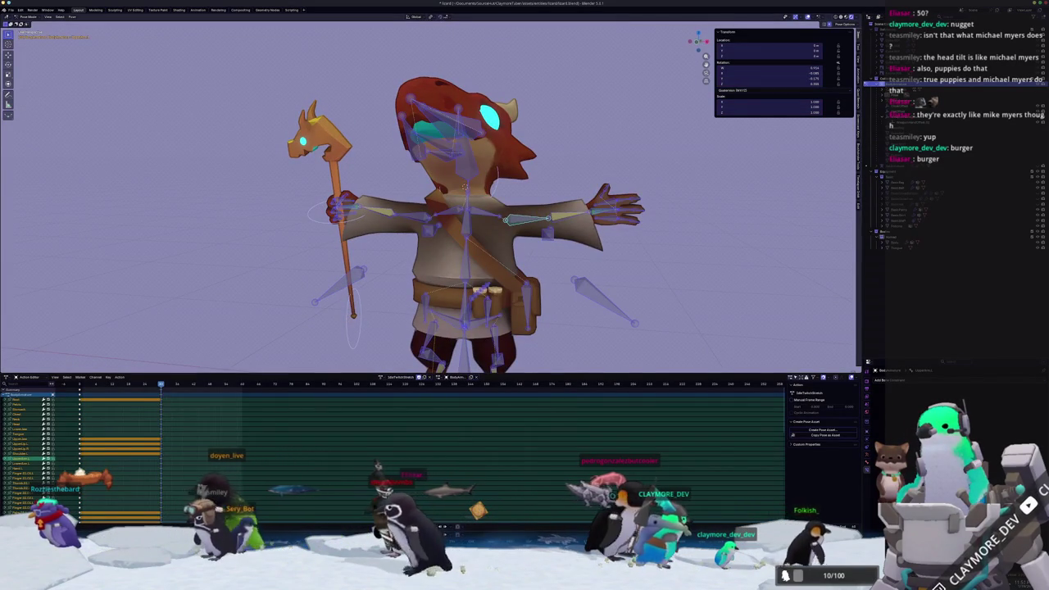
# Jump back to the action's start, play it back, and undo a stray pose paste
pyautogui.hotkey('shift', 'Left')
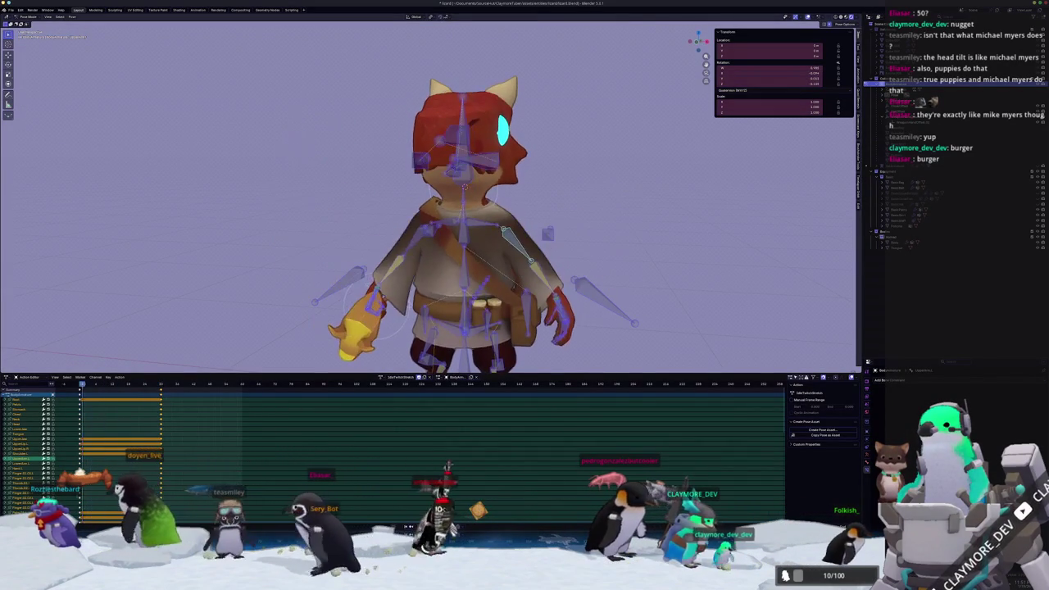
pyautogui.press('space')
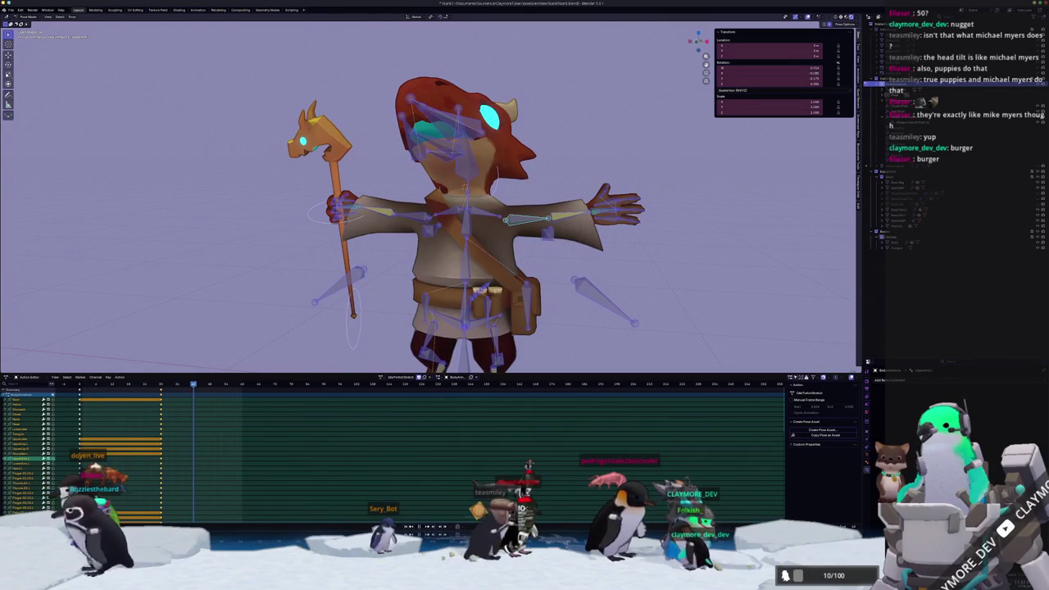
pyautogui.hotkey('ctrl', 'v')
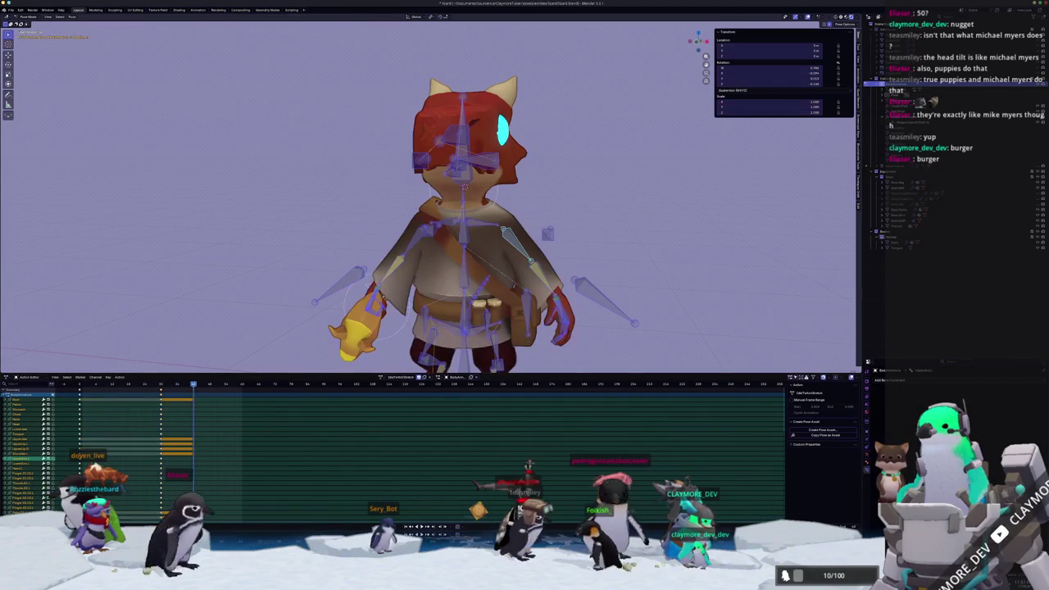
pyautogui.hotkey('ctrl', 'z')
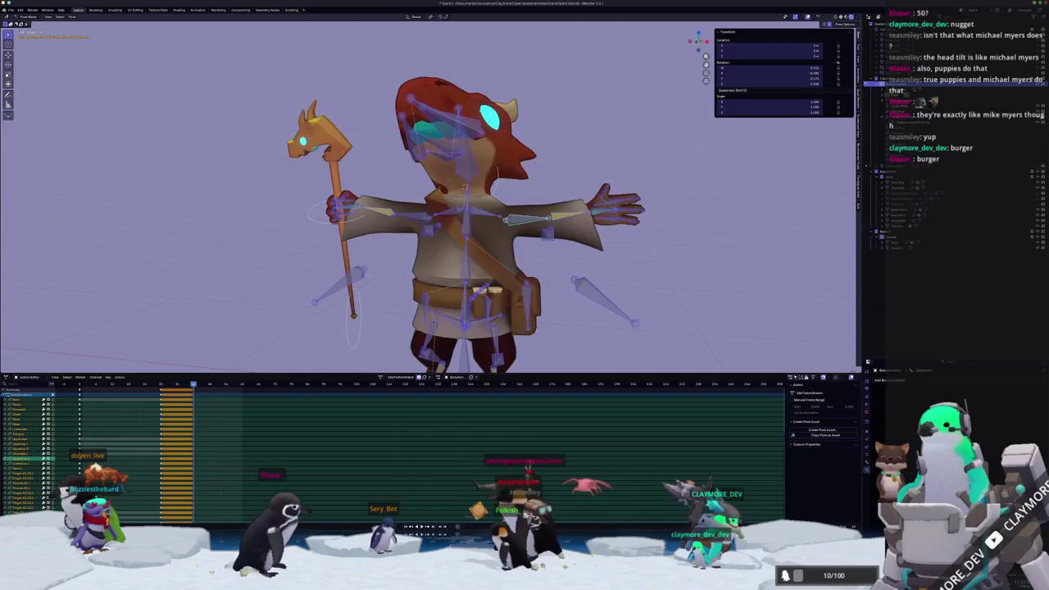
pyautogui.press('KP_1')
pyautogui.scroll(1, 474, 249)
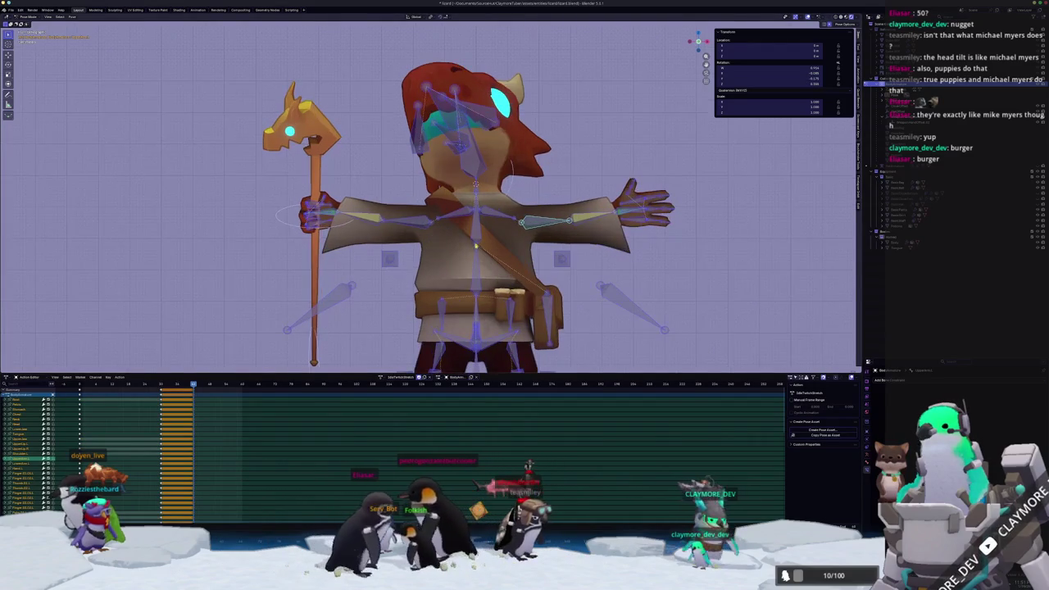
pyautogui.scroll(-2, 501, 238)
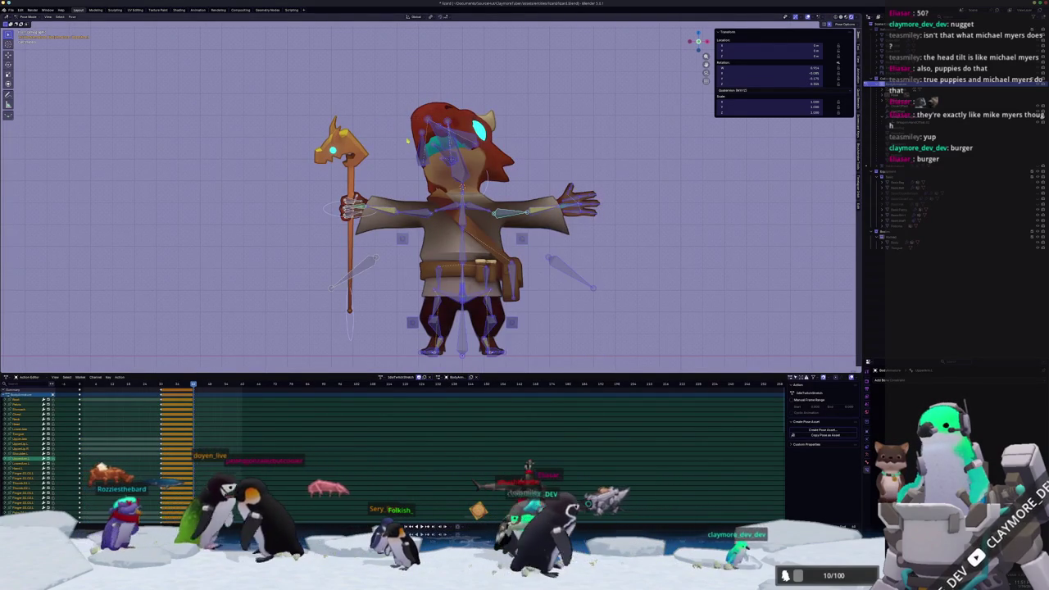
# Box-select the character's bones and paste the pose flipped across the X axis onto them
pyautogui.hotkey('ctrl', 'shift', 'v')
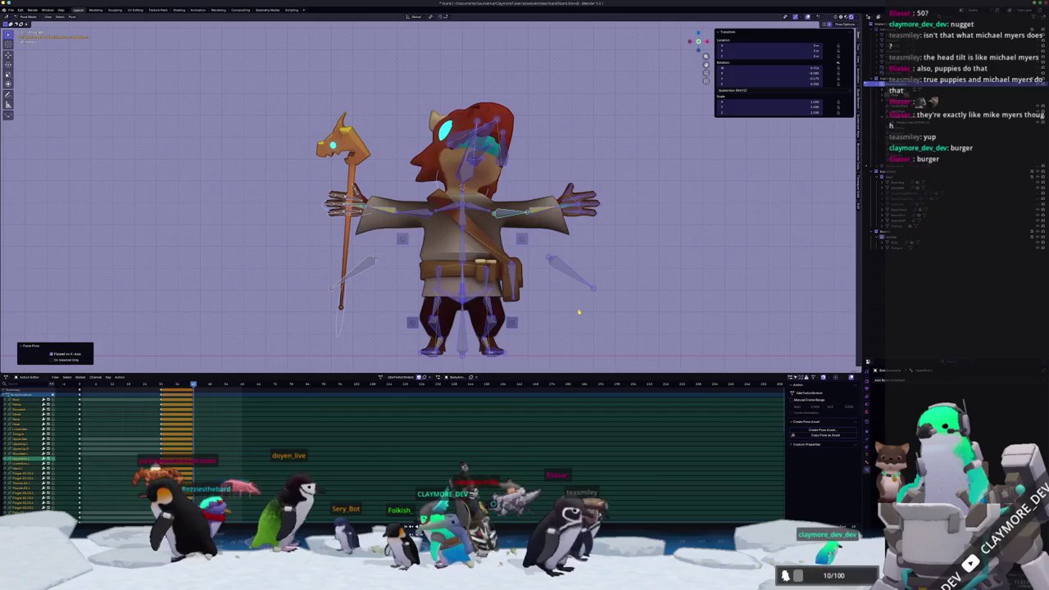
pyautogui.hotkey('ctrl', 'z')
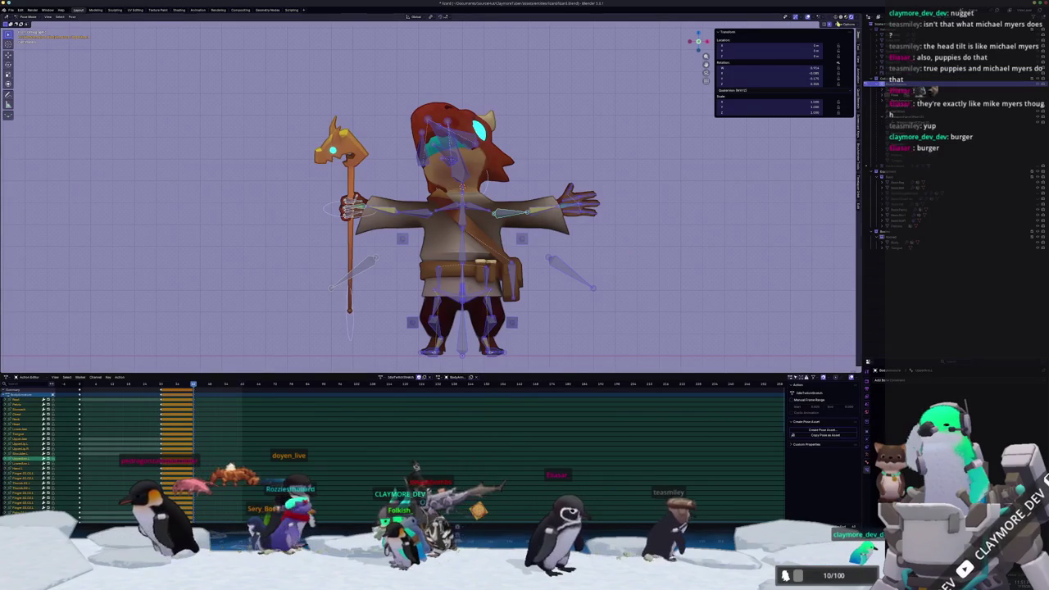
pyautogui.moveTo(515, 357); pyautogui.dragTo(375, 135)
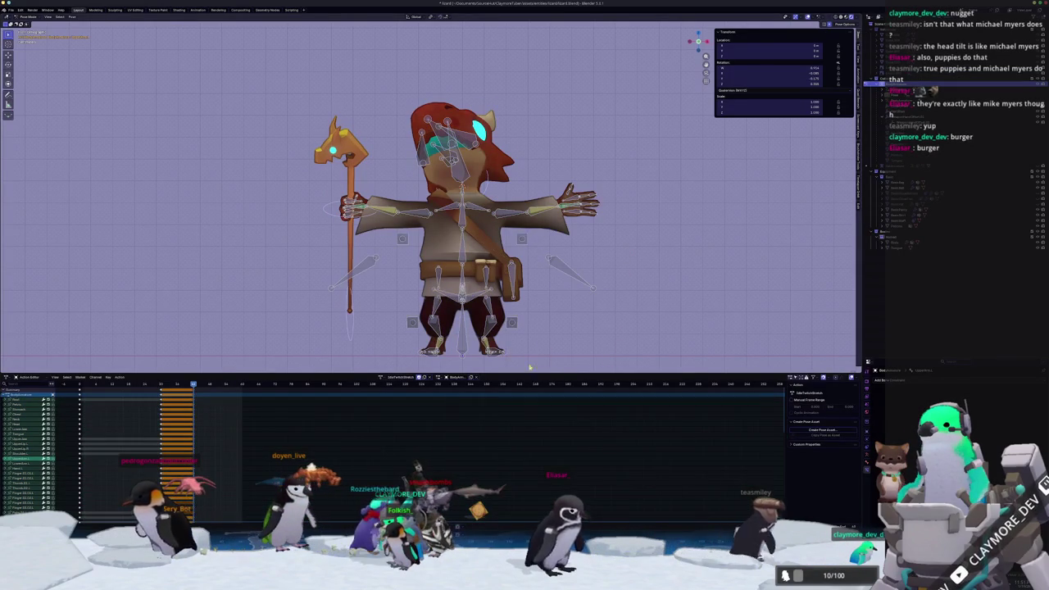
pyautogui.moveTo(382, 92); pyautogui.dragTo(381, 92)
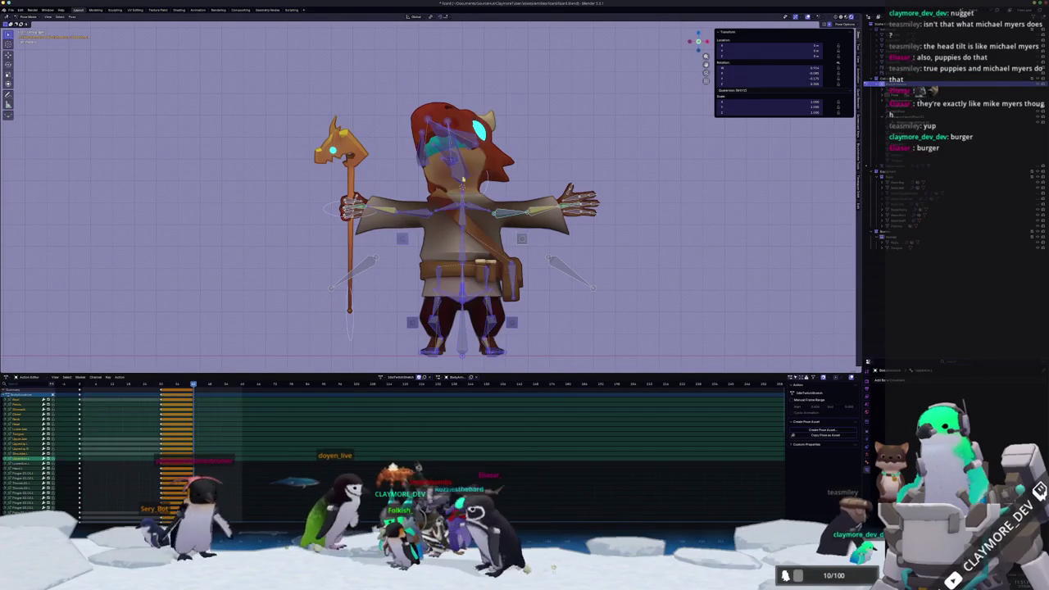
pyautogui.hotkey('ctrl', 'shift', 'v')
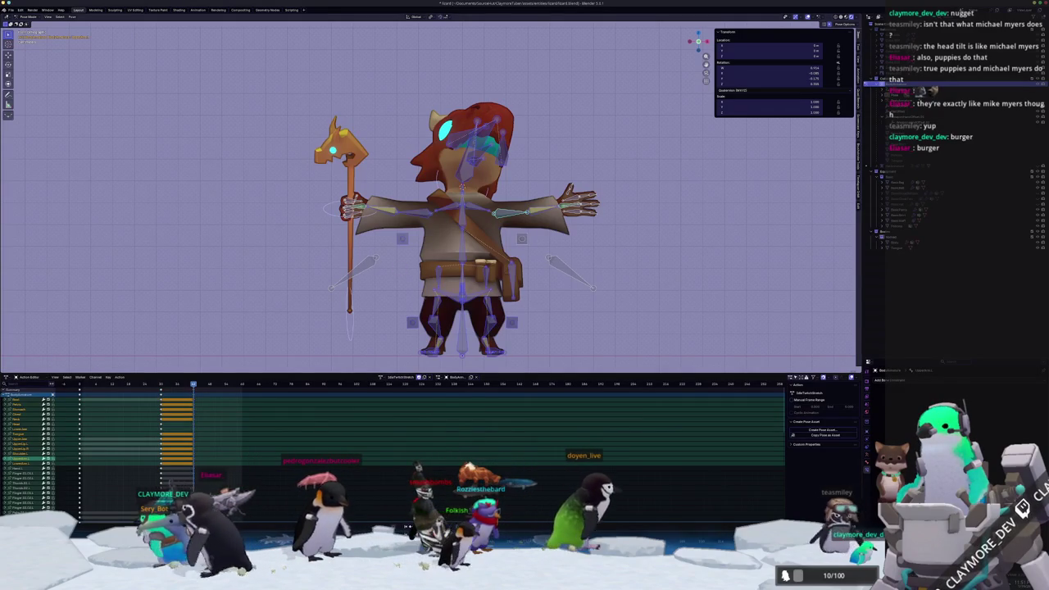
# Undo the mirrored paste and rotate the head and staff bones about local Y and Z
pyautogui.hotkey('ctrl', 'z')
pyautogui.hotkey('alt', 'a')
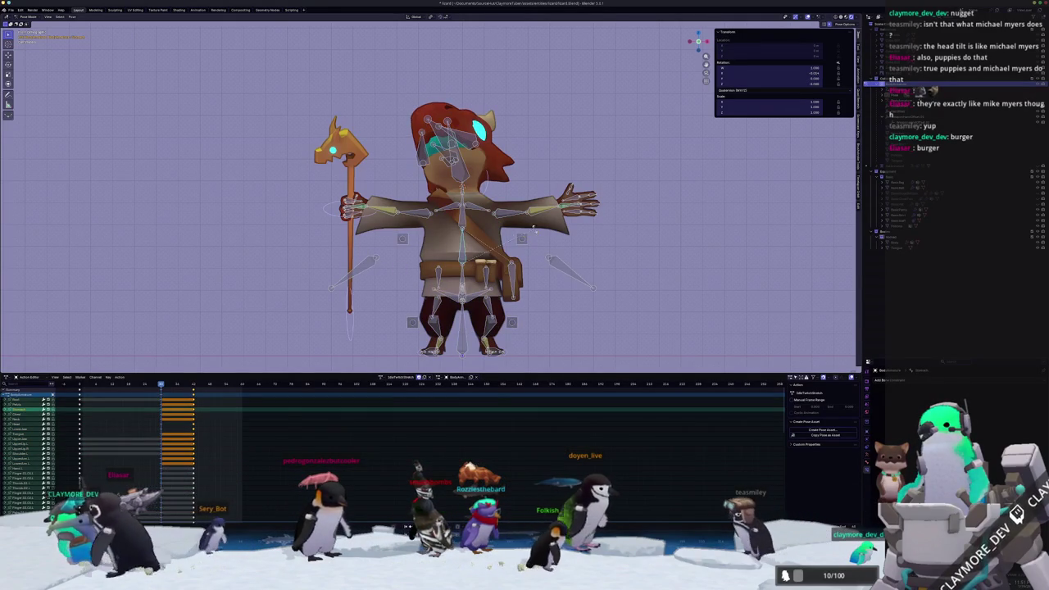
pyautogui.press('r')
pyautogui.press('y')
pyautogui.press('y')
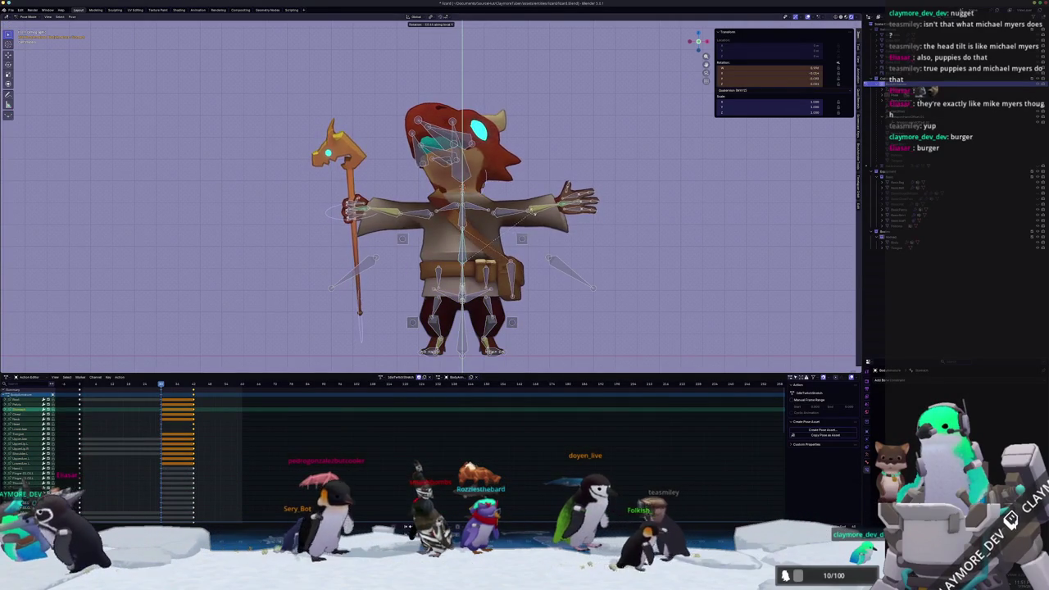
pyautogui.click(524, 231)
pyautogui.press('r')
pyautogui.press('z')
pyautogui.press('z')
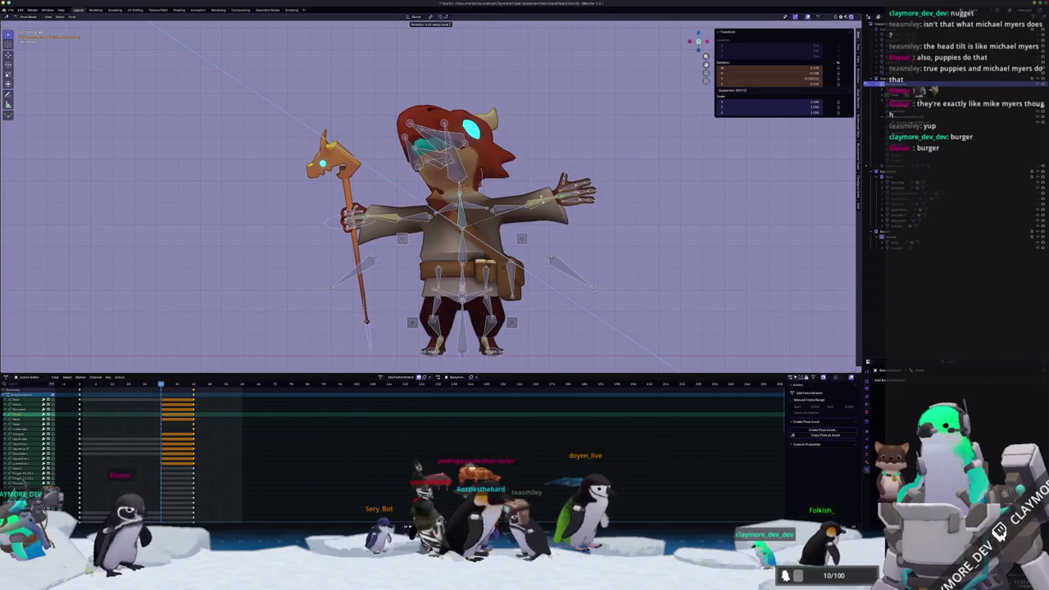
pyautogui.click(528, 196)
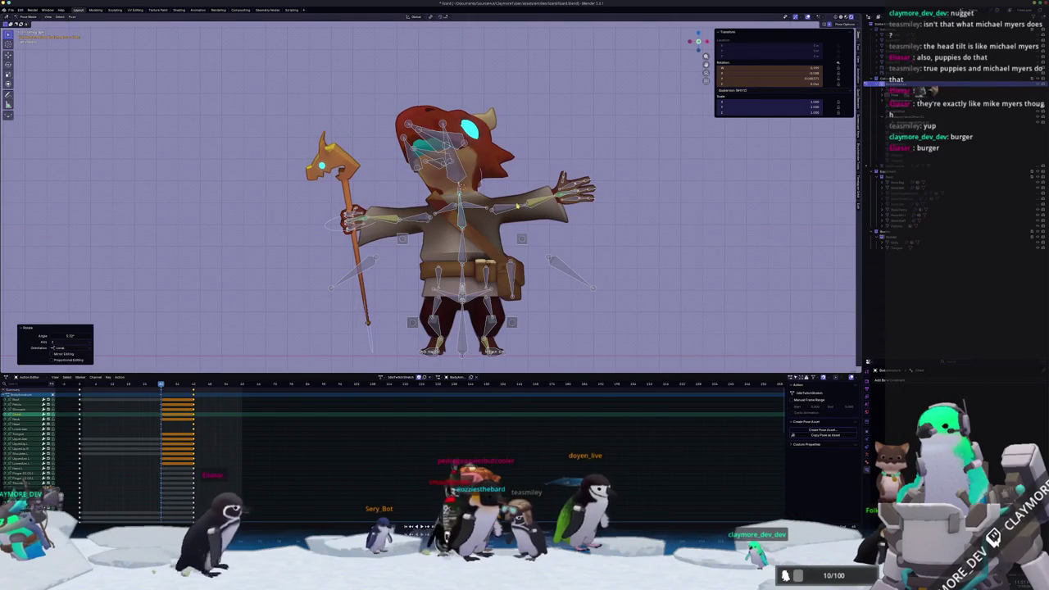
# Select another bone and rotate the staff about its local Z axis
pyautogui.click(496, 209)
pyautogui.press('r')
pyautogui.press('z')
pyautogui.press('z')
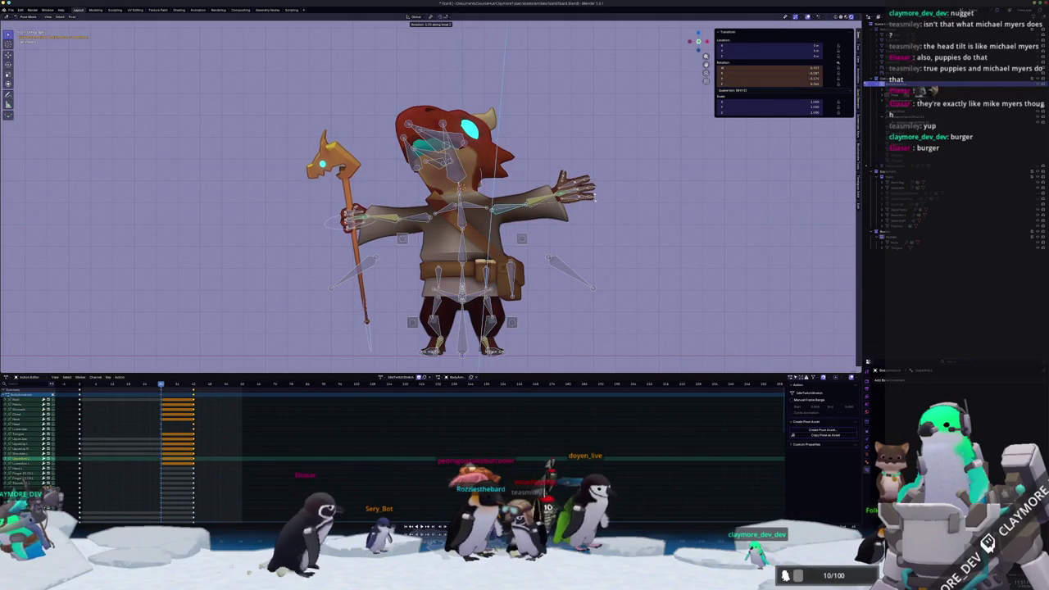
pyautogui.click(732, 97)
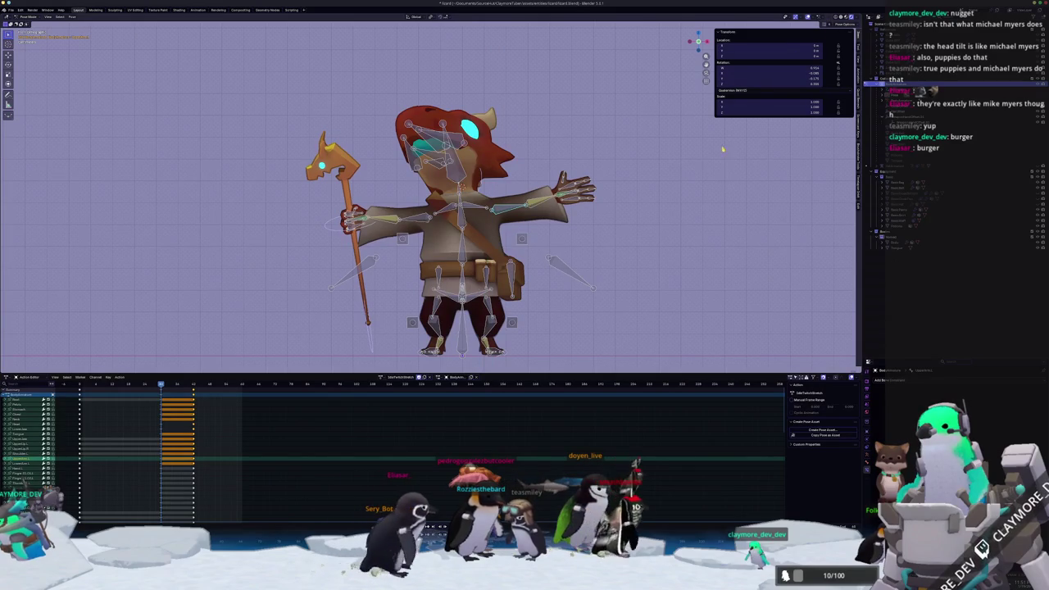
# Rotate the arm bone upward to raise the arm in the twitch pose
pyautogui.press('r')
pyautogui.press('x')
pyautogui.press('z')
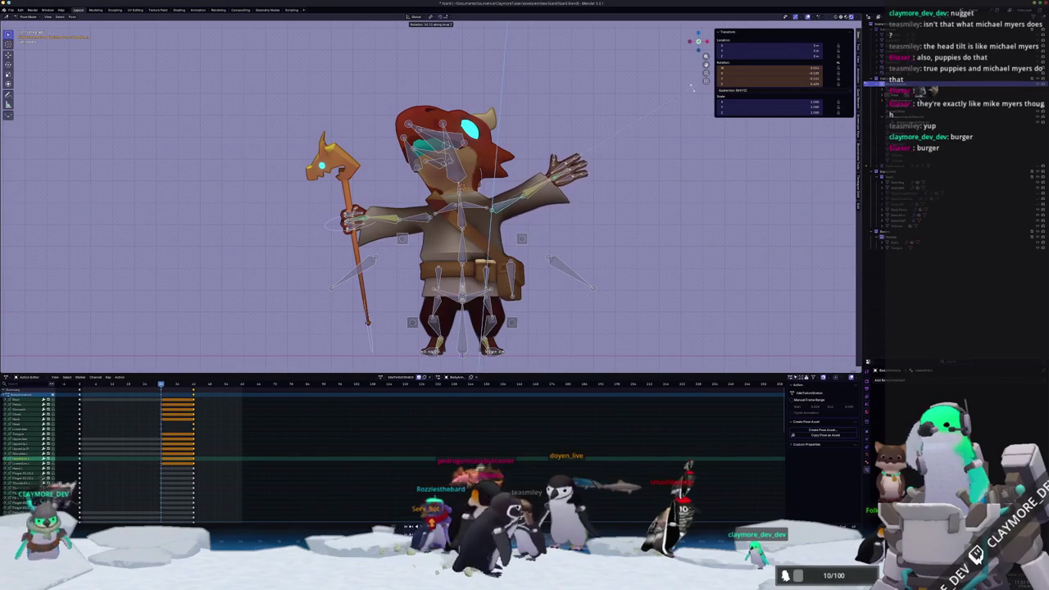
pyautogui.press('z')
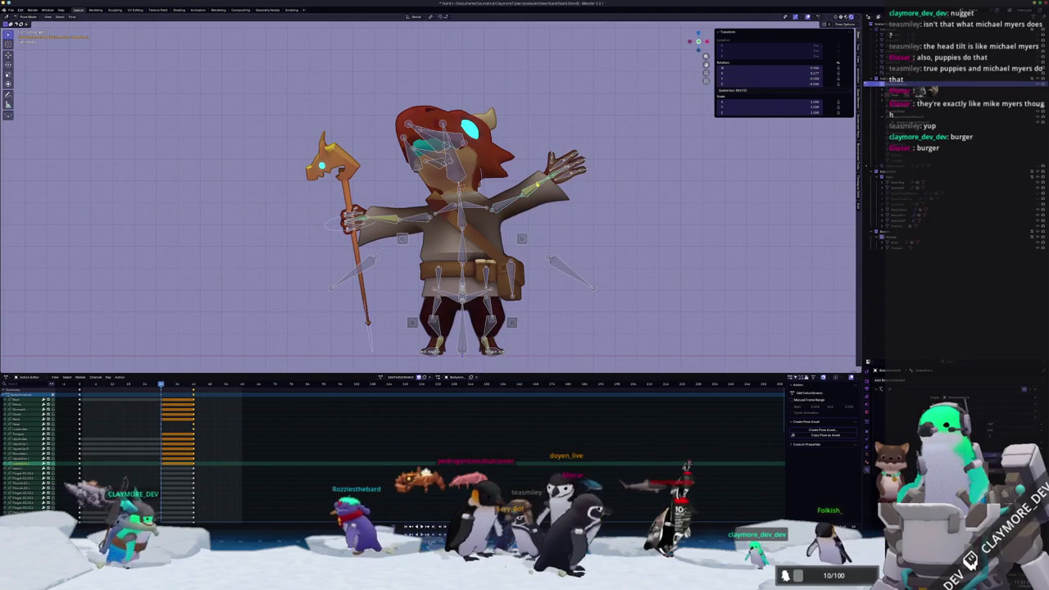
pyautogui.click(609, 174)
pyautogui.moveTo(608, 175)
pyautogui.mouseDown(button='middle')
pyautogui.moveTo(589, 185)
pyautogui.moveTo(601, 182)
pyautogui.mouseUp(button='middle')
# Reset all bones to their rest pose and insert keyframes
pyautogui.press('a')
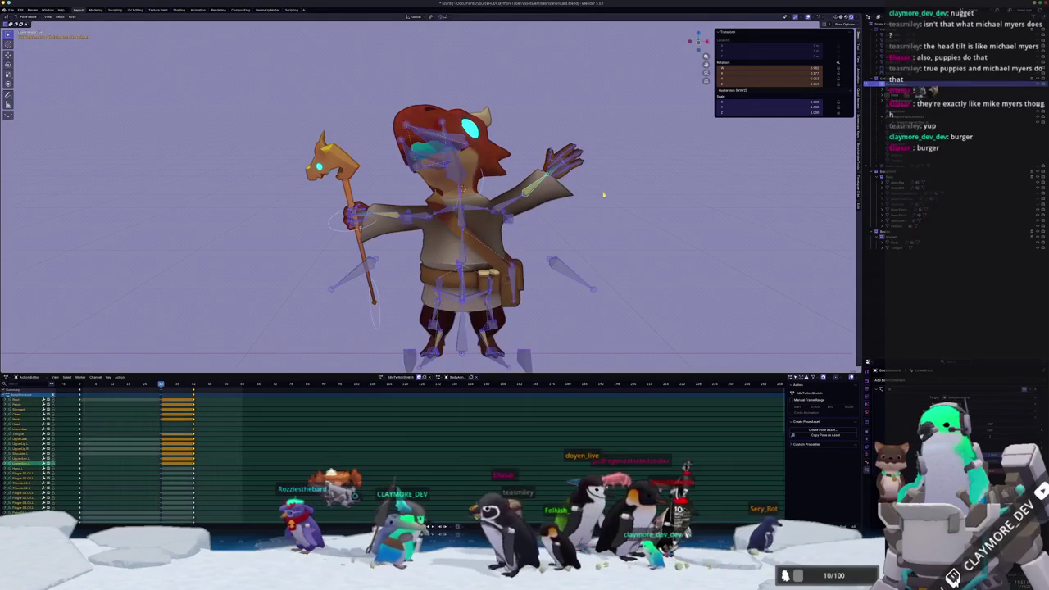
pyautogui.hotkey('alt', 'g')
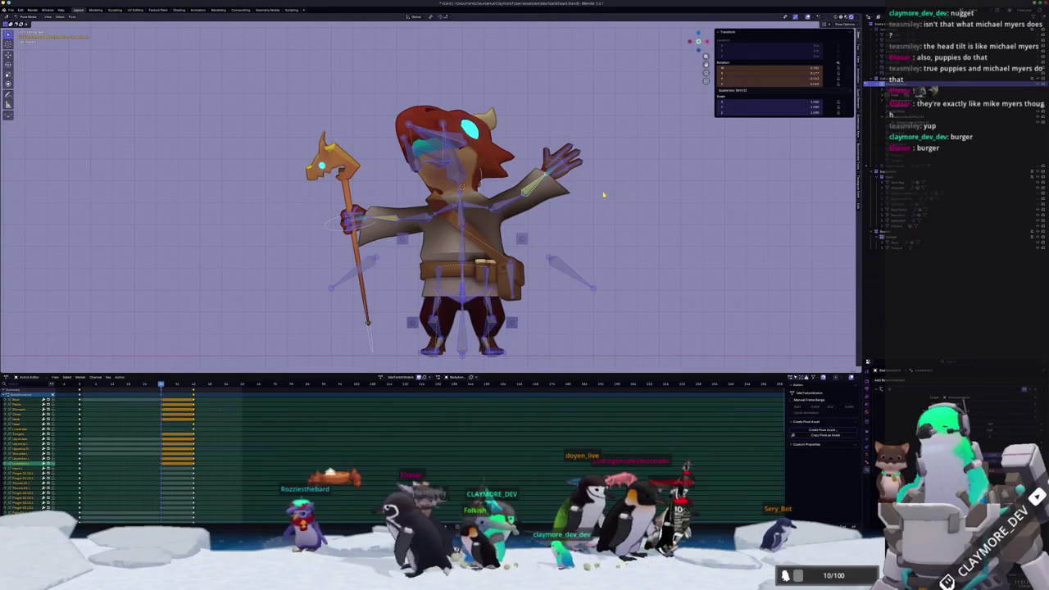
pyautogui.press('i')
# At a later frame, paste the pose mirrored, key it, and play back the action
pyautogui.press('Up')
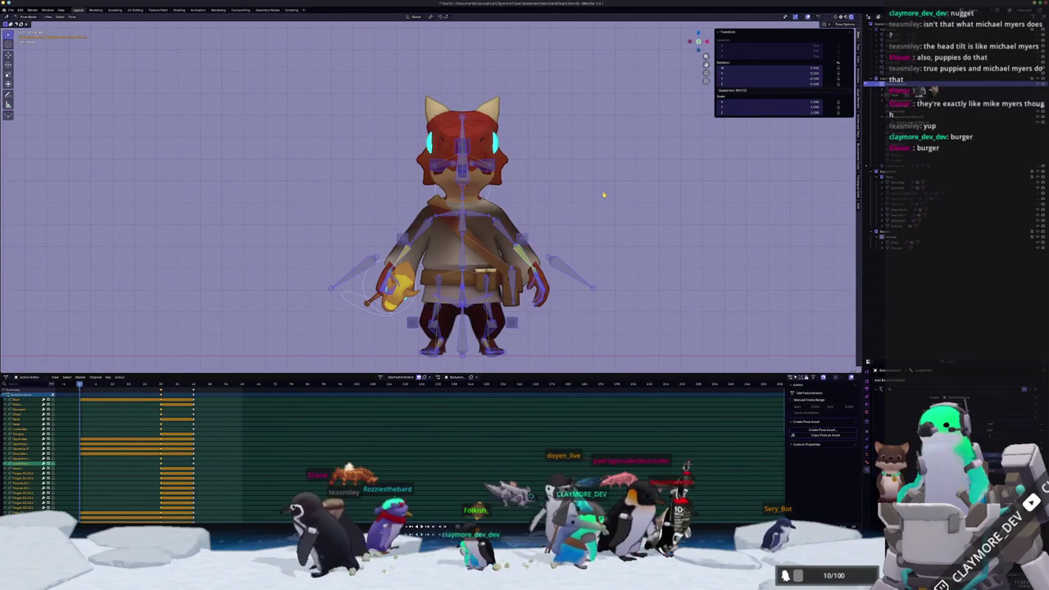
pyautogui.press('Up')
pyautogui.hotkey('ctrl', 'shift', 'v')
pyautogui.press('i')
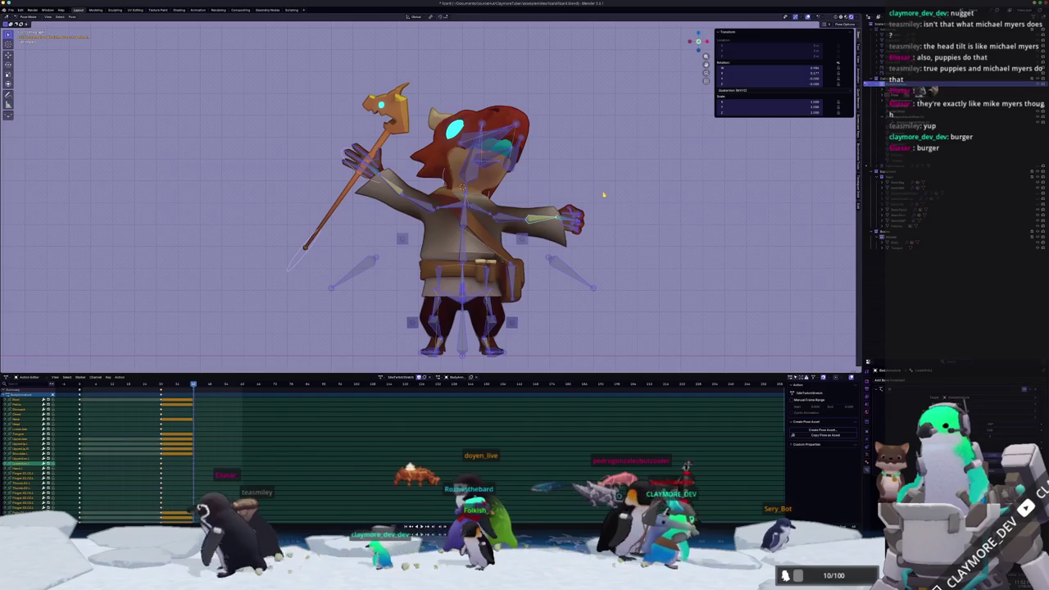
pyautogui.hotkey('ctrl', 'z')
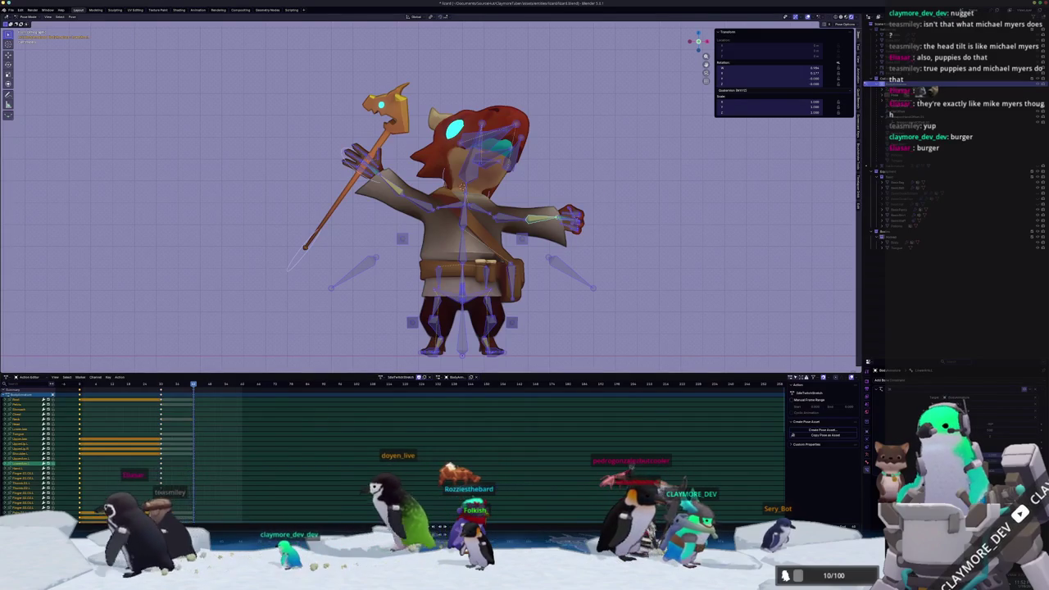
pyautogui.hotkey('ctrl', 'shift', 'z')
pyautogui.press('space')
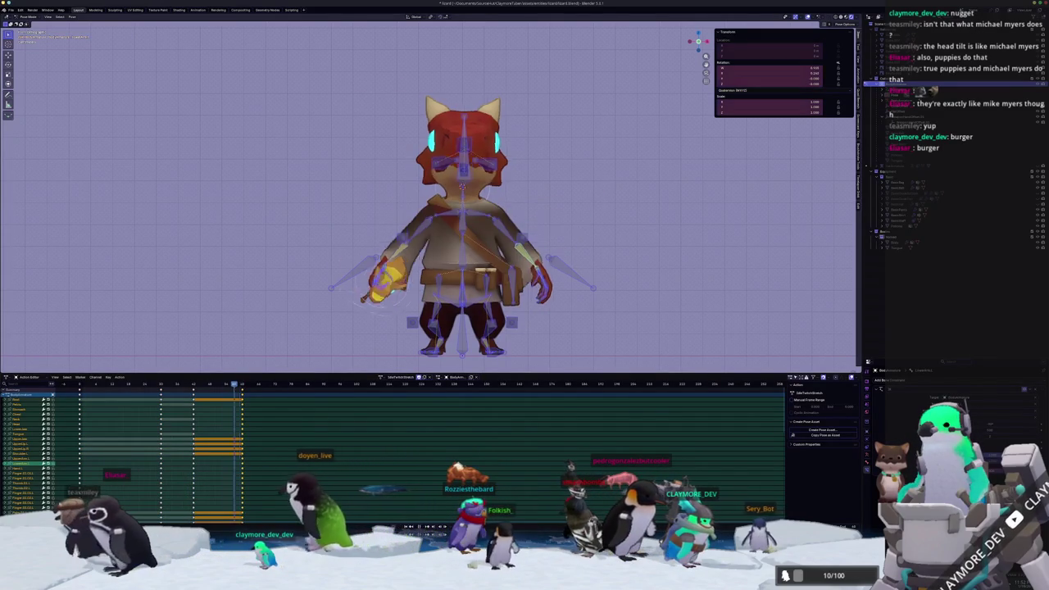
# Drag the last keyframe column later in the Action Editor to slow the twitch, then deselect all keys
pyautogui.moveTo(312, 270); pyautogui.dragTo(331, 325, button='middle')
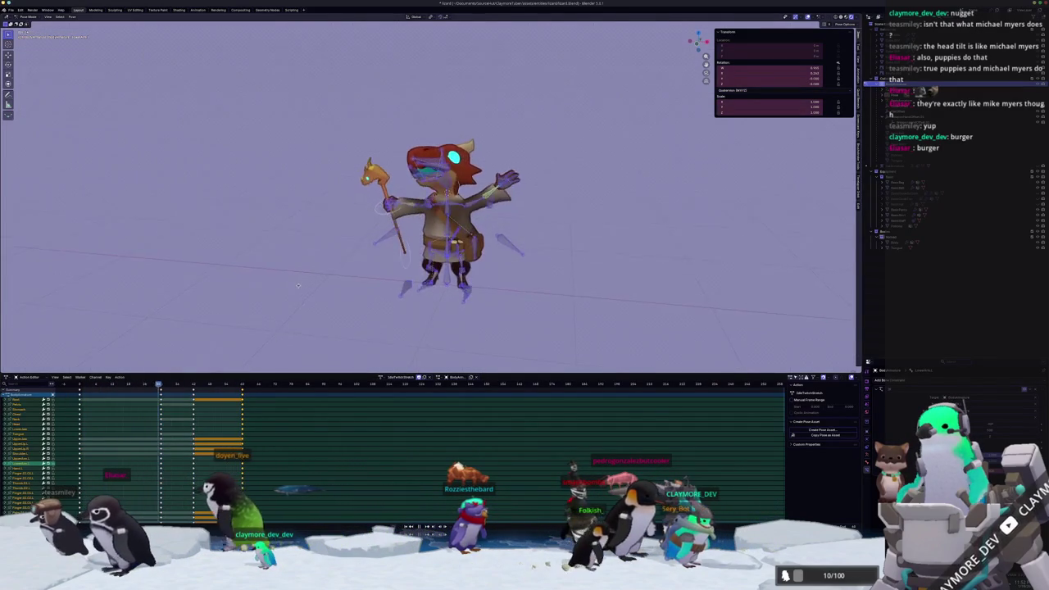
pyautogui.scroll(2, 434, 484)
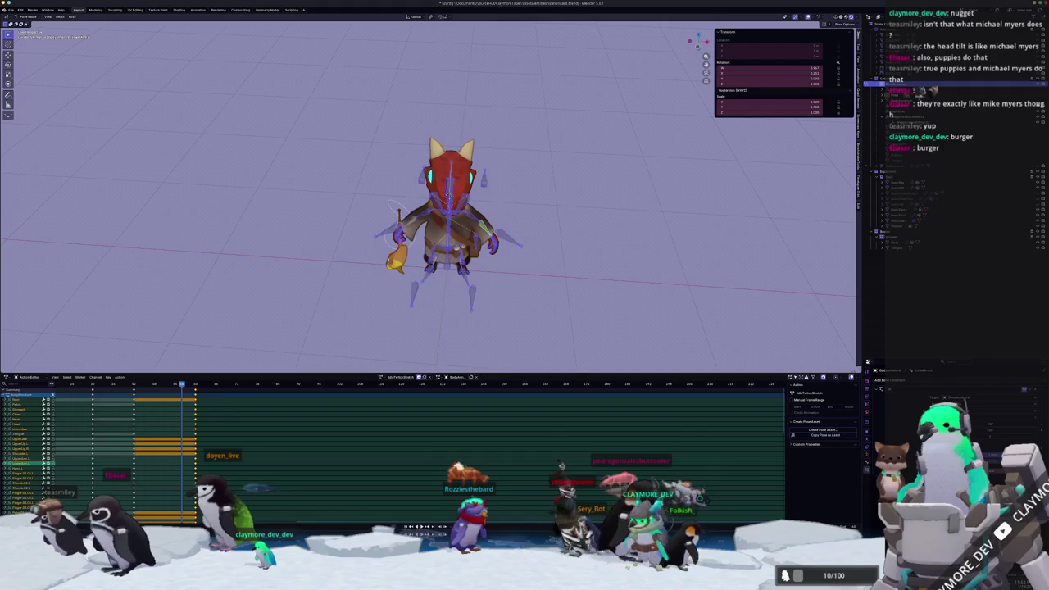
pyautogui.click(94, 399)
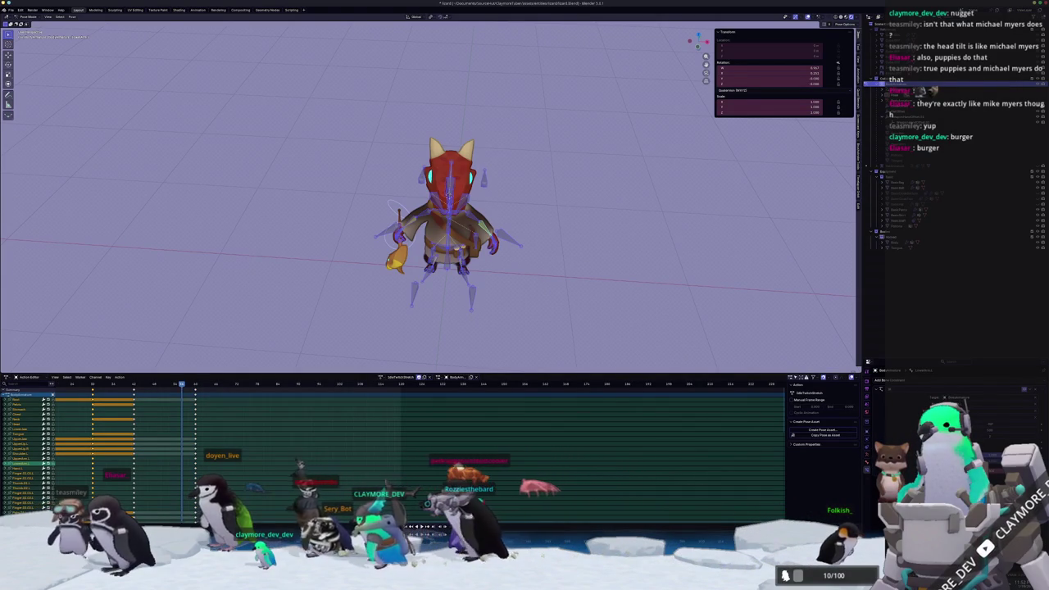
pyautogui.moveTo(195, 402); pyautogui.dragTo(370, 402)
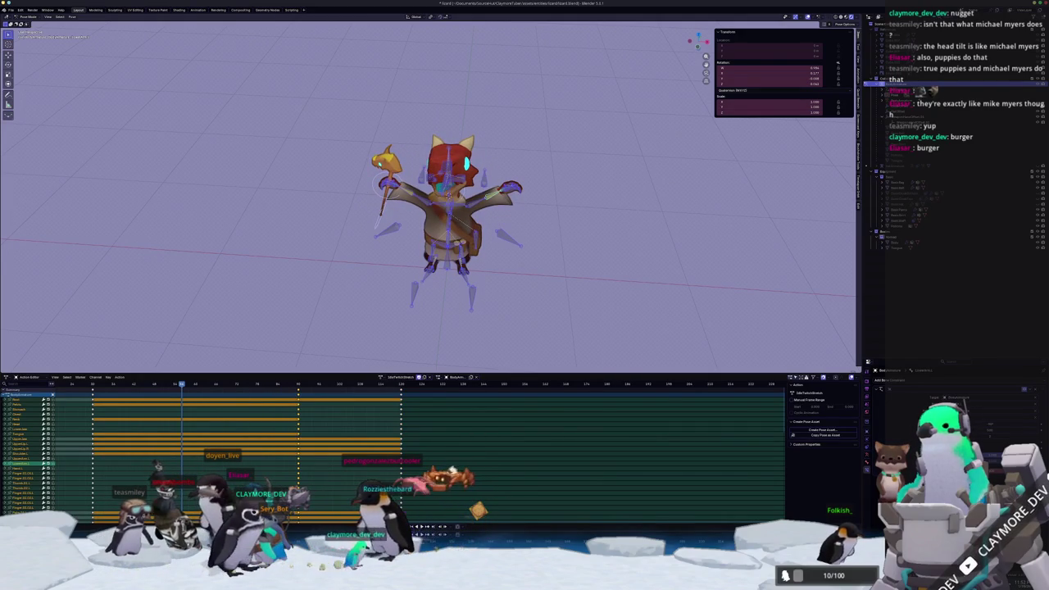
pyautogui.hotkey('alt', 'a')
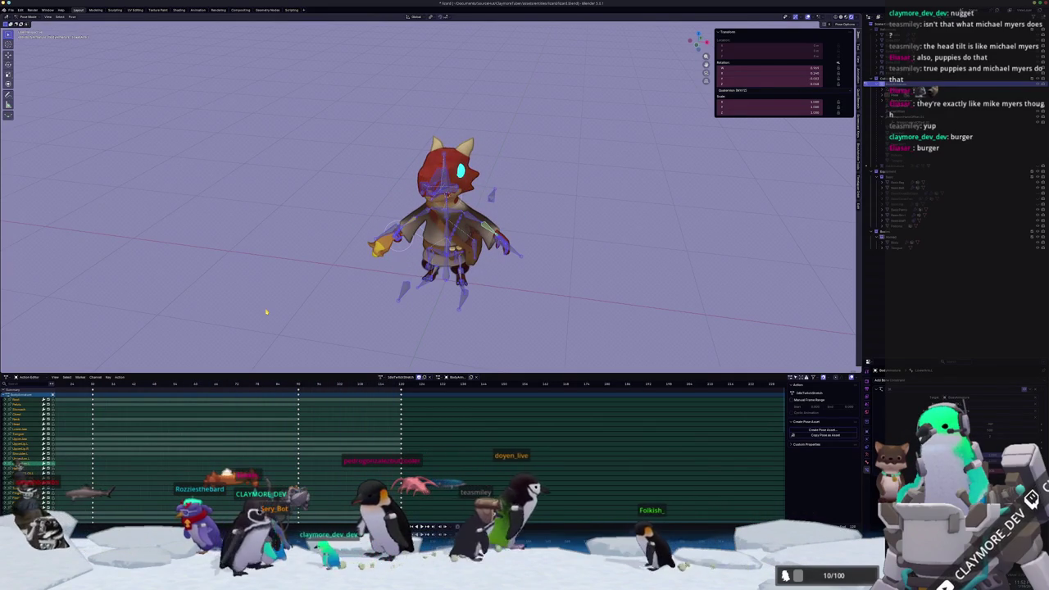
pyautogui.scroll(3, 271, 311)
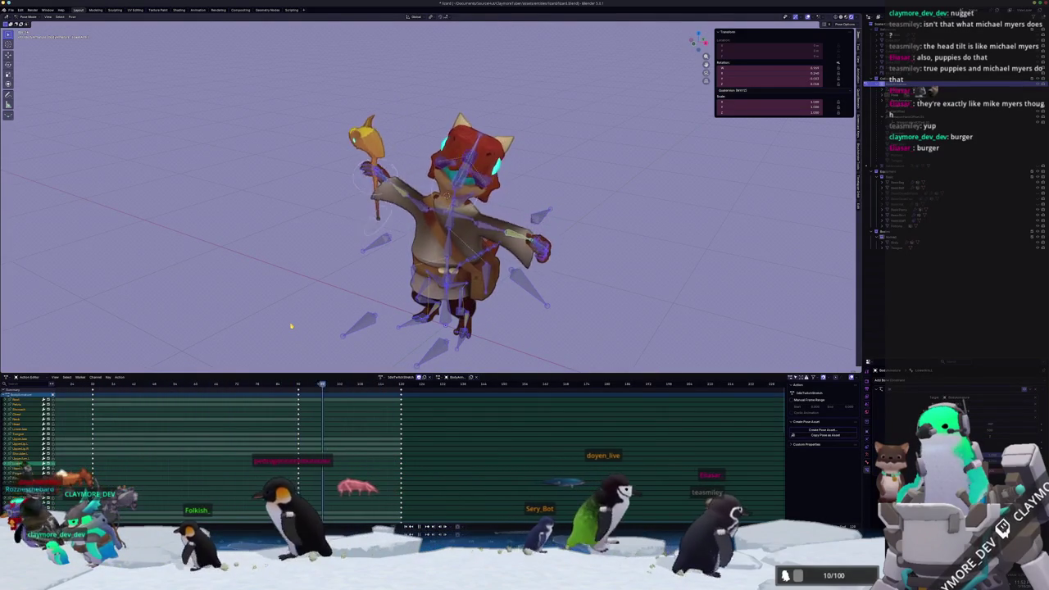
pyautogui.scroll(4, 453, 196)
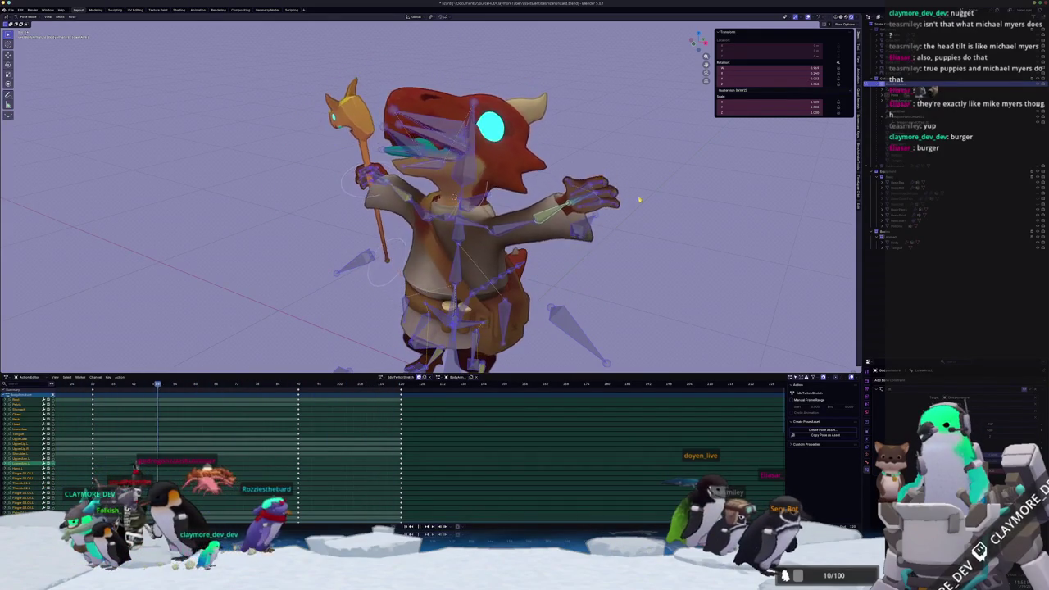
# Move the staff-holding hand bone and rotate it at the next keyframe to curl around the staff
pyautogui.moveTo(623, 224); pyautogui.dragTo(320, 223, button='middle')
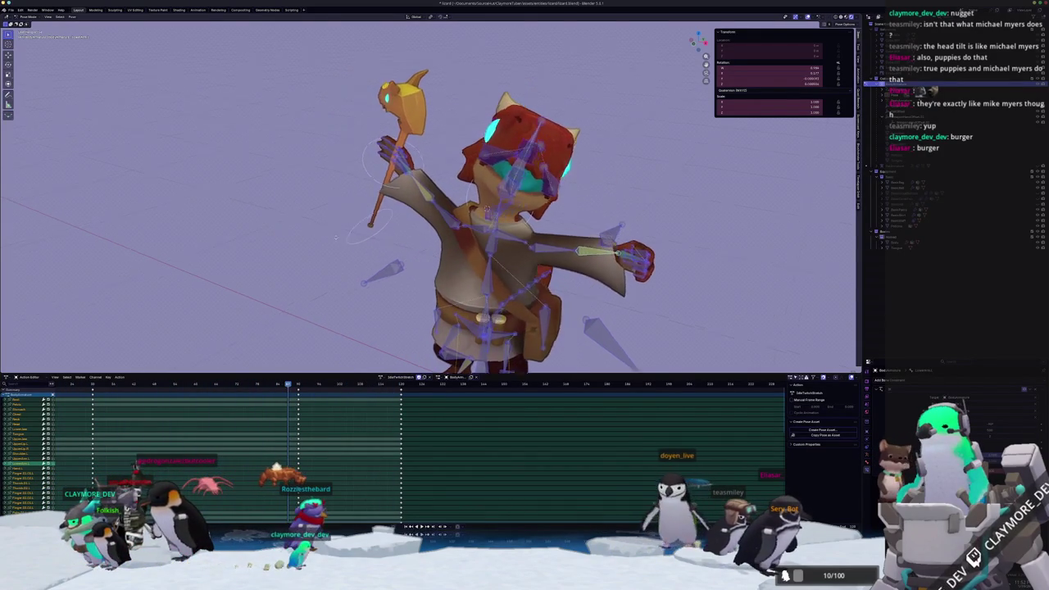
pyautogui.scroll(2, 320, 223)
pyautogui.hotkey('alt', 'a')
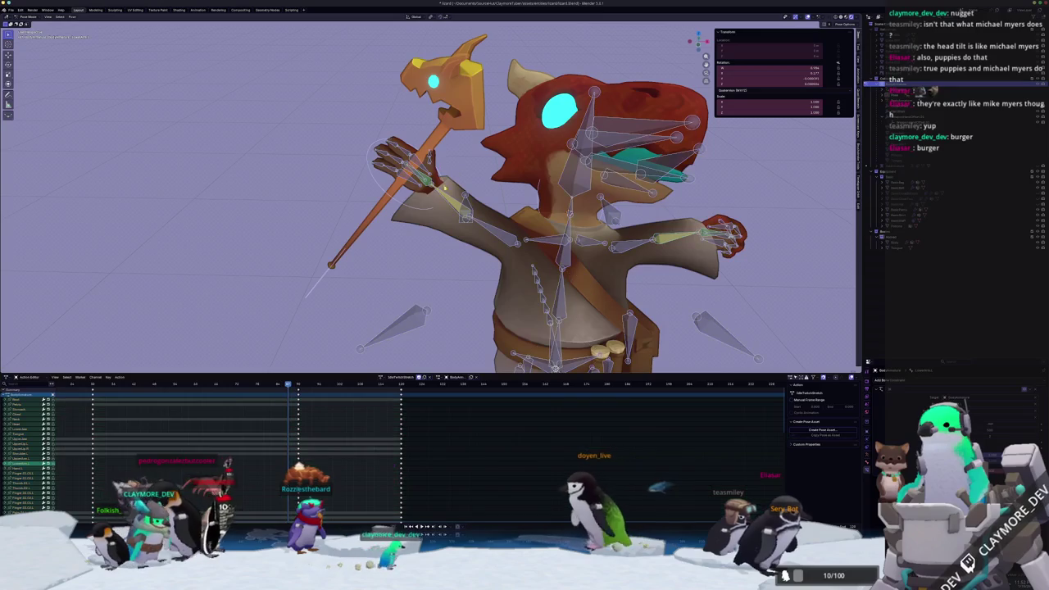
pyautogui.scroll(1, 327, 119)
pyautogui.scroll(1, 417, 125)
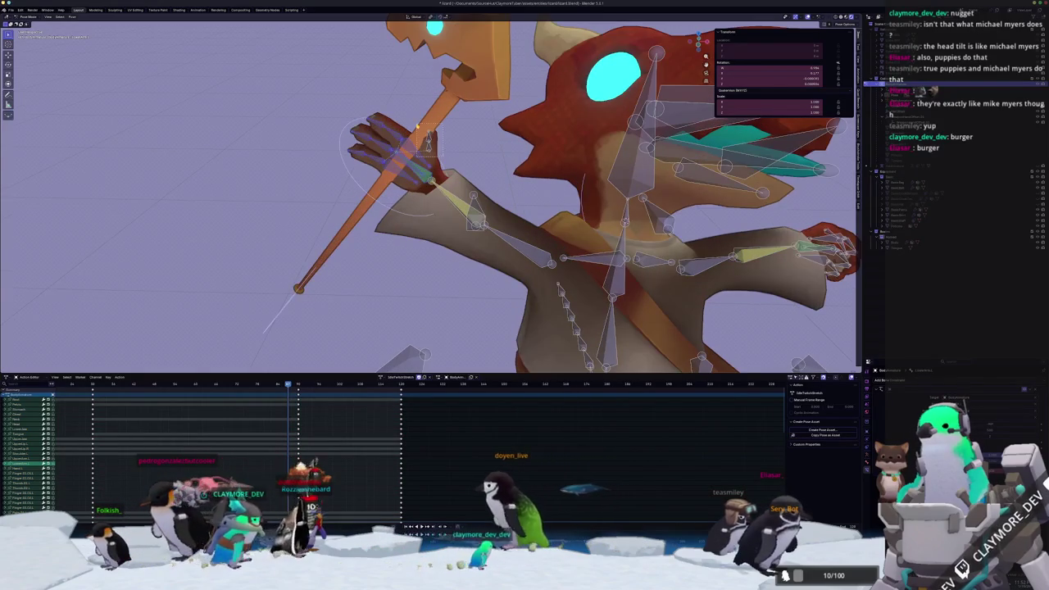
pyautogui.click(421, 175)
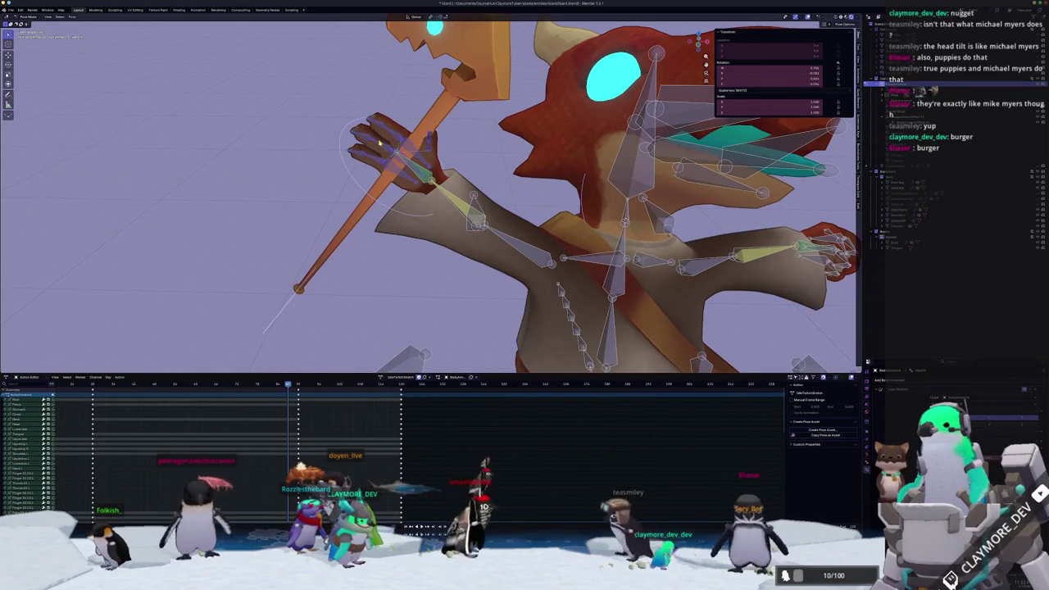
pyautogui.press('g')
pyautogui.press('Up')
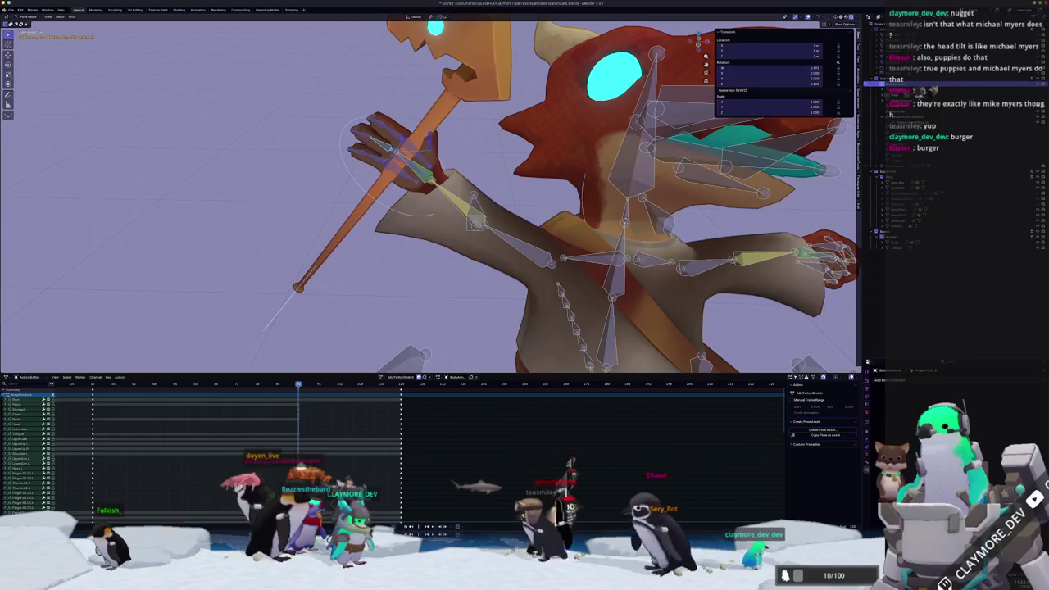
pyautogui.press('r')
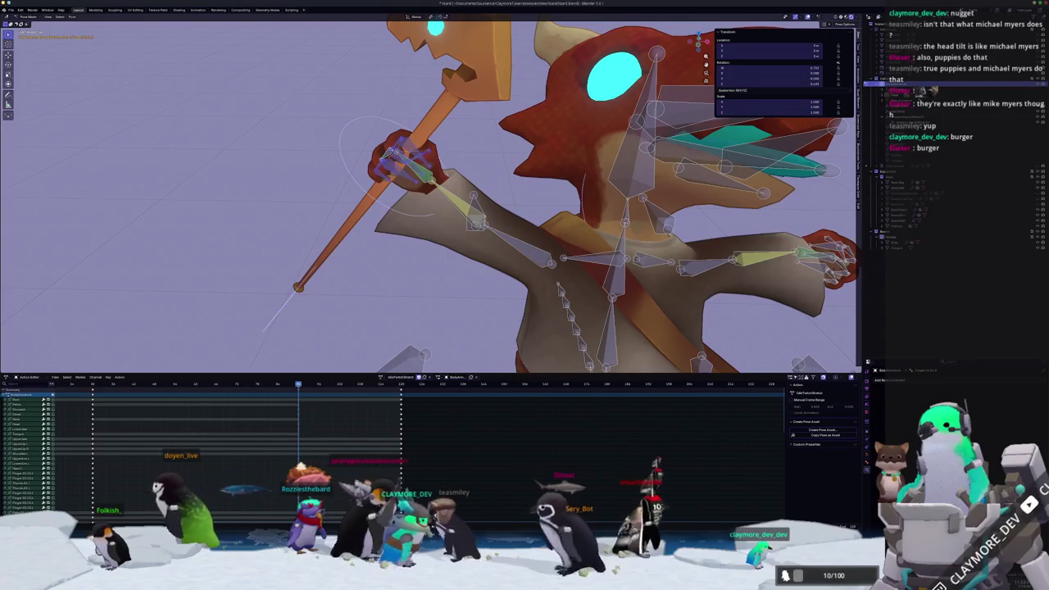
# Play back the action and orbit around the character to review the motion
pyautogui.moveTo(344, 196); pyautogui.dragTo(413, 196, button='middle')
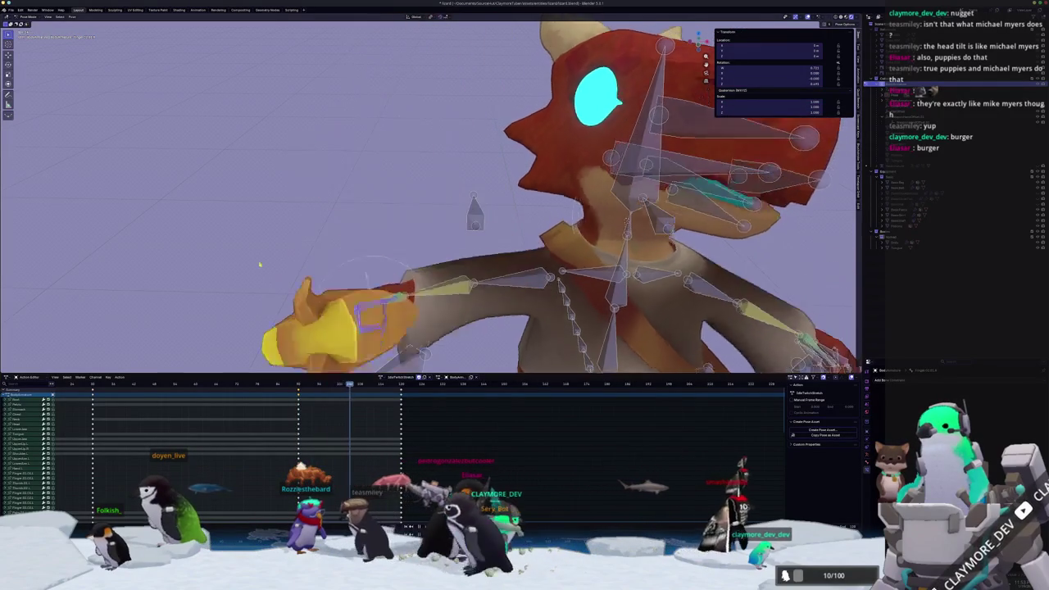
pyautogui.press('space')
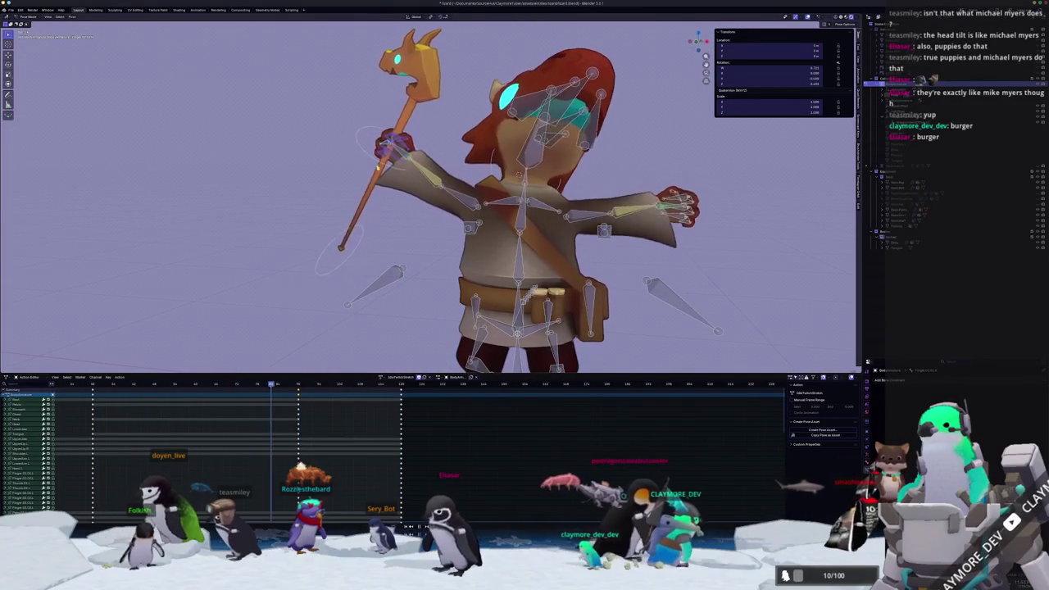
pyautogui.moveTo(497, 280); pyautogui.dragTo(473, 281, button='middle')
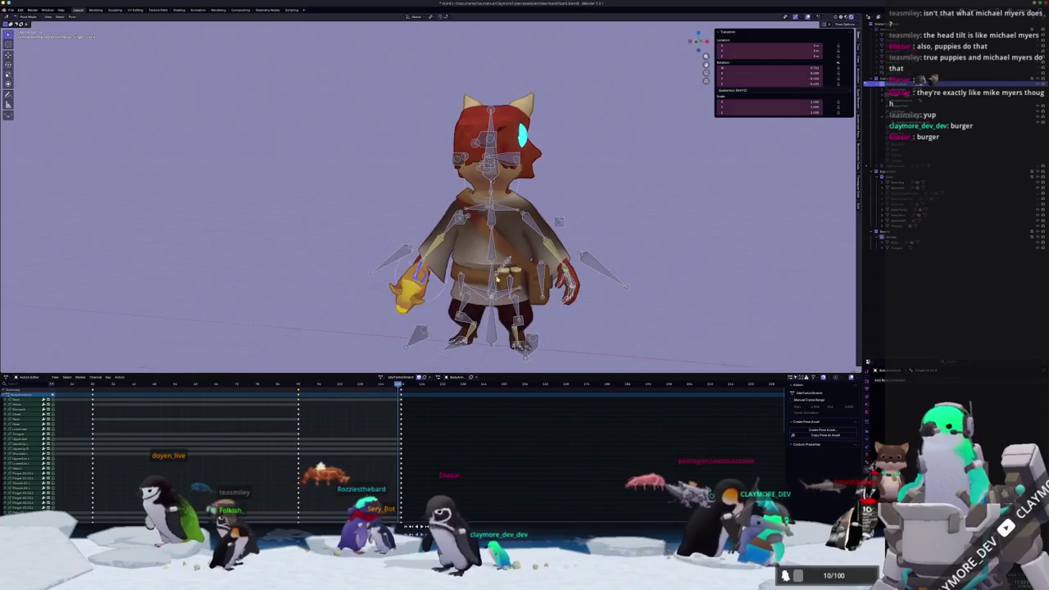
pyautogui.moveTo(492, 246); pyautogui.dragTo(524, 245, button='middle')
pyautogui.scroll(-3, 492, 213)
pyautogui.scroll(5, 492, 213)
pyautogui.moveTo(459, 245); pyautogui.dragTo(541, 245, button='middle')
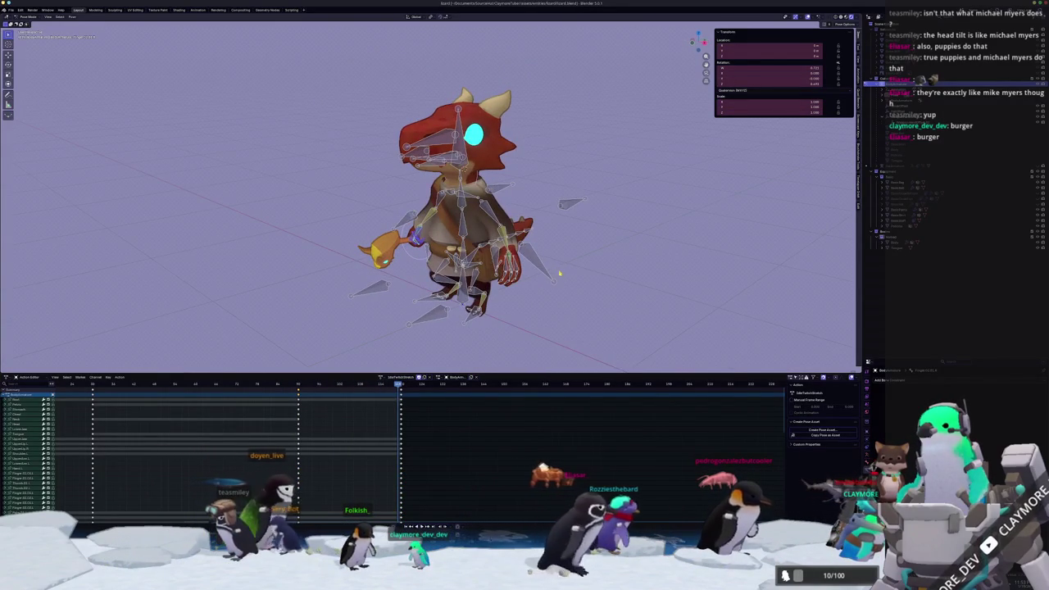
# Assign the IdlePose action from the Action Editor's action list, then select all bones
pyautogui.scroll(2, 558, 273)
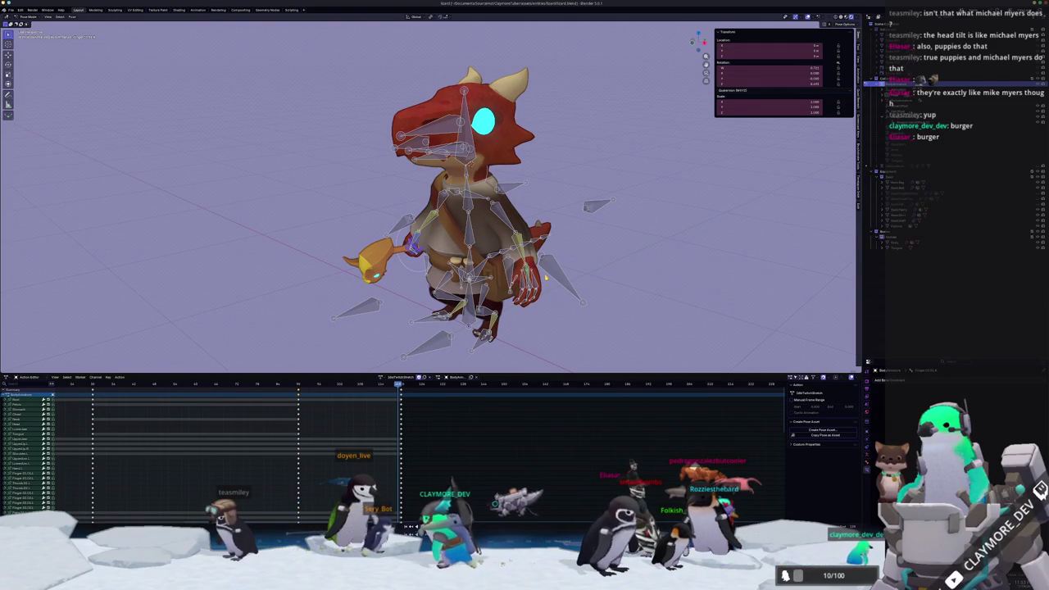
pyautogui.click(382, 376)
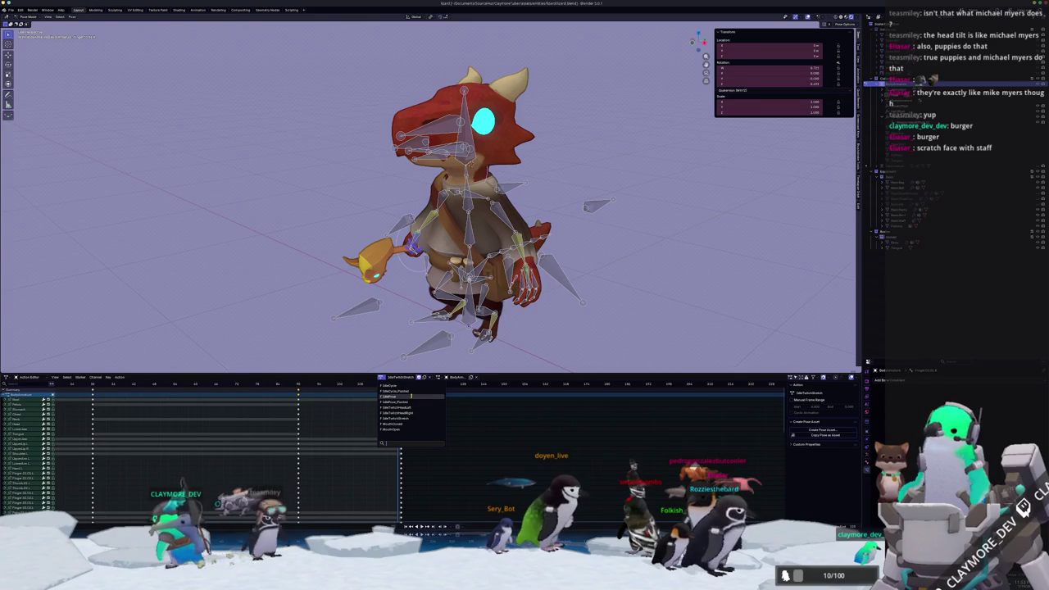
pyautogui.click(402, 402)
pyautogui.scroll(-2, 430, 187)
pyautogui.press('a')
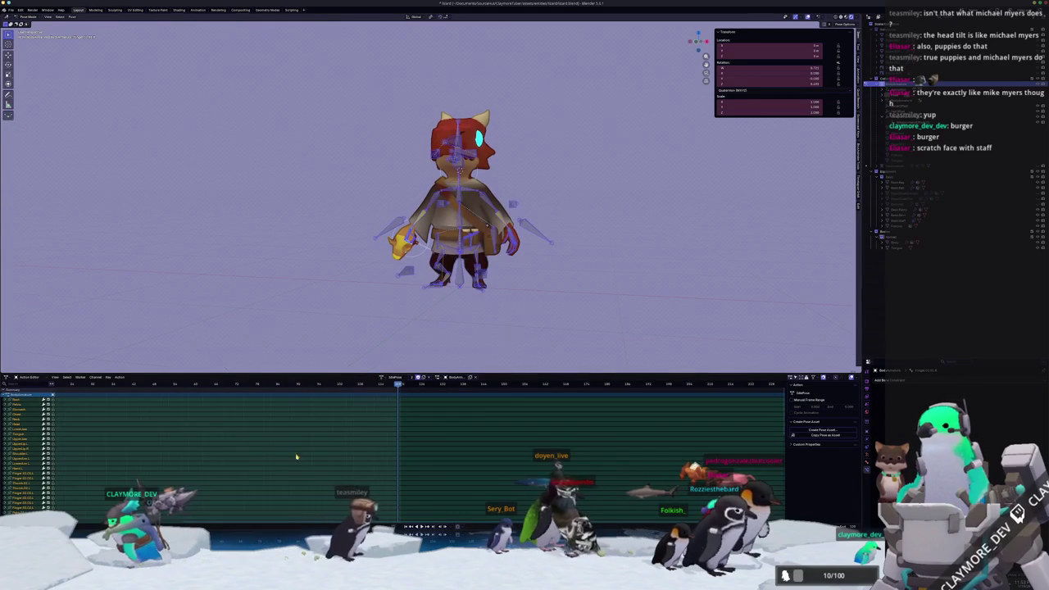
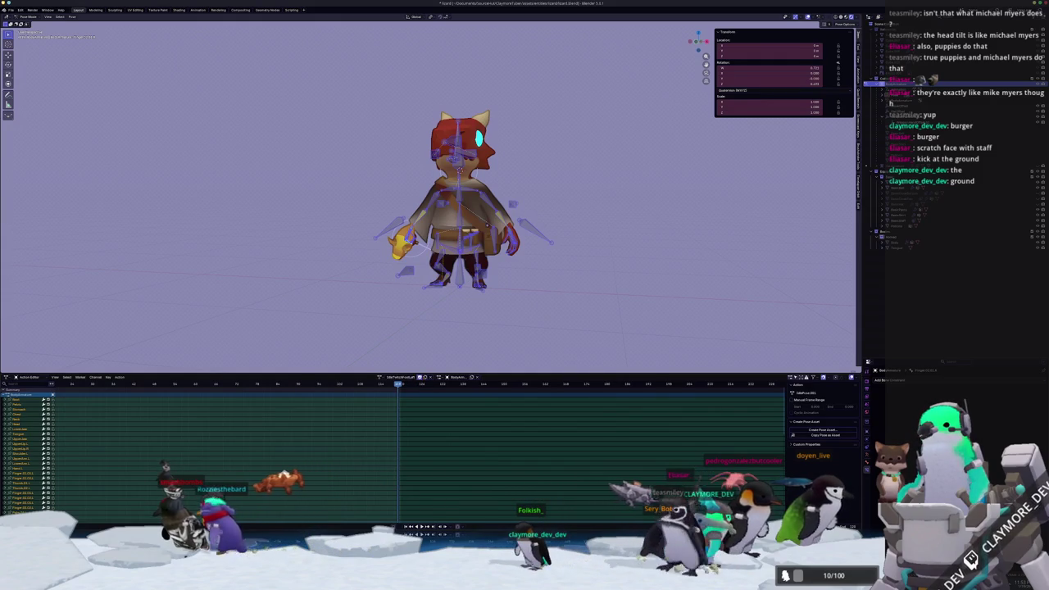
# Clear the bone selection, raise the hip bone to lift the body, and lift one foot to bend the leg
pyautogui.scroll(2, 382, 227)
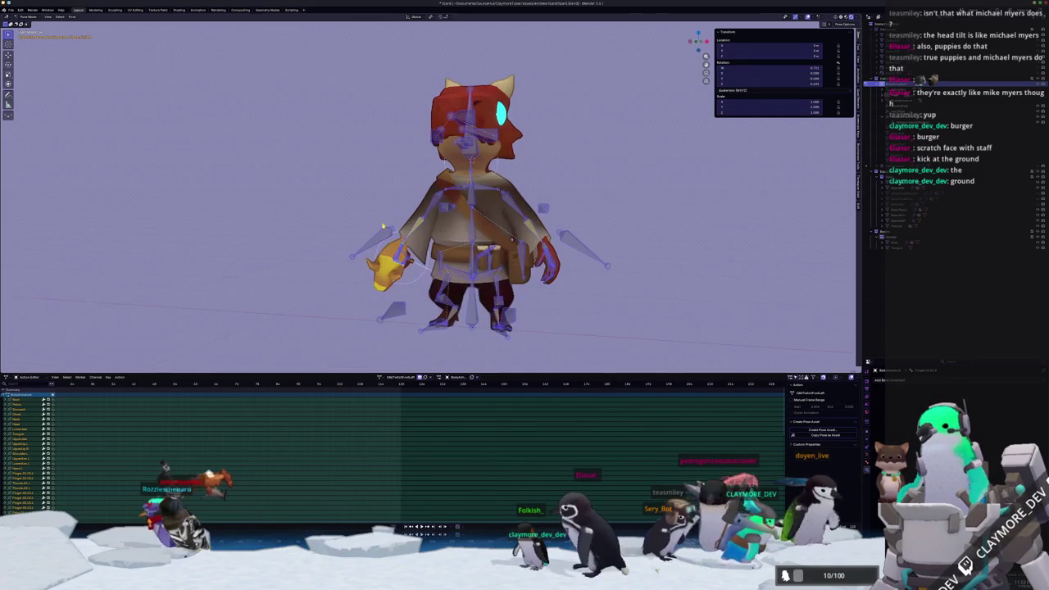
pyautogui.scroll(1, 469, 226)
pyautogui.scroll(1, 485, 288)
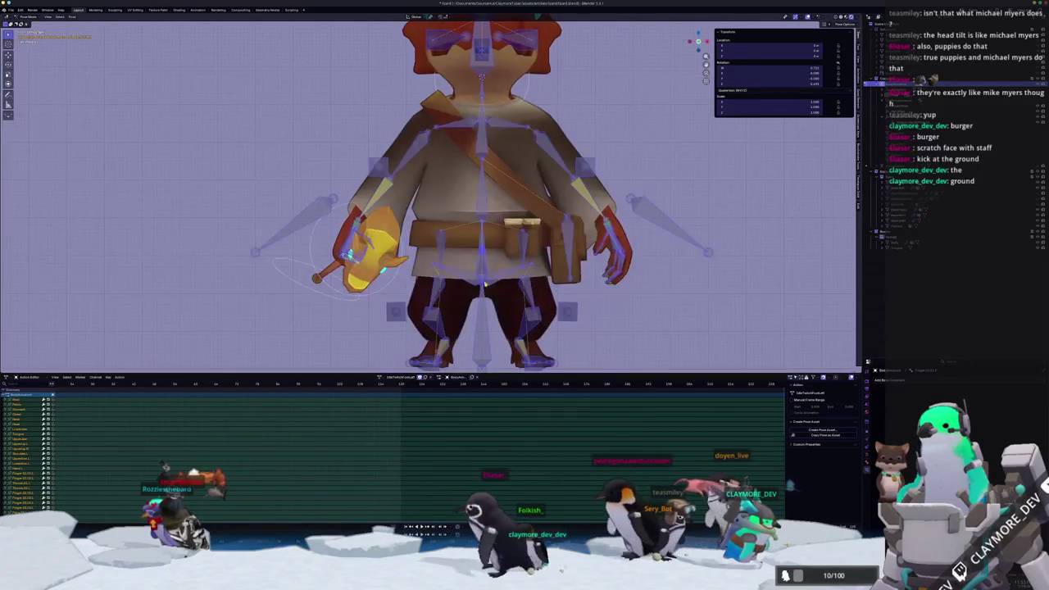
pyautogui.hotkey('alt', 'a')
pyautogui.moveTo(495, 267); pyautogui.dragTo(501, 253)
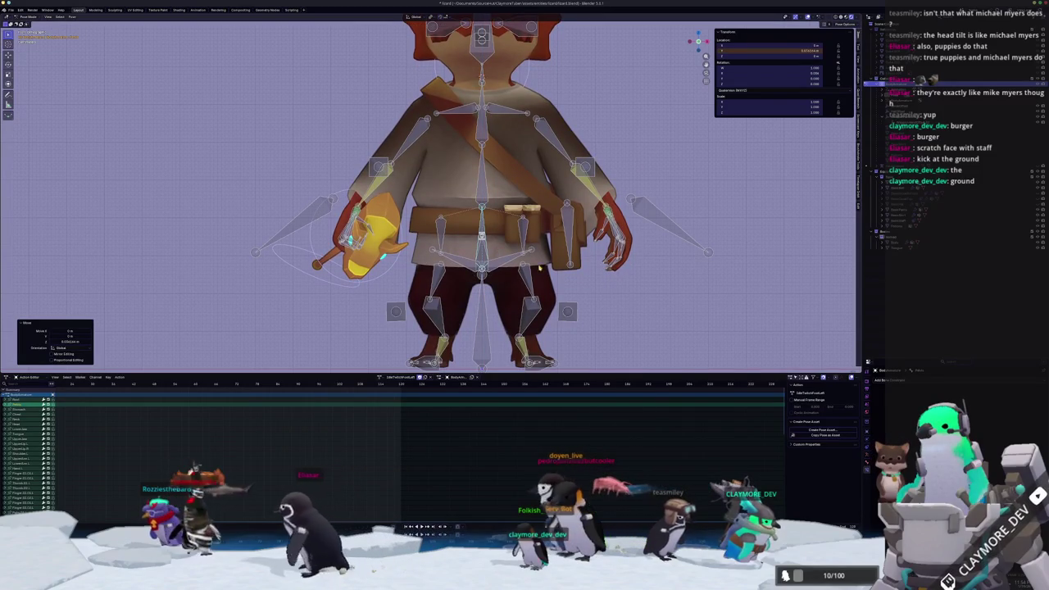
pyautogui.keyDown('shift'); pyautogui.scroll(-2, 452, 344); pyautogui.keyUp('shift')
pyautogui.moveTo(443, 305); pyautogui.dragTo(513, 190)
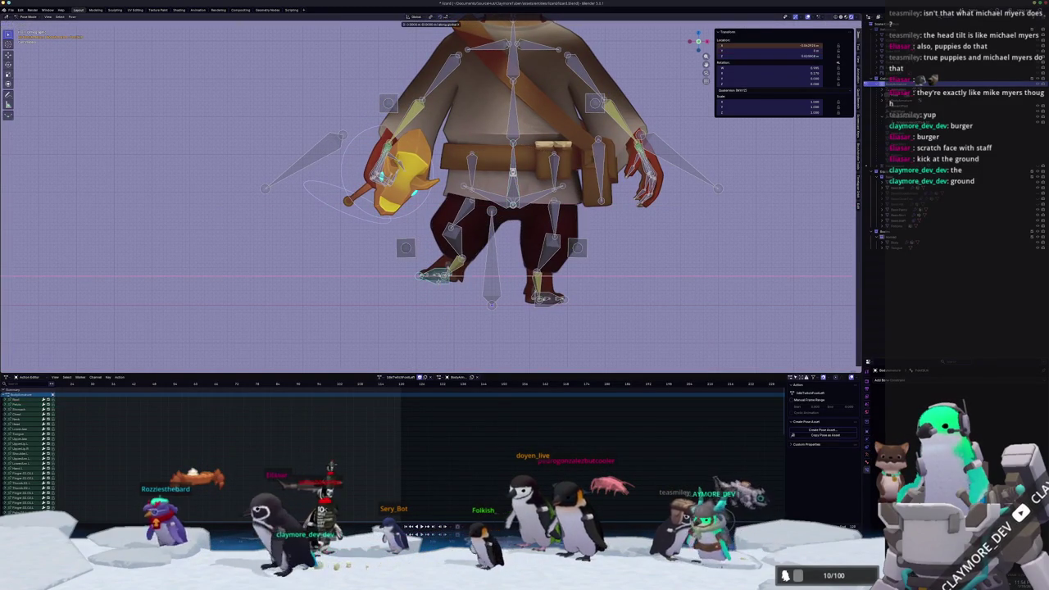
# In side view, reposition the bones and try a head and body rotation, then undo it back to upright
pyautogui.press('KP_3')
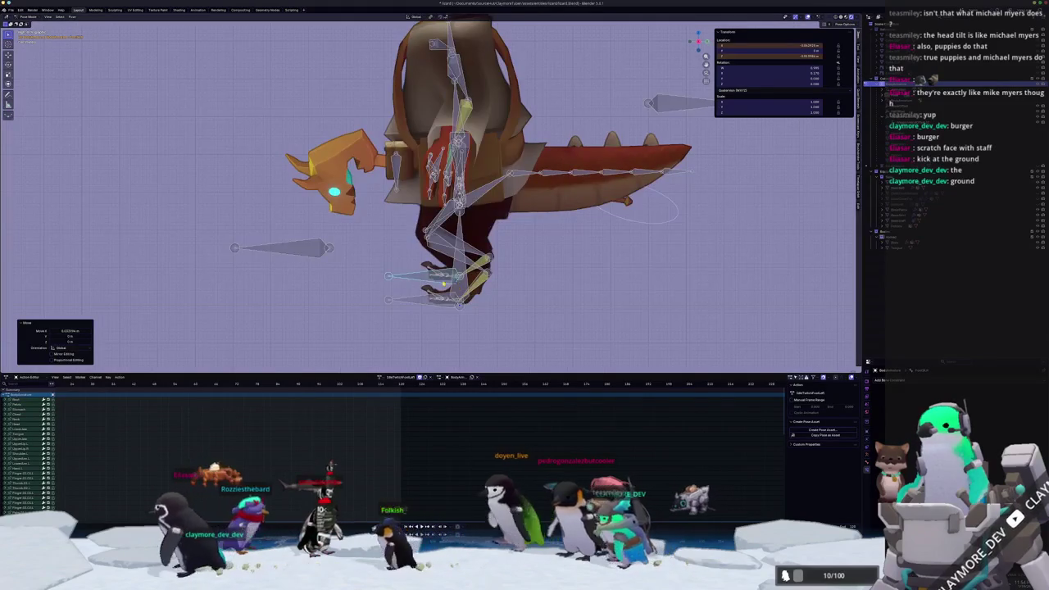
pyautogui.press('g')
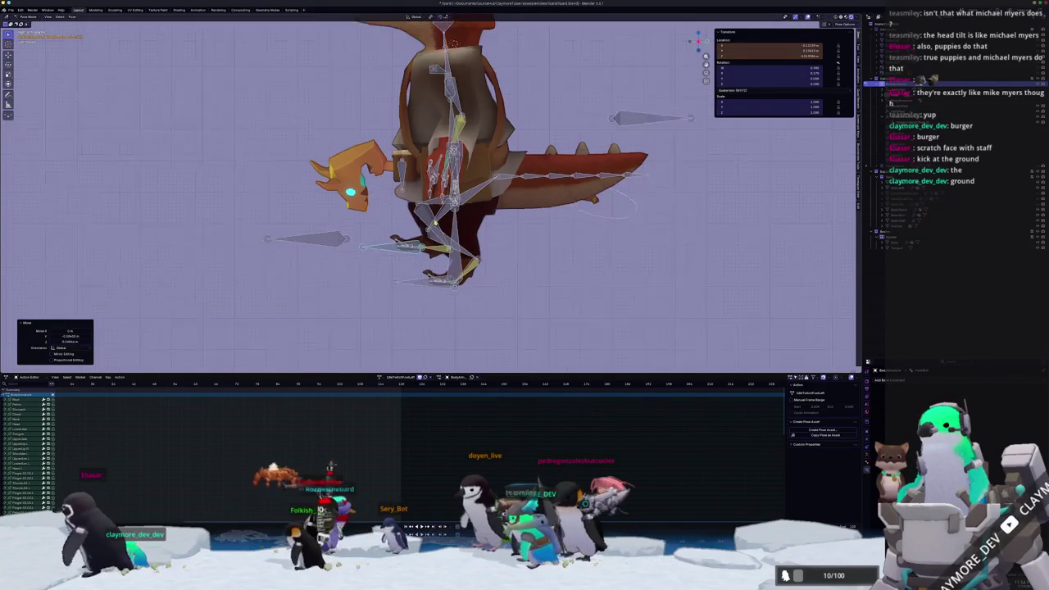
pyautogui.click(453, 193)
pyautogui.moveTo(426, 197); pyautogui.dragTo(453, 193, button='middle')
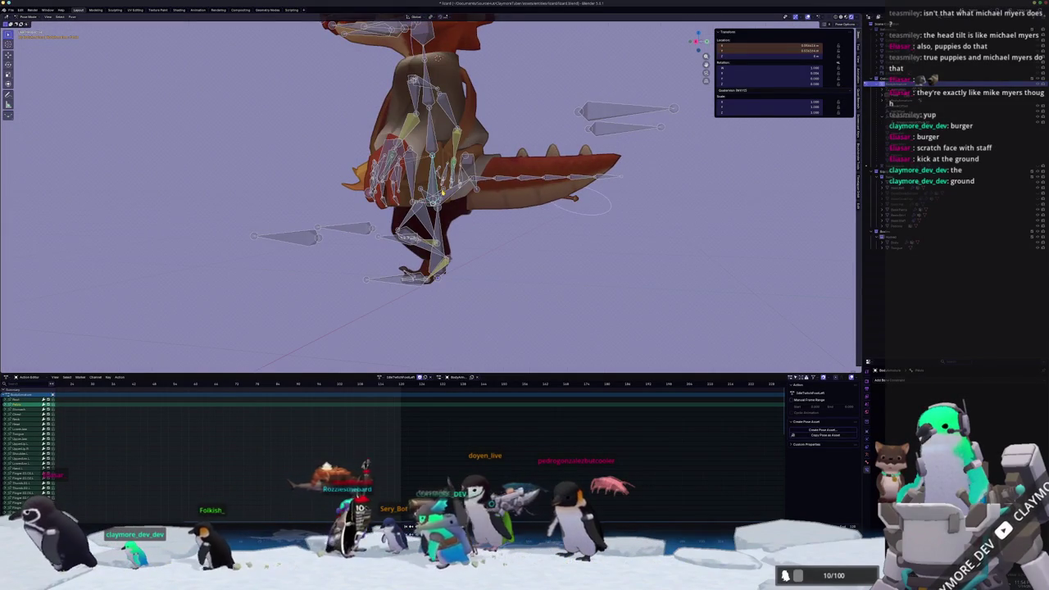
pyautogui.press('KP_3')
pyautogui.press('r')
pyautogui.click(494, 177)
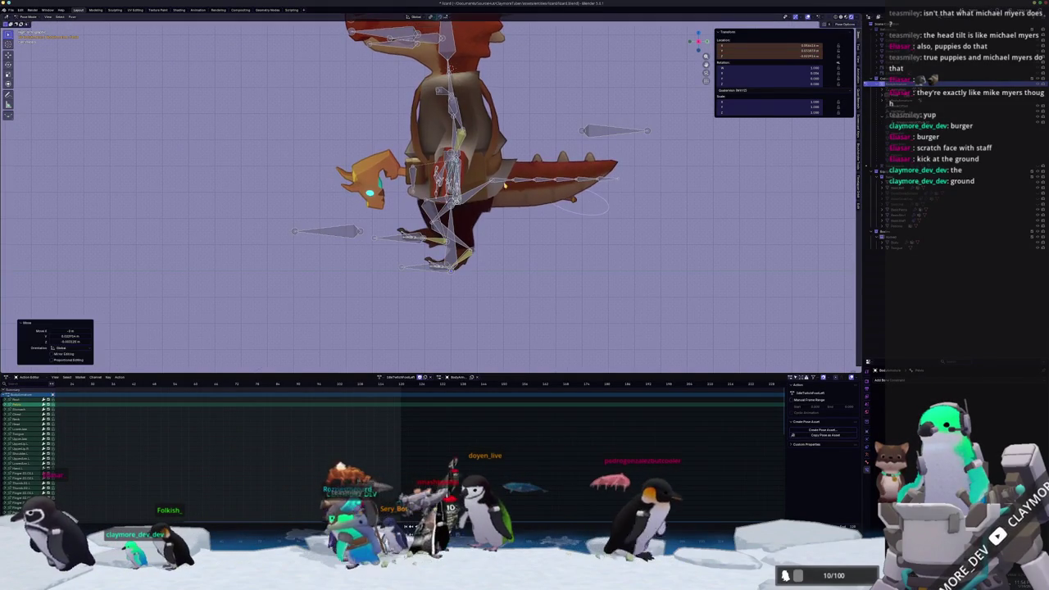
pyautogui.hotkey('ctrl', 'z')
pyautogui.hotkey('ctrl', 'z')
pyautogui.hotkey('ctrl', 'z')
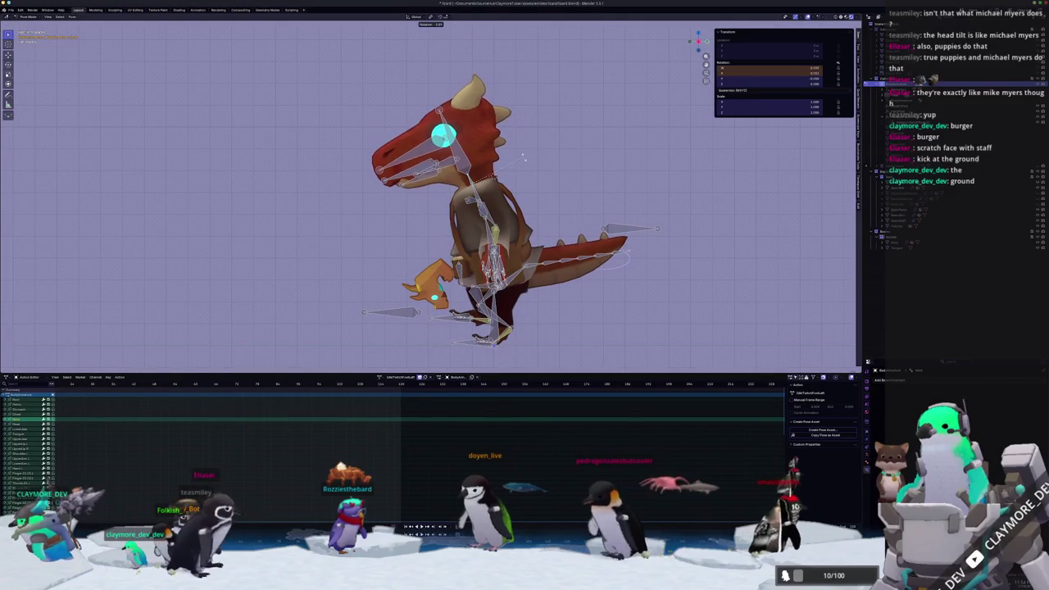
# Rotate the hand bone around the staff on its local X axis, then further on Z
pyautogui.press('a')
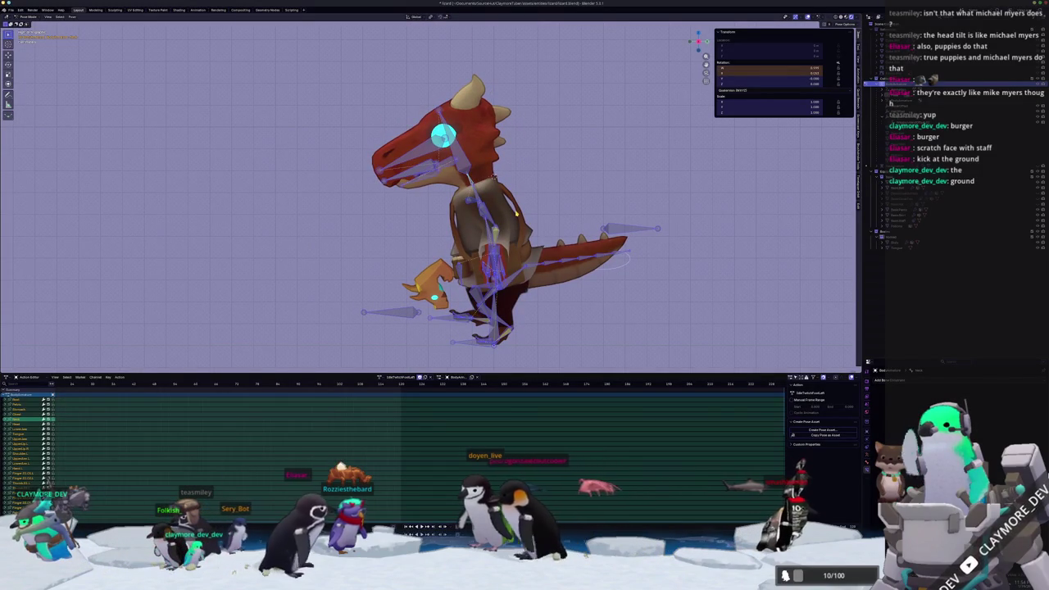
pyautogui.moveTo(494, 177); pyautogui.dragTo(450, 115, button='middle')
pyautogui.scroll(3, 475, 156)
pyautogui.hotkey('alt', 'a')
pyautogui.moveTo(508, 160); pyautogui.dragTo(563, 172, button='middle')
pyautogui.press('x')
pyautogui.press('x')
pyautogui.click(561, 164)
pyautogui.press('r')
pyautogui.press('z')
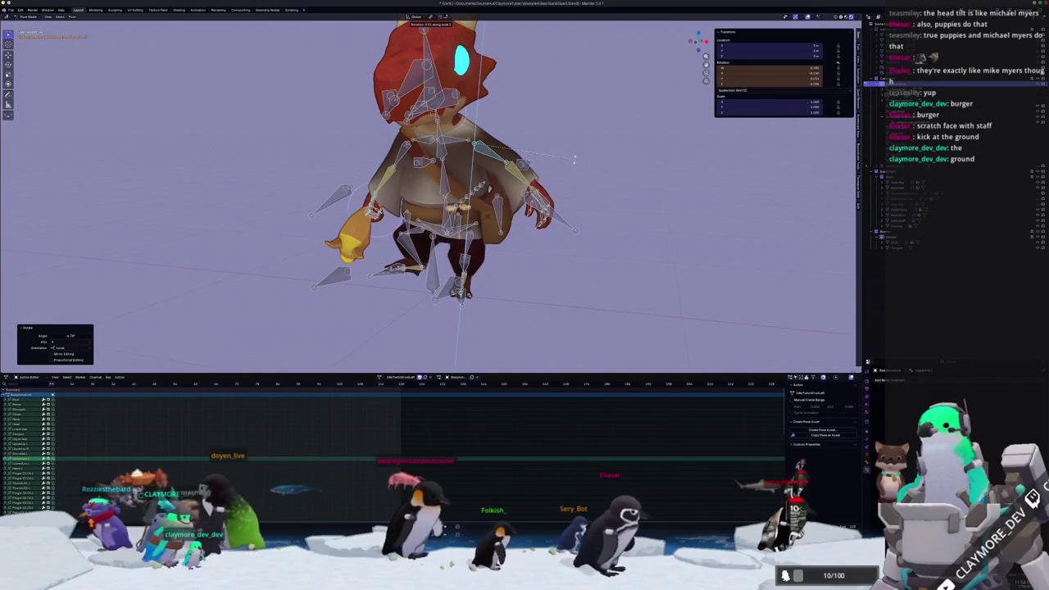
pyautogui.click(563, 166)
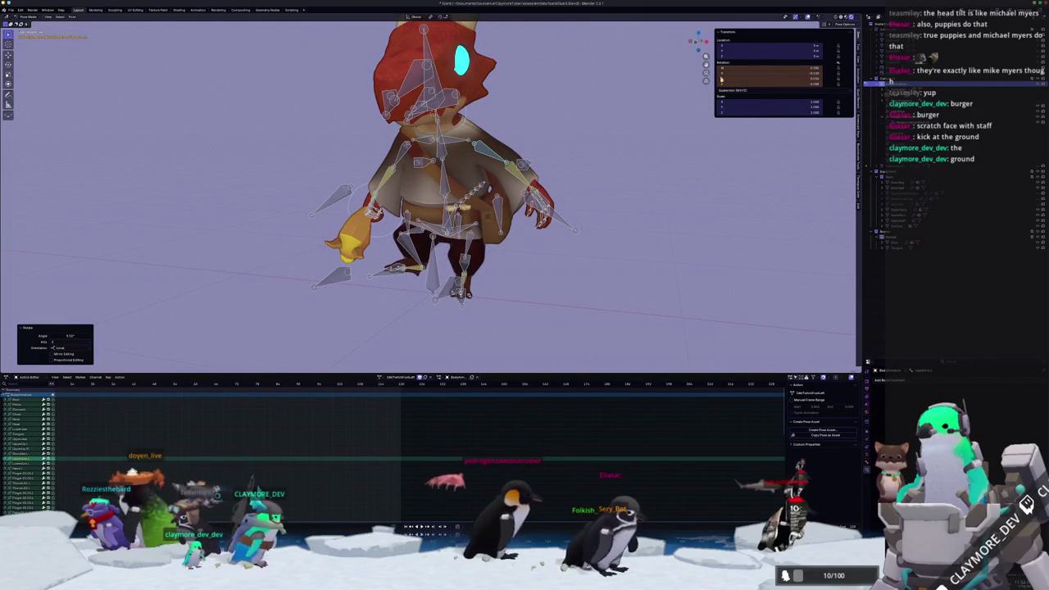
# Rotate the arm slightly and turn the forearm bone into place
pyautogui.click(645, 146)
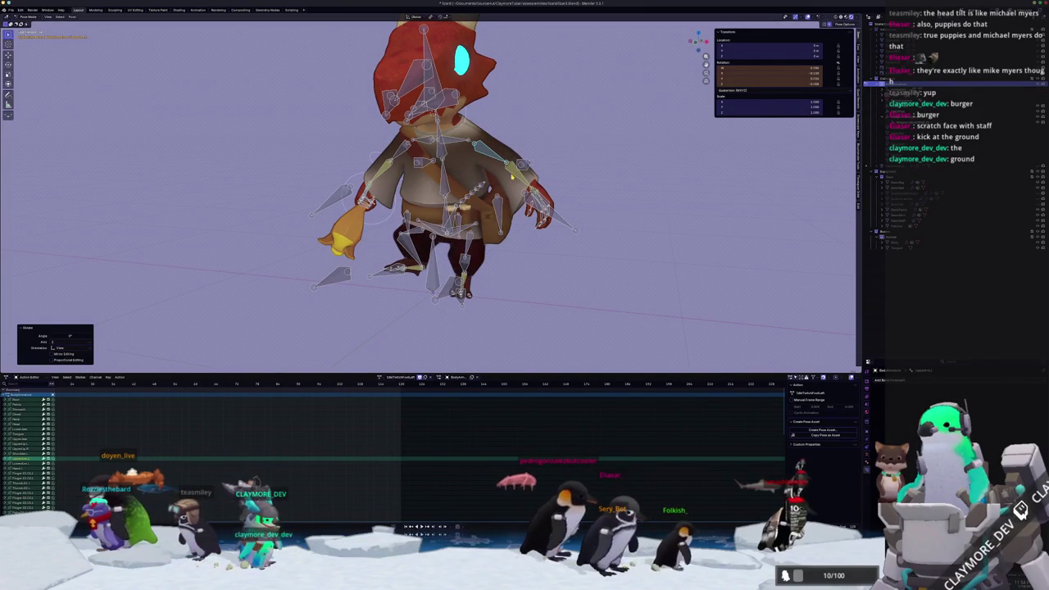
pyautogui.click(511, 175)
pyautogui.click(581, 182)
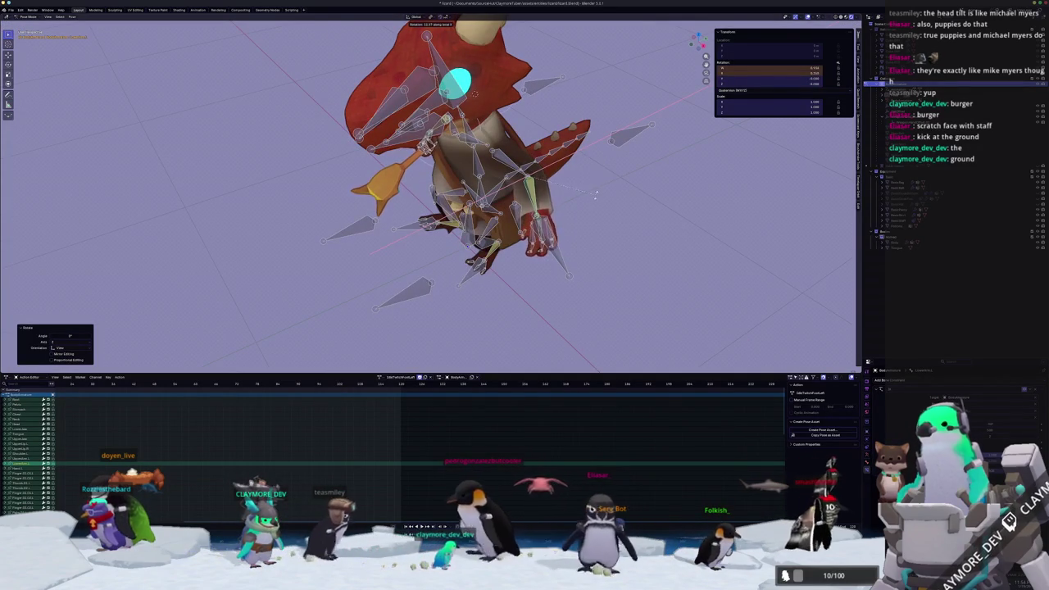
pyautogui.moveTo(588, 207)
pyautogui.mouseDown(button='middle')
pyautogui.moveTo(613, 192)
pyautogui.moveTo(498, 272)
pyautogui.mouseUp(button='middle')
pyautogui.scroll(2, 613, 191)
pyautogui.scroll(2, 621, 187)
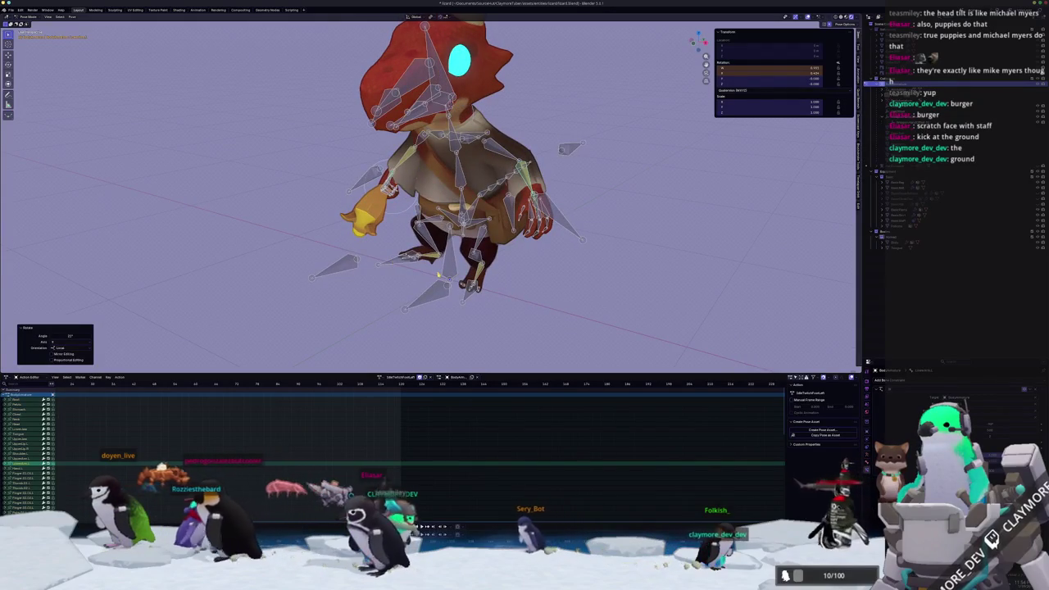
# Keyframe the rotation of all bones for the hunched pose and compare it with the other frames
pyautogui.press('a')
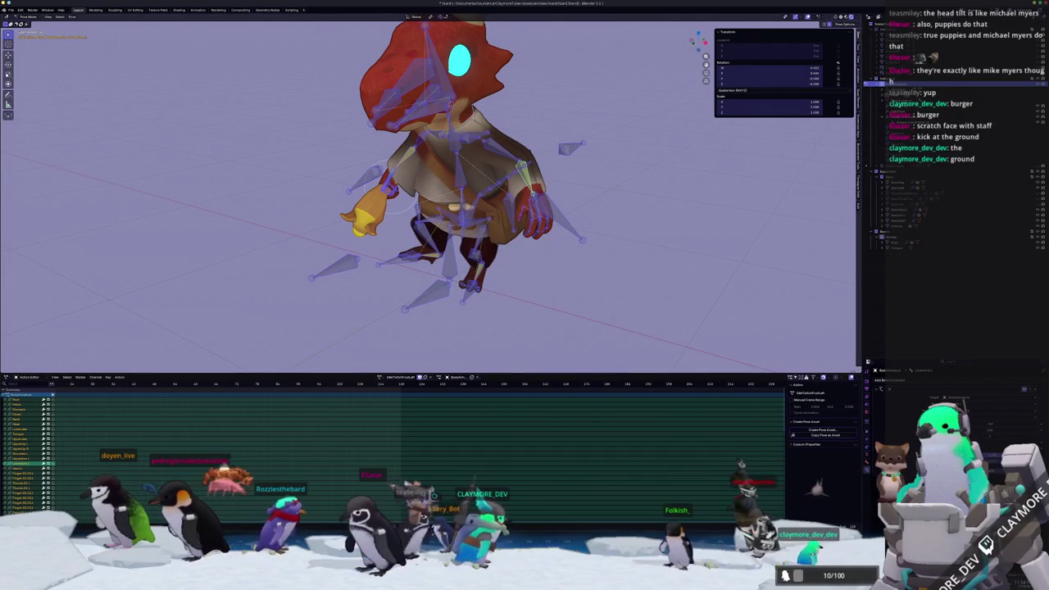
pyautogui.press('i')
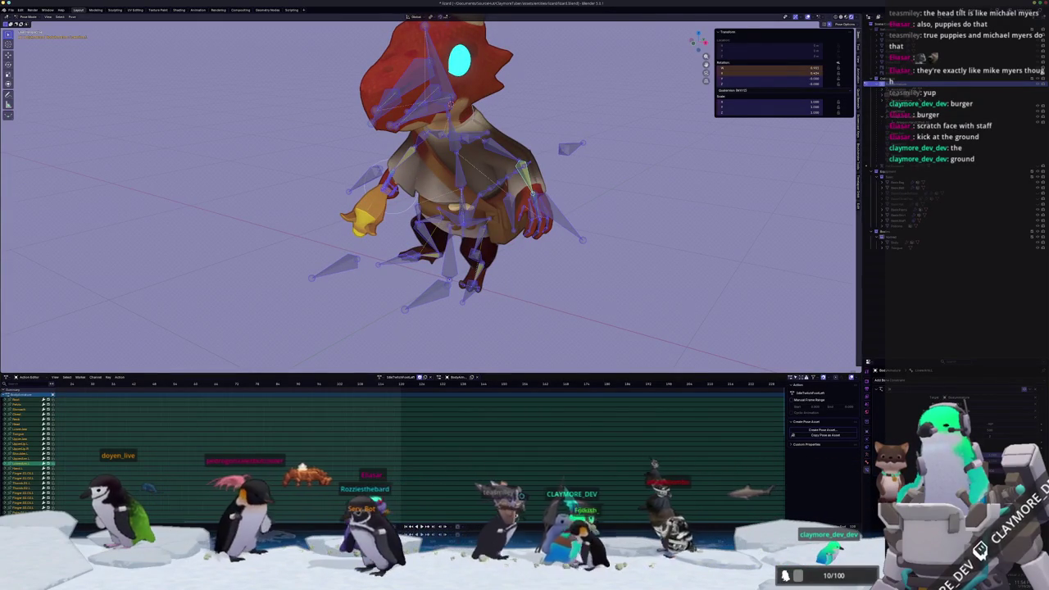
pyautogui.hotkey('ctrl', 'z')
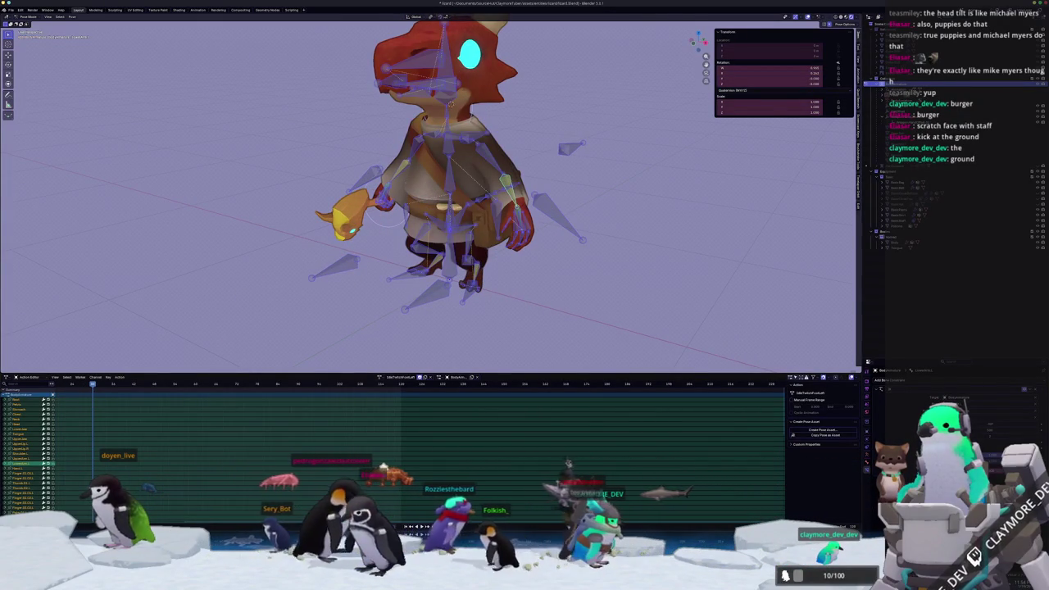
pyautogui.hotkey('ctrl', 'shift', 'z')
pyautogui.hotkey('ctrl', 'shift', 'z')
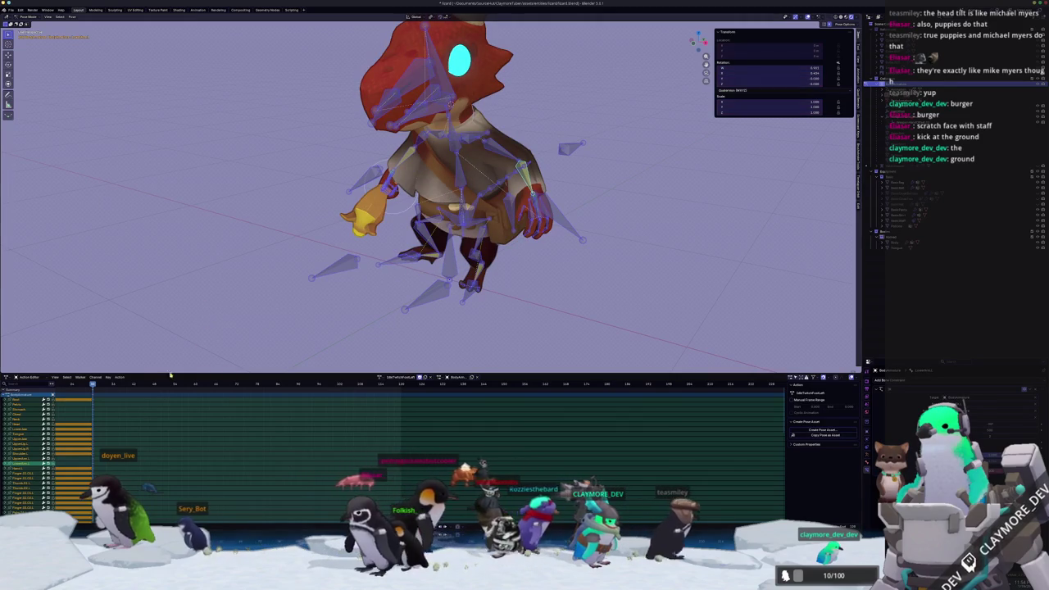
pyautogui.hotkey('ctrl', 'z')
# Play back the animation, then in front view rotate the upper body bones
pyautogui.press('space')
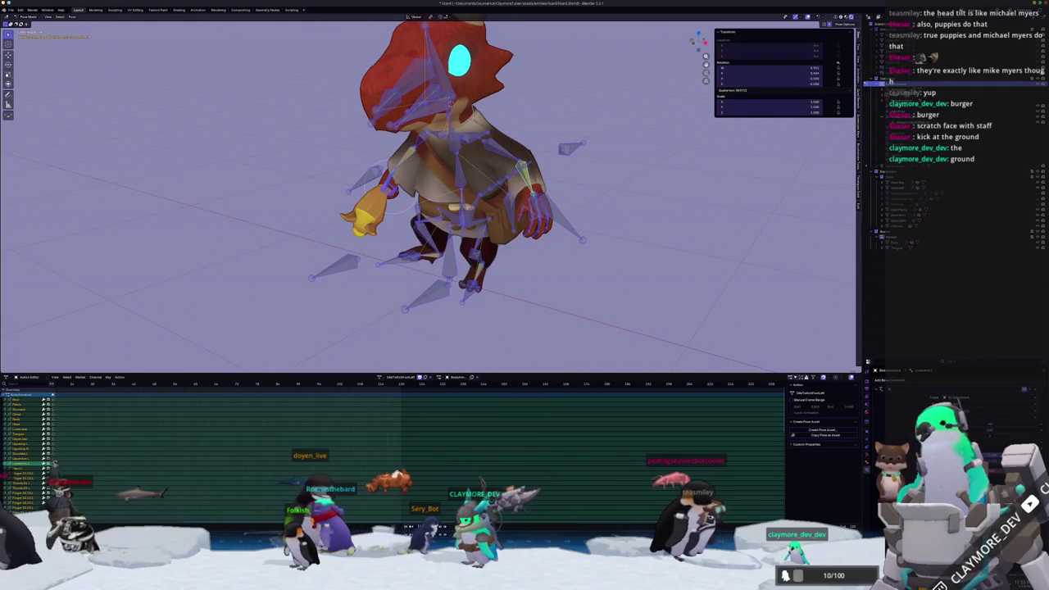
pyautogui.press('KP_1')
pyautogui.scroll(3, 327, 246)
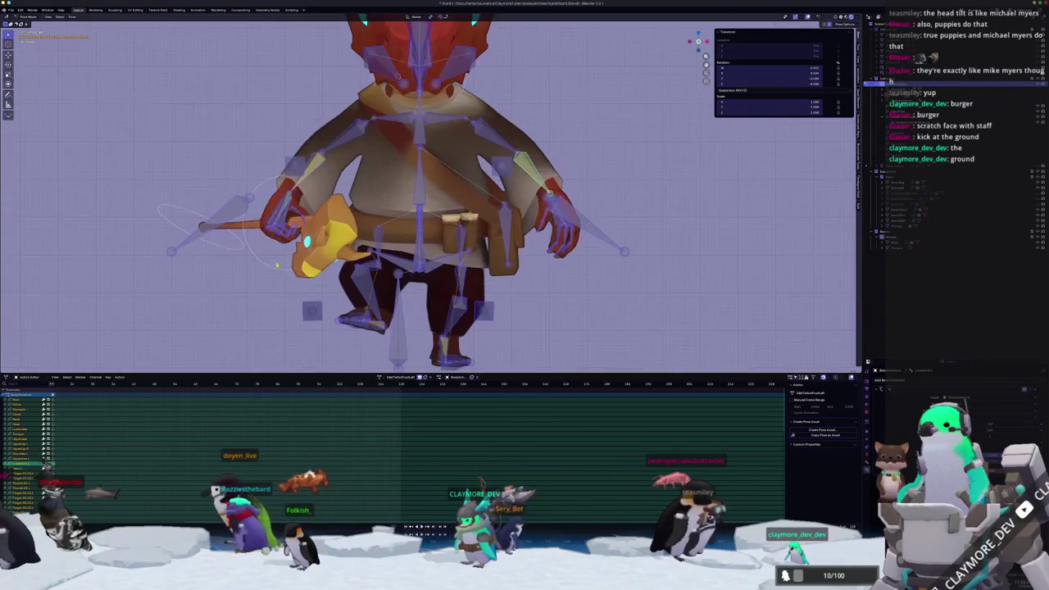
pyautogui.scroll(2, 328, 246)
pyautogui.scroll(2, 444, 226)
pyautogui.scroll(1, 444, 225)
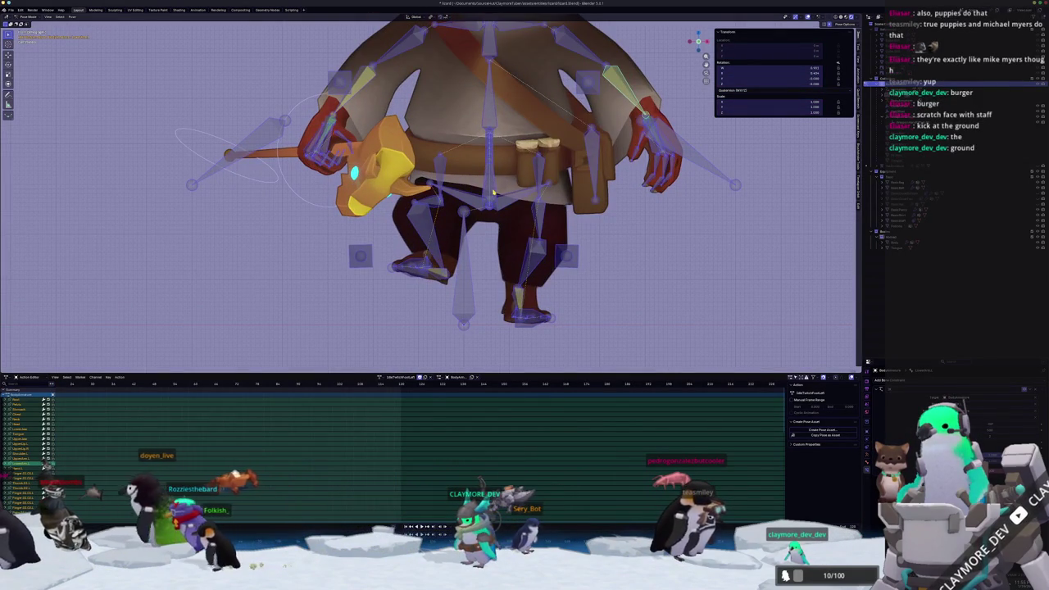
pyautogui.hotkey('alt', 'a')
pyautogui.press('r')
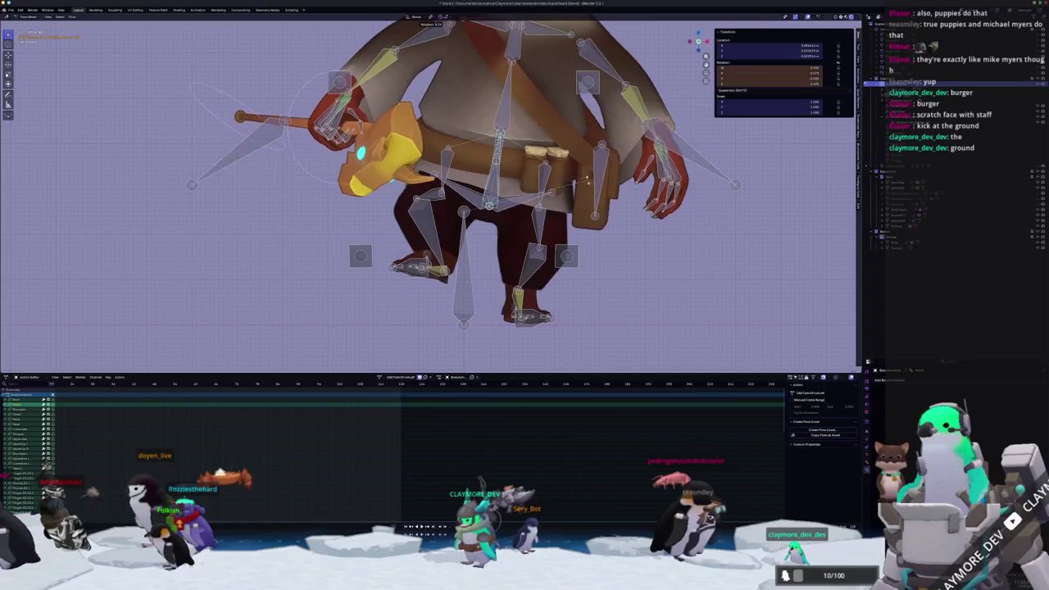
pyautogui.press('Escape')
pyautogui.scroll(-1, 446, 188)
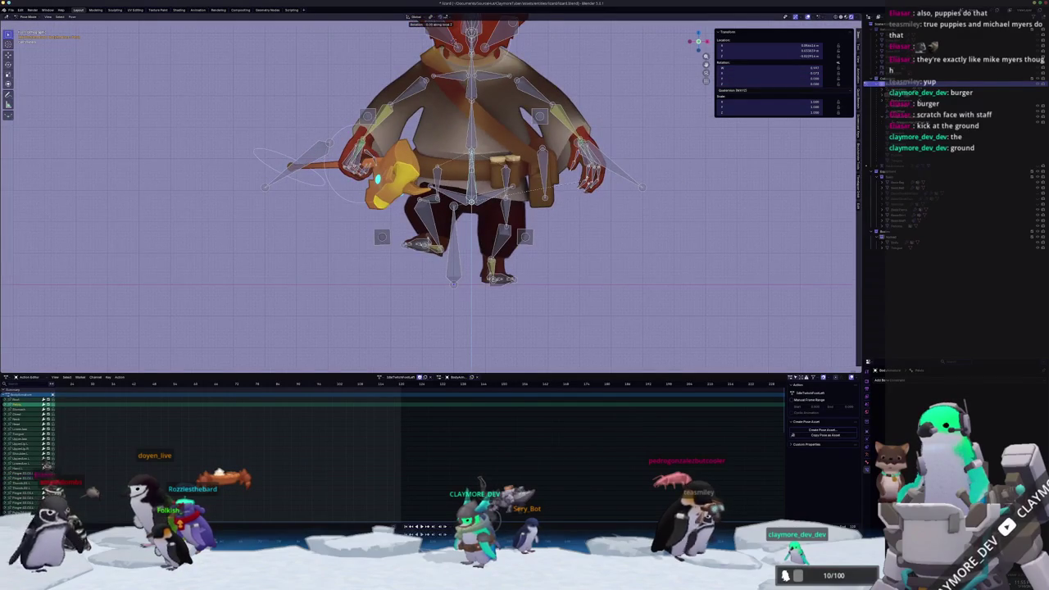
pyautogui.press('Return')
# Adjust the torso with alternating moves along Z and rotations around Z into a tilt
pyautogui.press('g')
pyautogui.press('z')
pyautogui.press('Return')
pyautogui.press('r')
pyautogui.press('z')
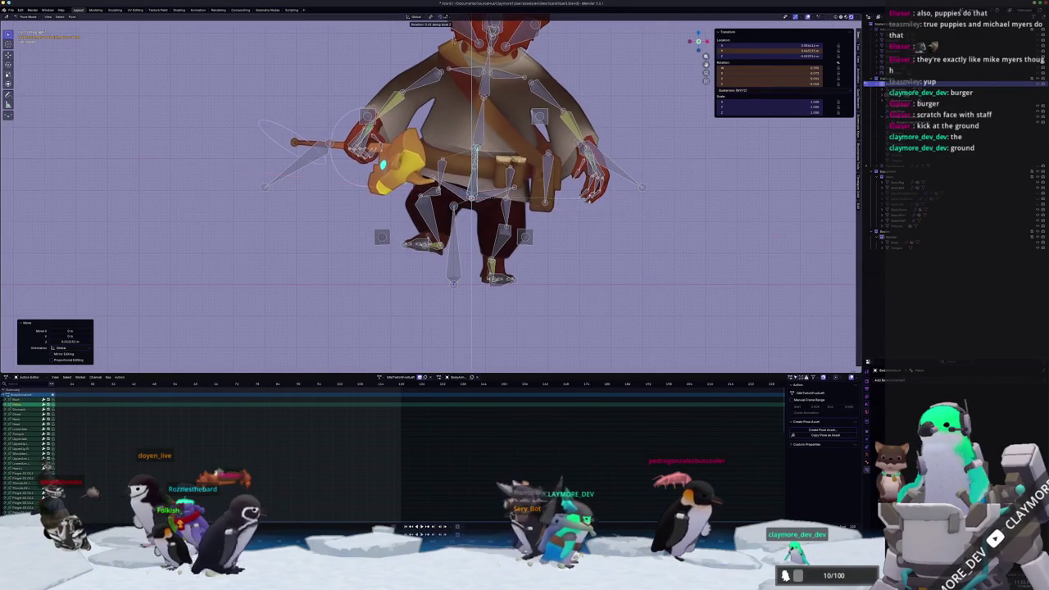
pyautogui.press('Return')
pyautogui.press('g')
pyautogui.press('z')
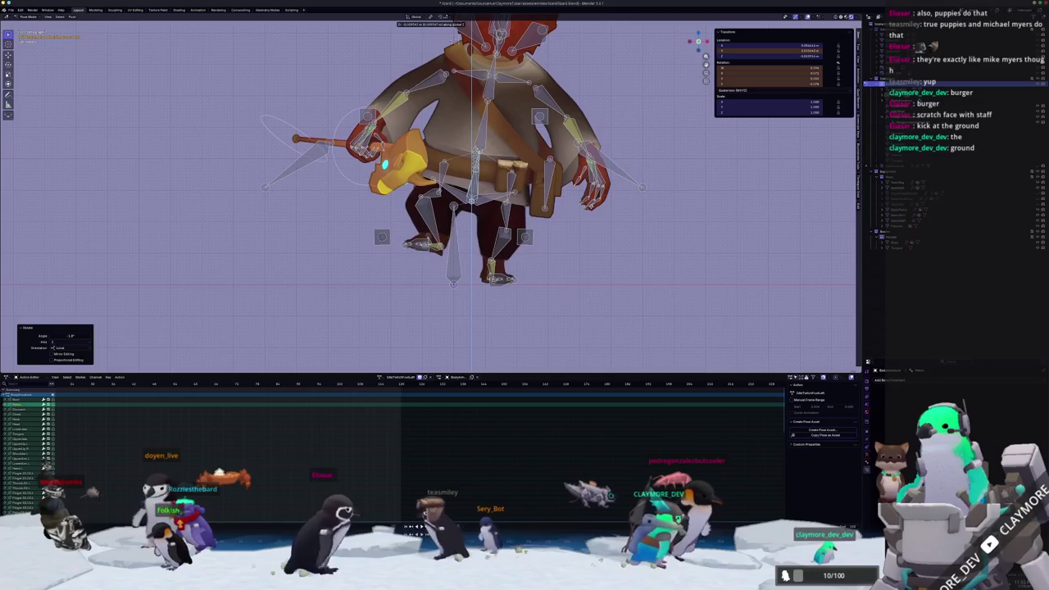
pyautogui.press('Return')
pyautogui.press('r')
pyautogui.press('z')
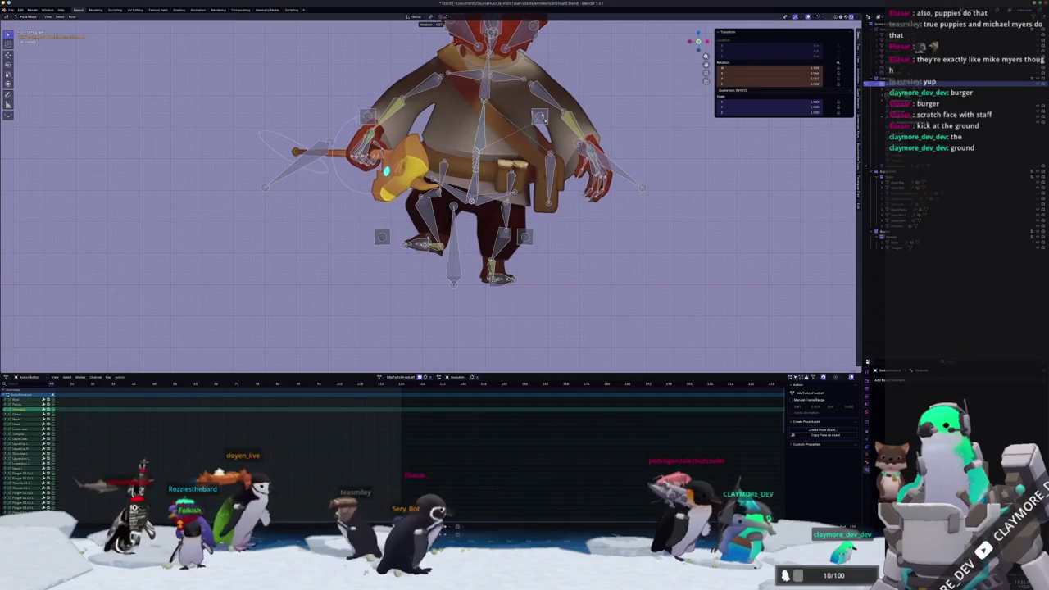
pyautogui.press('Return')
pyautogui.scroll(-2, 455, 151)
pyautogui.scroll(2, 542, 244)
pyautogui.scroll(-1, 542, 244)
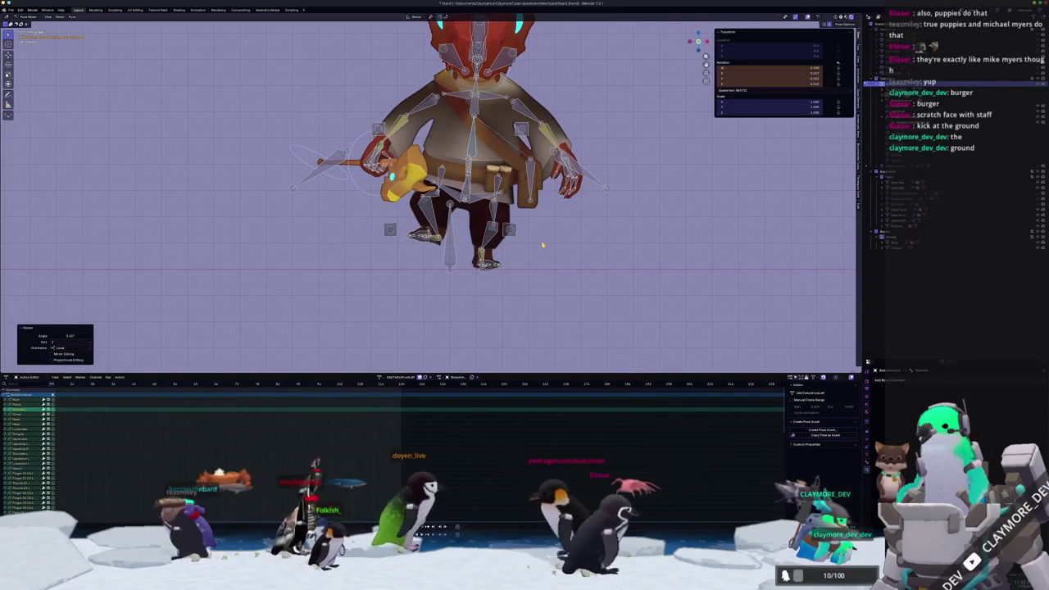
# Pull the two foot bones down and reposition the foot
pyautogui.press('a')
pyautogui.scroll(2, 543, 244)
pyautogui.click(435, 260)
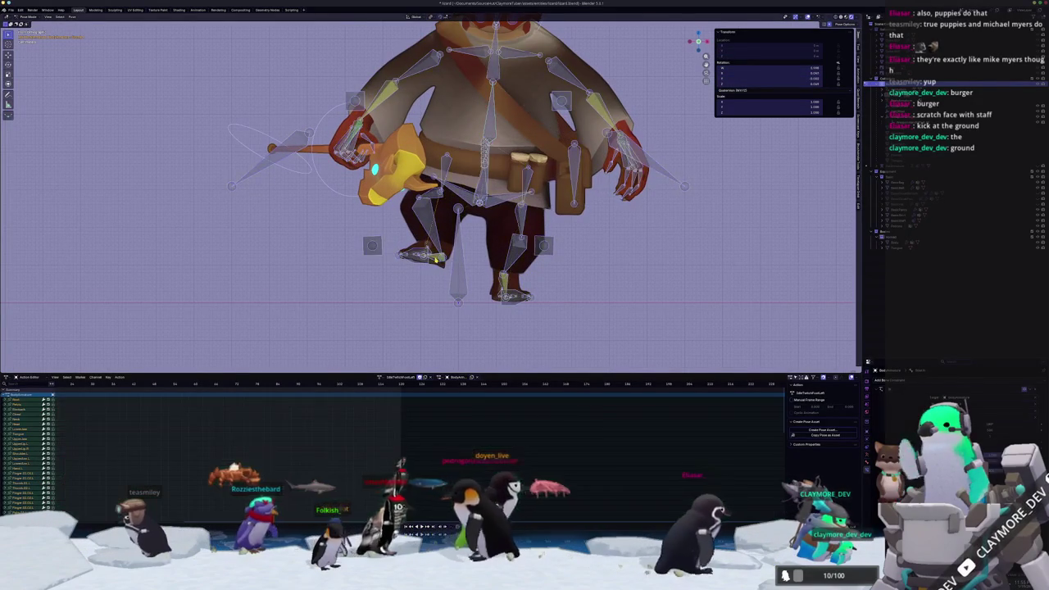
pyautogui.press('g')
pyautogui.click(551, 189)
pyautogui.press('g')
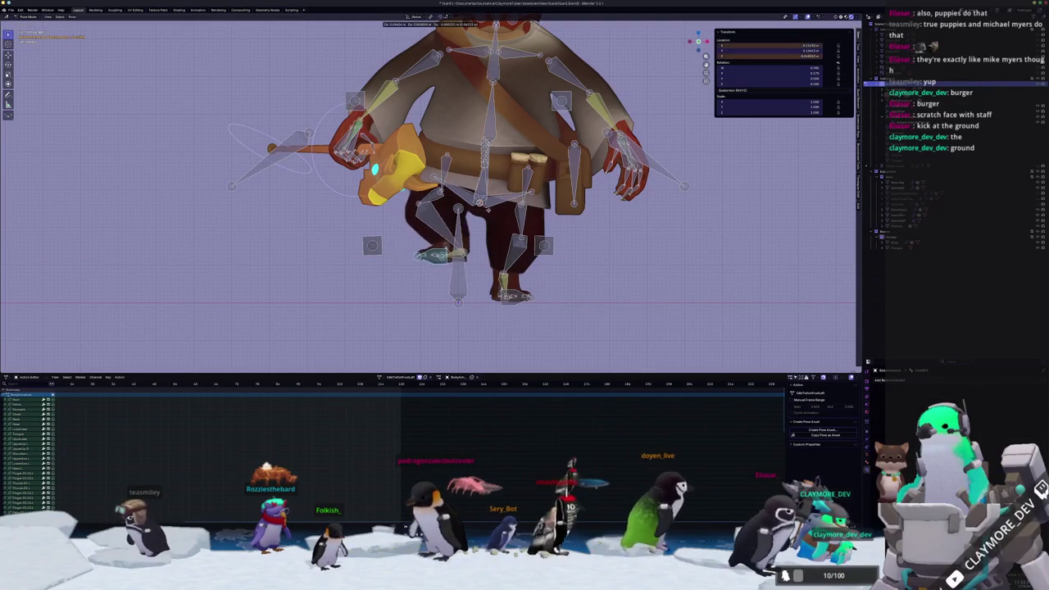
pyautogui.click(435, 238)
pyautogui.moveTo(435, 237)
pyautogui.mouseDown(button='middle')
pyautogui.moveTo(410, 242)
pyautogui.moveTo(464, 233)
pyautogui.mouseUp(button='middle')
# Preview the pose across the middle frames and paste a mirrored copy onto all bones
pyautogui.press('a')
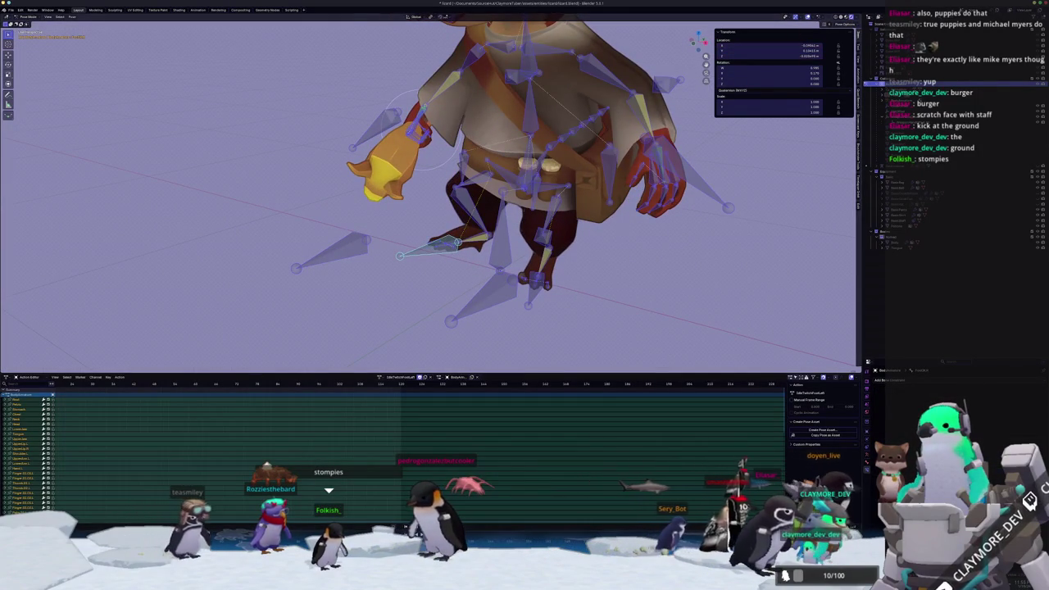
pyautogui.press('space')
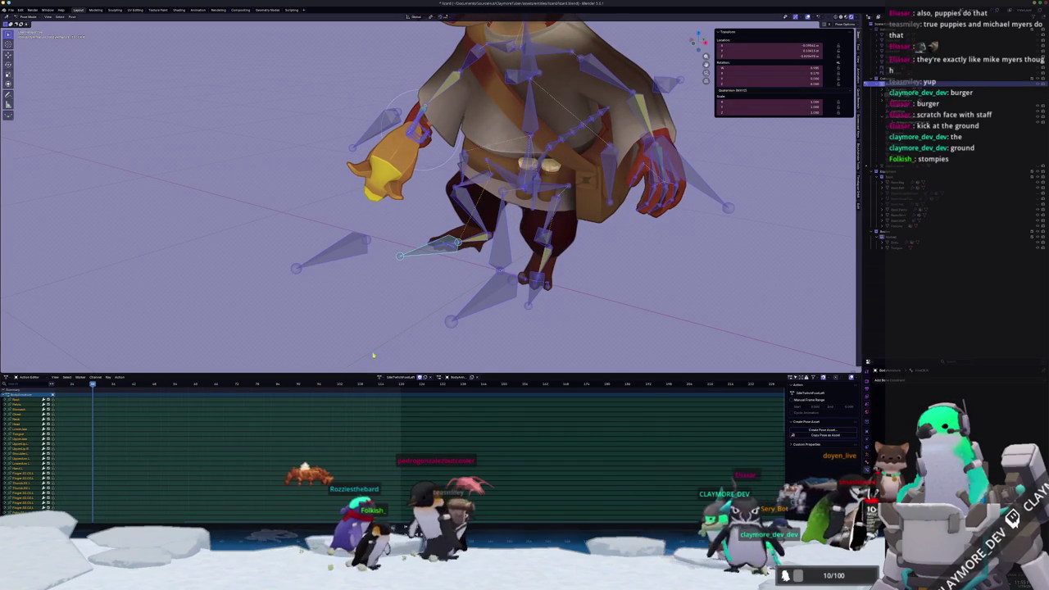
pyautogui.hotkey('ctrl', 'shift', 'v')
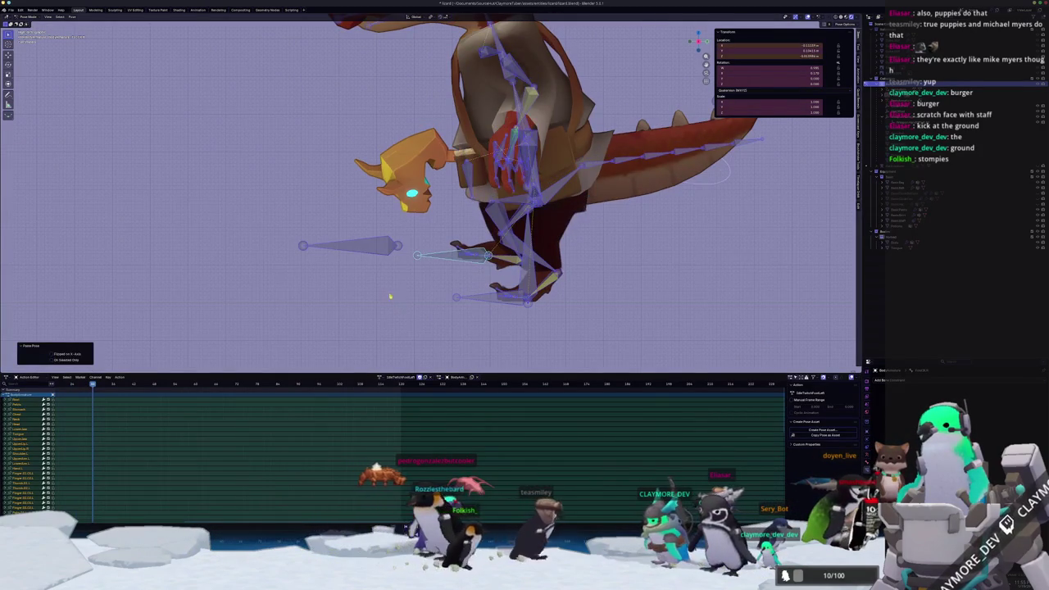
# Keyframe the pasted mirrored pose on all bones, and also keyframe it at the action's first frame
pyautogui.scroll(3, 395, 300)
pyautogui.press('i')
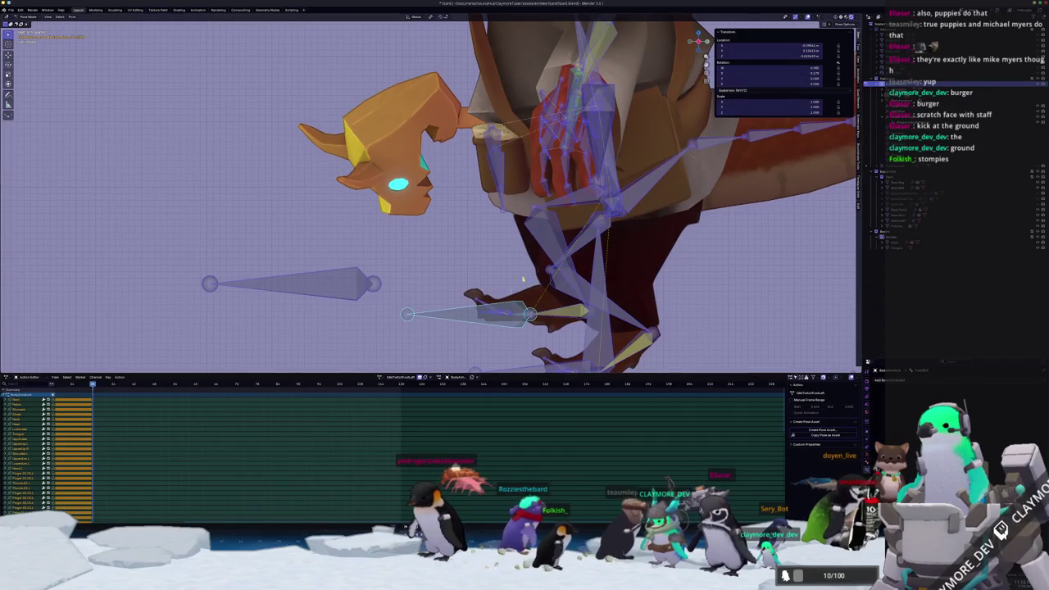
pyautogui.scroll(-2, 530, 269)
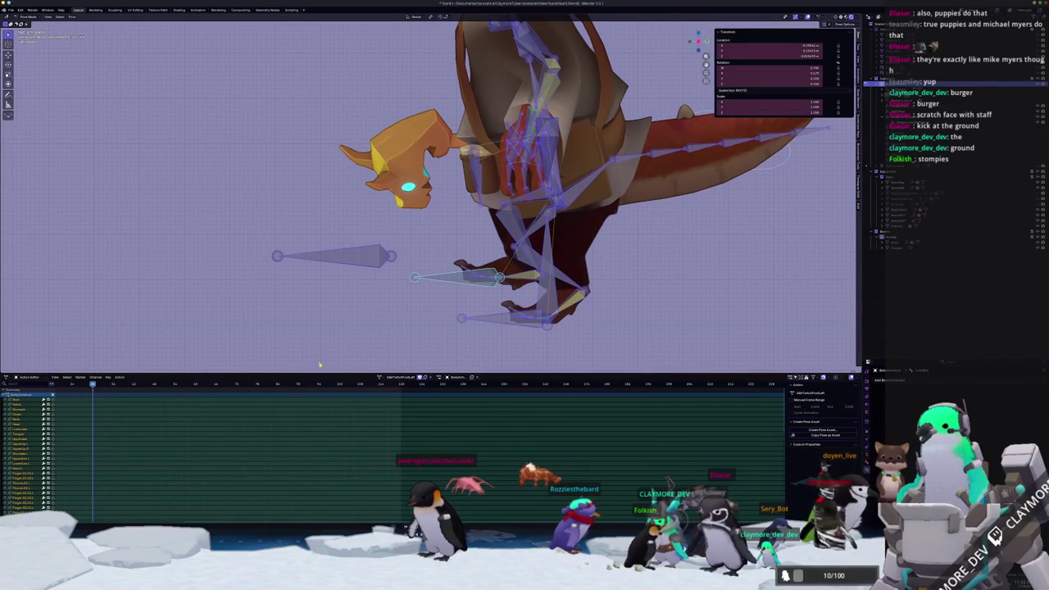
pyautogui.press('i')
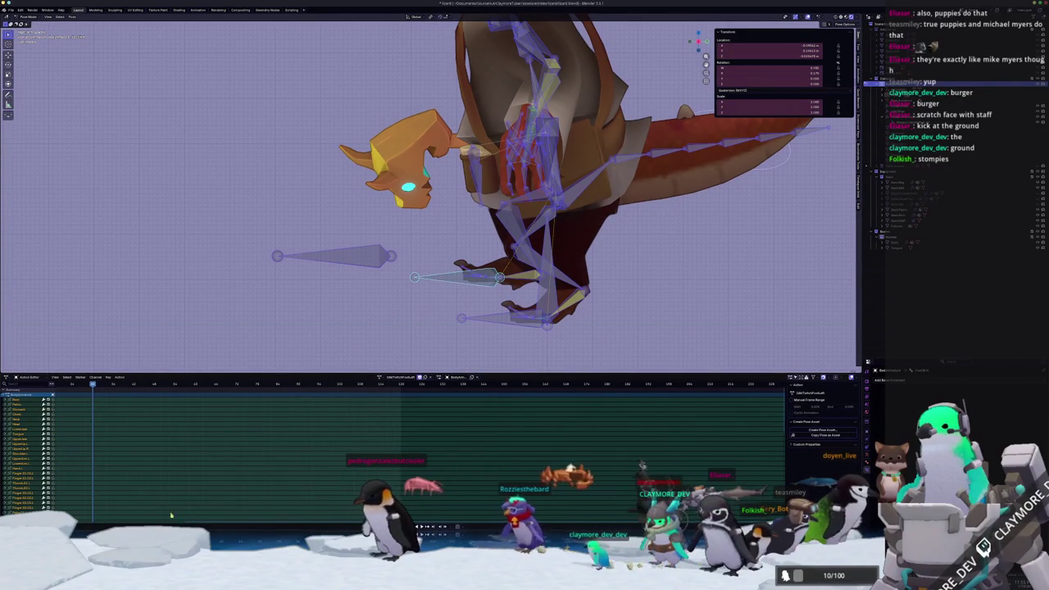
pyautogui.click(353, 292)
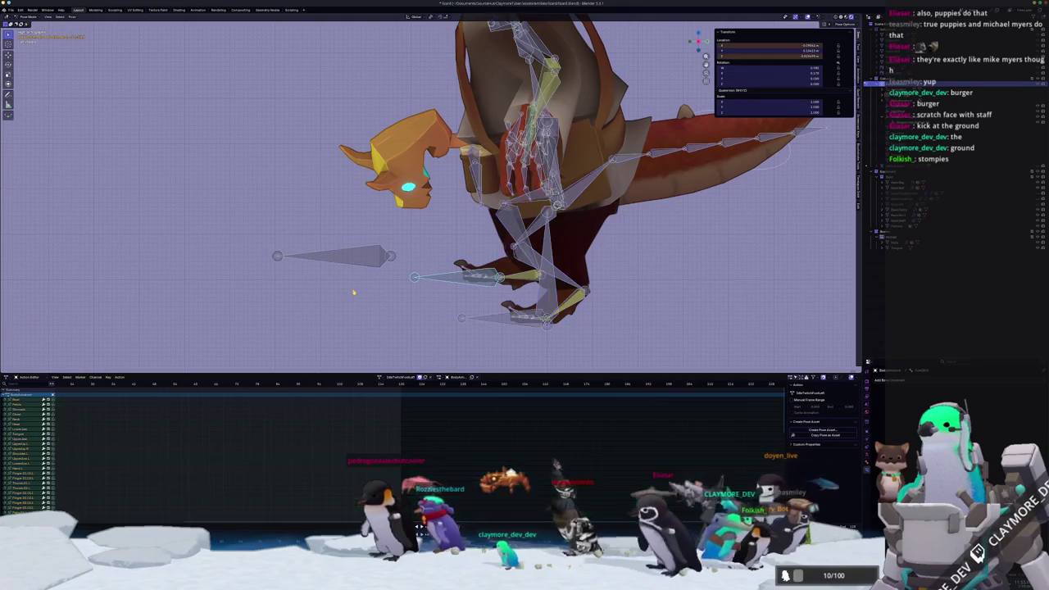
pyautogui.press('a')
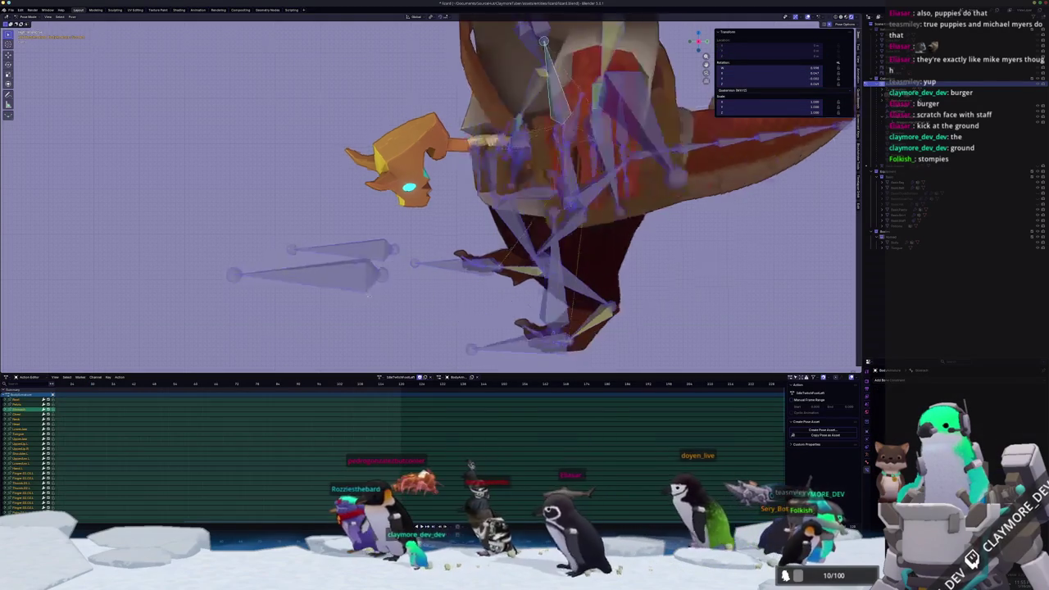
pyautogui.moveTo(363, 293)
pyautogui.mouseDown(button='middle')
pyautogui.moveTo(376, 285)
pyautogui.moveTo(375, 298)
pyautogui.mouseUp(button='middle')
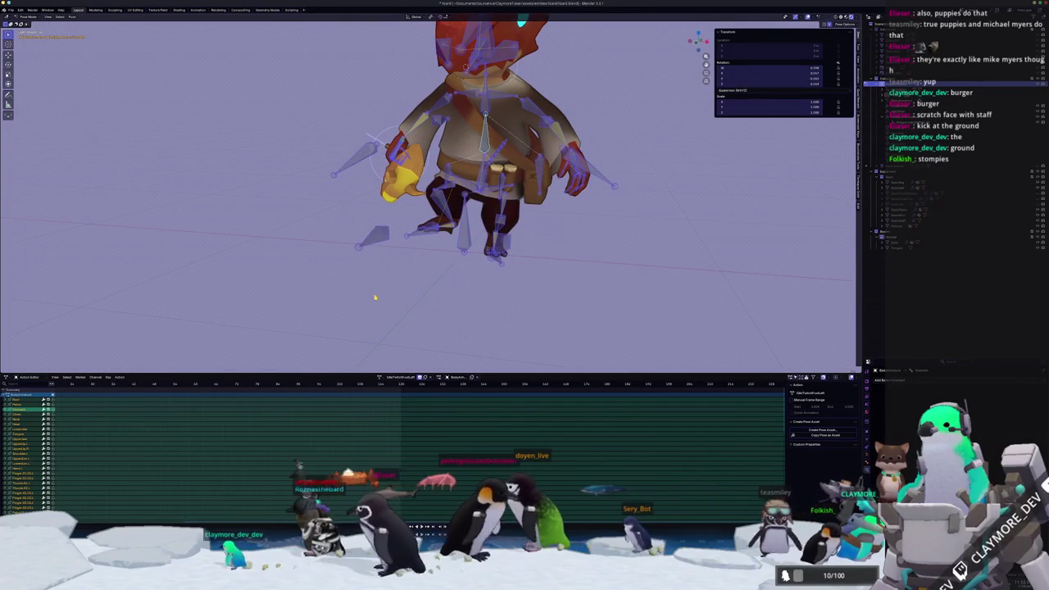
pyautogui.click(98, 383)
pyautogui.press('i')
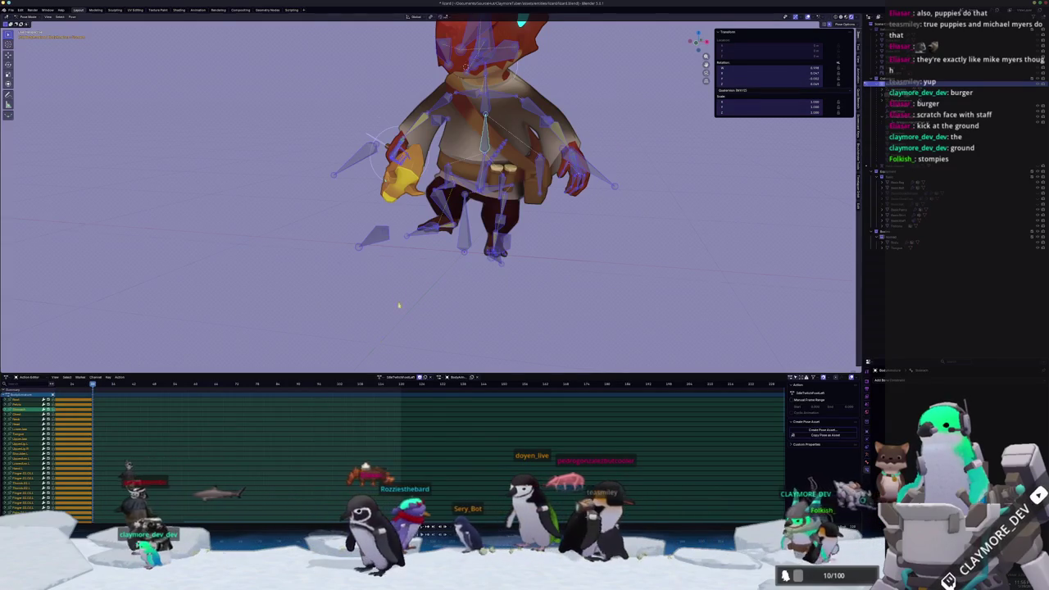
# In front view, move the foot bone left and down and keyframe it
pyautogui.scroll(2, 414, 253)
pyautogui.hotkey('alt', 'a')
pyautogui.press('KP_1')
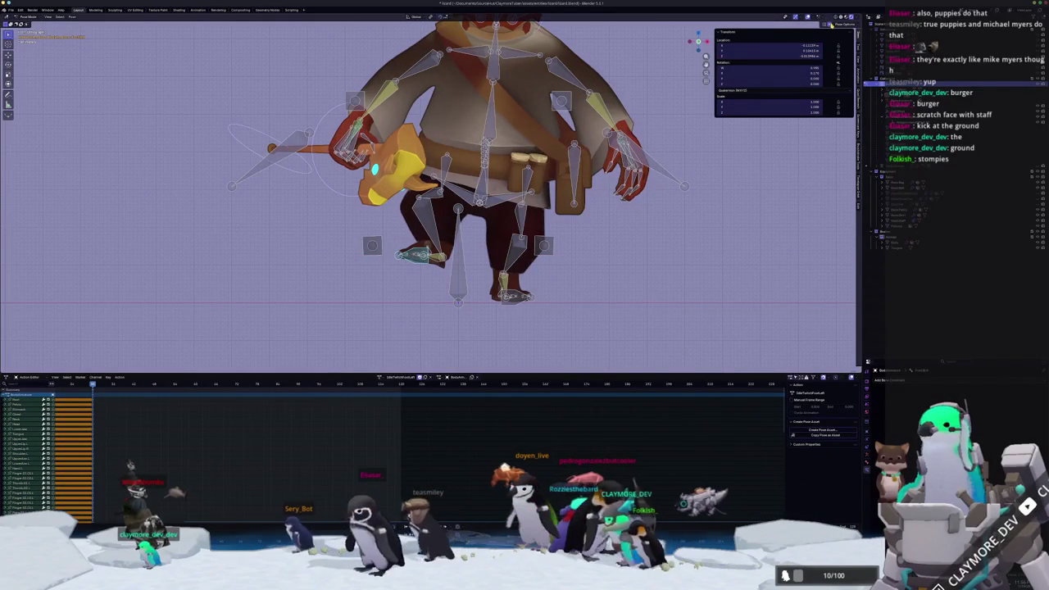
pyautogui.press('g')
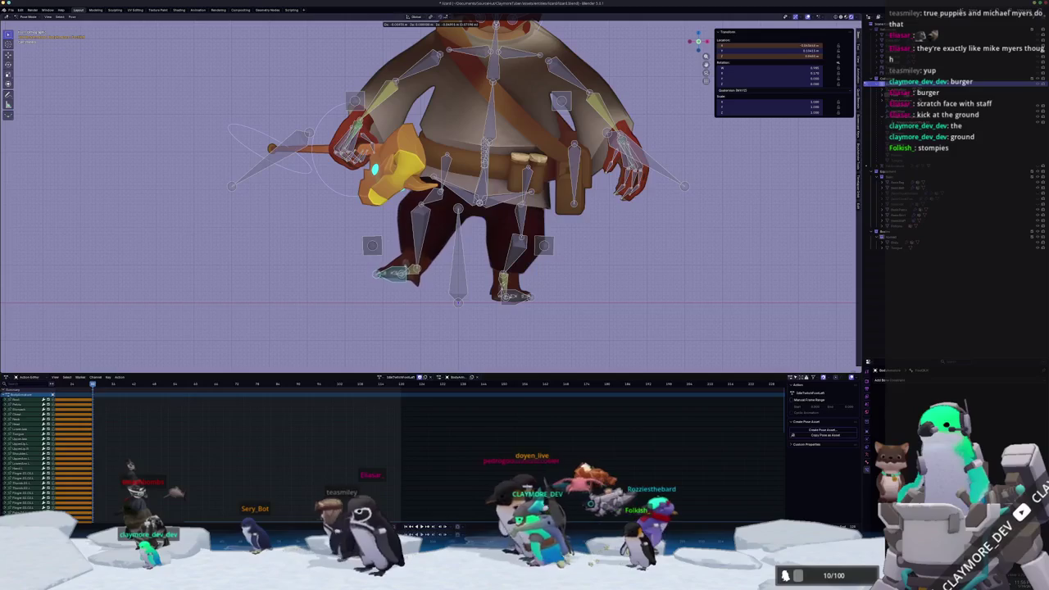
pyautogui.click(503, 283)
pyautogui.press('i')
# Reposition the foot bone and rotate it -16.7°, undoing the last foot nudge
pyautogui.moveTo(490, 179); pyautogui.dragTo(490, 181, button='middle')
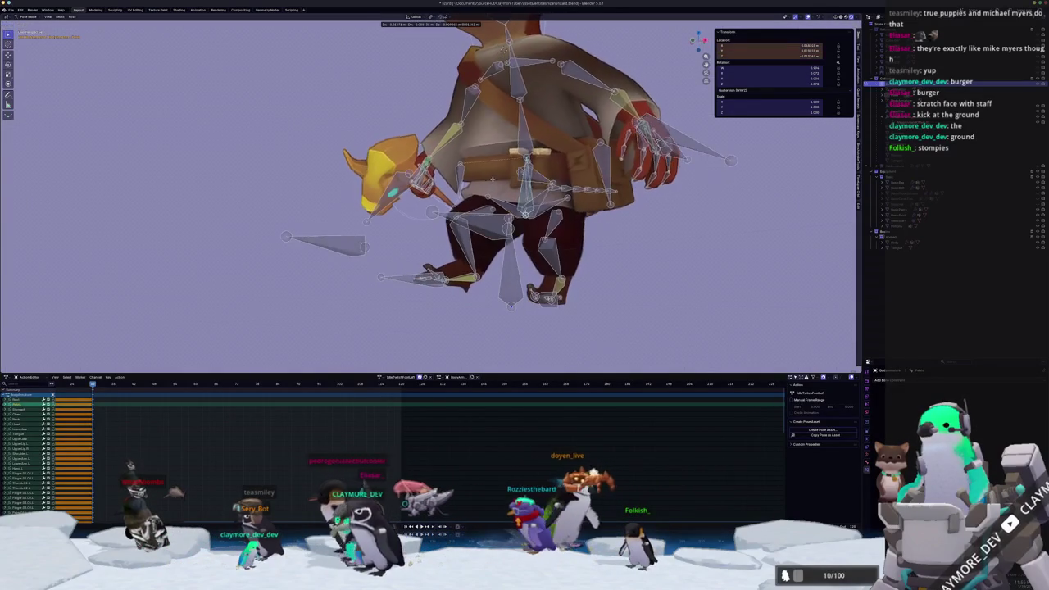
pyautogui.press('g')
pyautogui.click(489, 187)
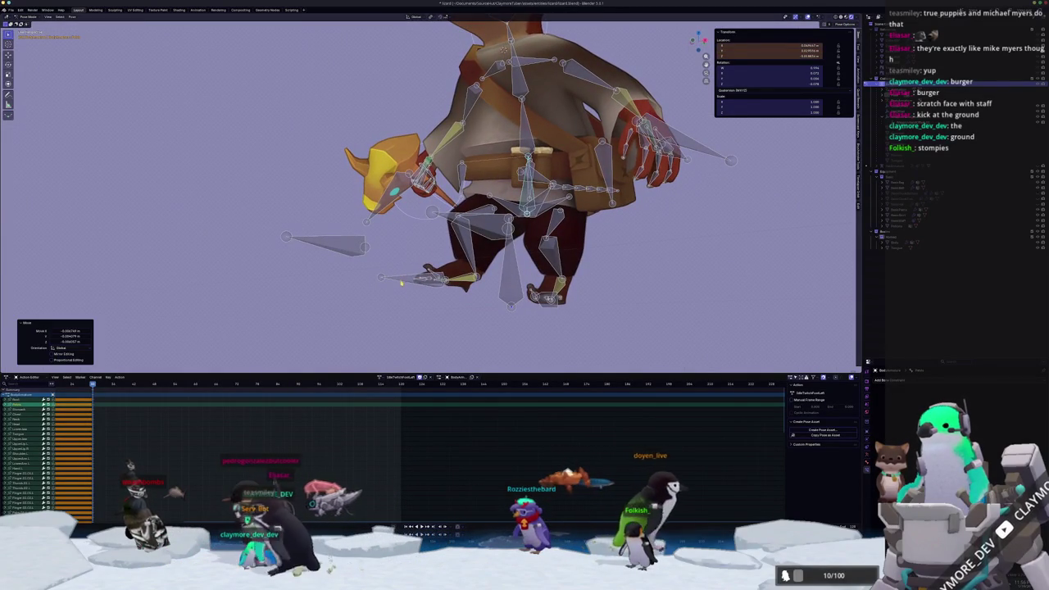
pyautogui.press('r')
pyautogui.press('x')
pyautogui.press('x')
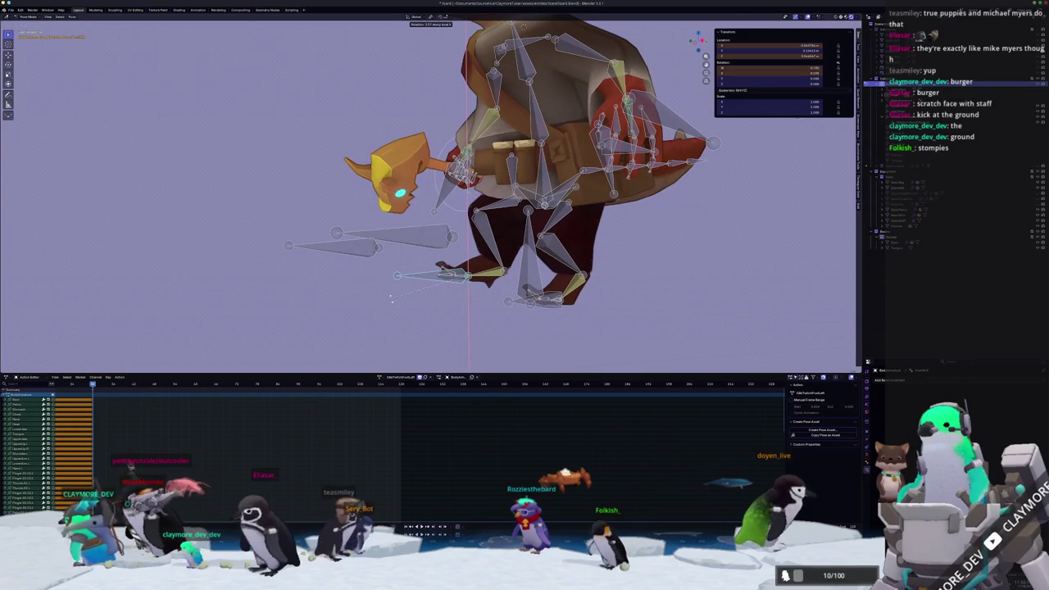
pyautogui.press('z')
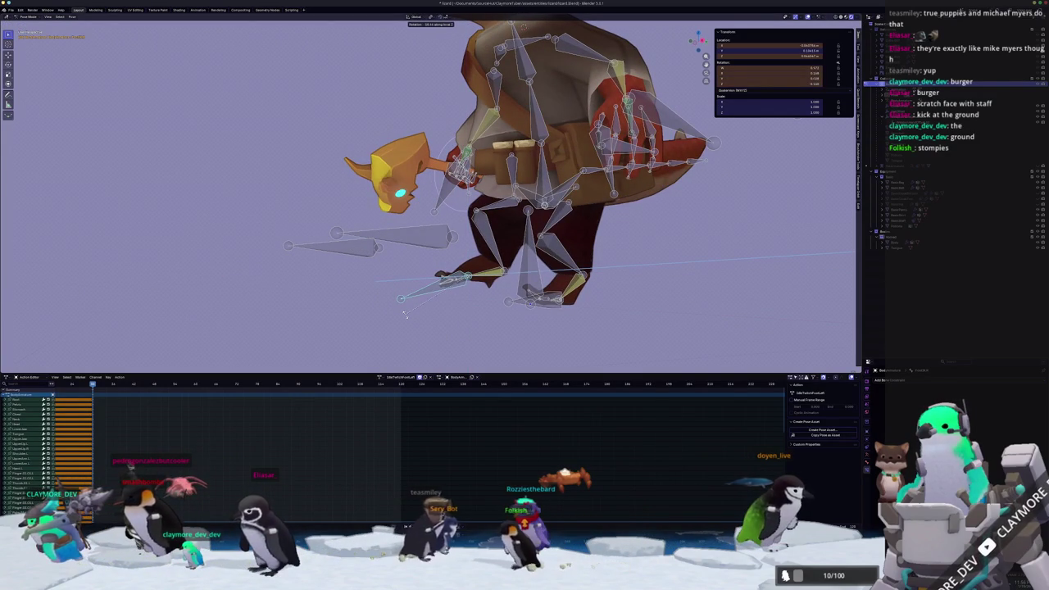
pyautogui.click(404, 313)
pyautogui.press('Return')
pyautogui.moveTo(403, 316); pyautogui.dragTo(508, 312, button='middle')
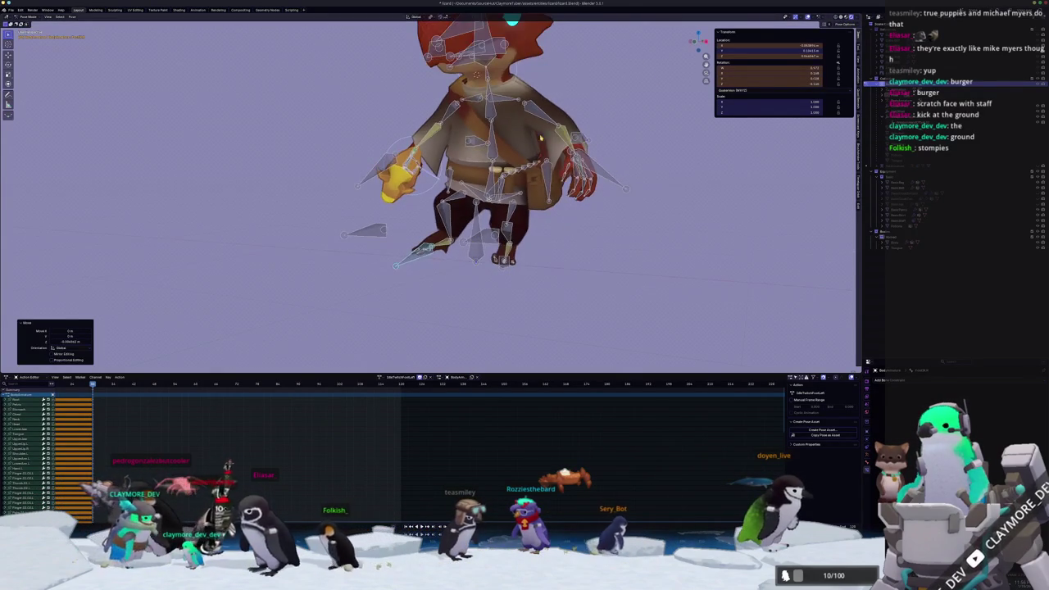
pyautogui.hotkey('ctrl', 'z')
pyautogui.press('KP_1')
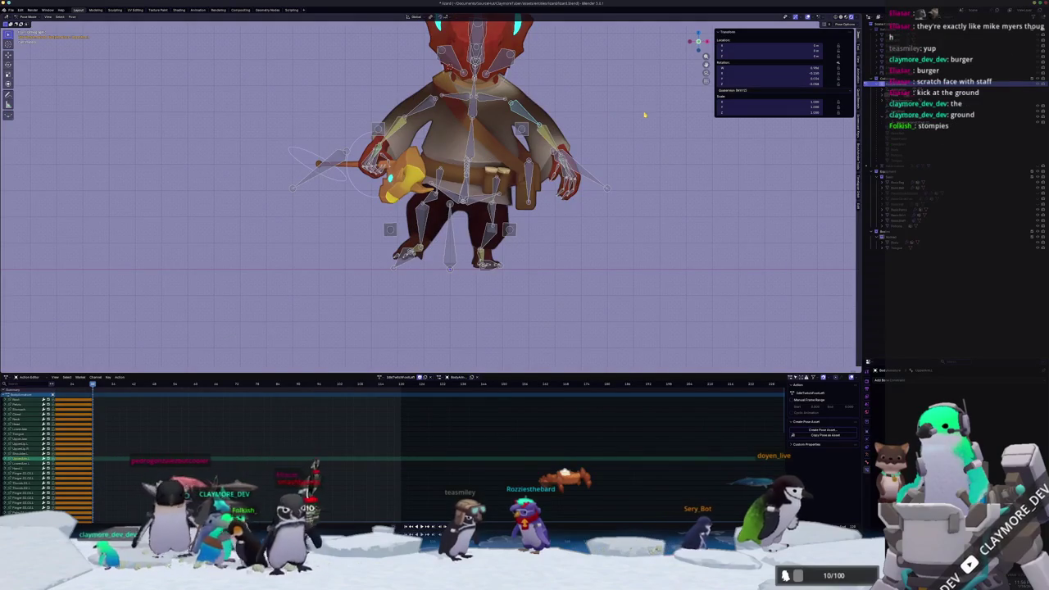
# Try rotating the arm bone around different axes, then undo the extra rotation
pyautogui.press('r')
pyautogui.press('x')
pyautogui.press('y')
pyautogui.press('y')
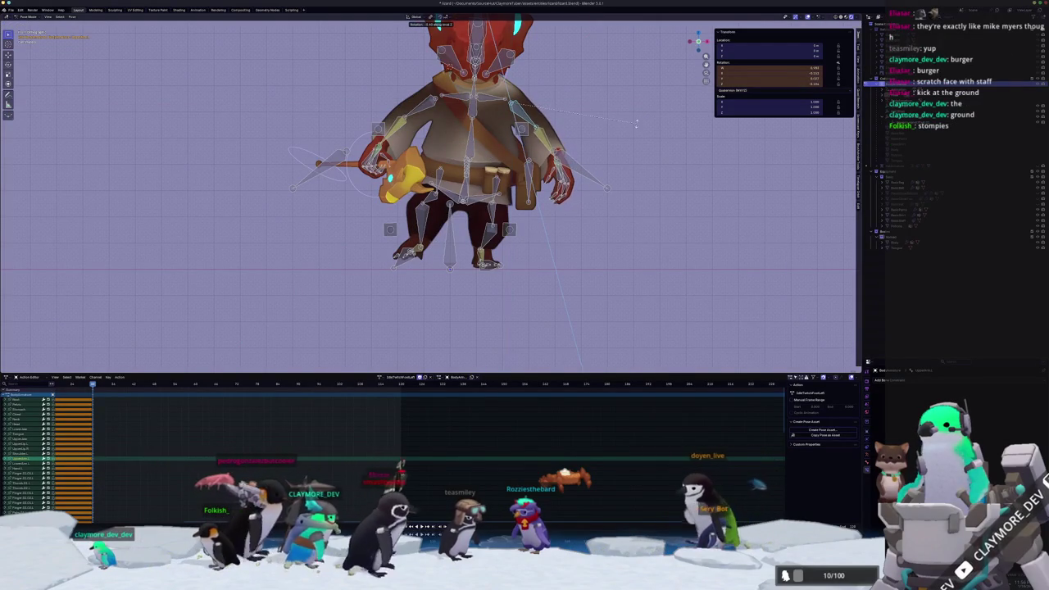
pyautogui.press('x')
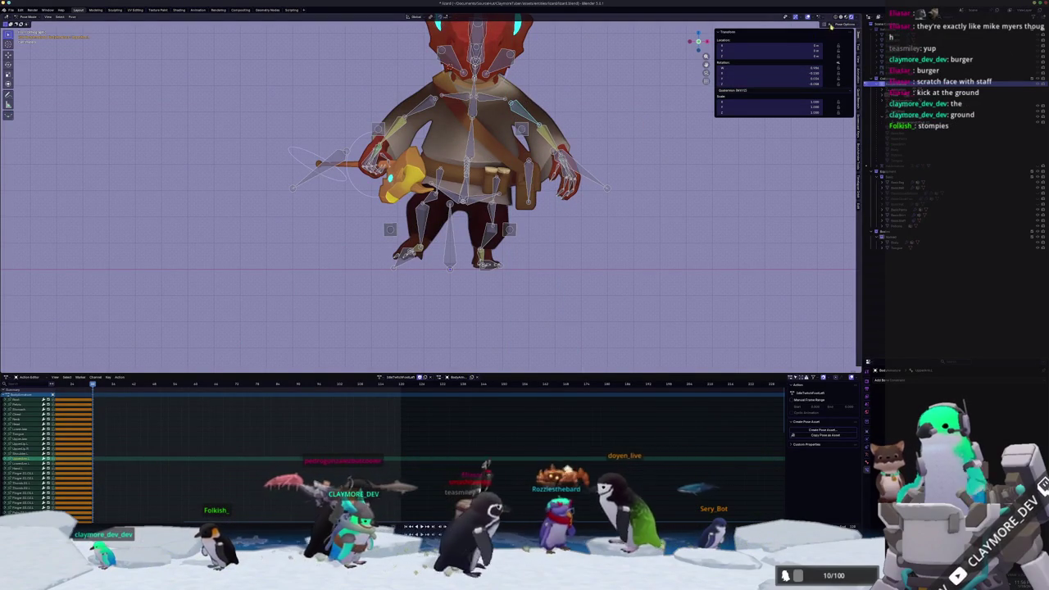
pyautogui.press('x')
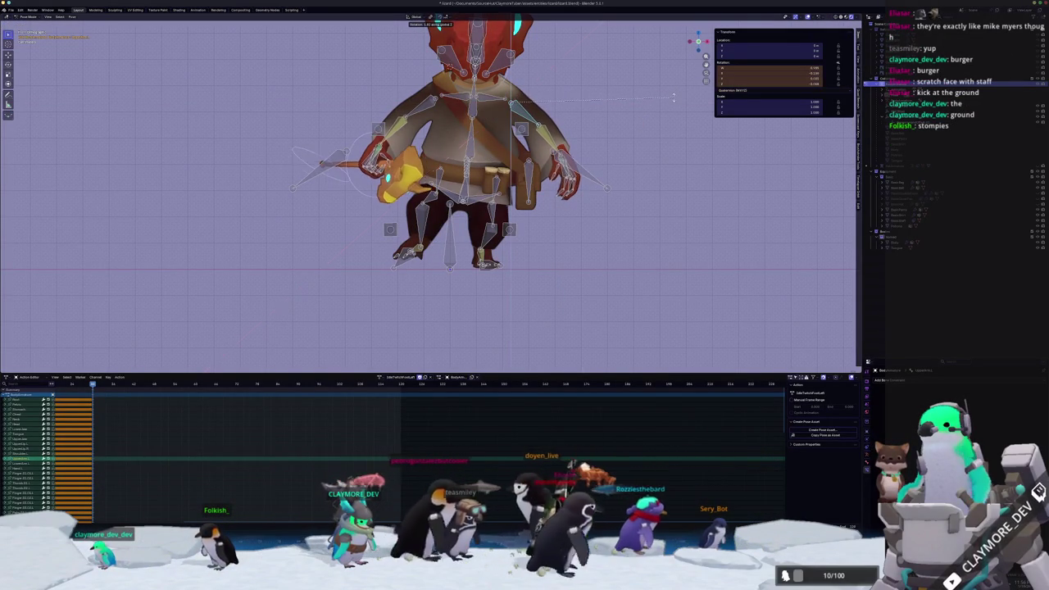
pyautogui.click(671, 102)
pyautogui.moveTo(670, 102); pyautogui.dragTo(631, 181, button='middle')
pyautogui.press('r')
pyautogui.click(635, 166)
pyautogui.scroll(2, 576, 148)
pyautogui.hotkey('ctrl', 'z')
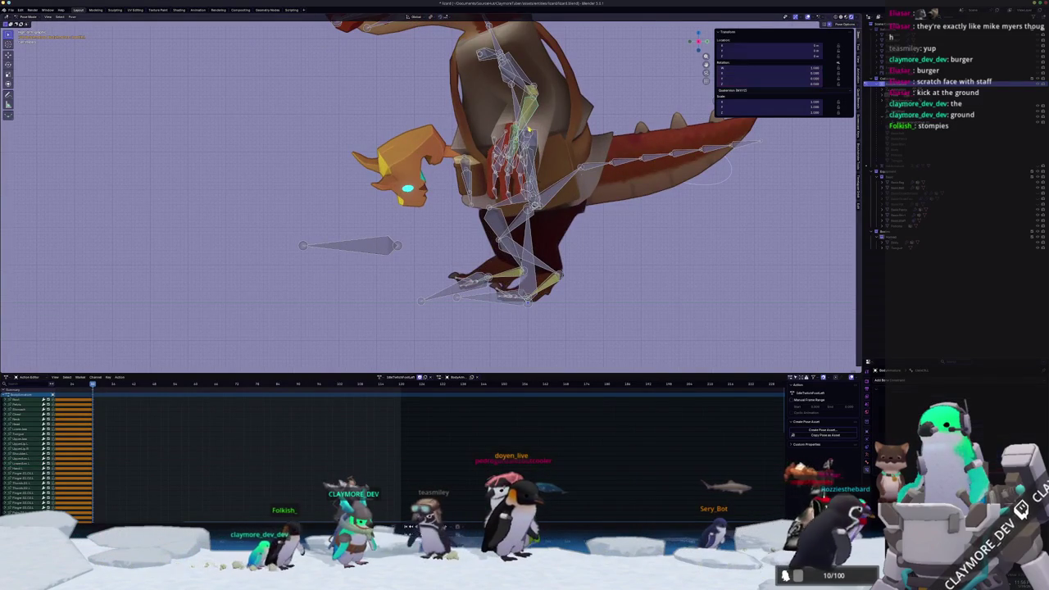
# Rotate the bone on its X axis, adjust another bone, then select all bones in front view
pyautogui.press('r')
pyautogui.press('x')
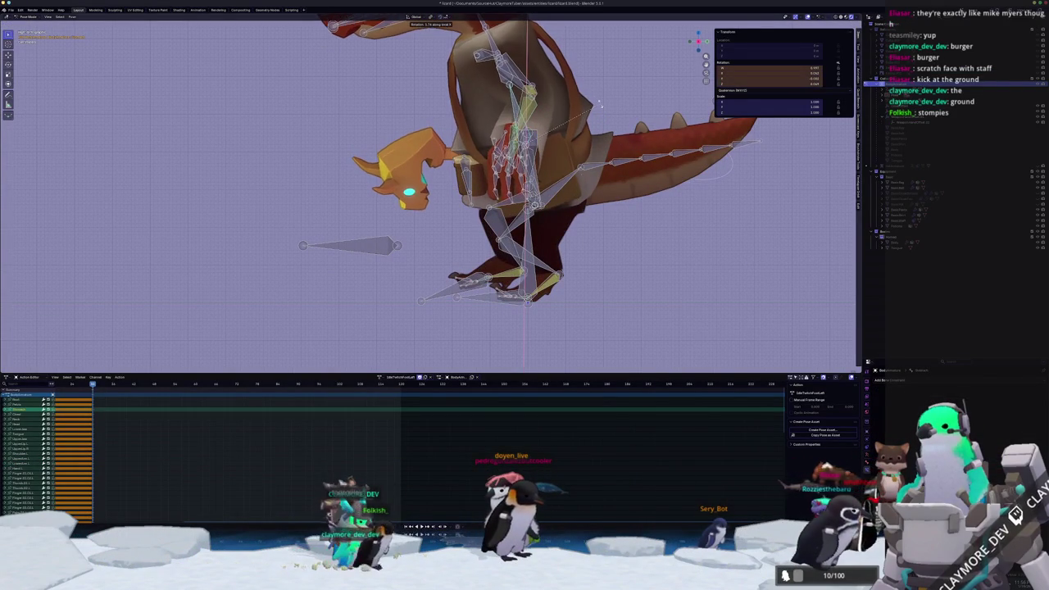
pyautogui.click(599, 104)
pyautogui.moveTo(599, 104); pyautogui.dragTo(541, 130, button='middle')
pyautogui.click(506, 145)
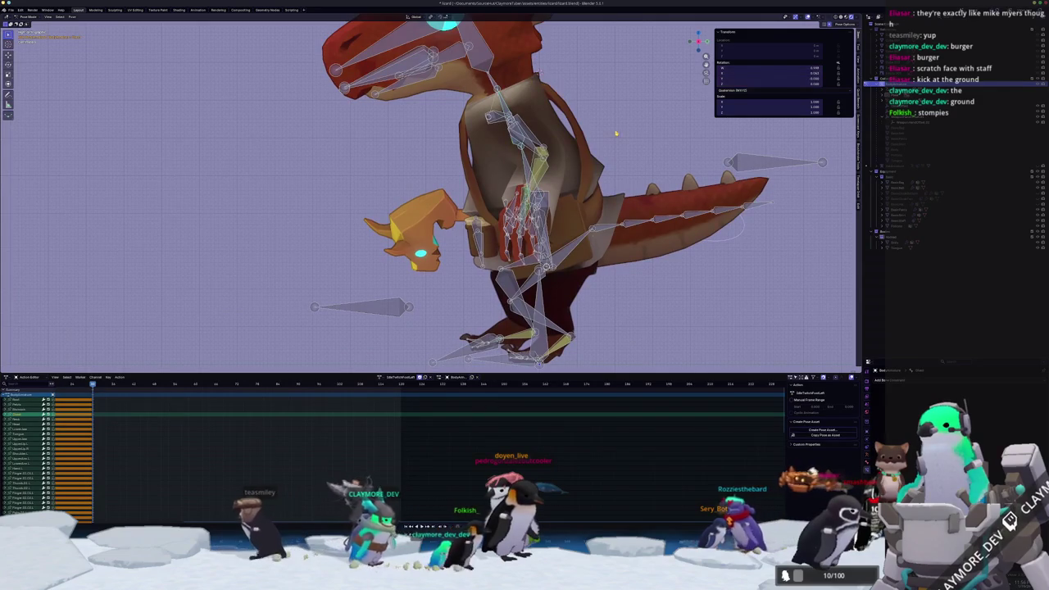
pyautogui.press('r')
pyautogui.click(616, 128)
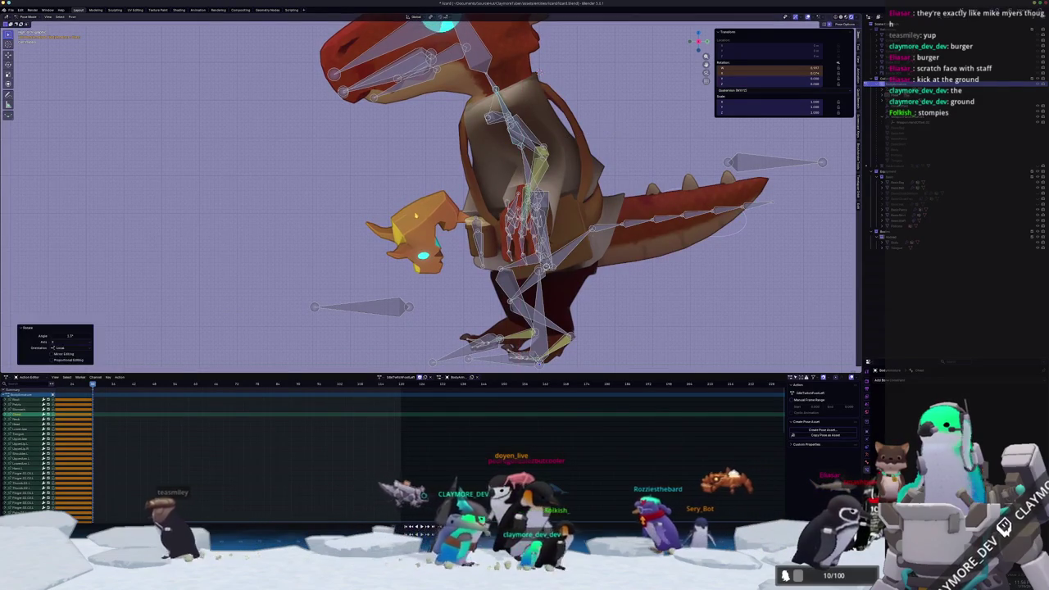
pyautogui.press('KP_1')
pyautogui.scroll(-3, 402, 312)
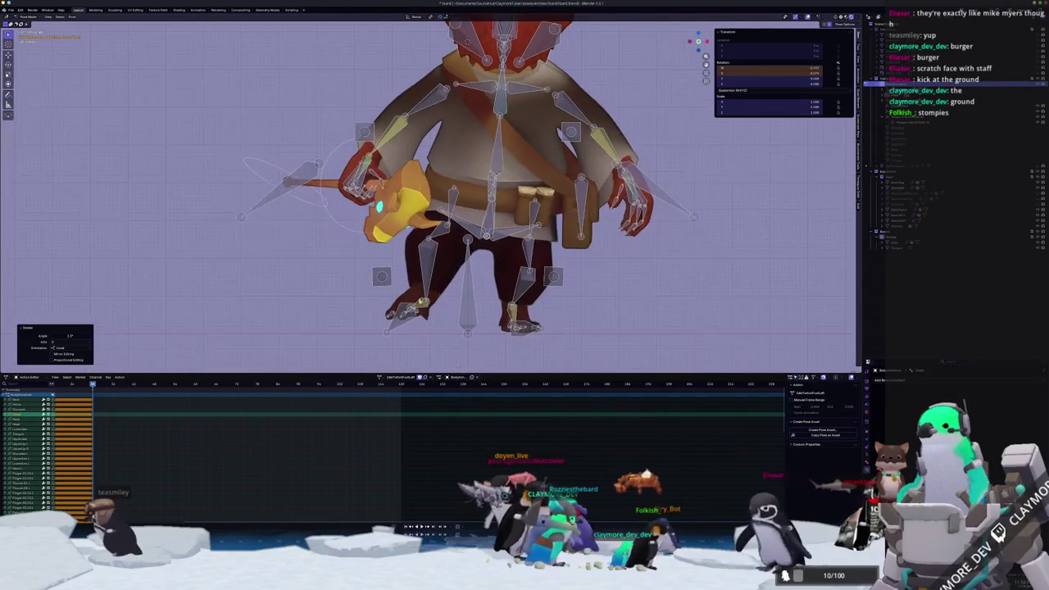
pyautogui.press('a')
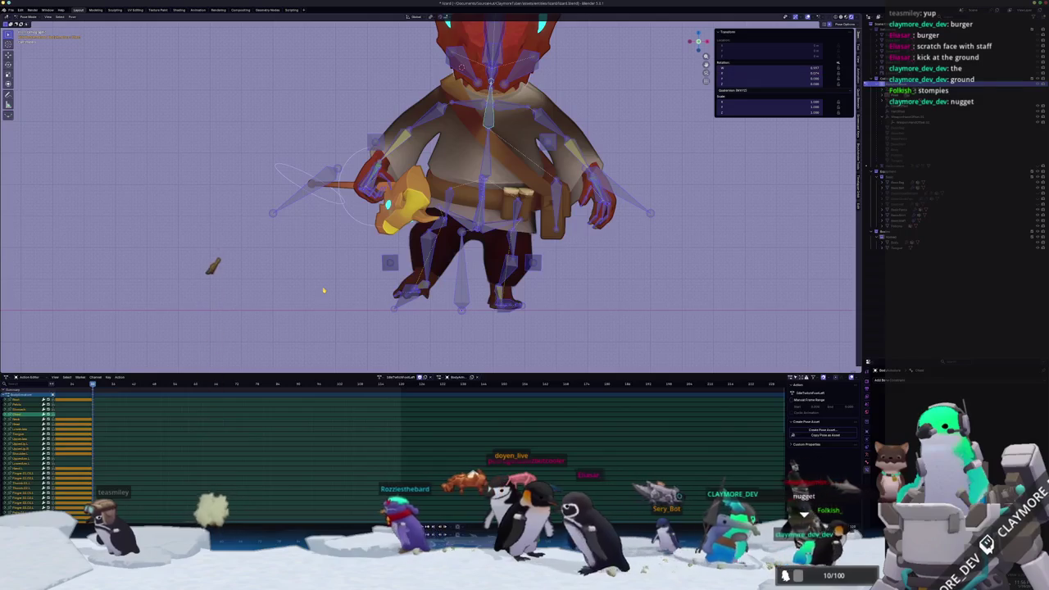
# Step between keyframes and play through the poses to check them
pyautogui.press('Down')
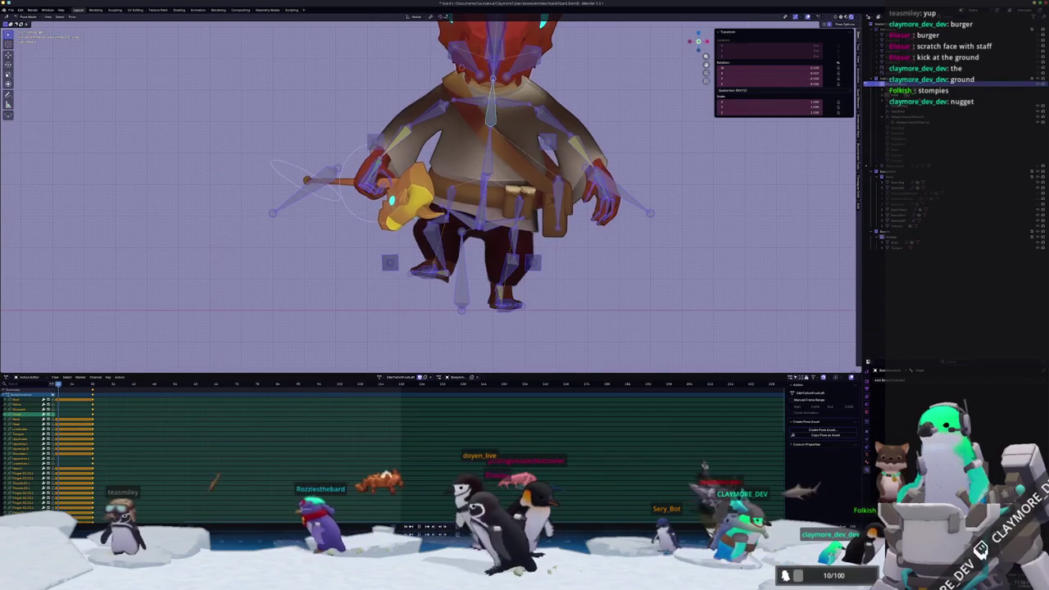
pyautogui.press('Up')
pyautogui.press('Left')
pyautogui.press('space')
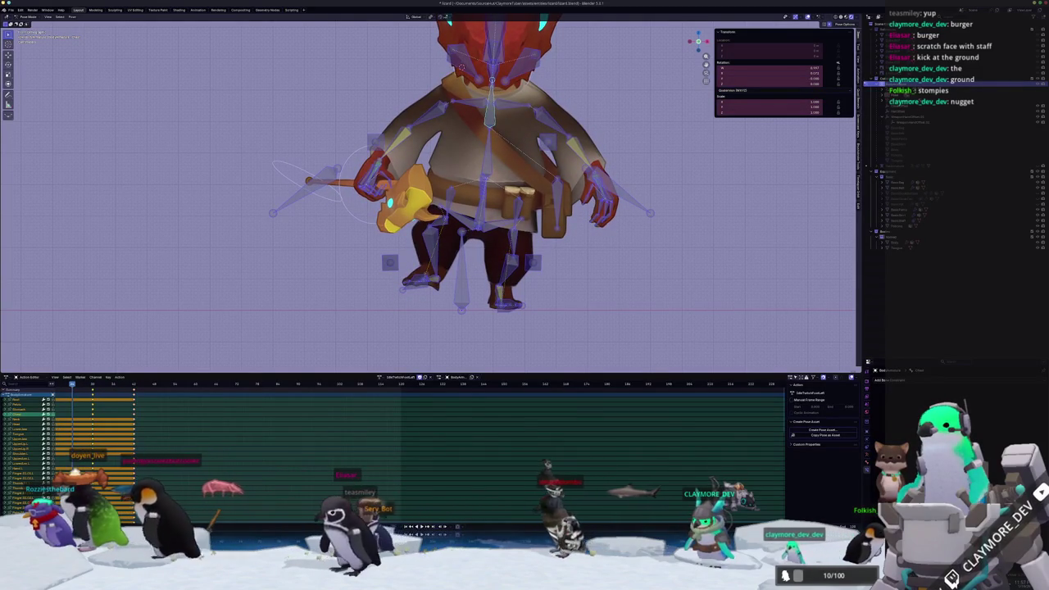
pyautogui.press('space')
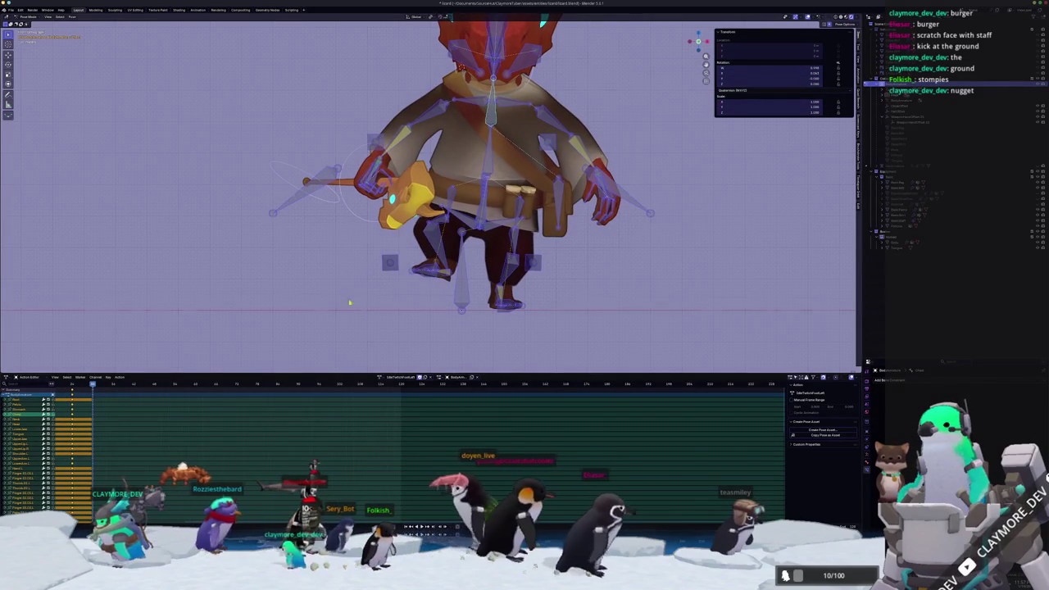
# Keyframe the pose at a new later frame, then replay the animation from the start
pyautogui.moveTo(356, 302); pyautogui.dragTo(473, 119, button='middle')
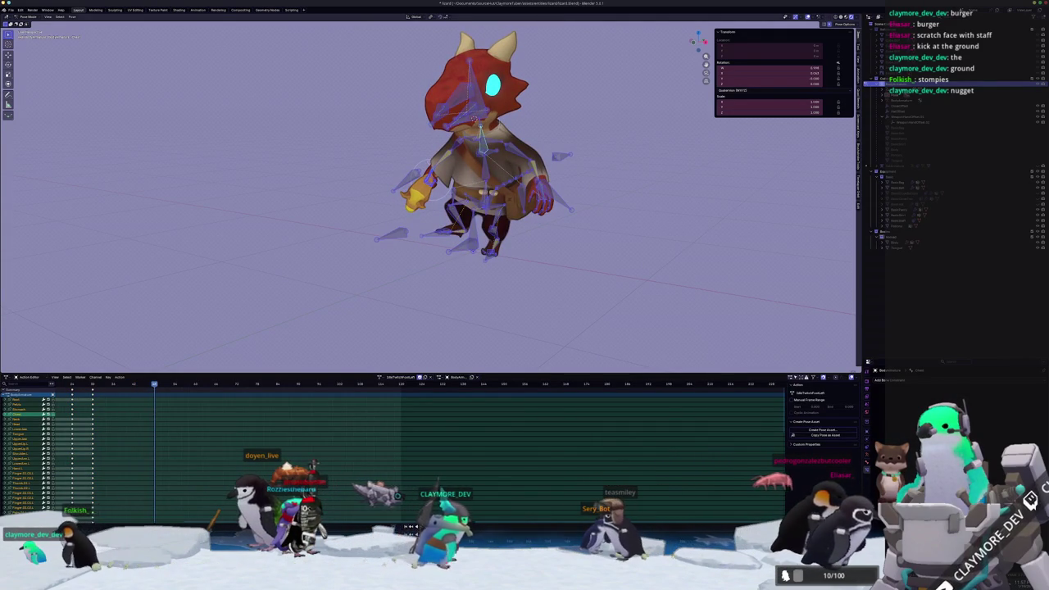
pyautogui.press('i')
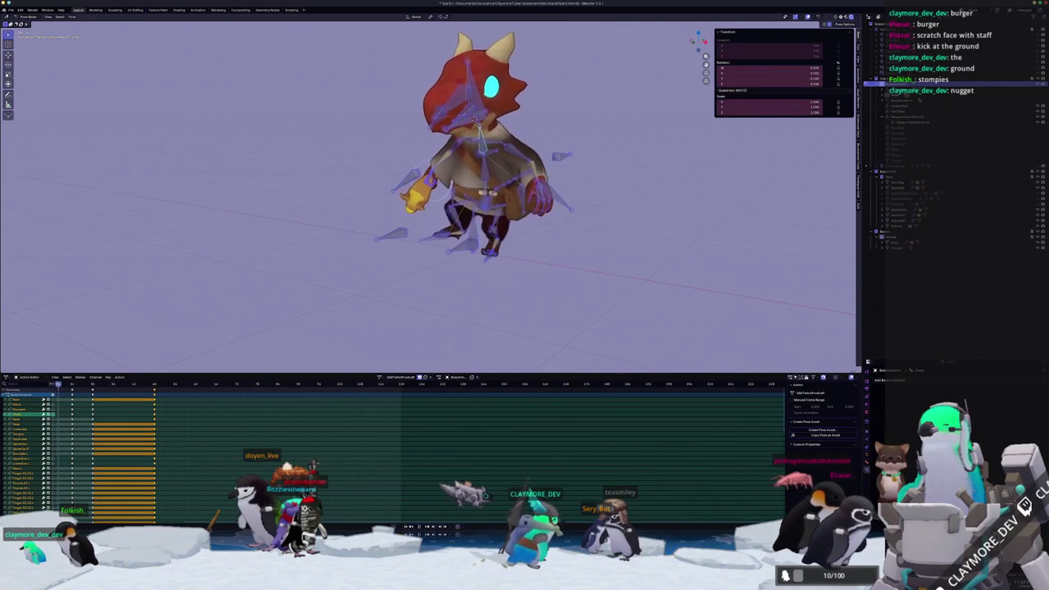
pyautogui.press('Down')
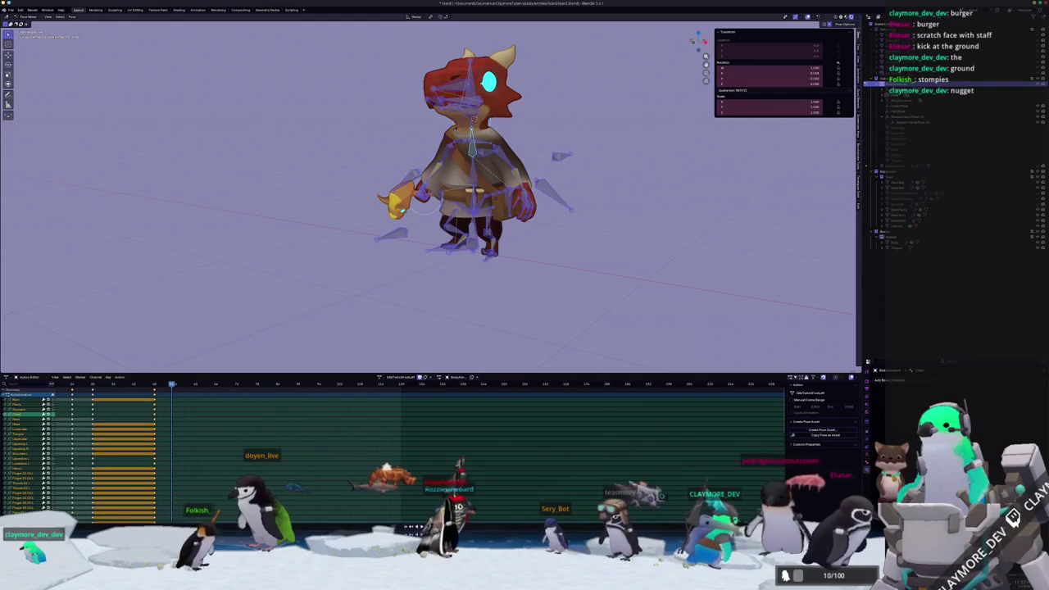
pyautogui.hotkey('ctrl', 'i')
pyautogui.press('Down')
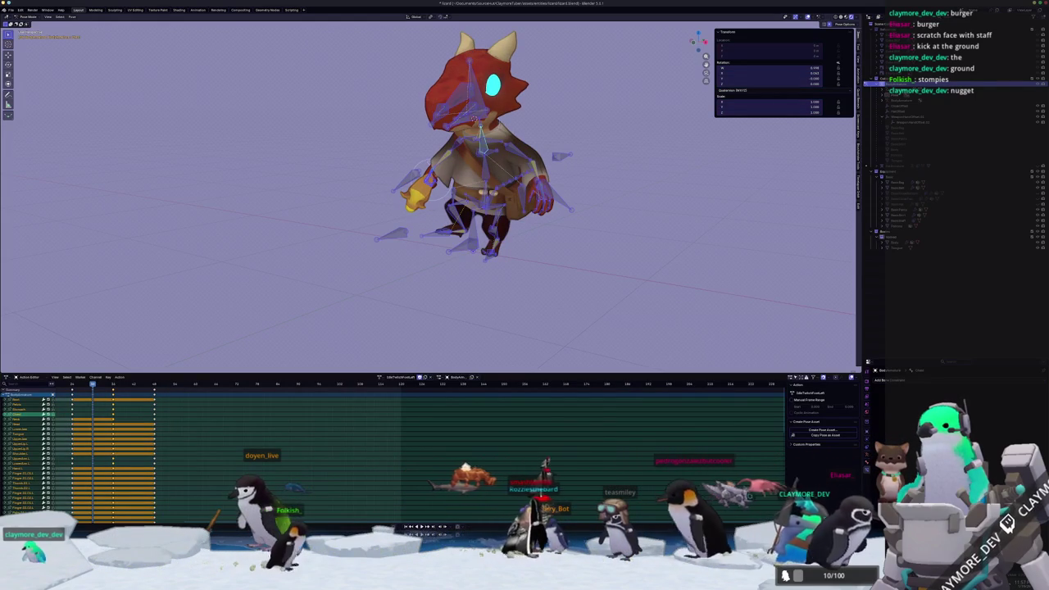
pyautogui.press('space')
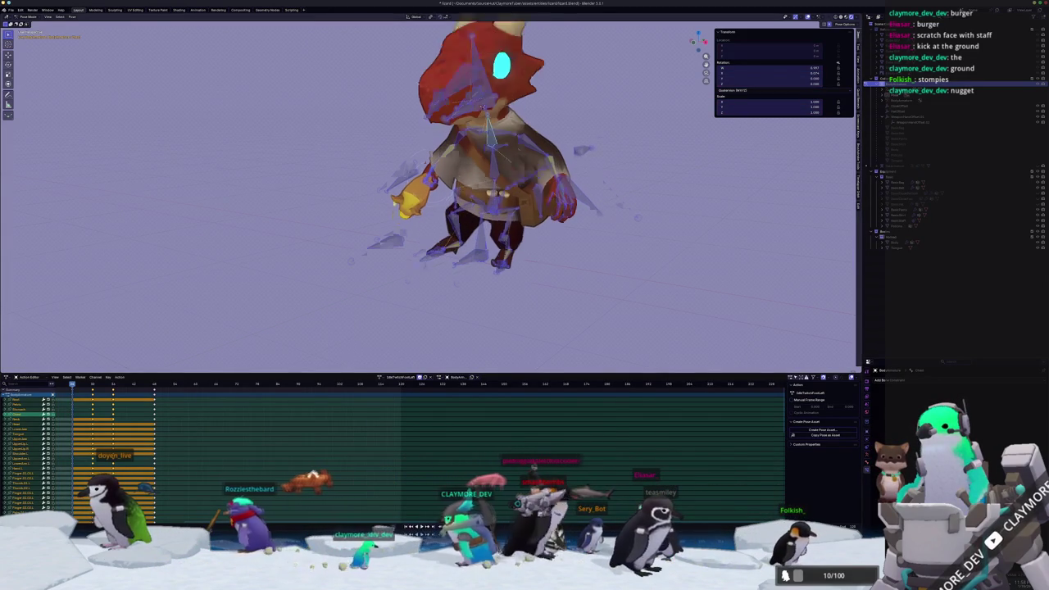
# Clear the trial foot rotations and move the left foot bone to a new position
pyautogui.scroll(6, 409, 230)
pyautogui.press('r')
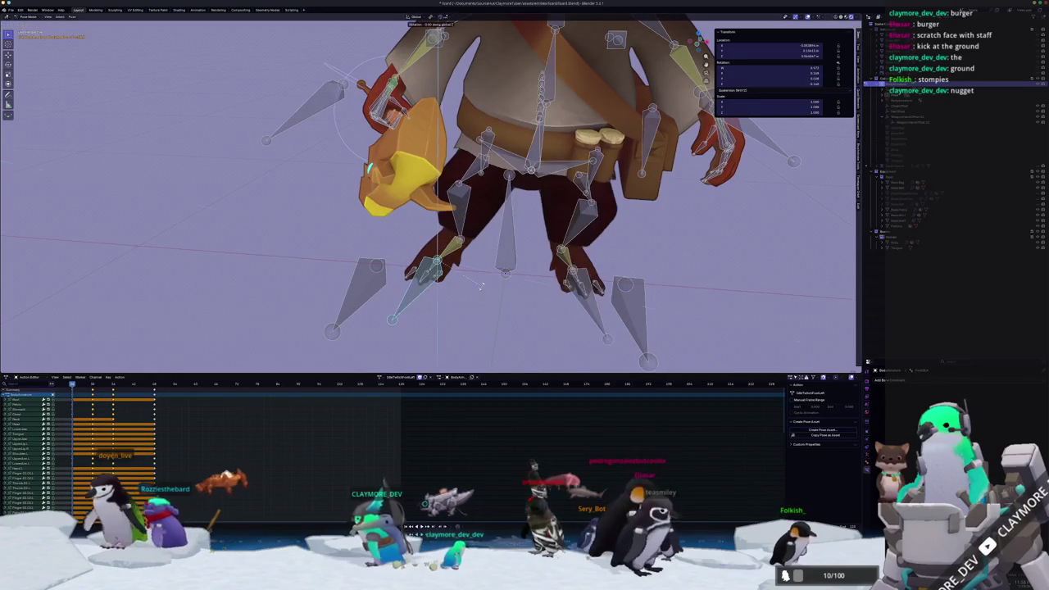
pyautogui.press('Escape')
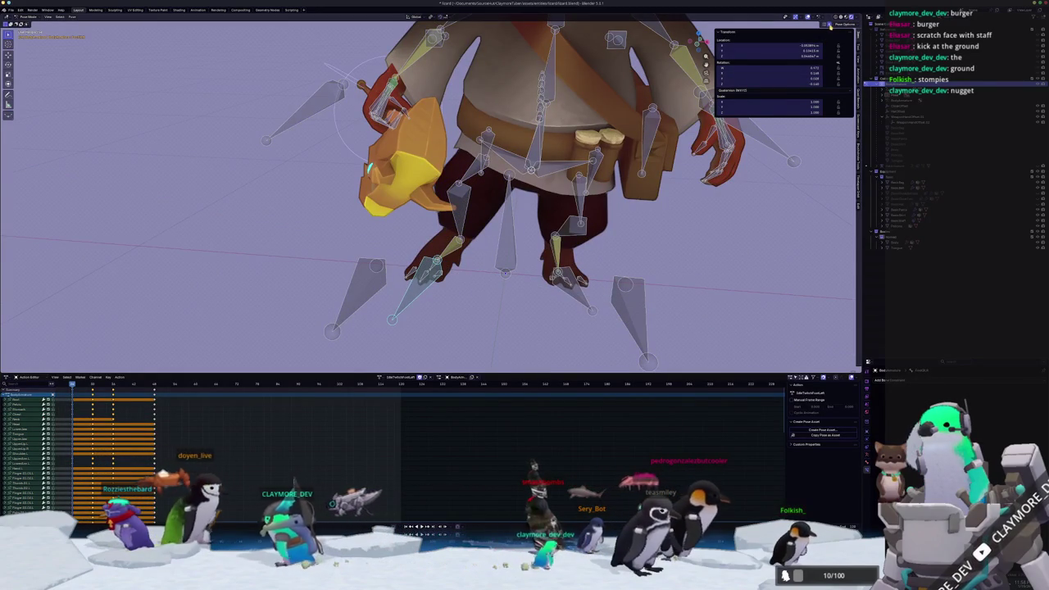
pyautogui.press('r')
pyautogui.press('z')
pyautogui.press('z')
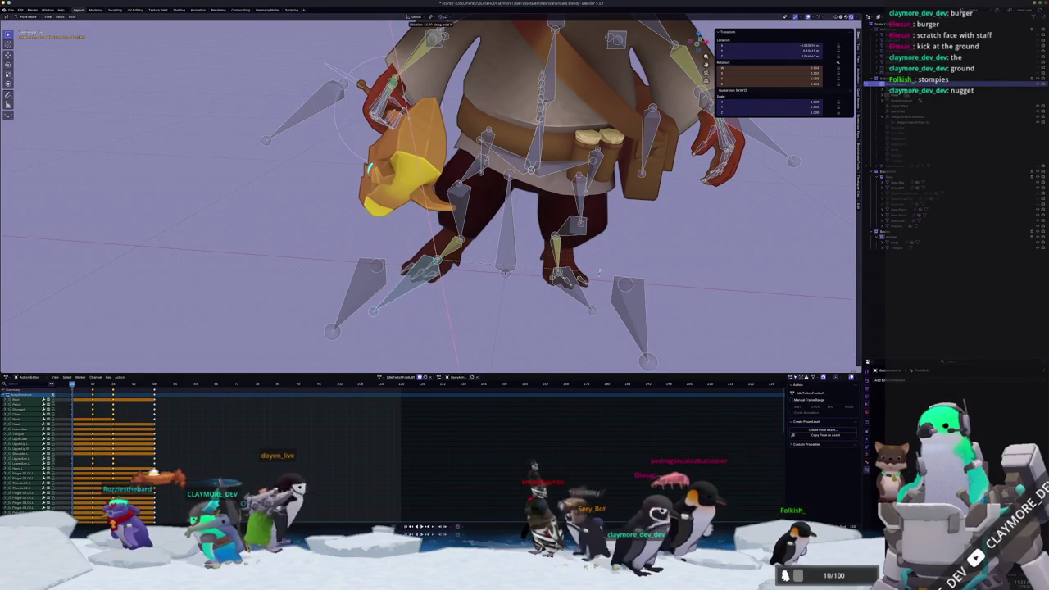
pyautogui.press('Escape')
pyautogui.press('g')
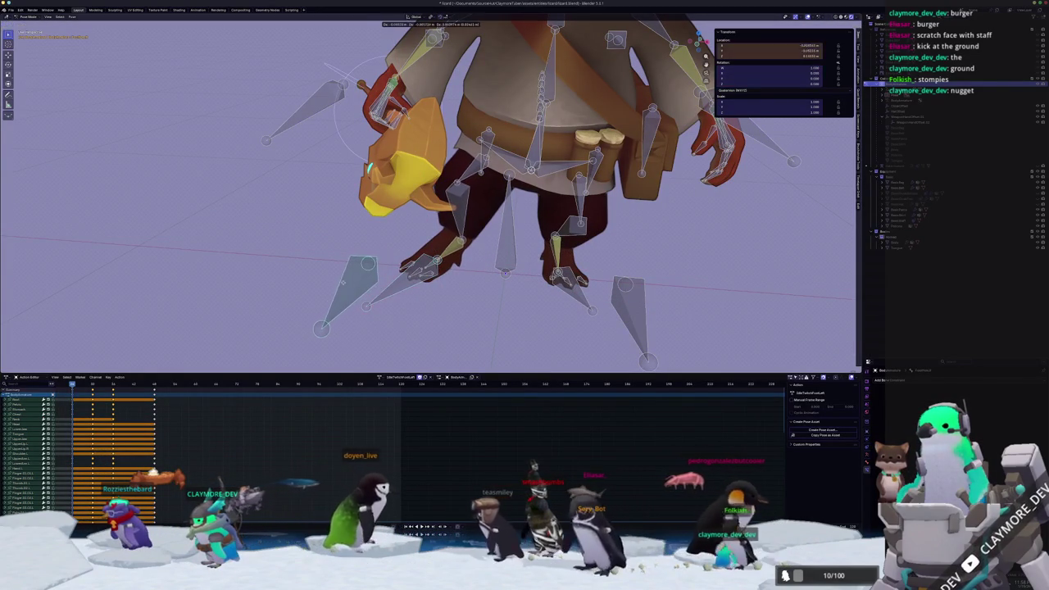
pyautogui.click(326, 281)
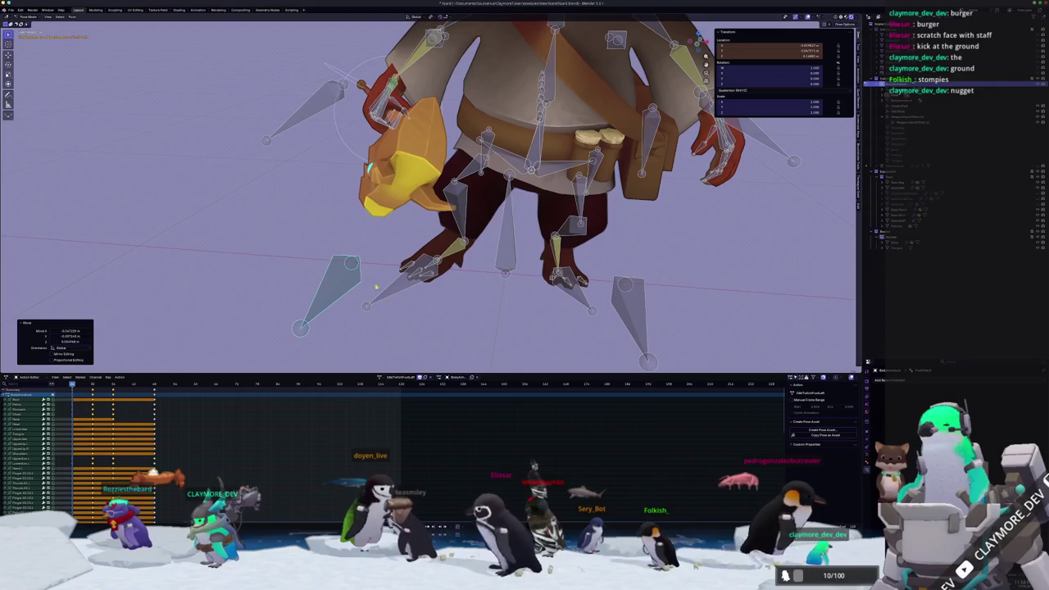
# Rotate the lower-leg bone about the global Z axis into the new stance
pyautogui.click(406, 280)
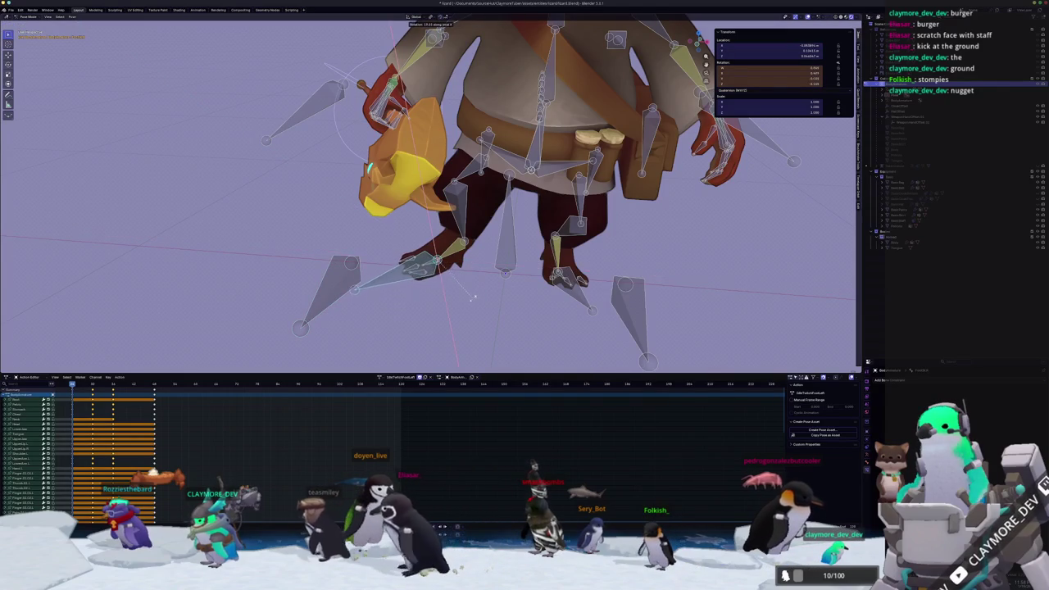
pyautogui.click(474, 297)
pyautogui.moveTo(474, 298); pyautogui.dragTo(460, 287, button='middle')
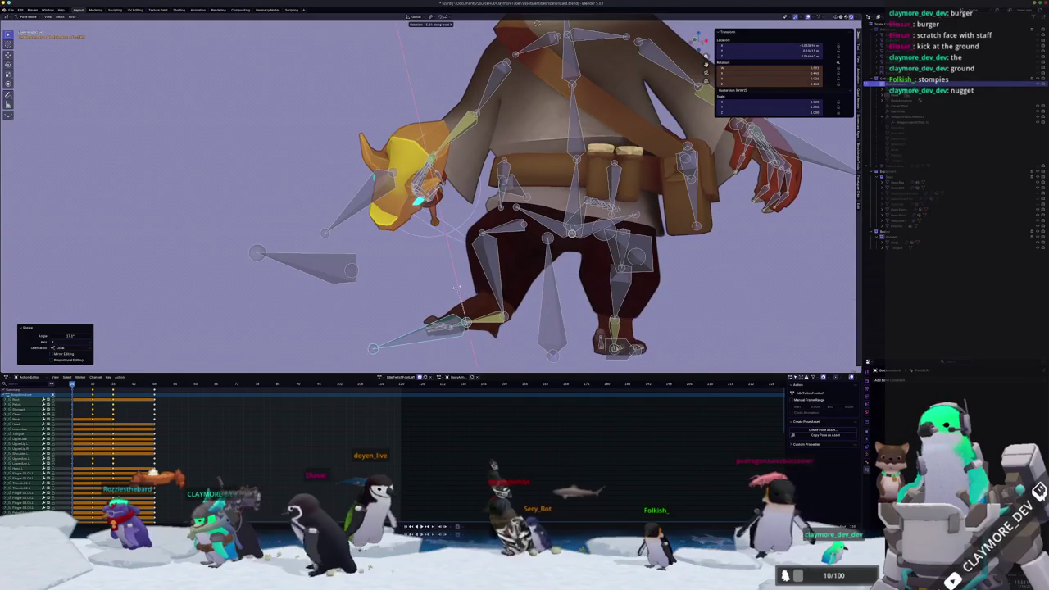
pyautogui.press('x')
pyautogui.press('x')
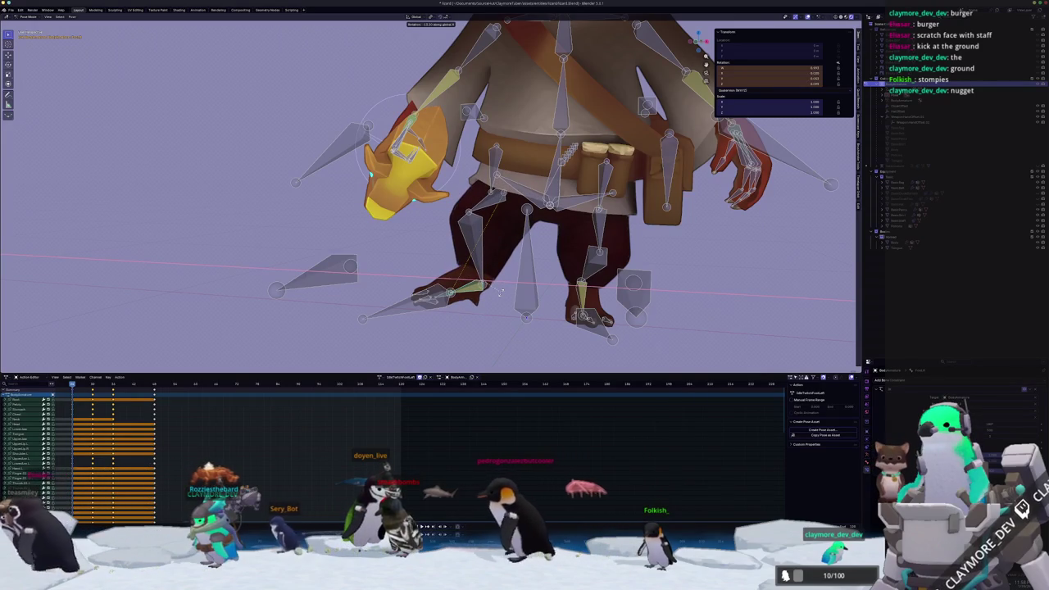
pyautogui.moveTo(502, 289); pyautogui.dragTo(574, 288, button='middle')
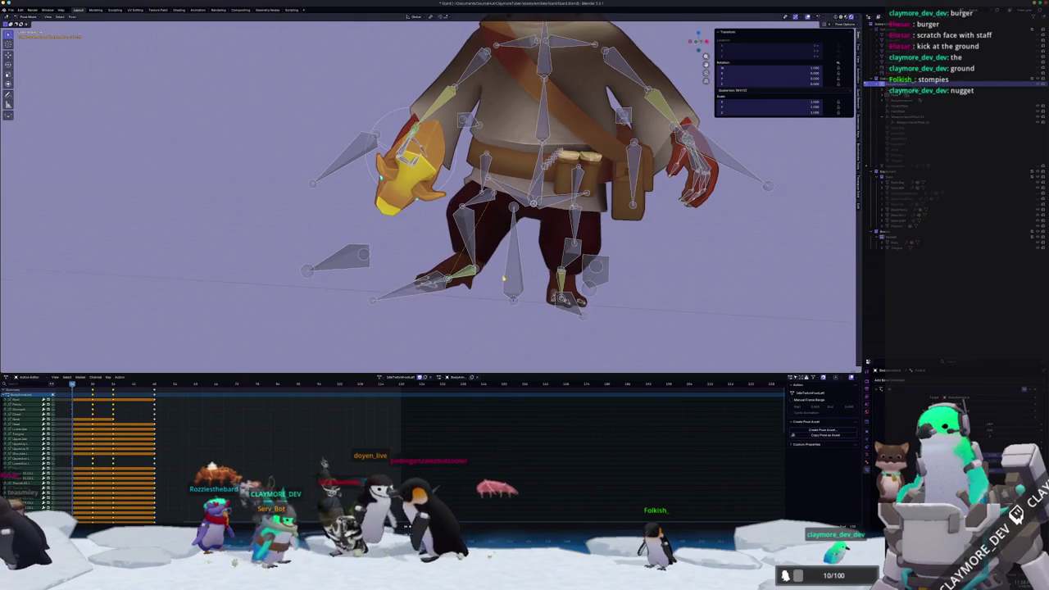
pyautogui.press('z')
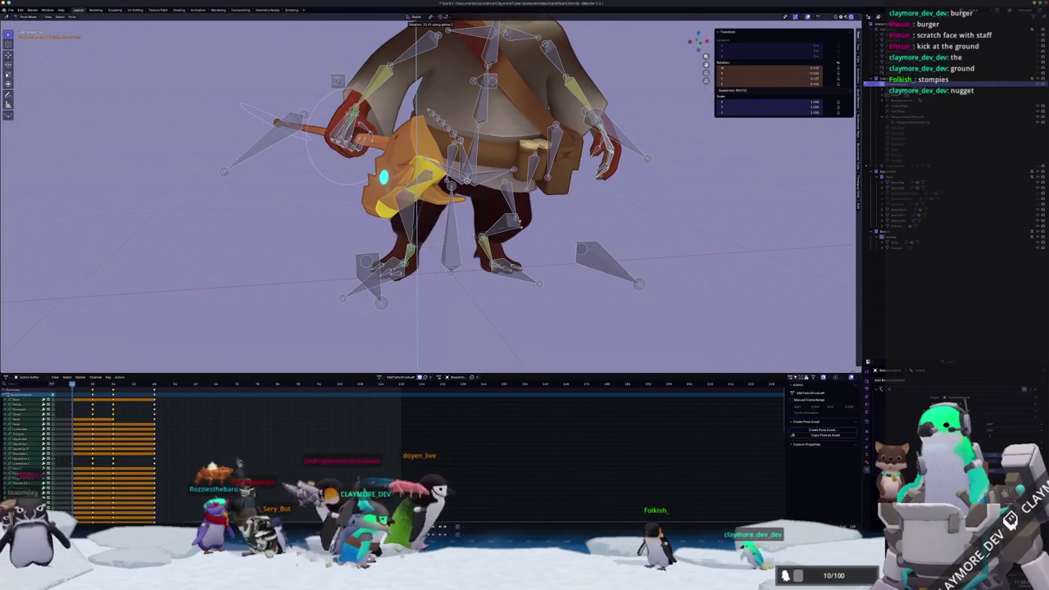
pyautogui.press('Escape')
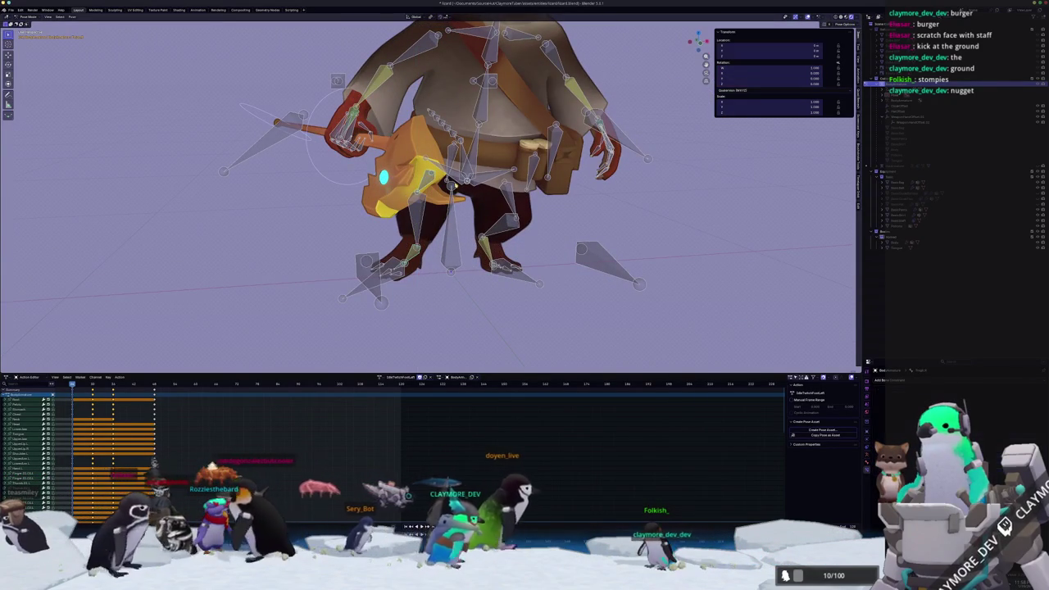
pyautogui.press('r')
pyautogui.press('z')
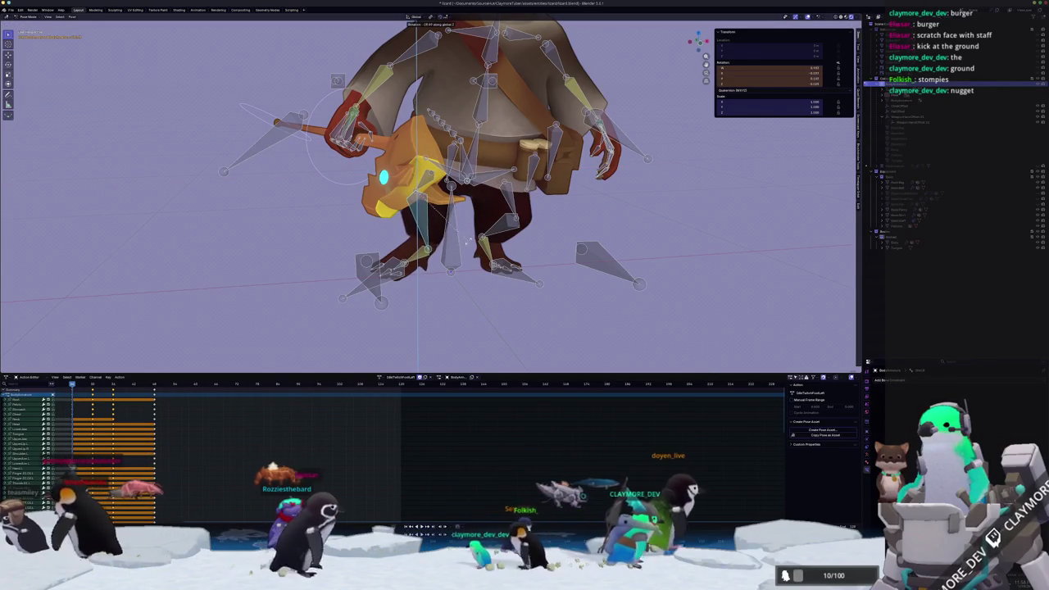
pyautogui.scroll(2, 467, 243)
pyautogui.scroll(3, 475, 238)
pyautogui.click(518, 224)
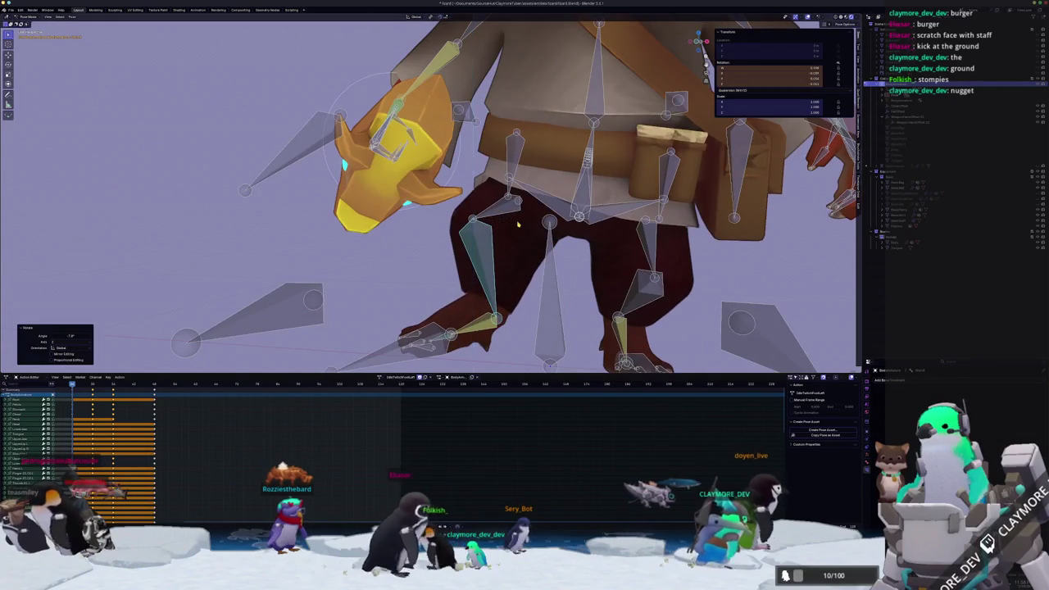
pyautogui.scroll(-4, 518, 224)
# Keyframe all bones for the new leg pose and play it back
pyautogui.press('a')
pyautogui.press('i')
pyautogui.press('space')
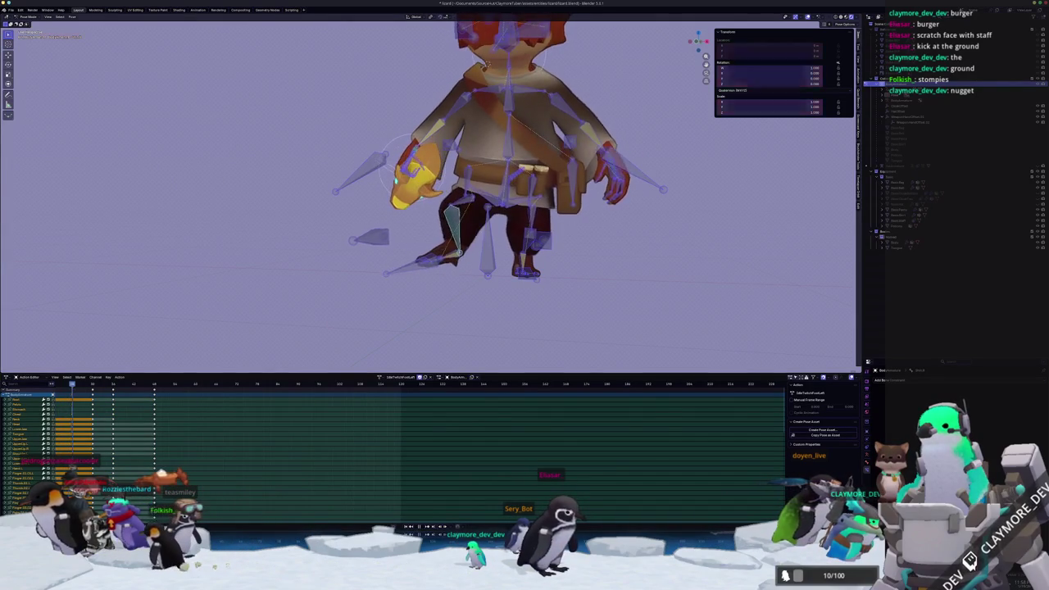
# Rotate the staff-holding arm bones in several passes to reposition the arm and staff
pyautogui.moveTo(573, 180); pyautogui.dragTo(599, 107, button='middle')
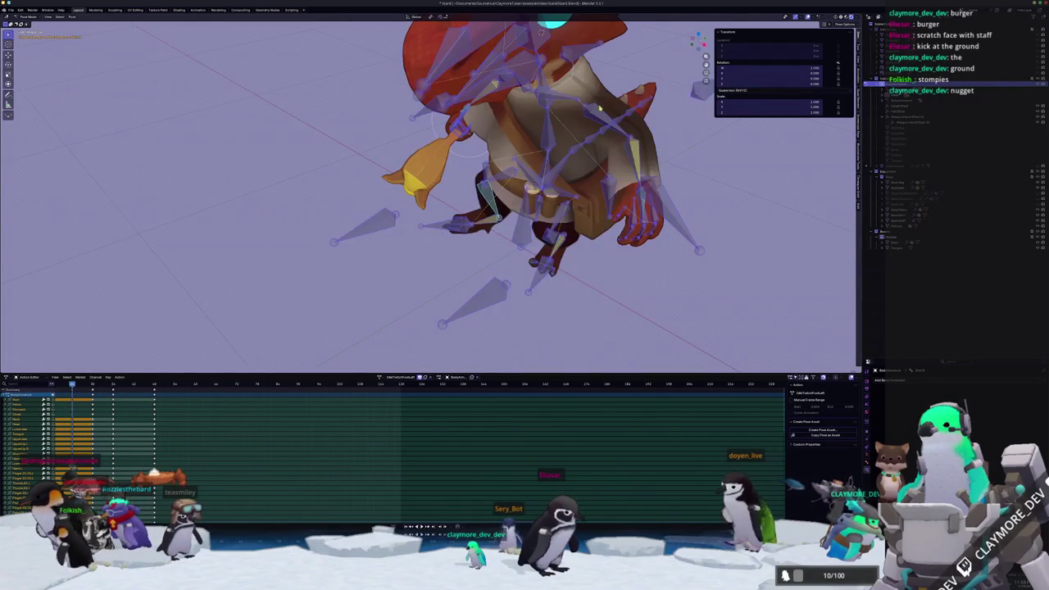
pyautogui.click(599, 108)
pyautogui.press('r')
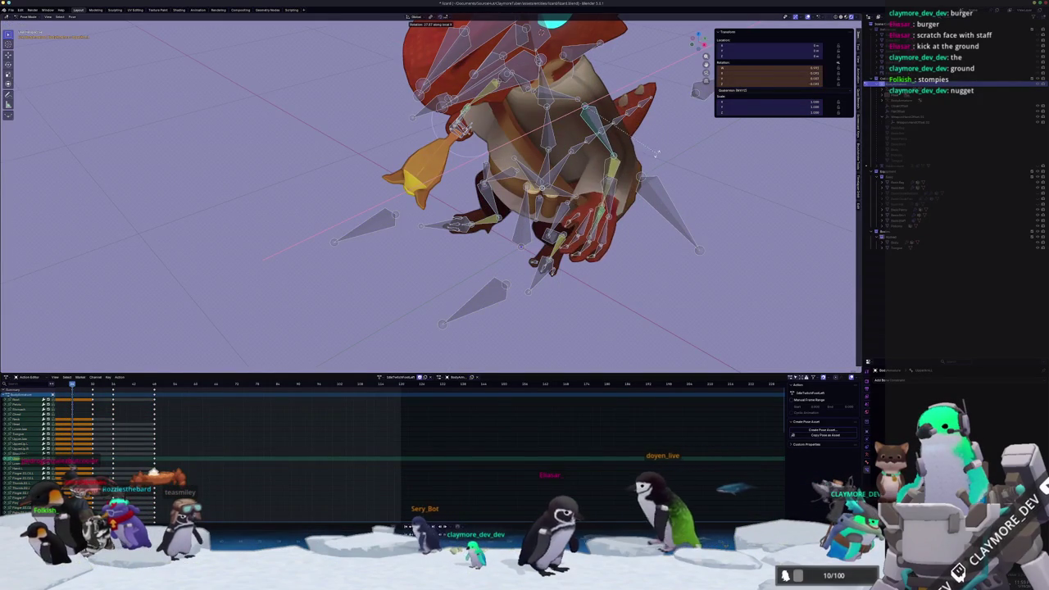
pyautogui.click(659, 150)
pyautogui.moveTo(660, 150); pyautogui.dragTo(390, 102, button='middle')
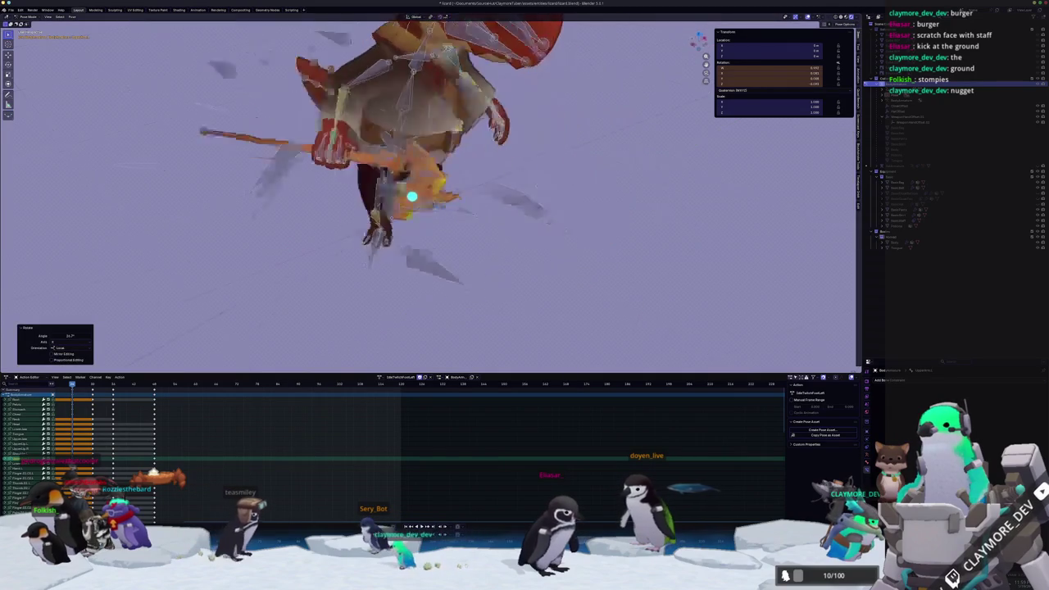
pyautogui.moveTo(437, 160); pyautogui.dragTo(534, 185, button='middle')
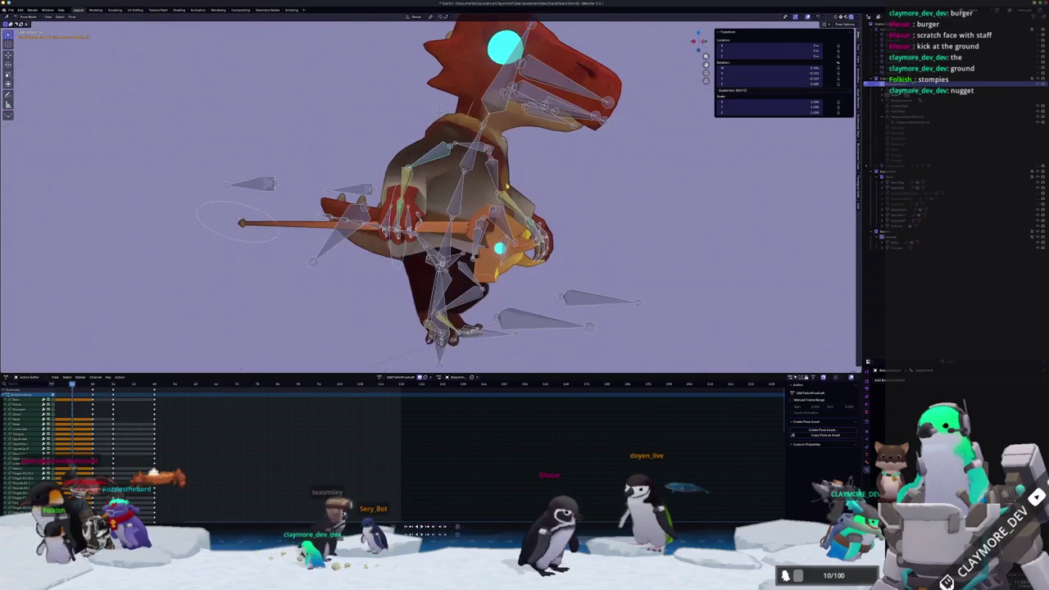
pyautogui.press('r')
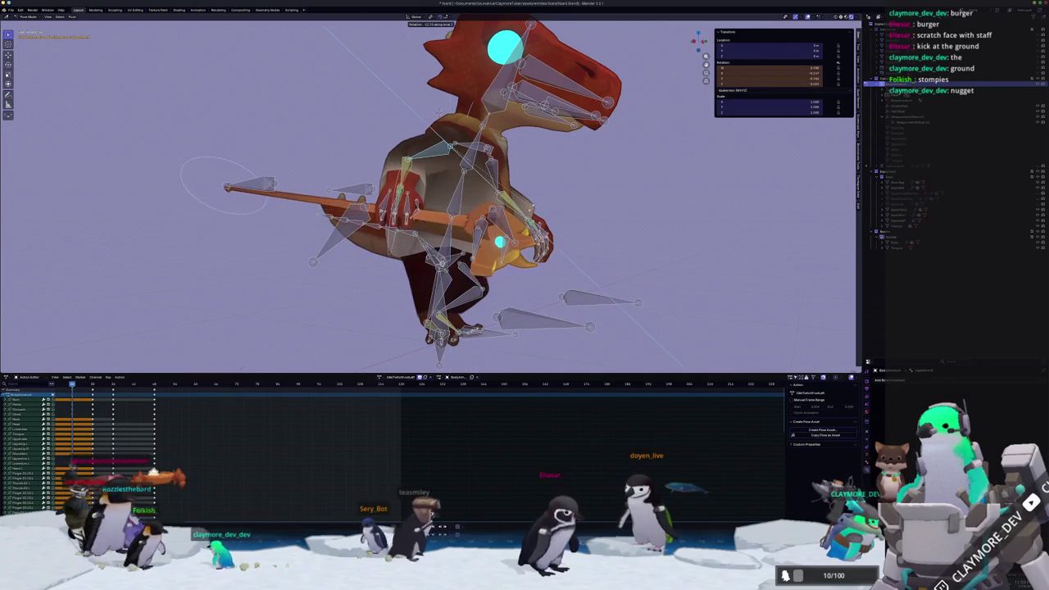
pyautogui.click(537, 192)
pyautogui.moveTo(536, 193); pyautogui.dragTo(543, 218, button='middle')
pyautogui.click(537, 235)
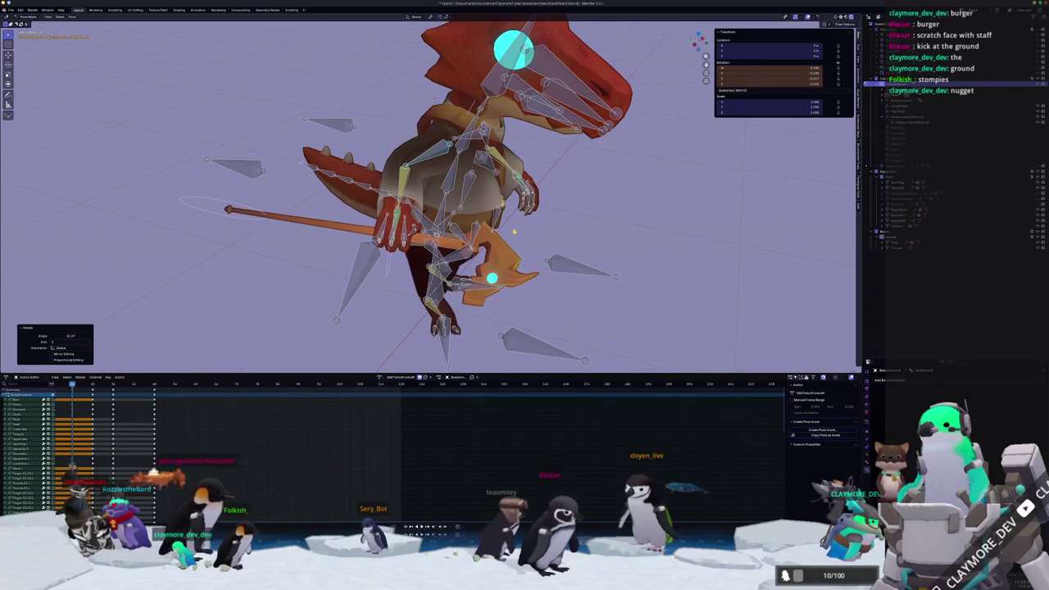
pyautogui.press('r')
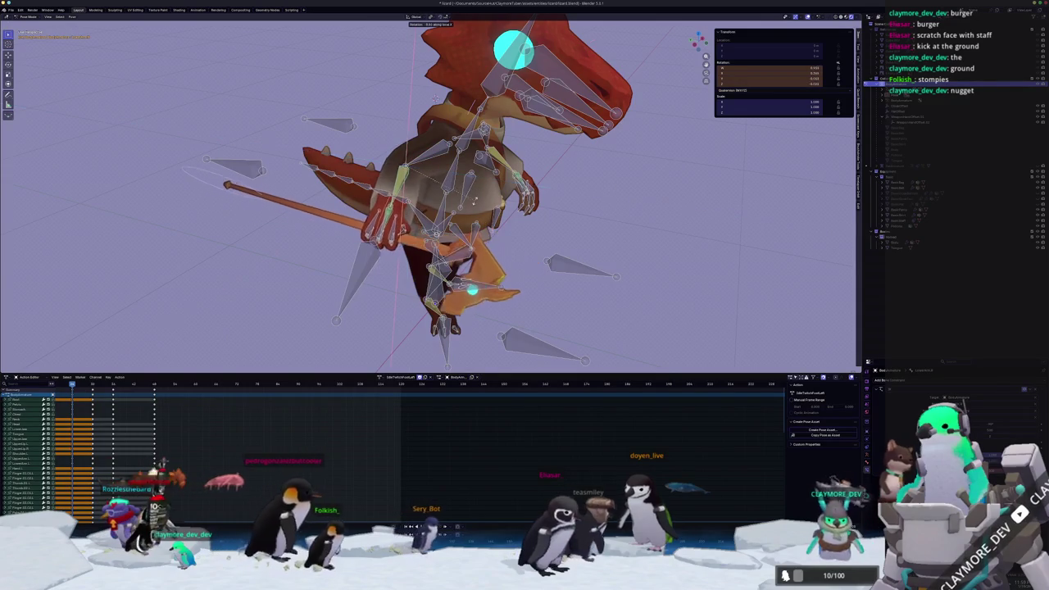
pyautogui.click(476, 207)
pyautogui.moveTo(476, 206); pyautogui.dragTo(476, 181, button='middle')
pyautogui.scroll(-3, 476, 182)
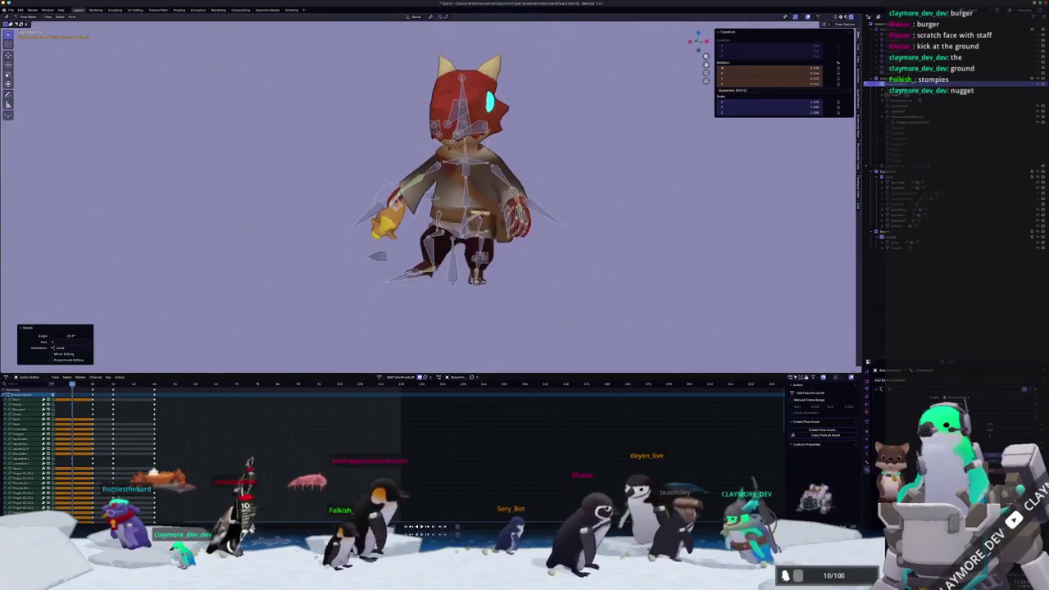
# Turn the head about the global Z axis, then tilt it about its local Y axis
pyautogui.press('r')
pyautogui.press('z')
pyautogui.moveTo(476, 181)
pyautogui.mouseDown(button='middle')
pyautogui.moveTo(532, 131)
pyautogui.moveTo(540, 139)
pyautogui.mouseUp(button='middle')
pyautogui.click(532, 147)
pyautogui.press('r')
pyautogui.press('y')
pyautogui.press('y')
pyautogui.click(542, 137)
pyautogui.moveTo(543, 138); pyautogui.dragTo(528, 172, button='middle')
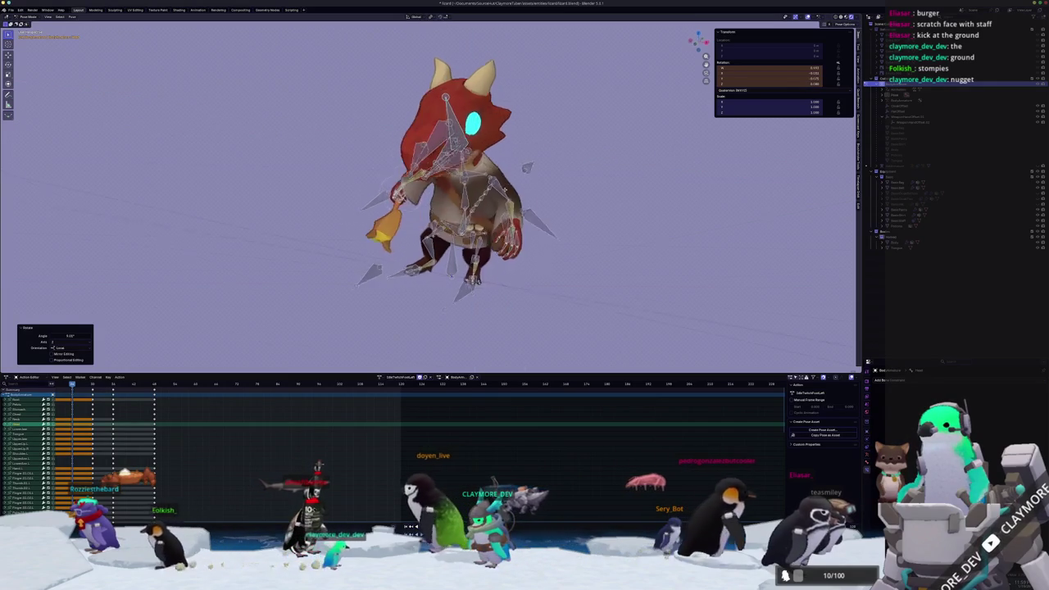
# Key all bones for the adjusted pose, play it back, and check it from front view
pyautogui.press('a')
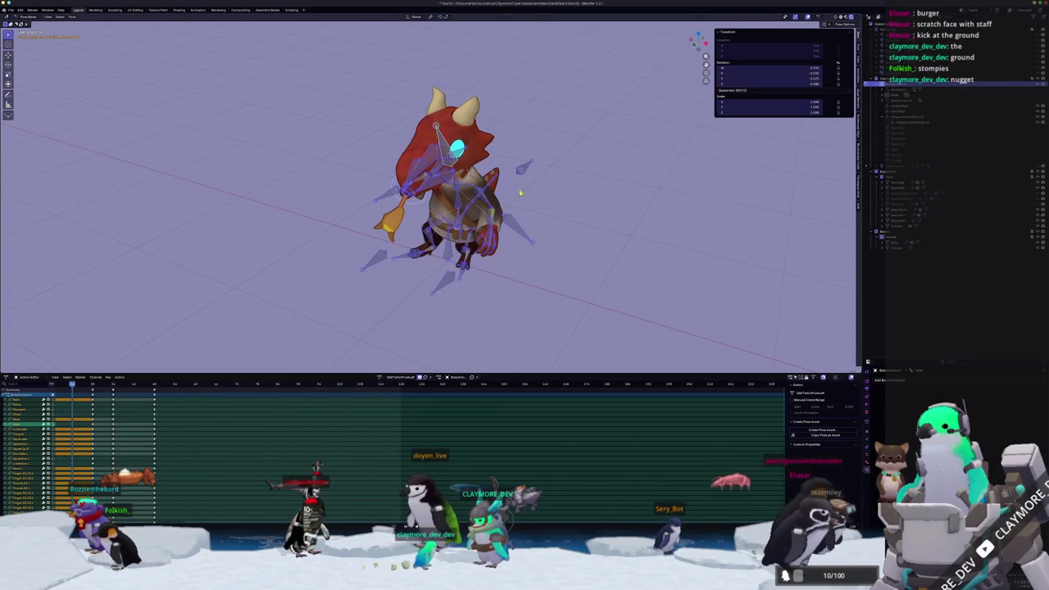
pyautogui.press('Down')
pyautogui.press('space')
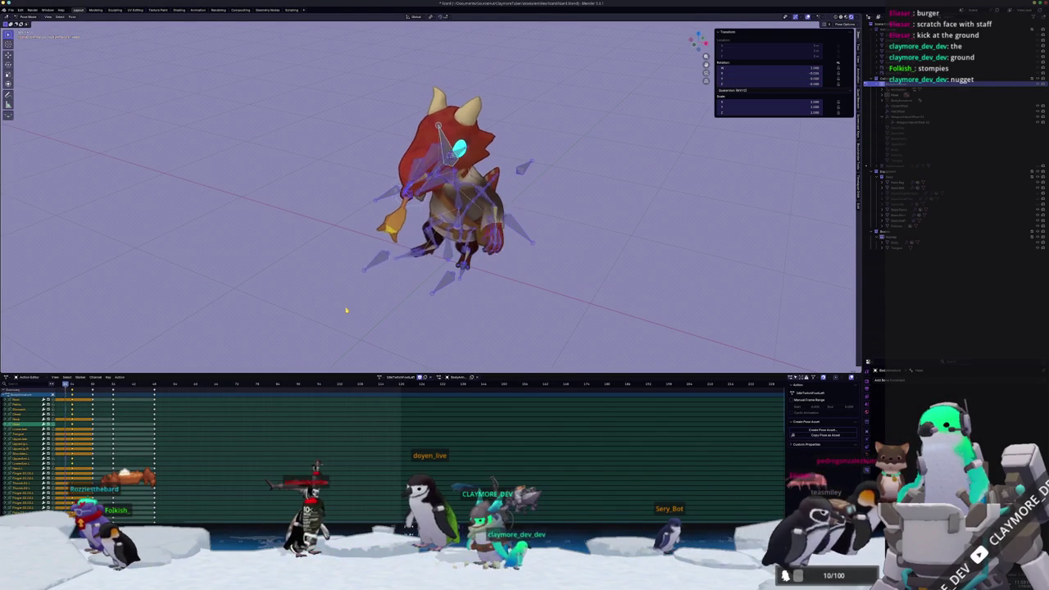
pyautogui.press('KP_1')
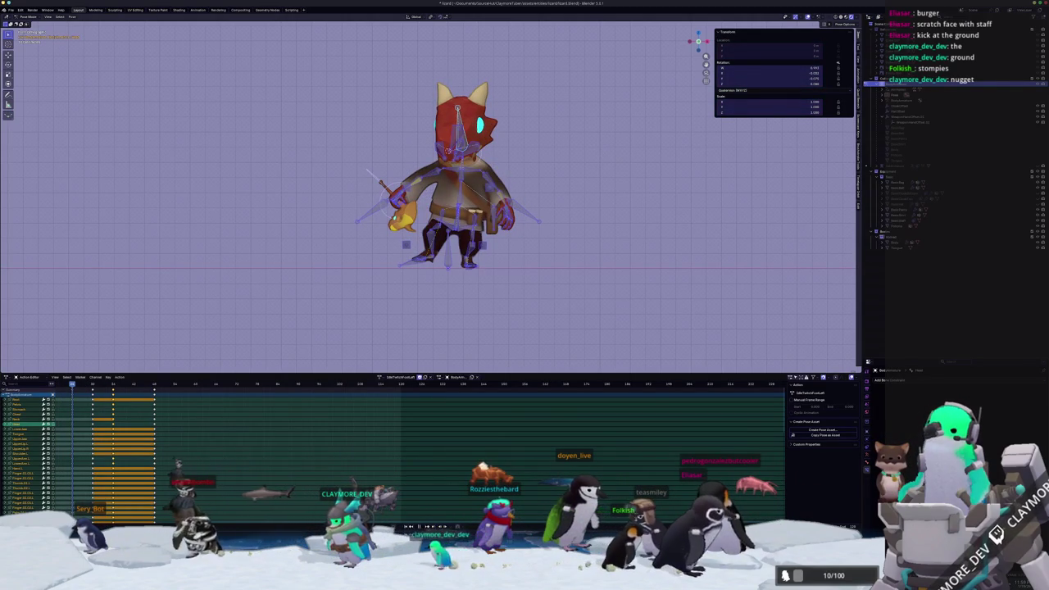
pyautogui.scroll(4, 322, 337)
# From front view, rotate the arm and head bones around the staff
pyautogui.moveTo(322, 336); pyautogui.dragTo(525, 199, button='middle')
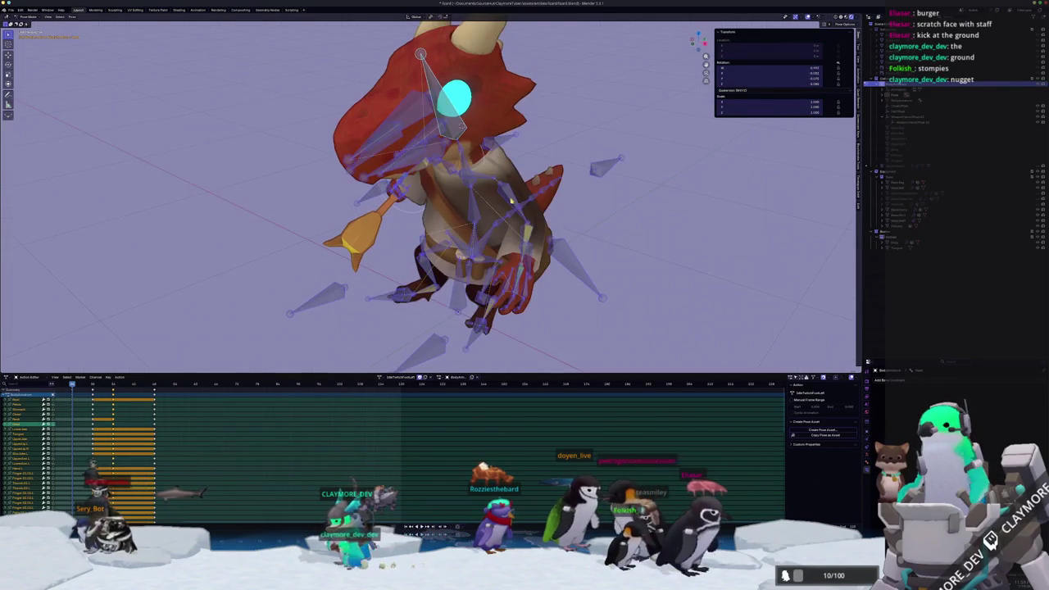
pyautogui.scroll(-3, 516, 205)
pyautogui.press('KP_1')
pyautogui.press('r')
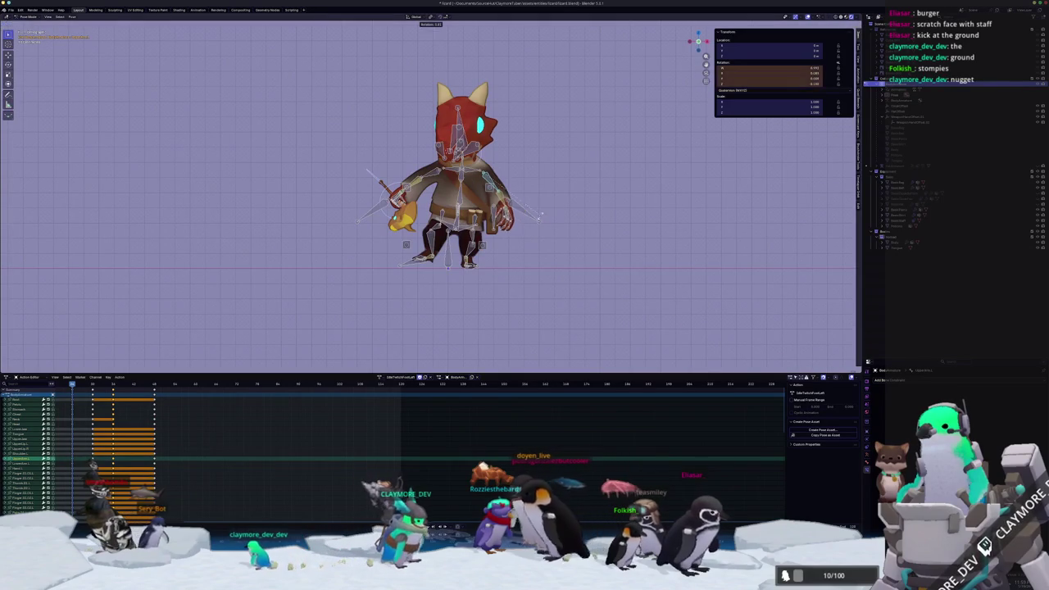
pyautogui.click(564, 189)
pyautogui.moveTo(563, 189); pyautogui.dragTo(556, 220, button='middle')
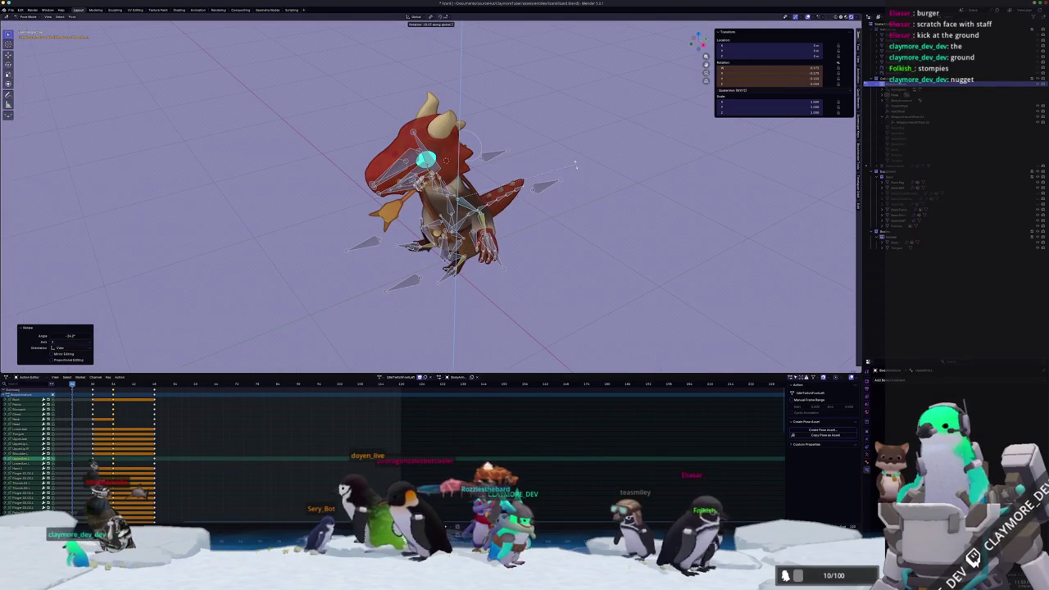
pyautogui.click(576, 166)
pyautogui.moveTo(576, 166); pyautogui.dragTo(536, 215, button='middle')
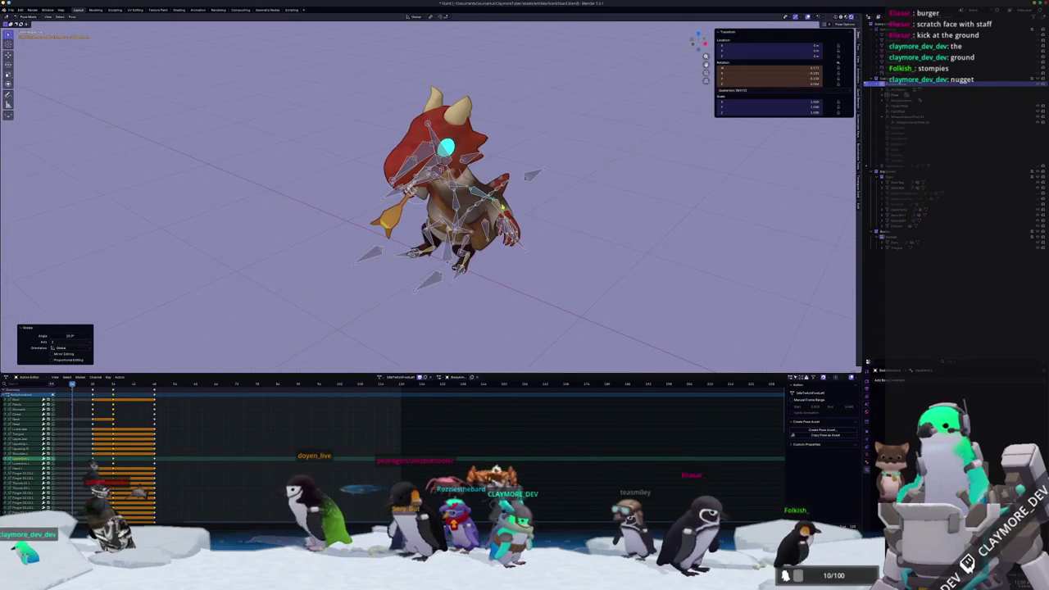
pyautogui.press('r')
pyautogui.press('z')
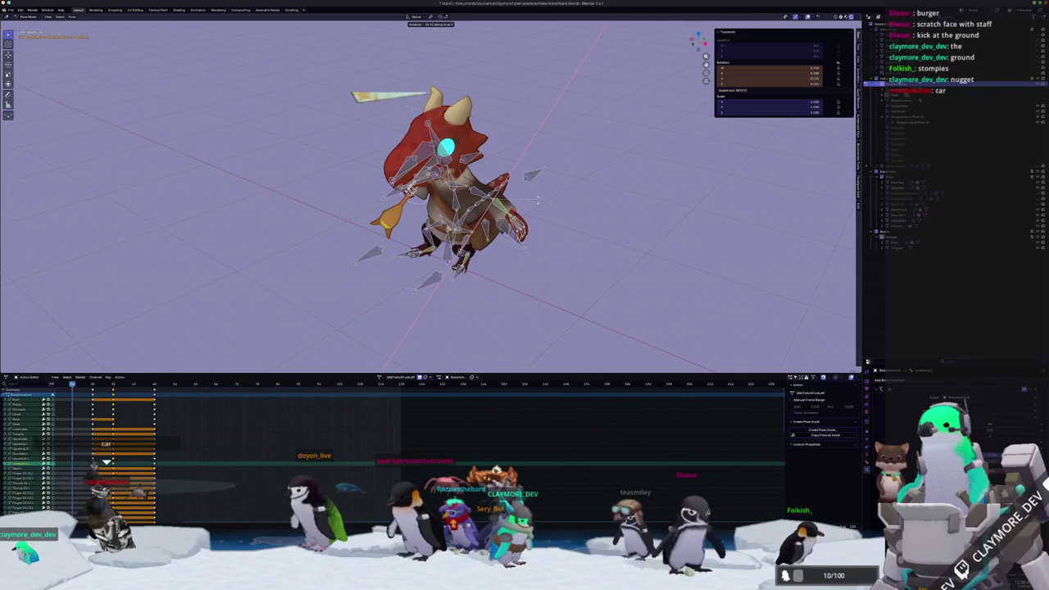
pyautogui.press('Escape')
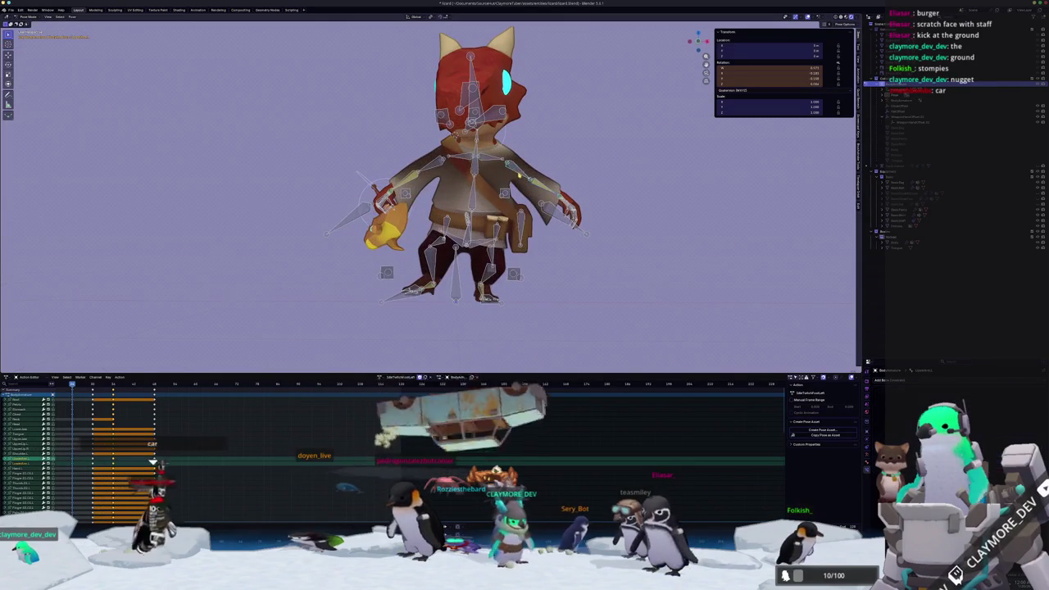
pyautogui.moveTo(459, 205); pyautogui.dragTo(471, 238, button='middle')
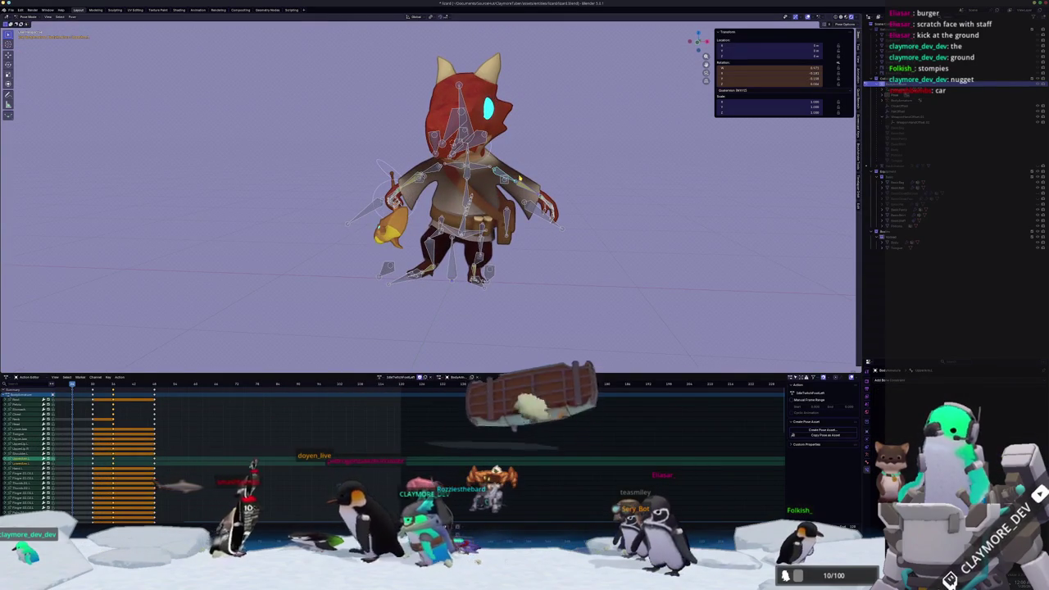
# Compare the old and adjusted staff poses, keep the adjusted one, and keyframe it
pyautogui.hotkey('ctrl', 'z')
pyautogui.hotkey('ctrl', 'shift', 'z')
pyautogui.hotkey('ctrl', 'z')
pyautogui.hotkey('ctrl', 'shift', 'z')
pyautogui.hotkey('ctrl', 'z')
pyautogui.hotkey('ctrl', 'shift', 'z')
pyautogui.press('Right')
pyautogui.press('Right')
pyautogui.hotkey('ctrl', 'z')
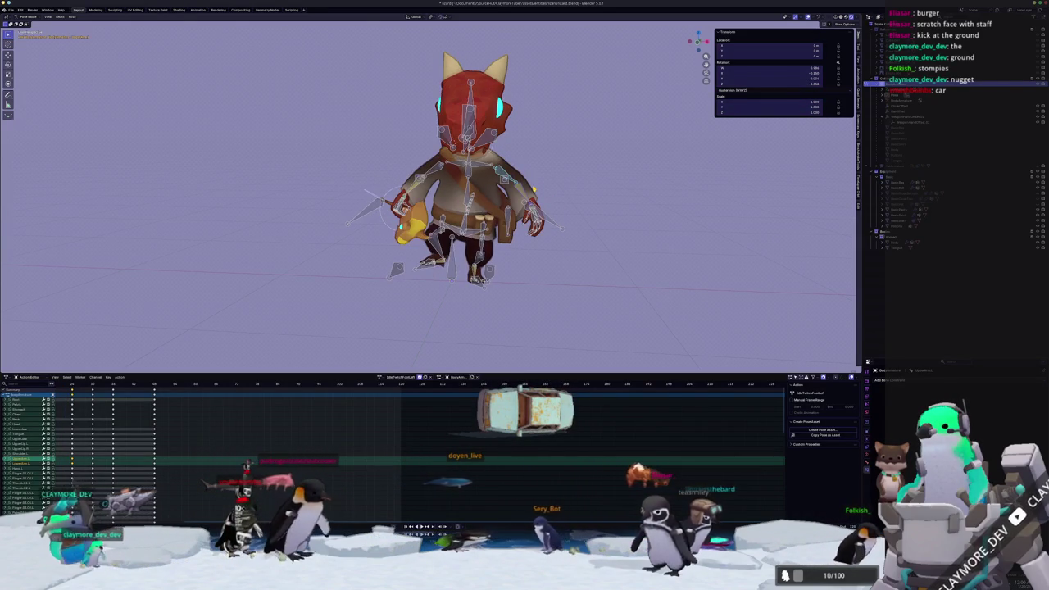
pyautogui.hotkey('ctrl', 'shift', 'z')
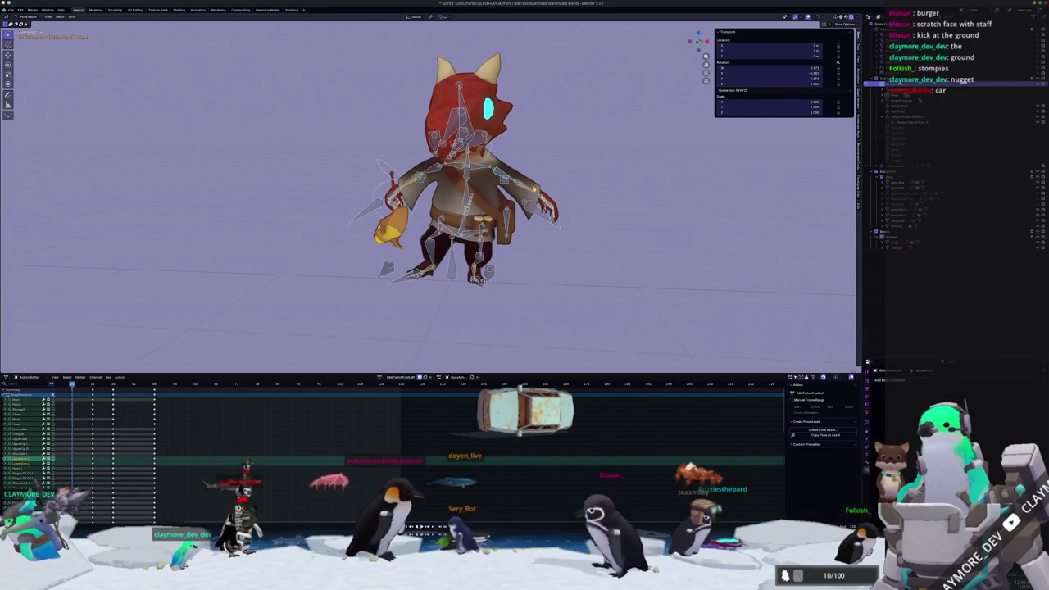
pyautogui.press('i')
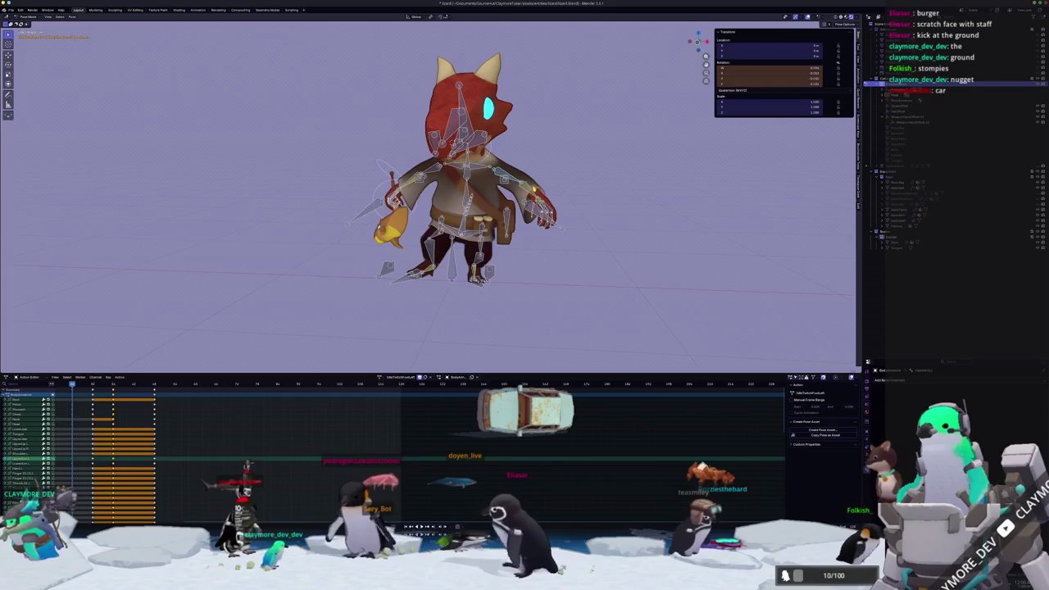
# Rotate the arm bone to a new lean angle and play the poses back
pyautogui.press('r')
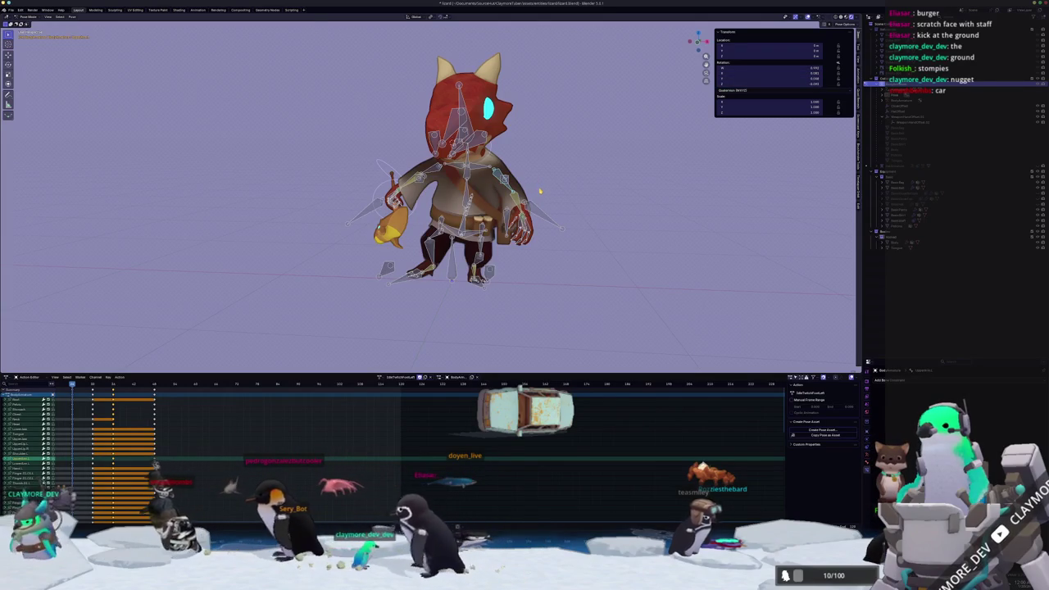
pyautogui.press('Escape')
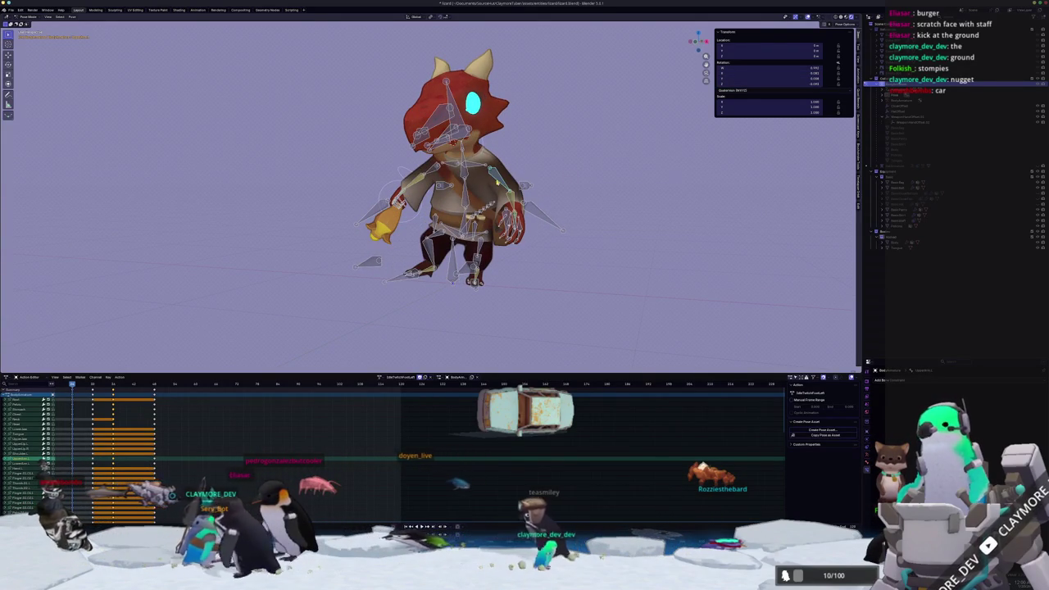
pyautogui.moveTo(491, 174); pyautogui.dragTo(559, 172, button='middle')
pyautogui.click(546, 162)
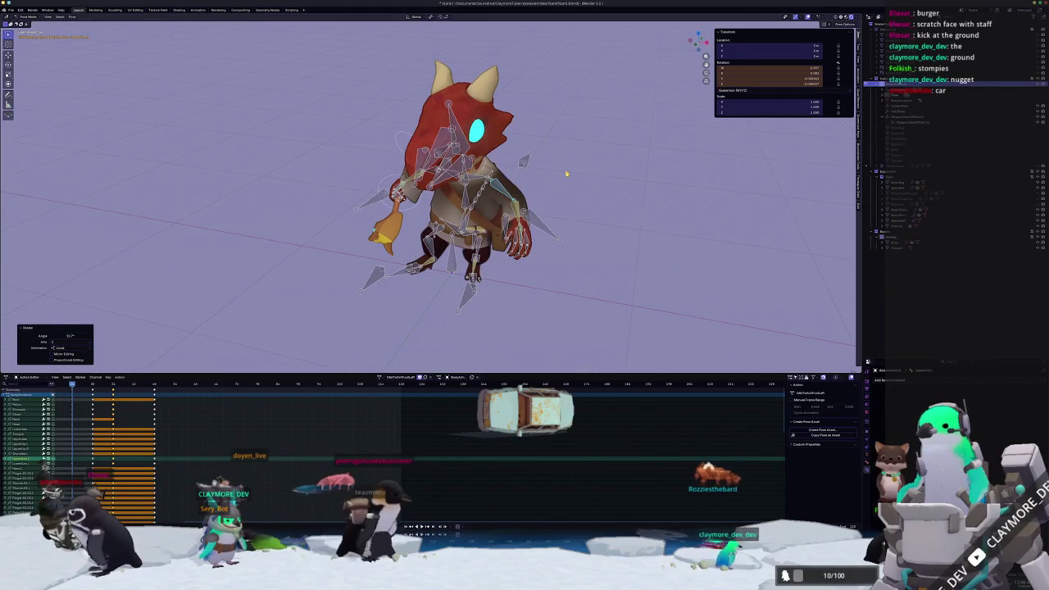
pyautogui.click(530, 196)
pyautogui.press('space')
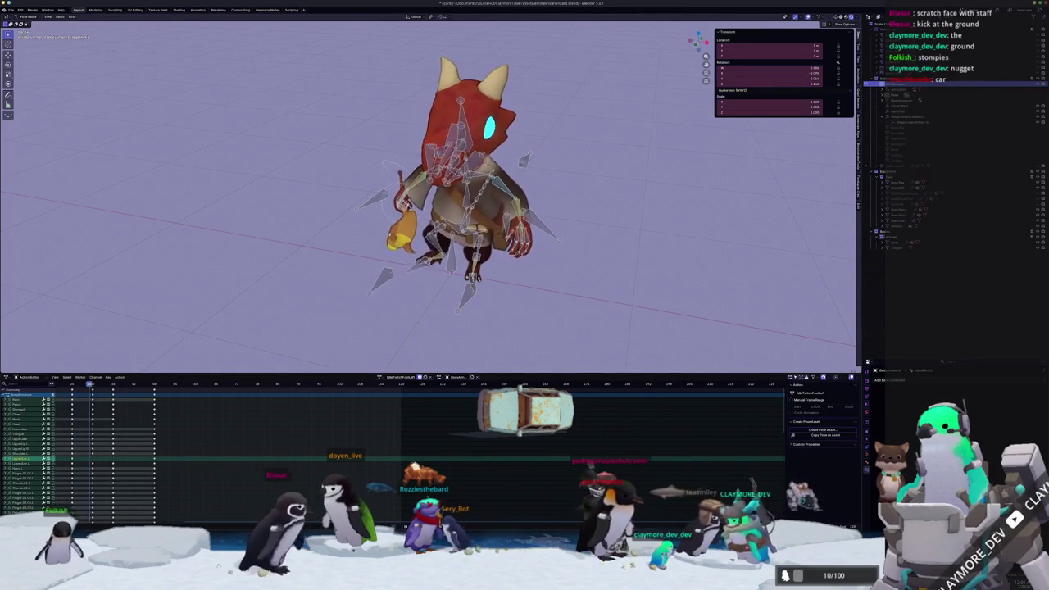
# Select all bones, delete the middle keyframe columns, and select the remaining keys
pyautogui.press('a')
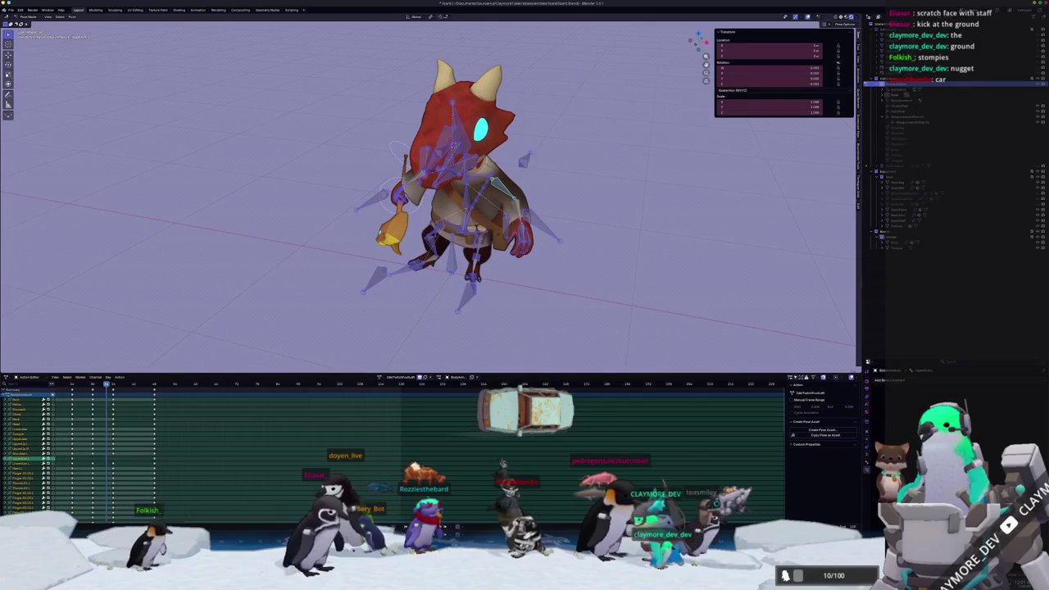
pyautogui.press('Delete')
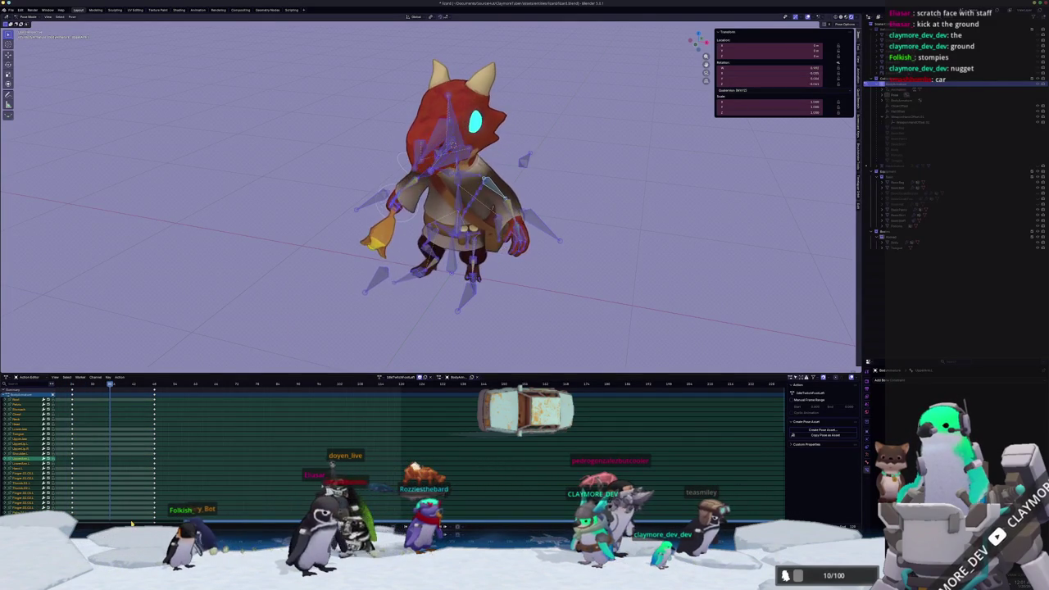
pyautogui.press('a')
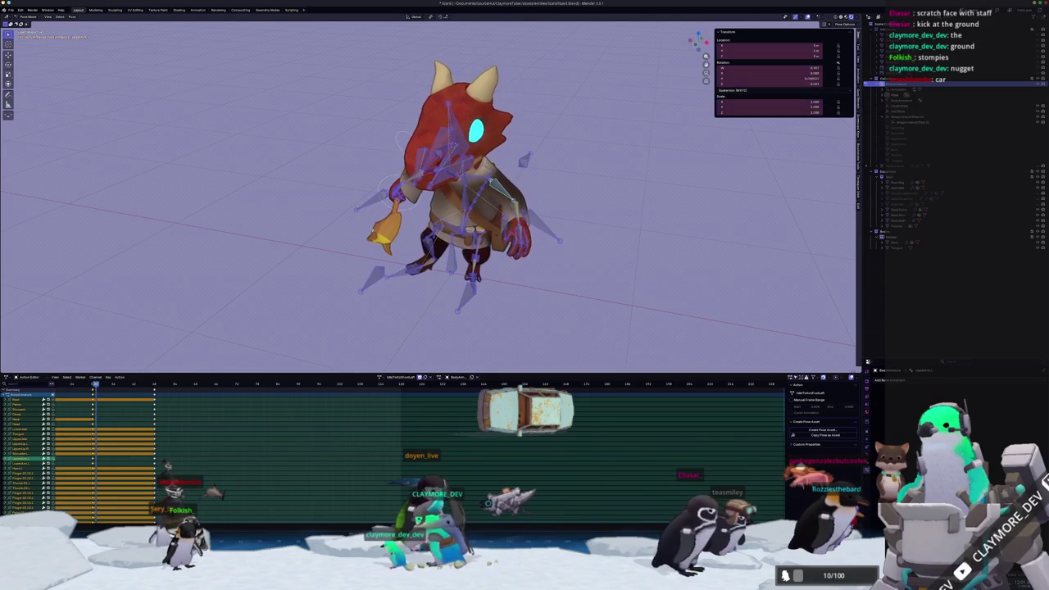
pyautogui.scroll(3, 442, 197)
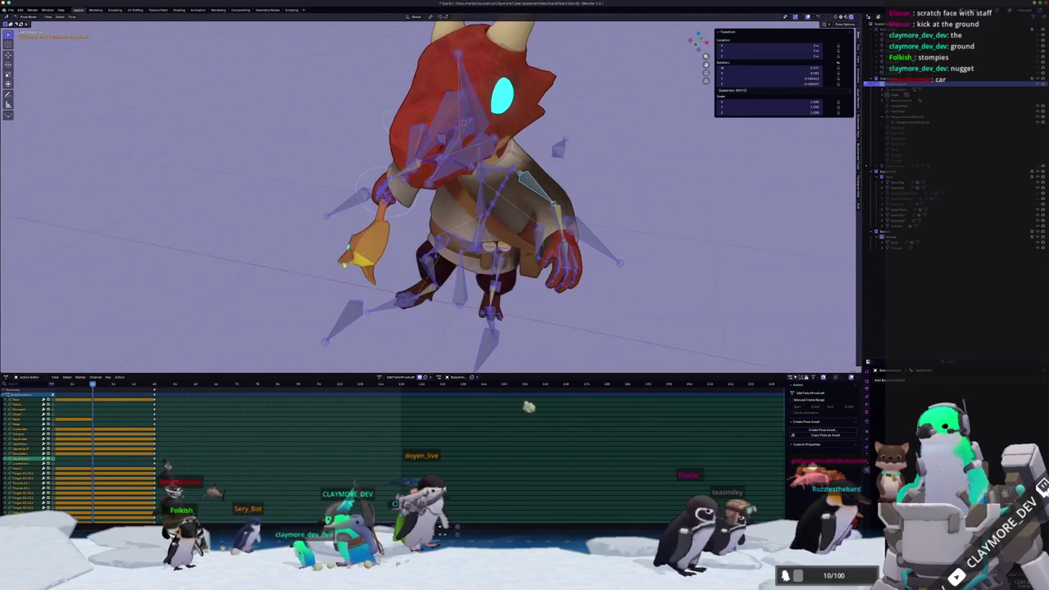
# Shift the hip bone sideways along global X, keyframe it, and preview the change
pyautogui.moveTo(345, 265)
pyautogui.mouseDown(button='middle')
pyautogui.moveTo(385, 270)
pyautogui.moveTo(346, 265)
pyautogui.mouseUp(button='middle')
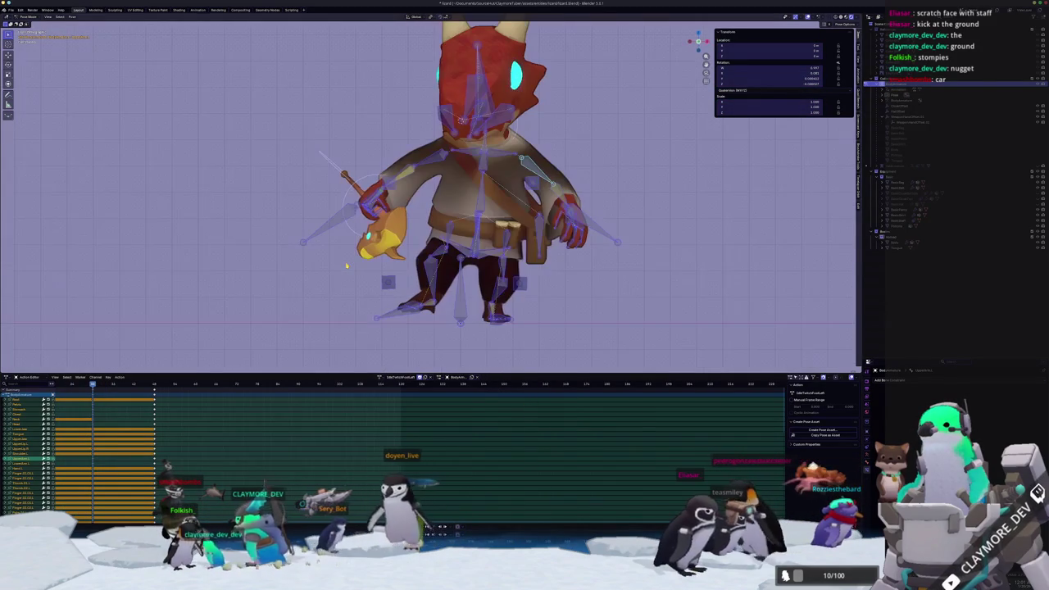
pyautogui.hotkey('alt', 'a')
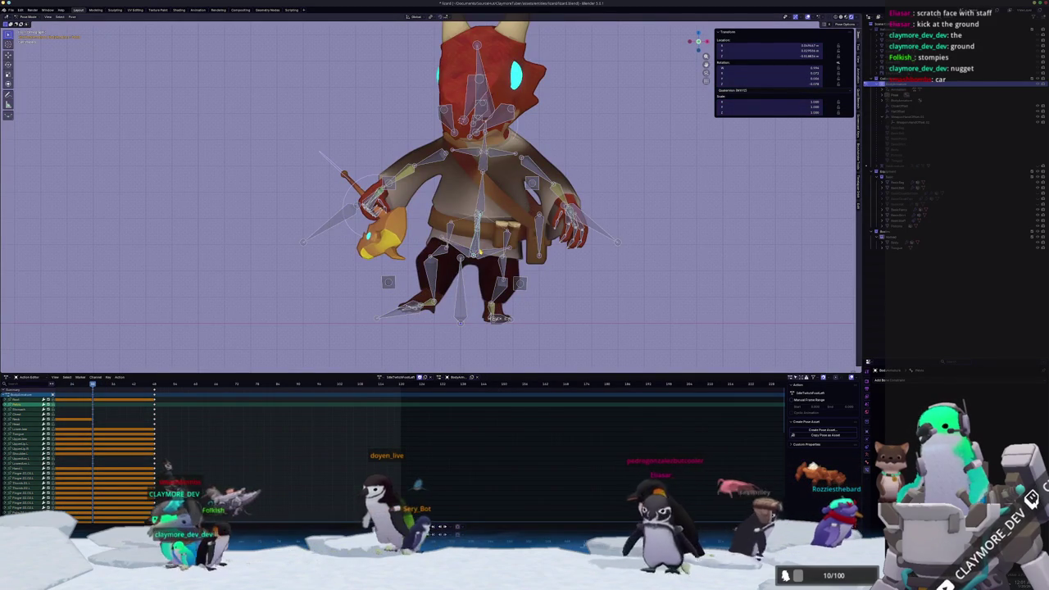
pyautogui.press('g')
pyautogui.press('x')
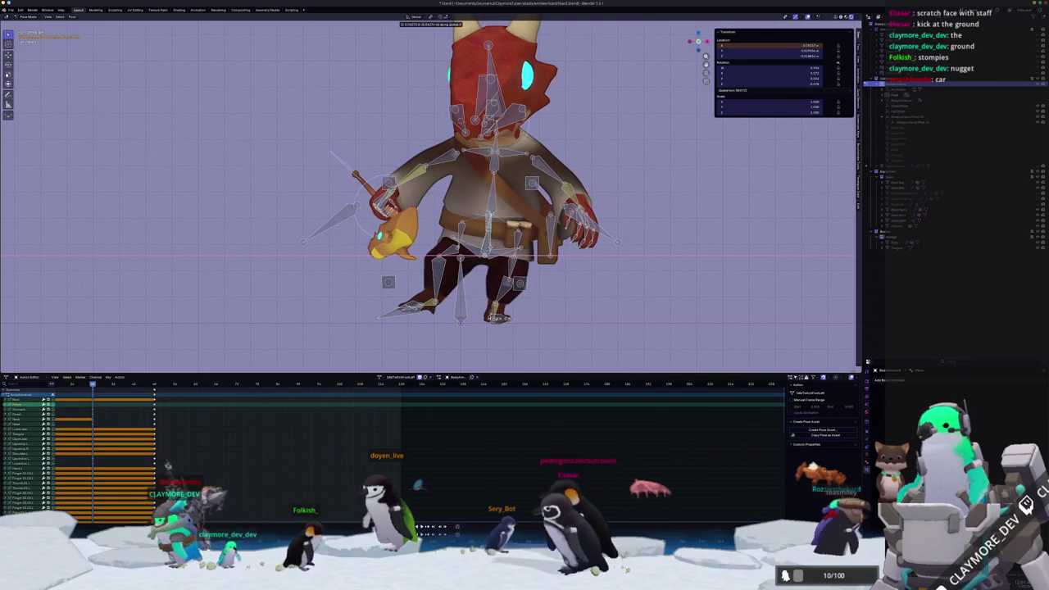
pyautogui.press('Return')
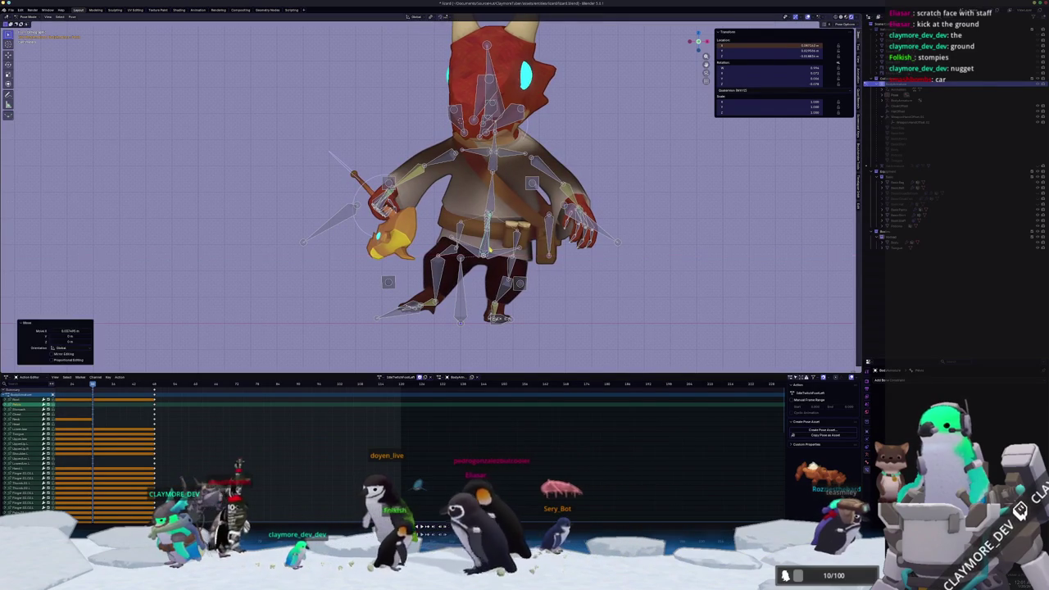
pyautogui.press('i')
pyautogui.press('space')
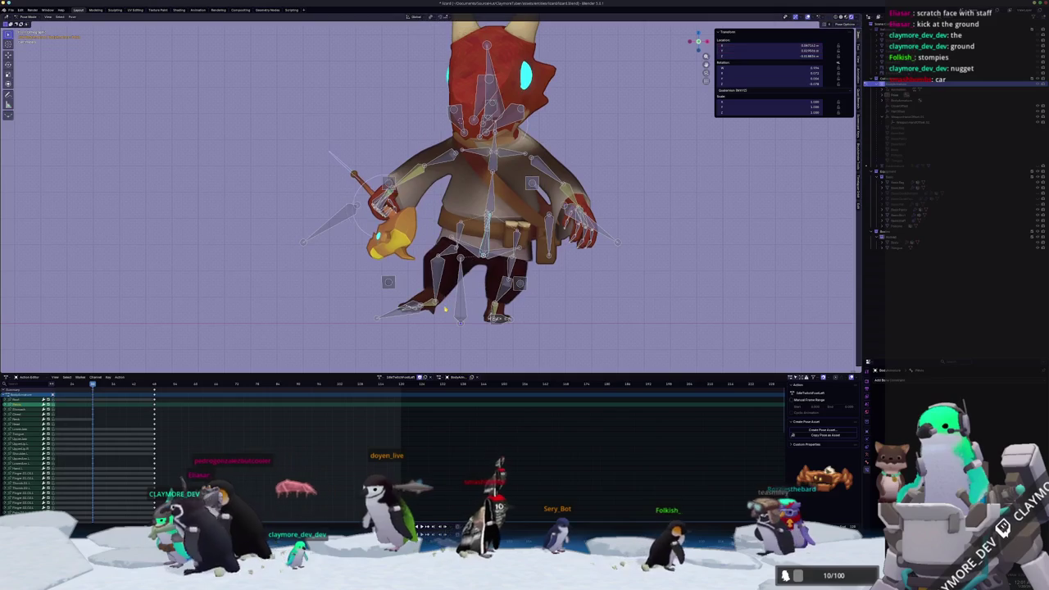
pyautogui.press('Escape')
# Restore the horizontal-staff pose and move the selected bones sideways along global X
pyautogui.hotkey('ctrl', 'z')
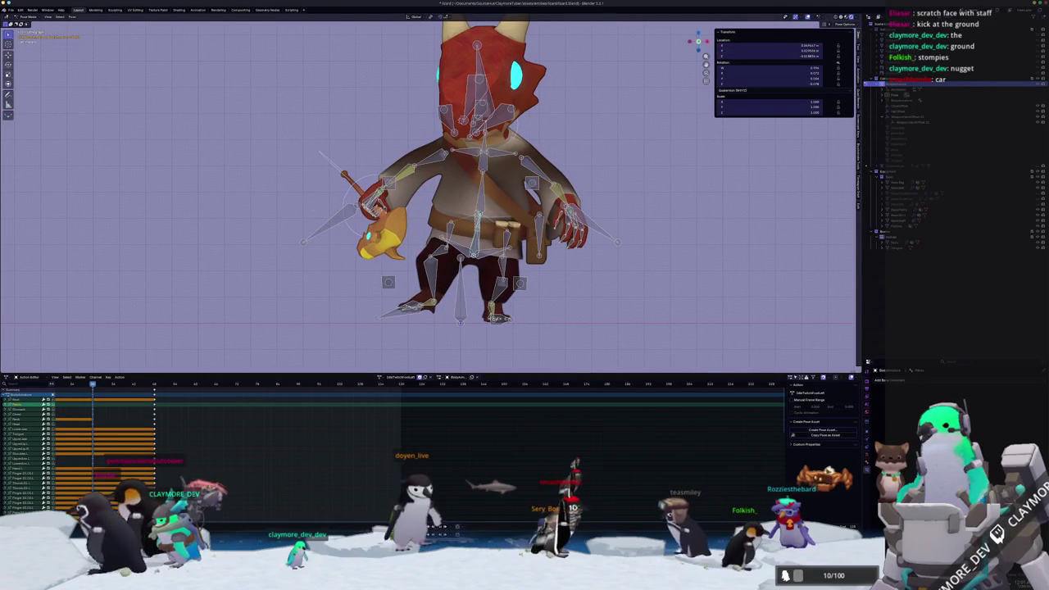
pyautogui.hotkey('ctrl', 'z')
pyautogui.press('g')
pyautogui.press('x')
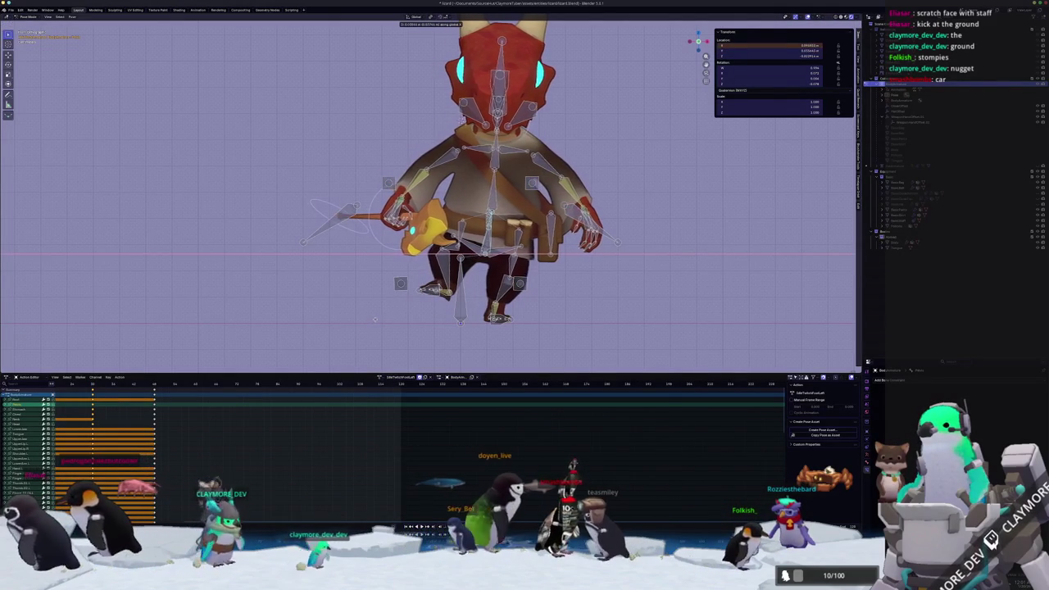
pyautogui.click(376, 319)
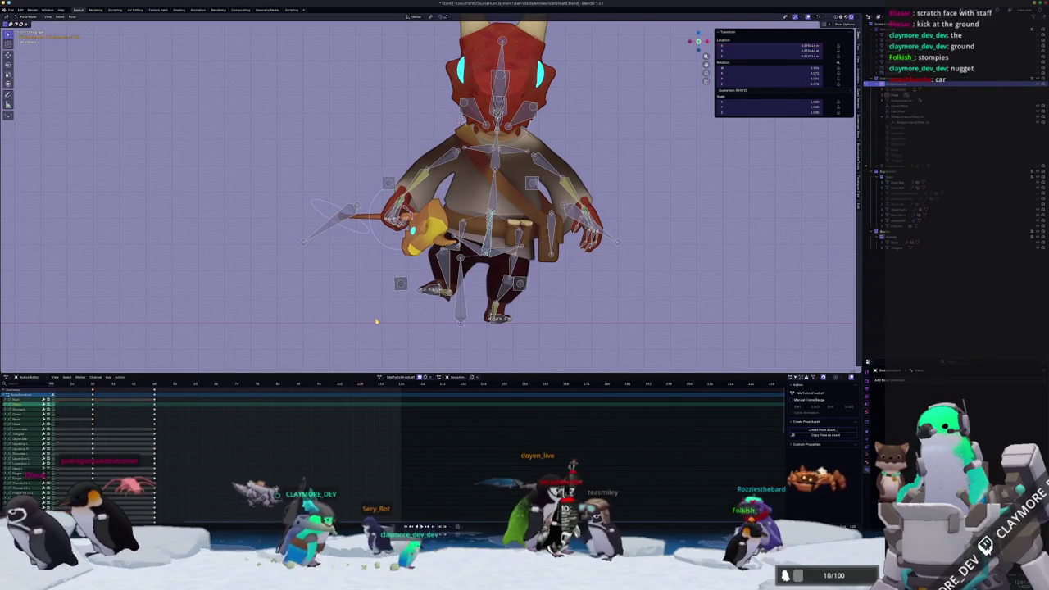
pyautogui.hotkey('ctrl', 'z')
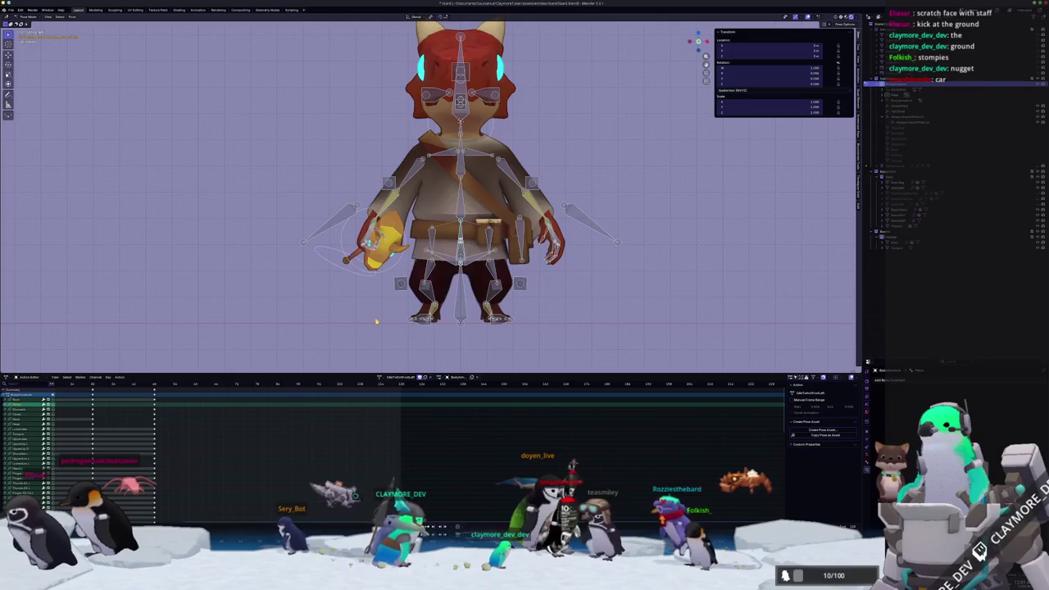
pyautogui.hotkey('ctrl', 'z')
# Paste the copied pose onto this frame, nudge one bone, and keyframe all bones
pyautogui.hotkey('ctrl', 'v')
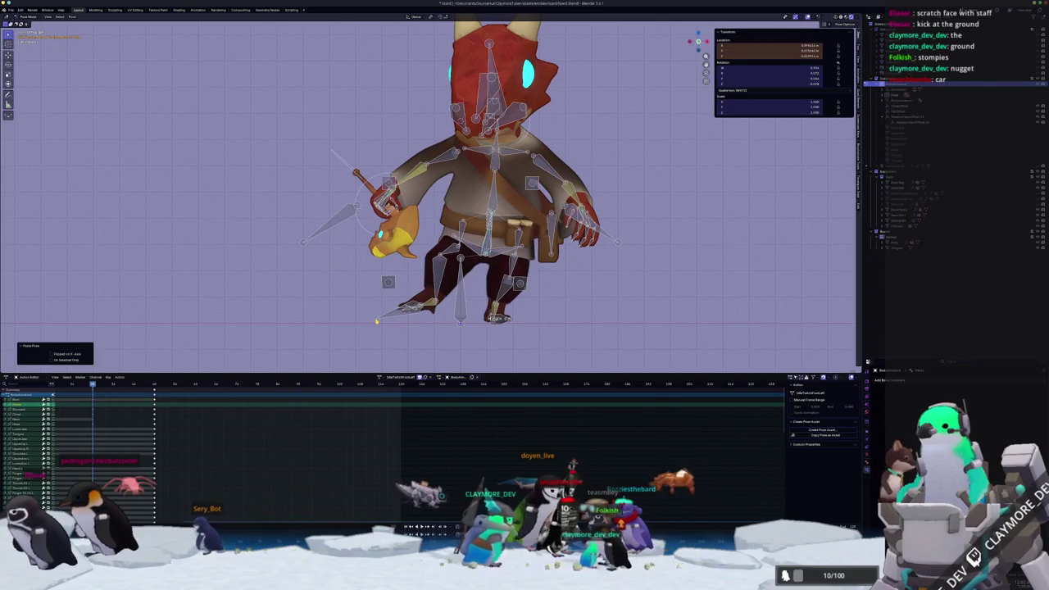
pyautogui.press('i')
pyautogui.press('g')
pyautogui.press('Return')
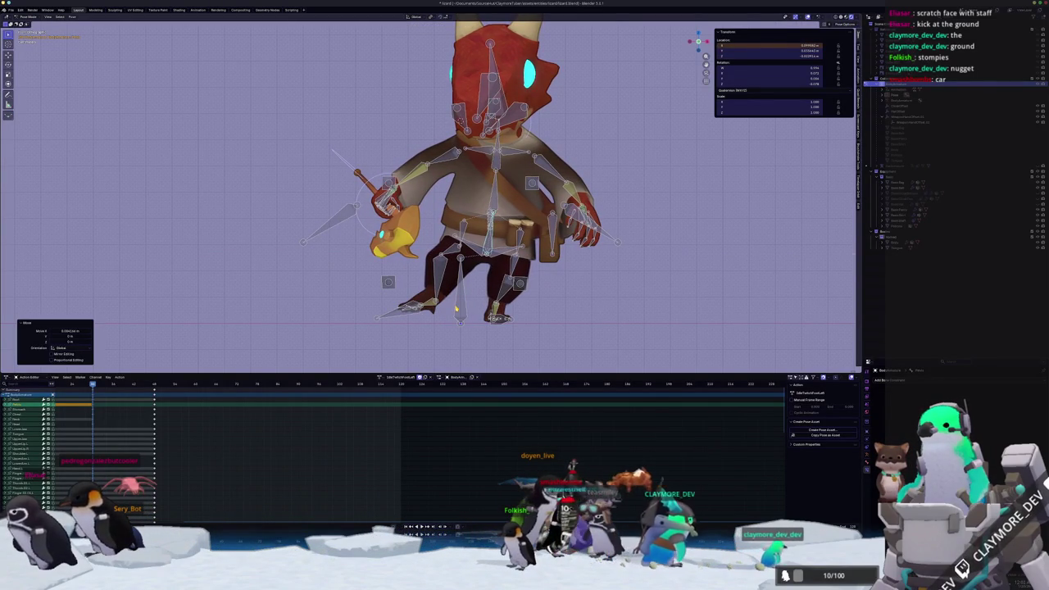
pyautogui.press('i')
pyautogui.moveTo(492, 205); pyautogui.dragTo(532, 196, button='middle')
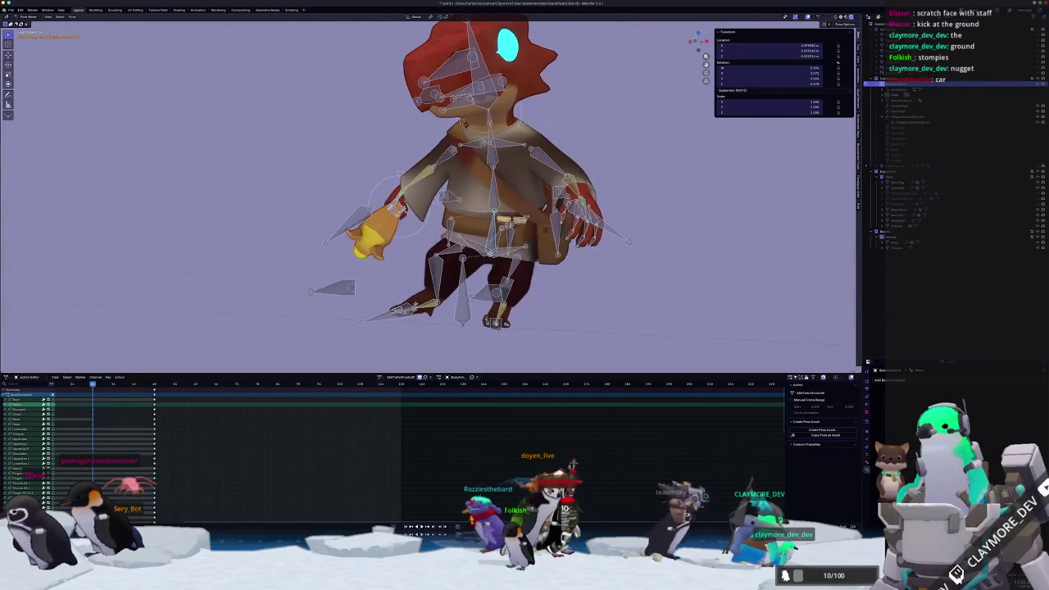
pyautogui.press('a')
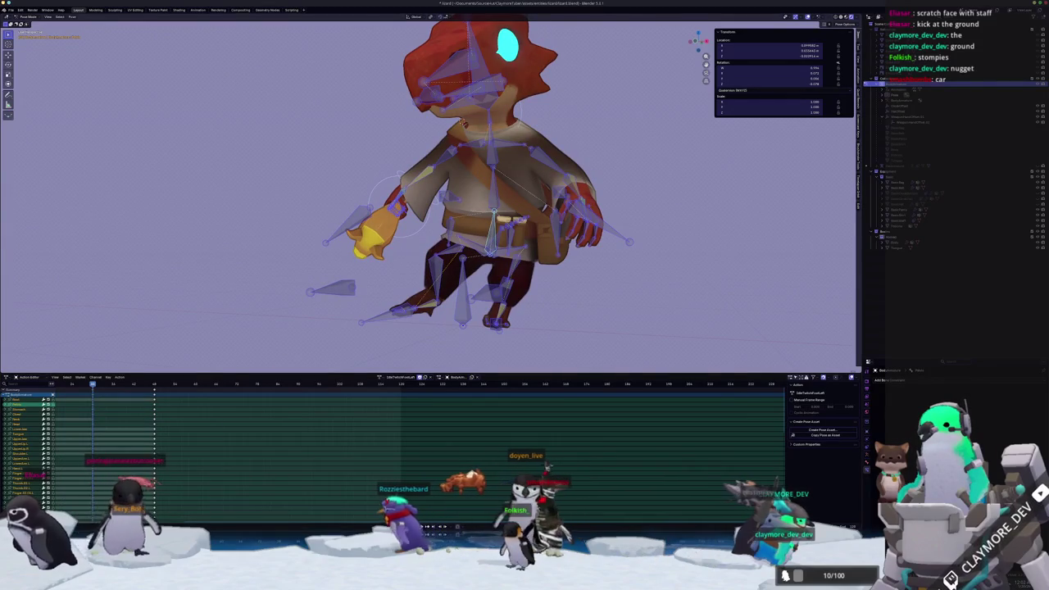
pyautogui.press('i')
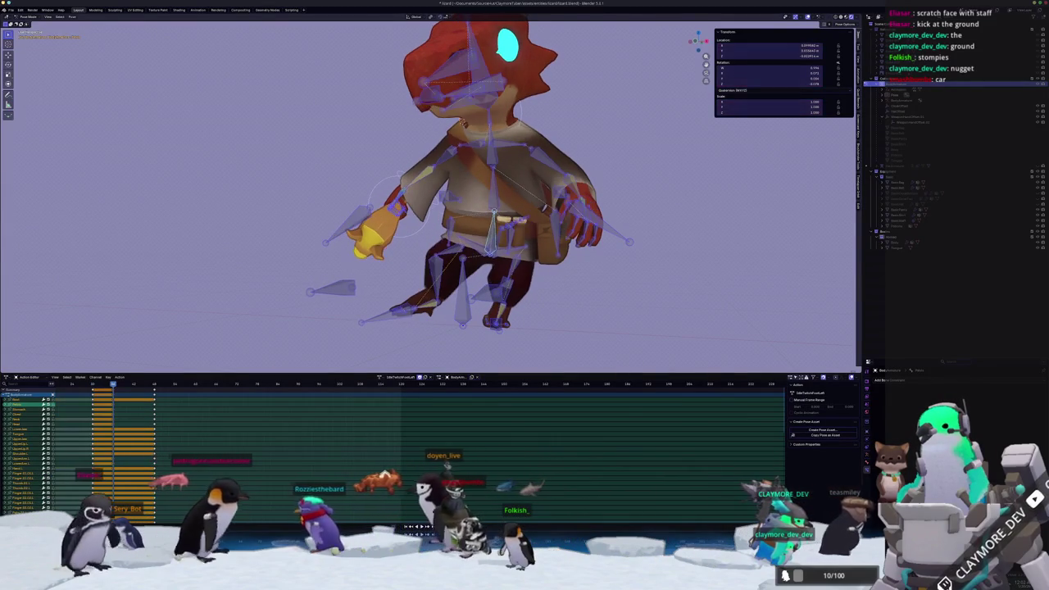
# Select the foot bone, rotate it, then select all bones
pyautogui.scroll(-2, 81, 434)
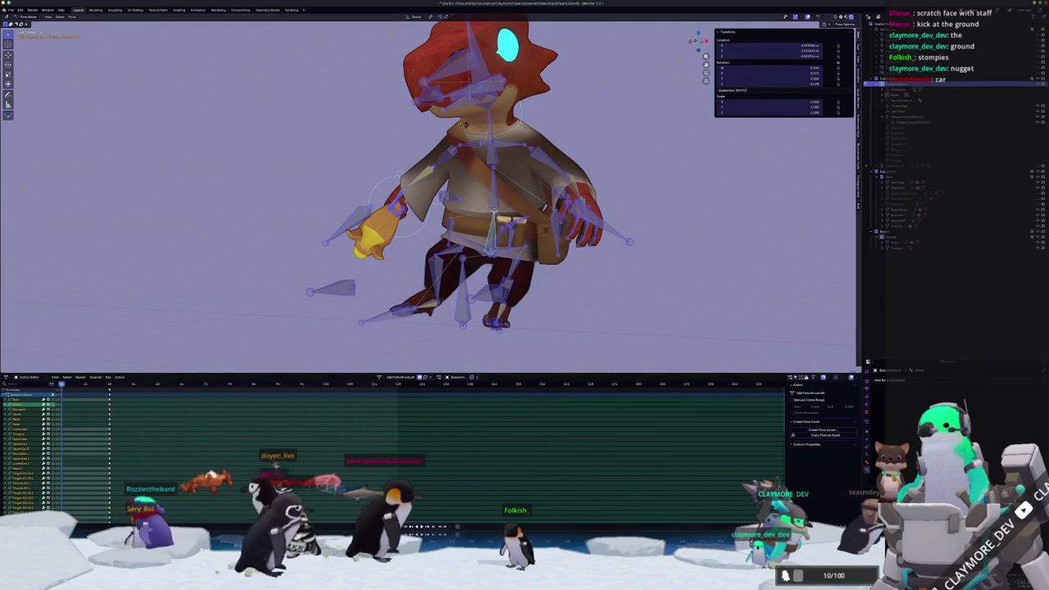
pyautogui.click(422, 309)
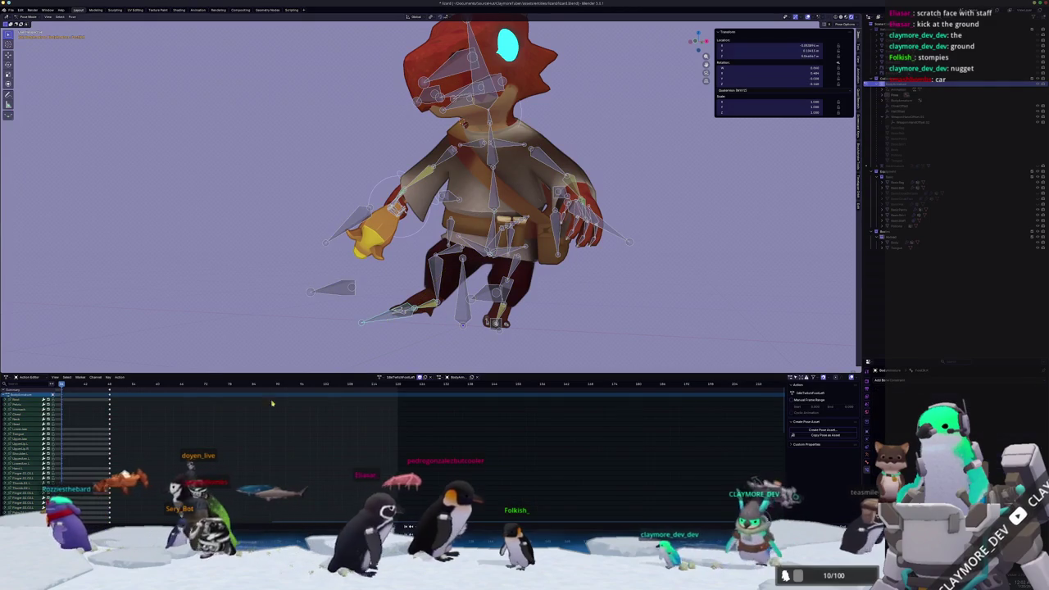
pyautogui.press('r')
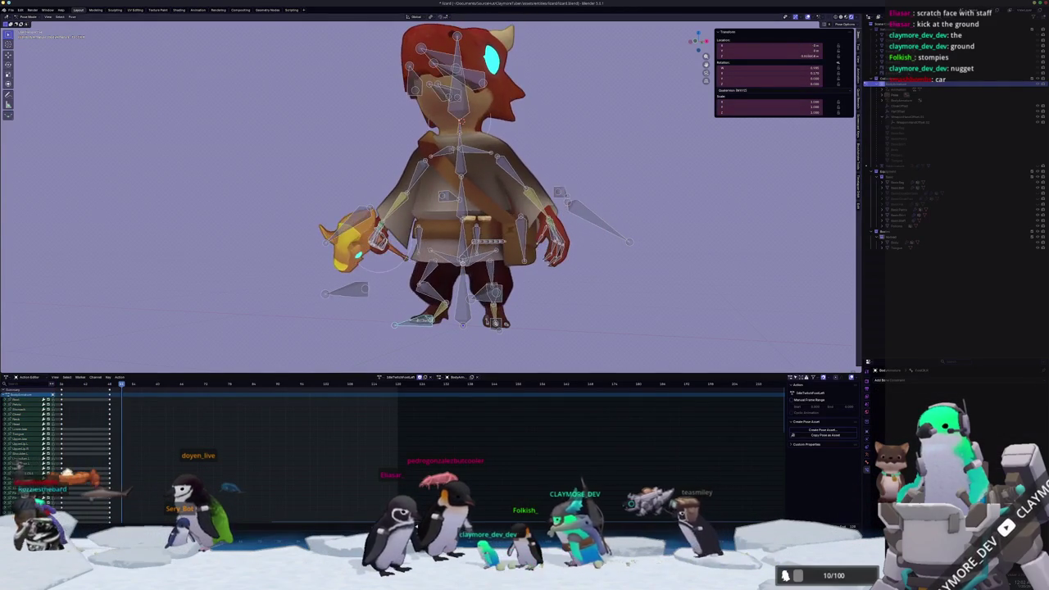
pyautogui.press('Return')
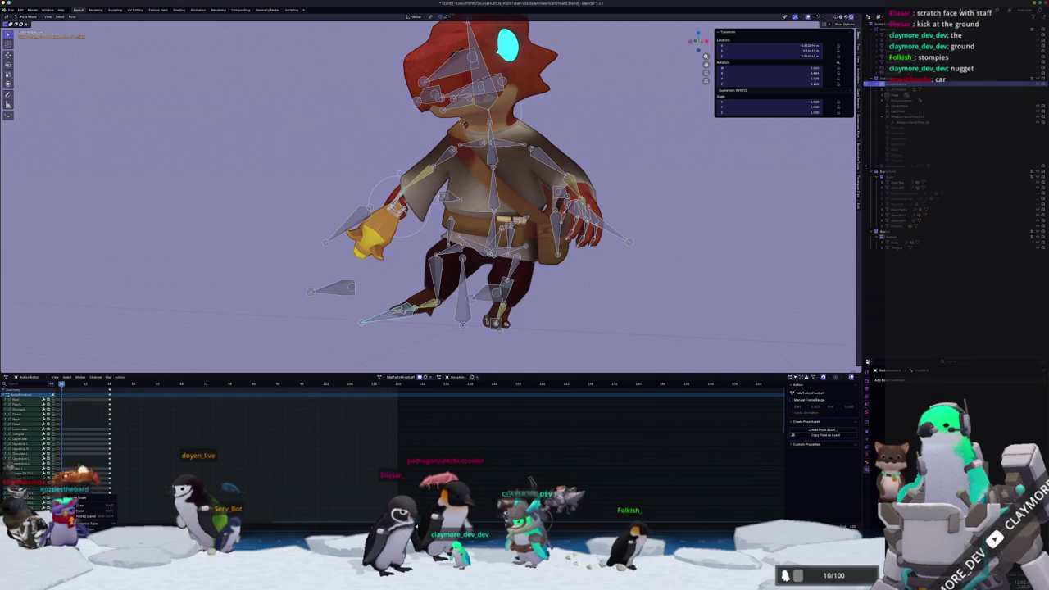
pyautogui.press('space')
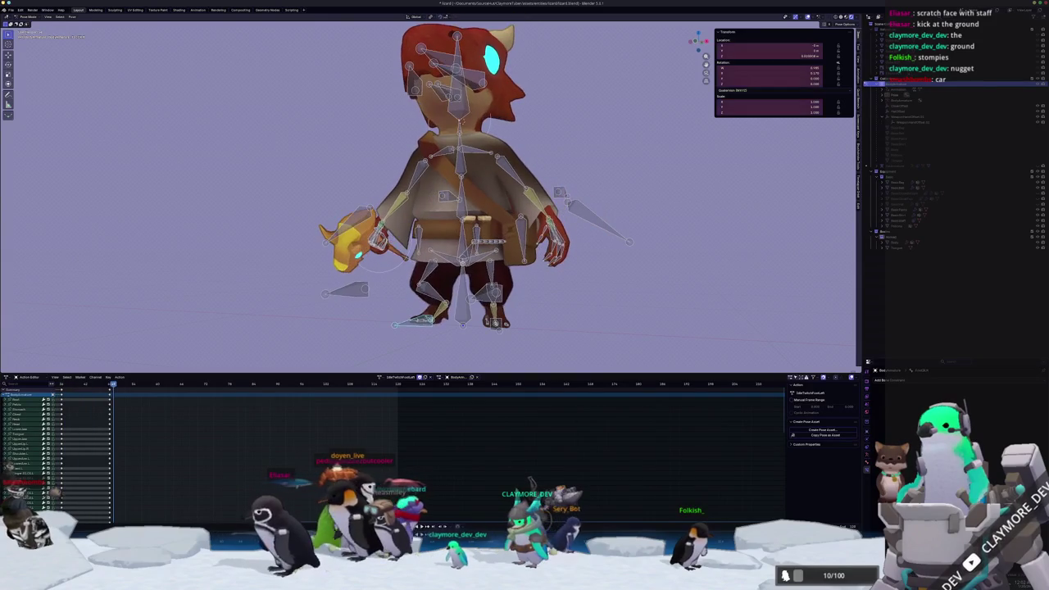
pyautogui.press('a')
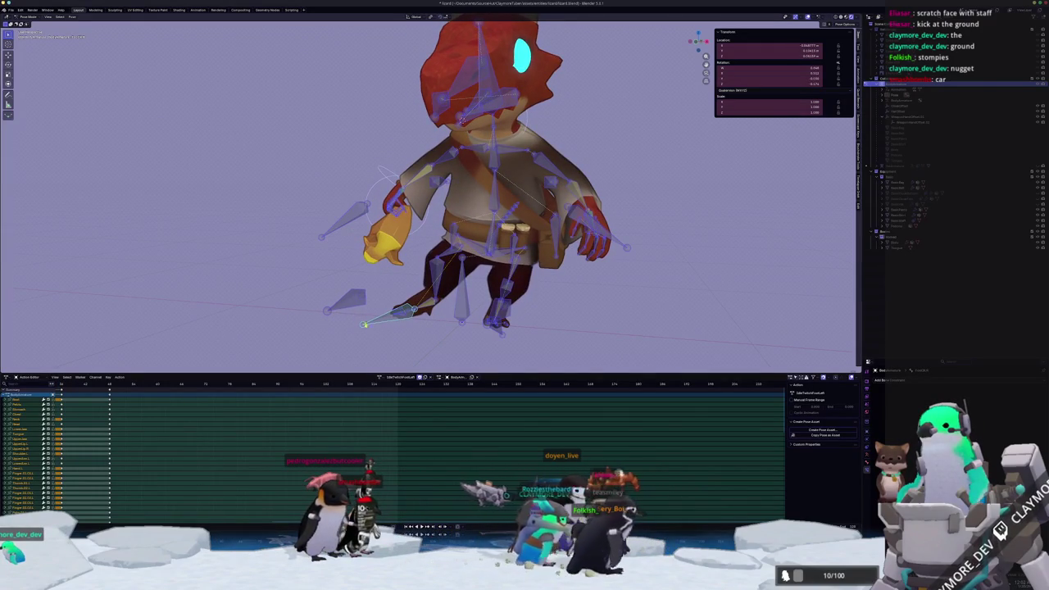
pyautogui.scroll(2, 393, 324)
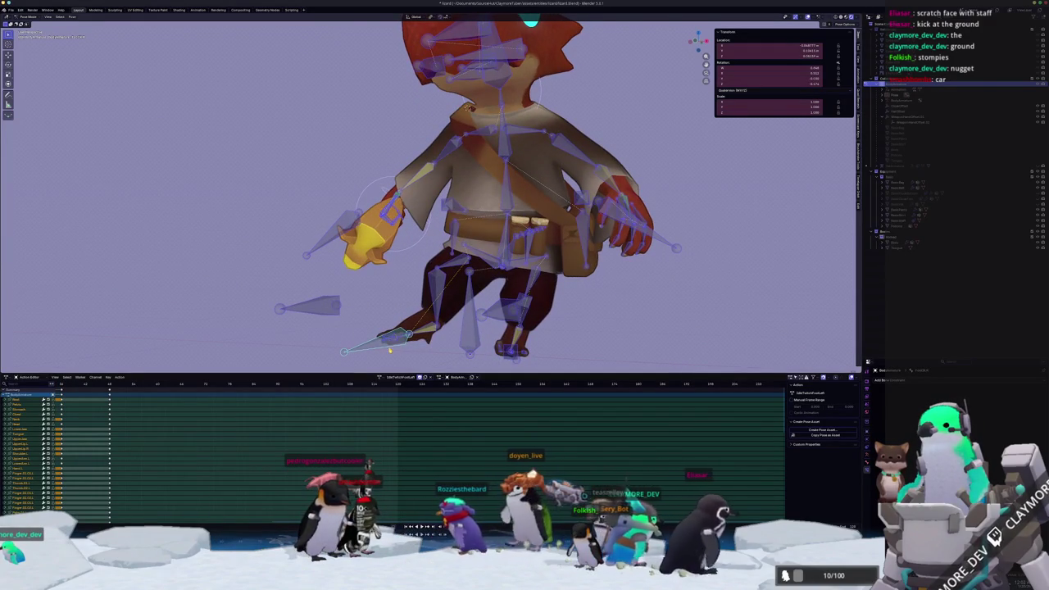
# Move the foot bone up and outward, then rotate it about global Z
pyautogui.press('g')
pyautogui.press('z')
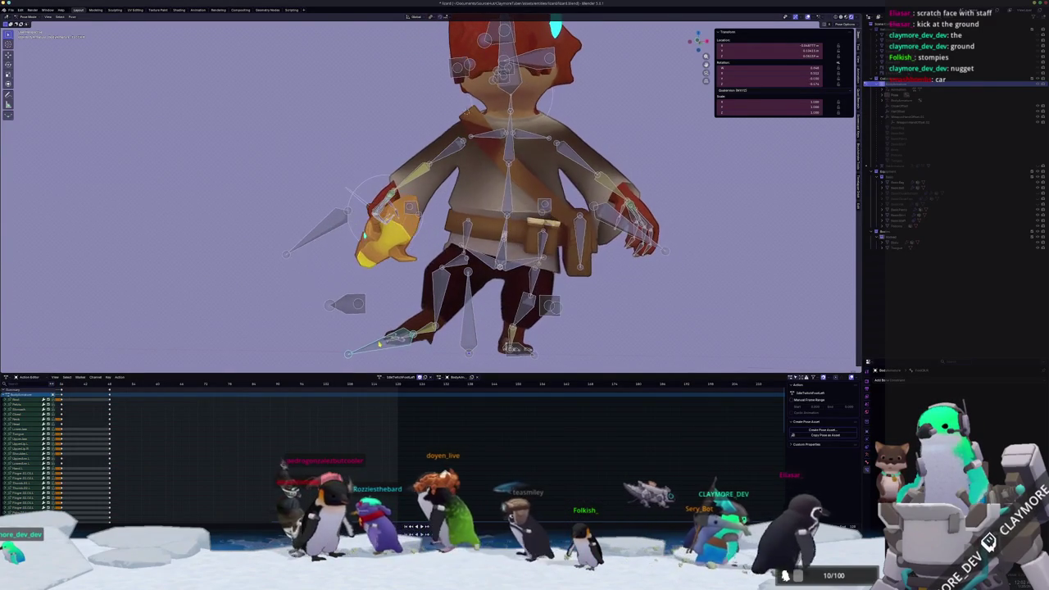
pyautogui.press('Escape')
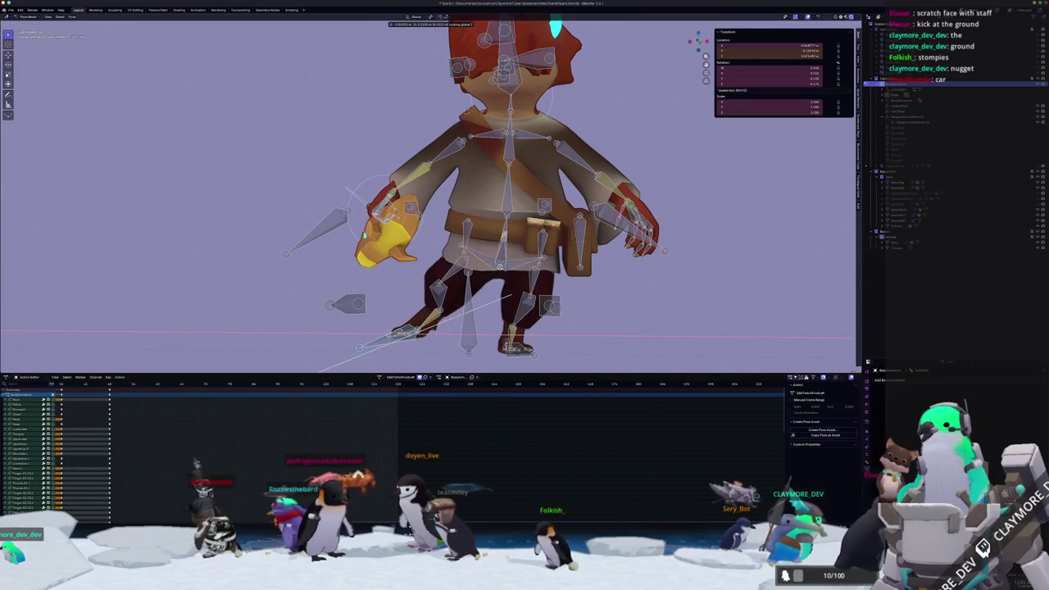
pyautogui.press('g')
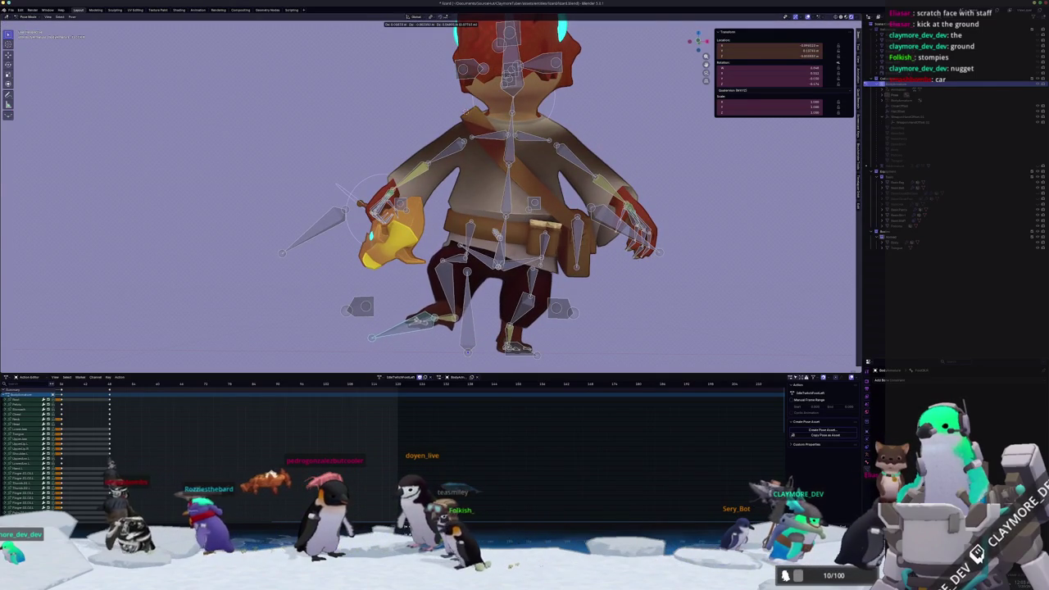
pyautogui.click(418, 321)
pyautogui.moveTo(418, 321); pyautogui.dragTo(463, 104, button='middle')
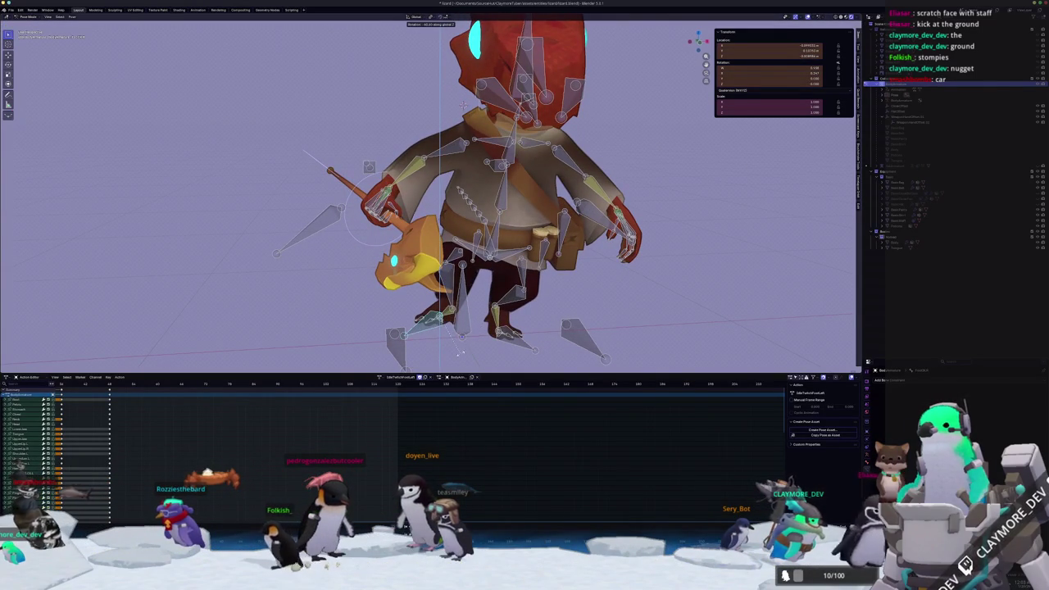
pyautogui.click(461, 353)
pyautogui.moveTo(461, 353); pyautogui.dragTo(428, 355, button='middle')
pyautogui.press('r')
pyautogui.press('z')
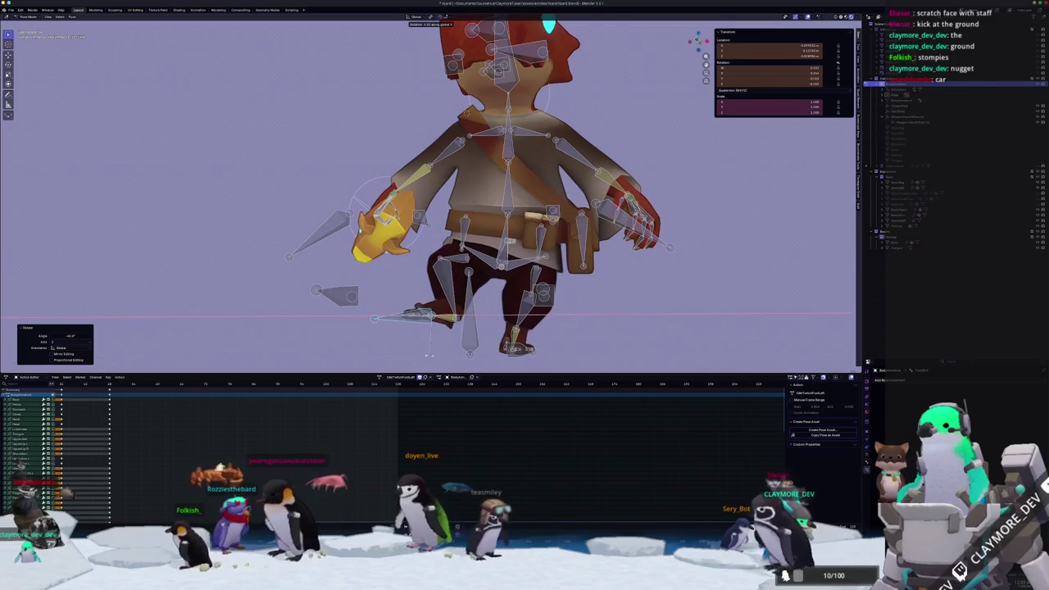
pyautogui.click(434, 361)
pyautogui.moveTo(434, 361); pyautogui.dragTo(419, 342, button='middle')
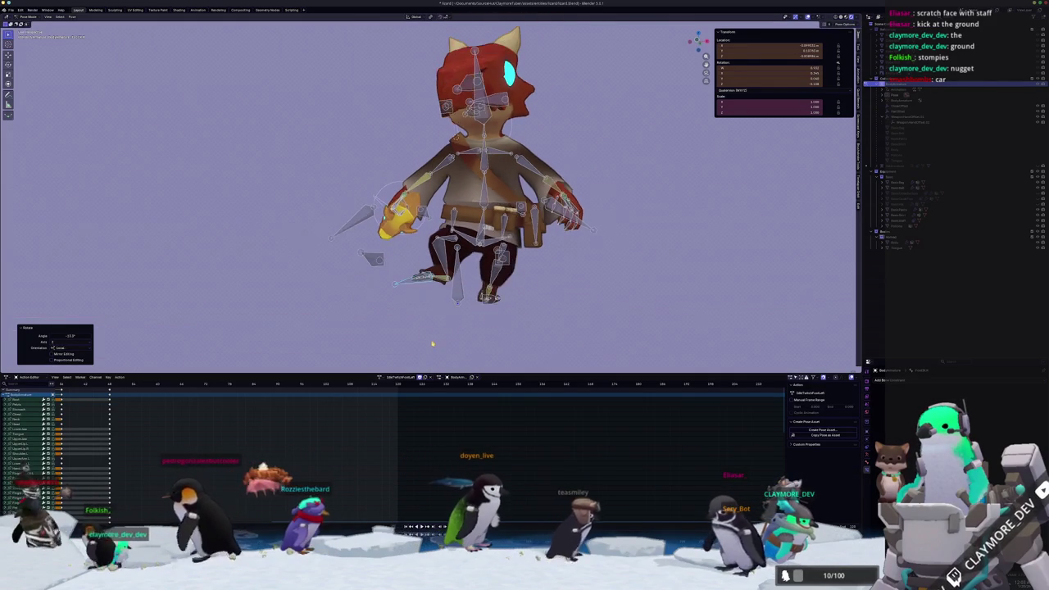
# Deselect all bones, jump to another frame, and play the action
pyautogui.press('a')
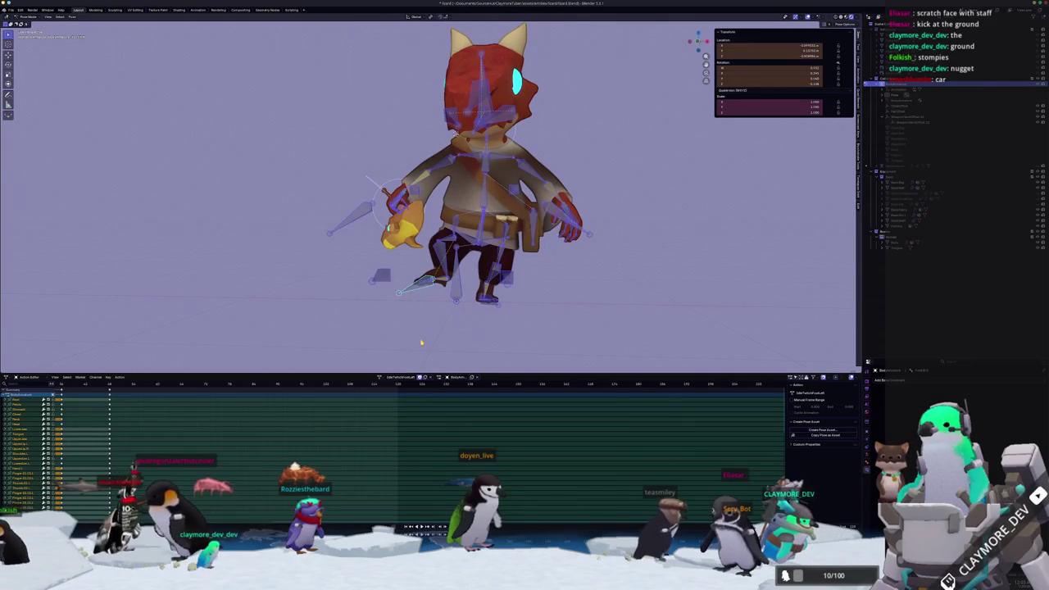
pyautogui.hotkey('alt', 'a')
pyautogui.hotkey('alt', 'a')
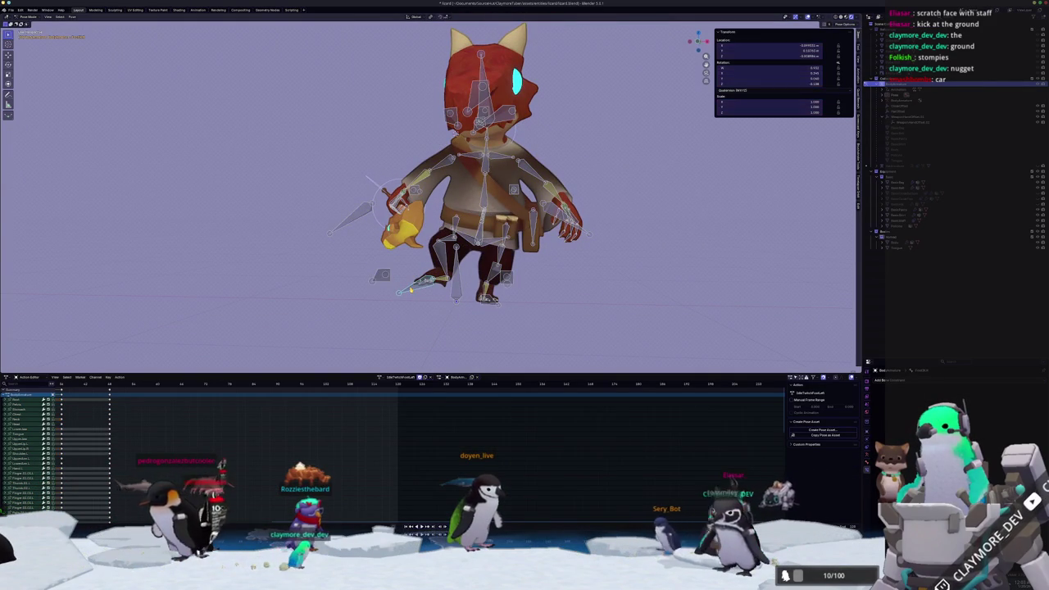
pyautogui.hotkey('alt', 'r')
pyautogui.hotkey('alt', 'g')
pyautogui.press('space')
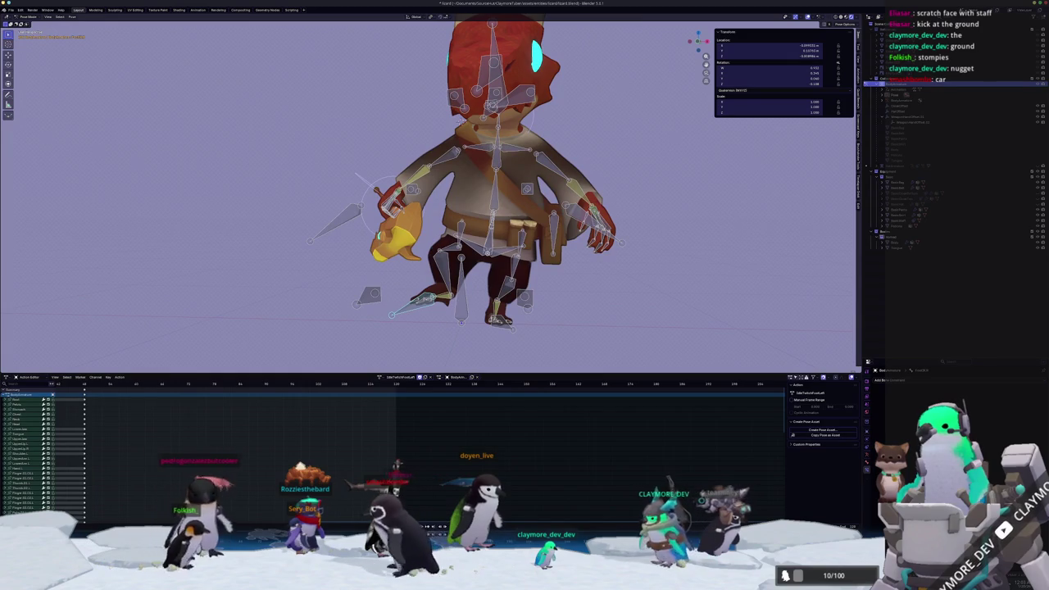
# Nudge the foot bone slightly, replay the action, and select all keys
pyautogui.press('g')
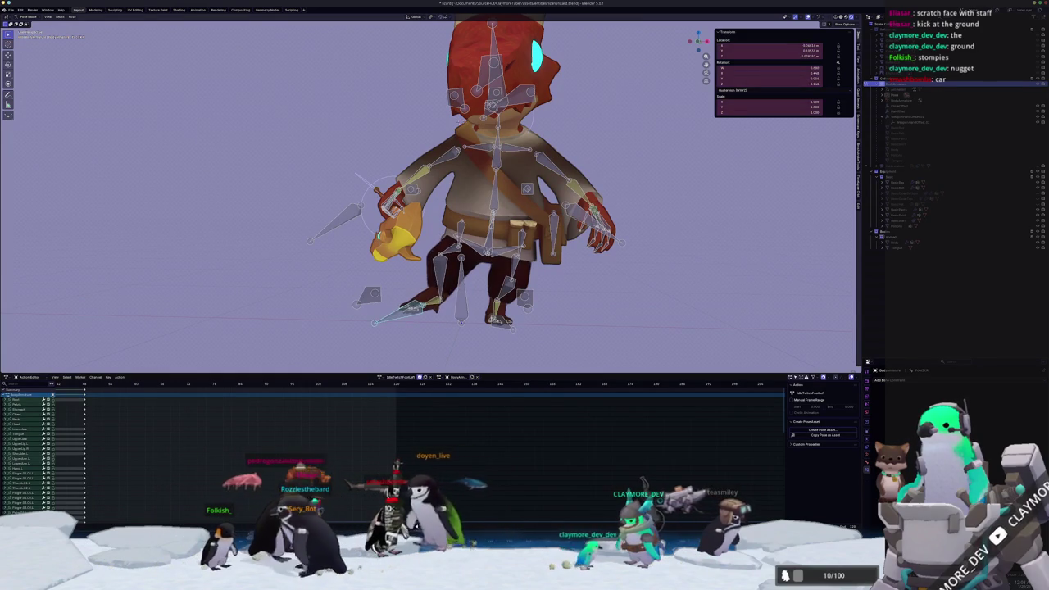
pyautogui.press('space')
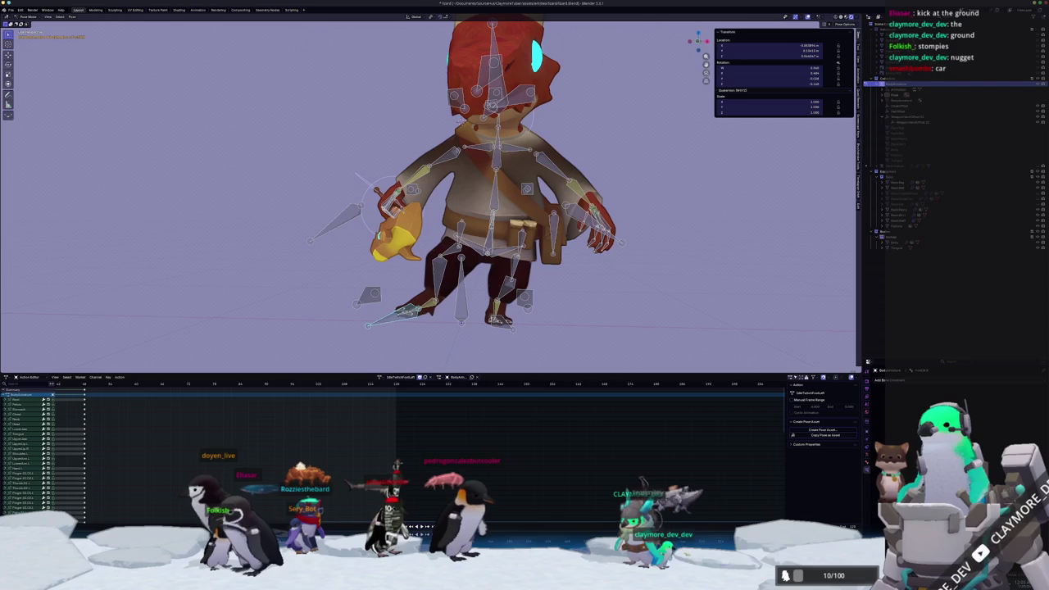
pyautogui.press('a')
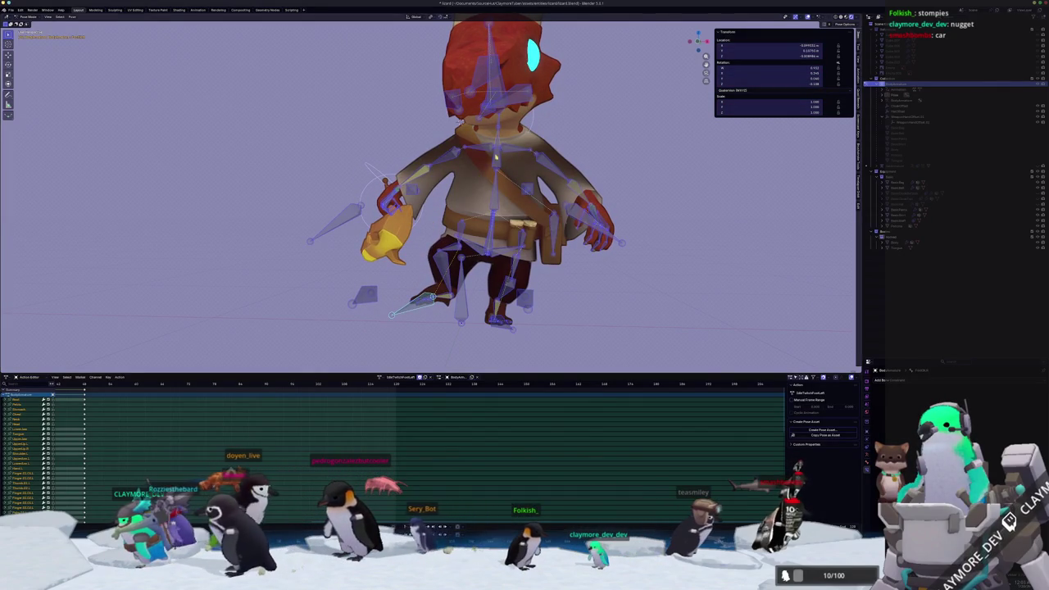
# Turn the head and neck bones to a new angle and preview the motion
pyautogui.hotkey('alt', 'a')
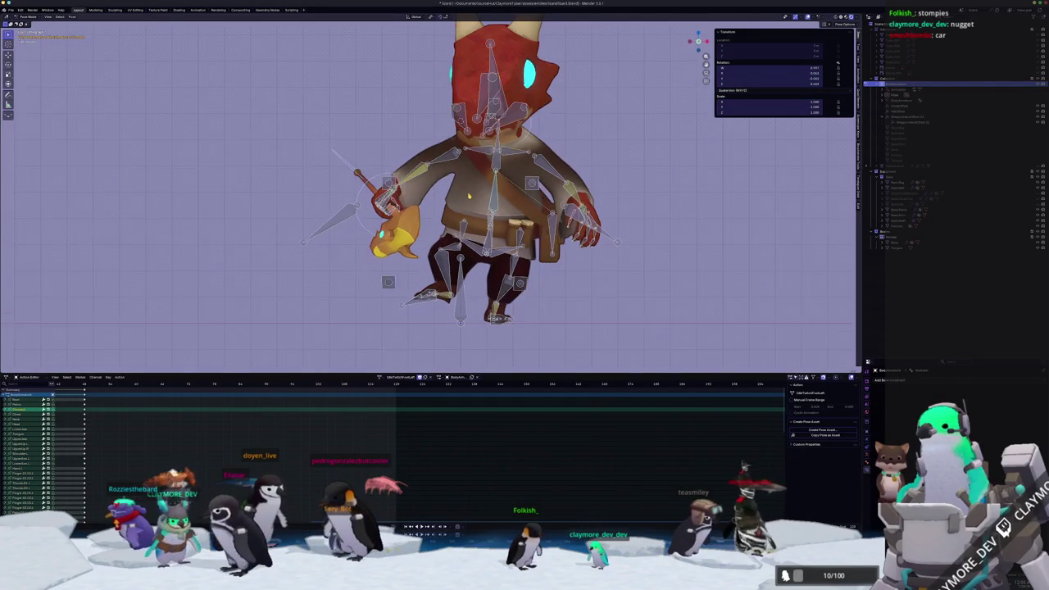
pyautogui.press('r')
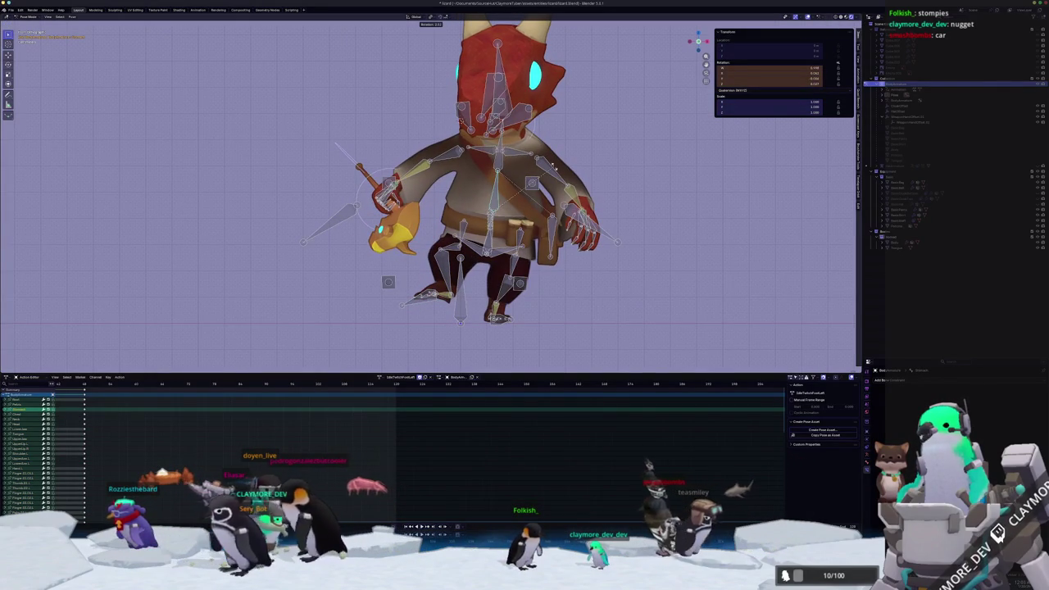
pyautogui.click(555, 170)
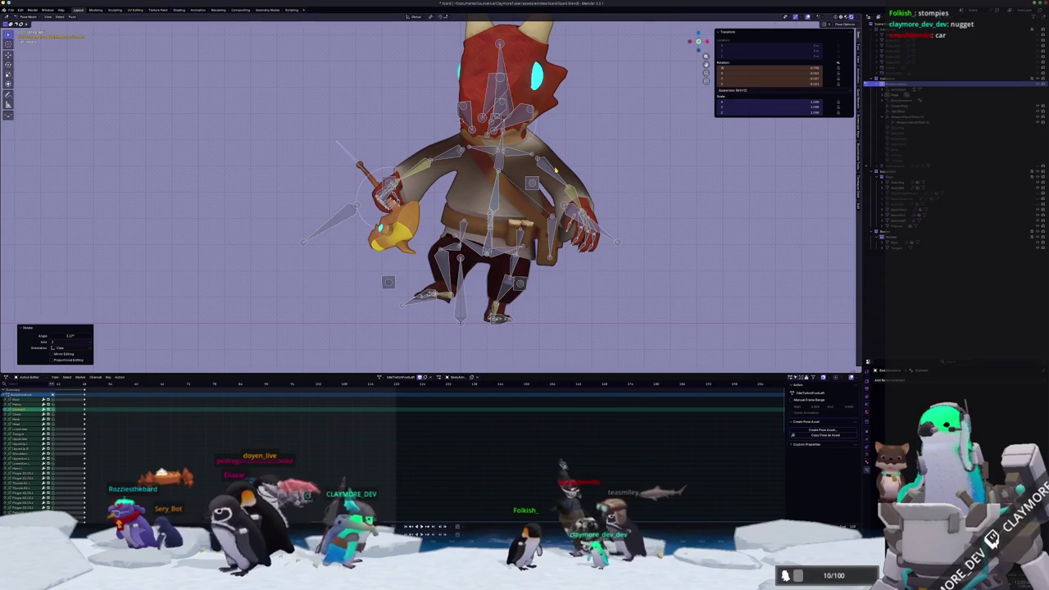
pyautogui.press('i')
pyautogui.click(503, 163)
pyautogui.press('r')
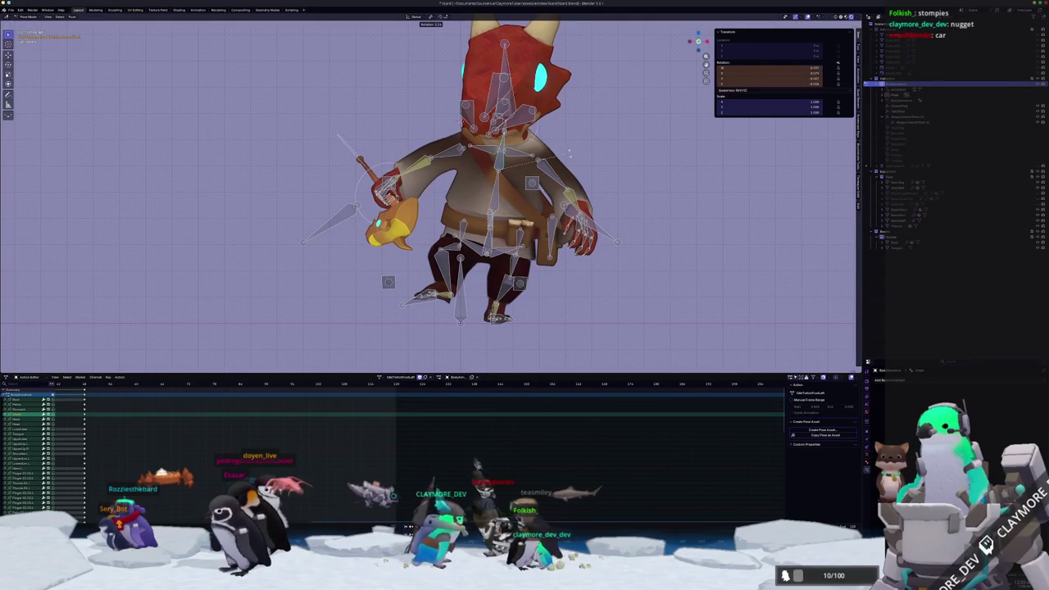
pyautogui.click(570, 155)
pyautogui.press('r')
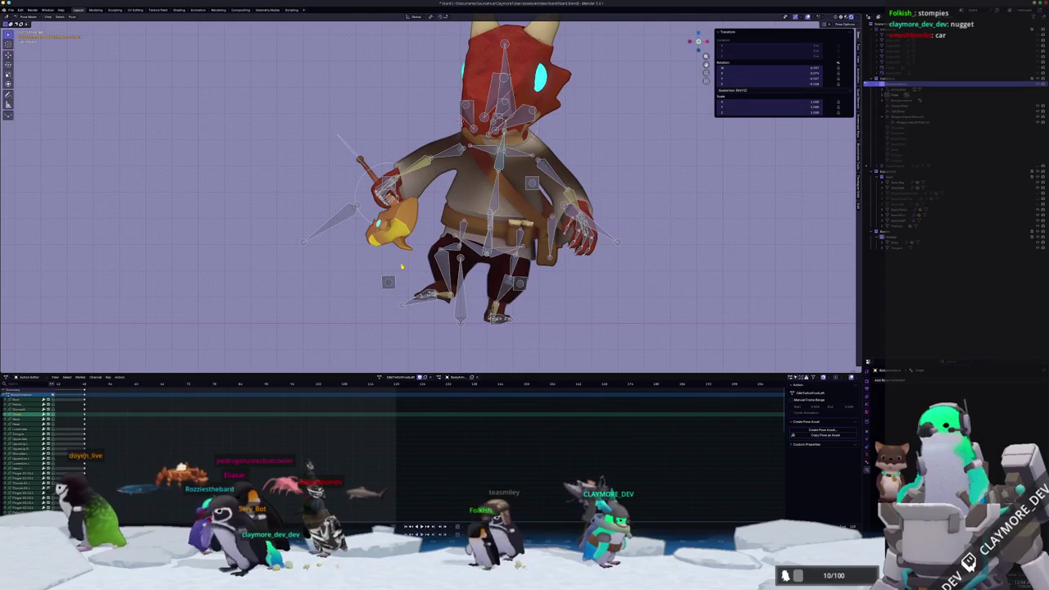
pyautogui.scroll(2, 475, 196)
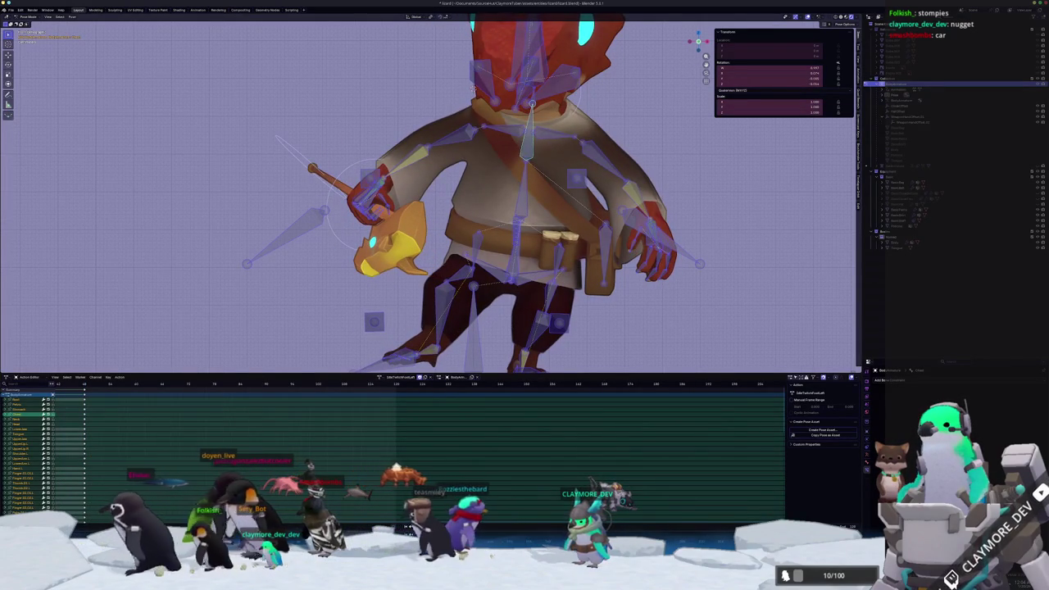
# Refine the head bone rotations, play it back, then keyframe the pose on all bones
pyautogui.hotkey('alt', 'a')
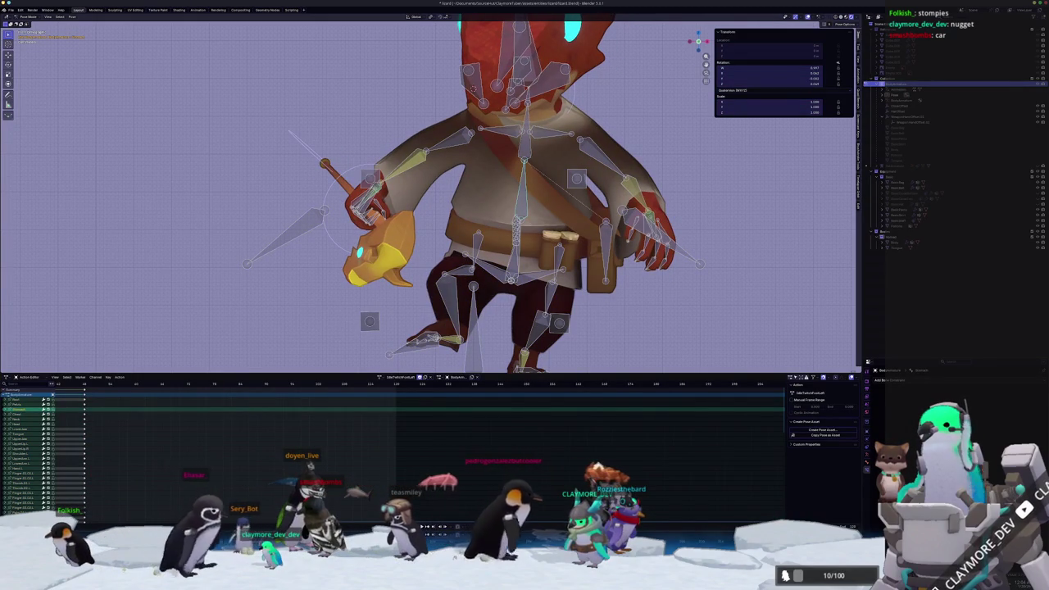
pyautogui.scroll(-3, 529, 197)
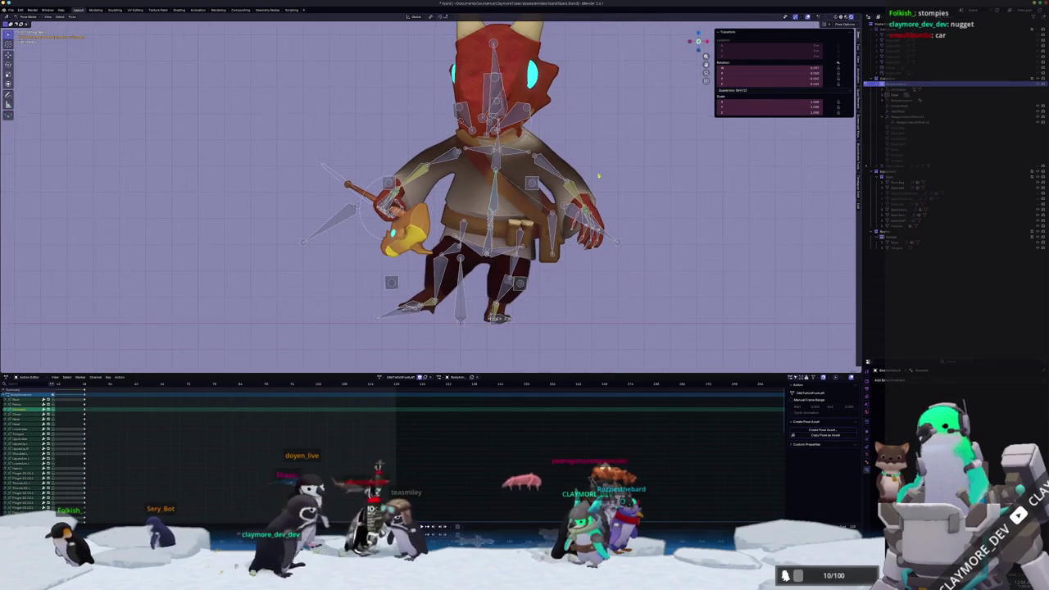
pyautogui.press('r')
pyautogui.click(607, 176)
pyautogui.press('r')
pyautogui.click(541, 184)
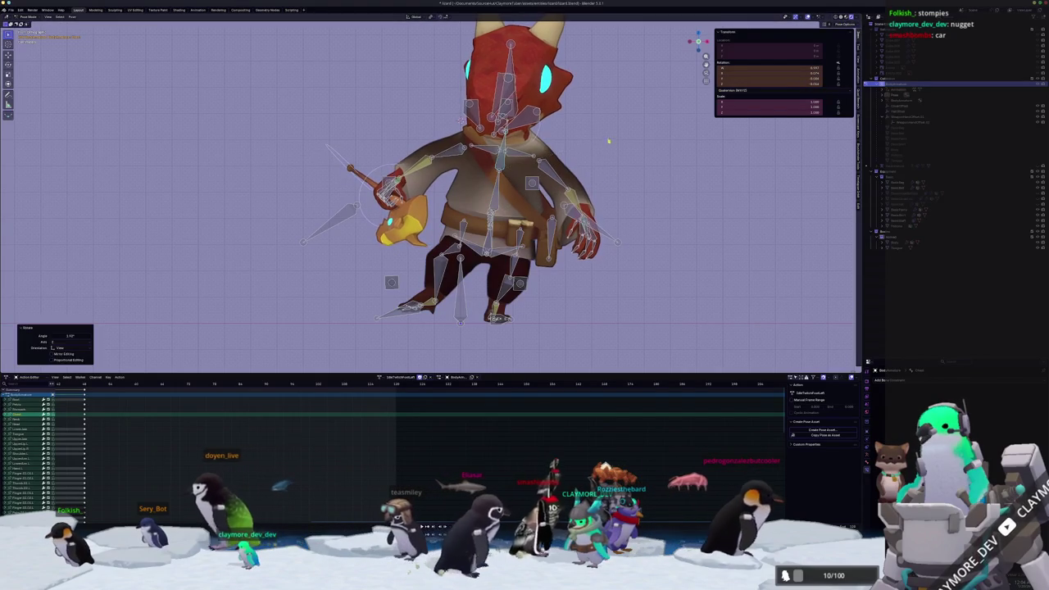
pyautogui.press('r')
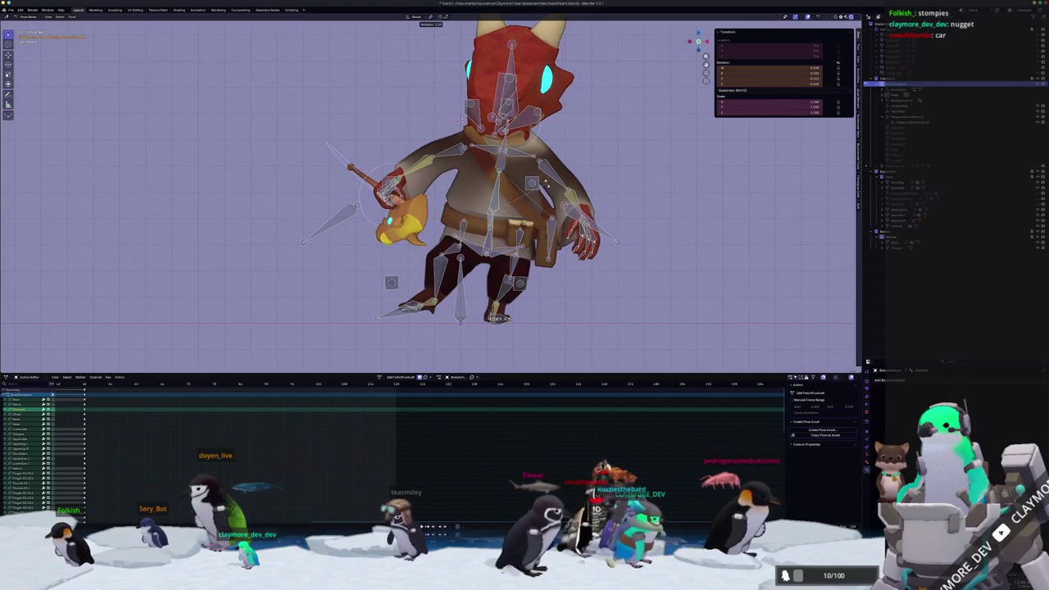
pyautogui.click(578, 161)
pyautogui.click(583, 155)
pyautogui.press('r')
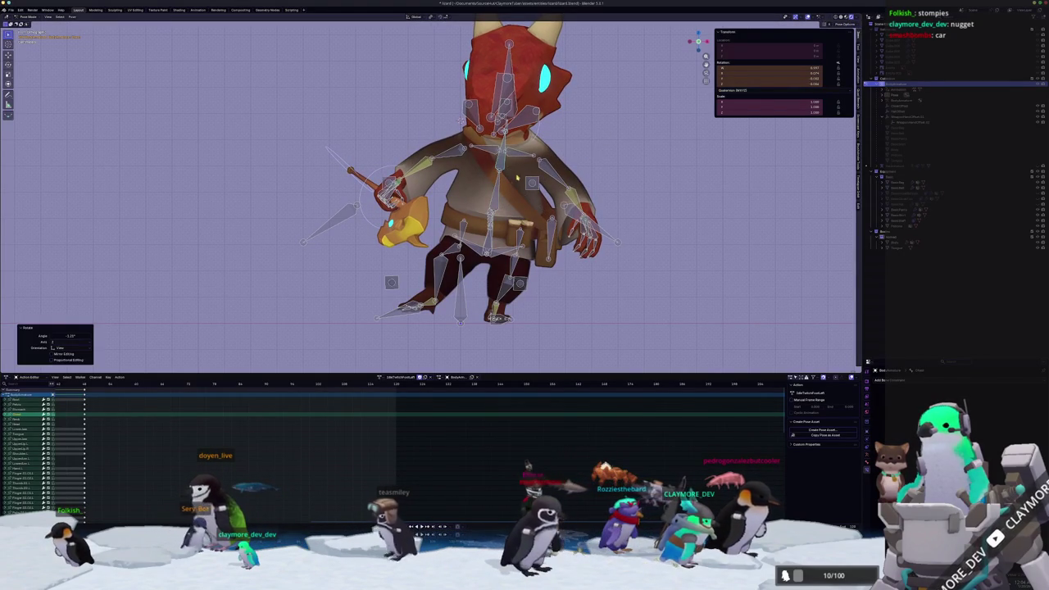
pyautogui.click(20, 408)
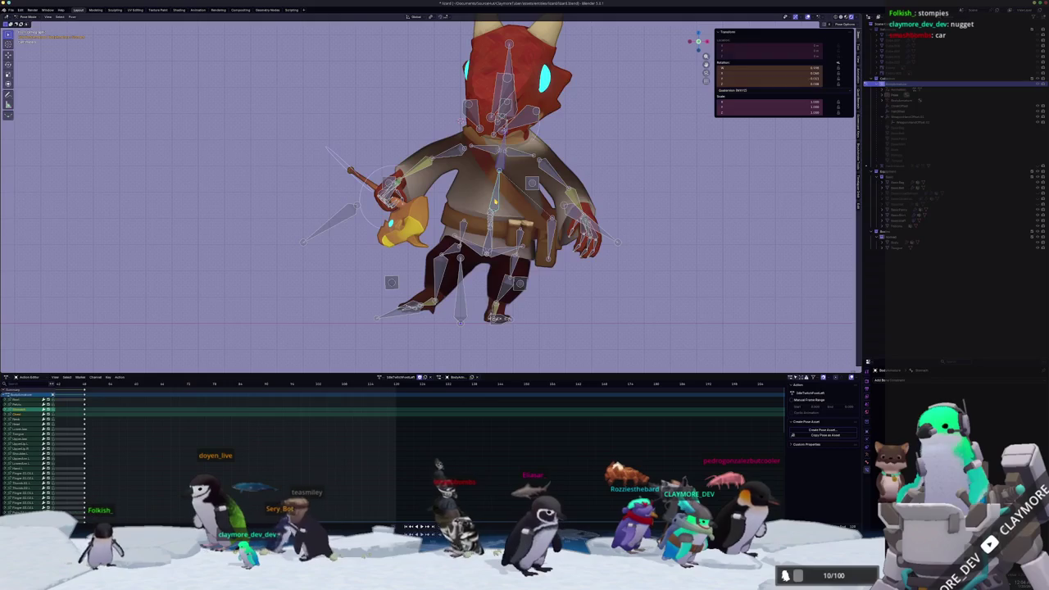
pyautogui.press('i')
pyautogui.press('space')
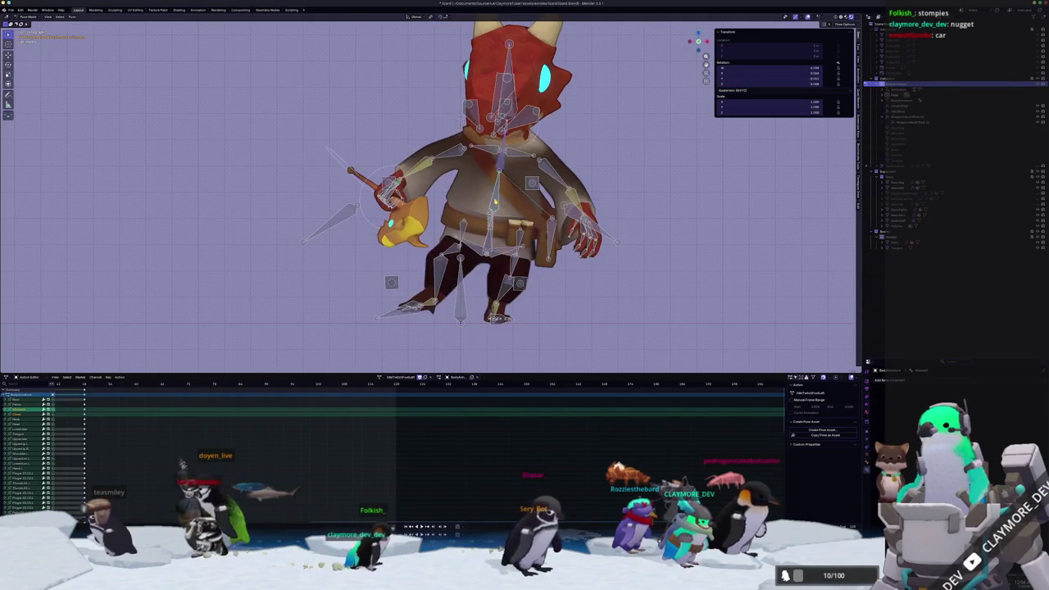
pyautogui.press('a')
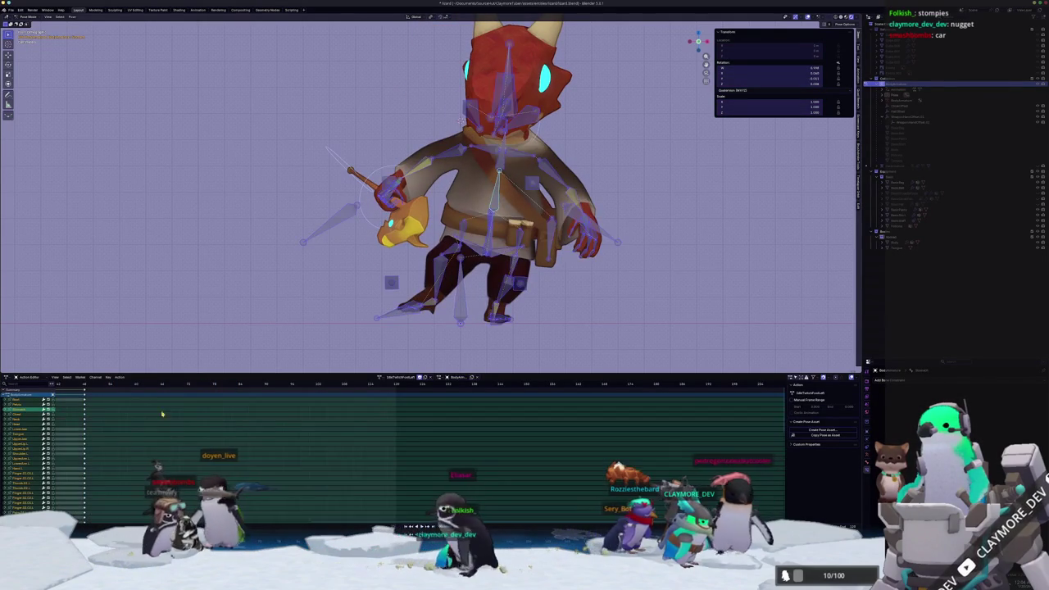
pyautogui.press('i')
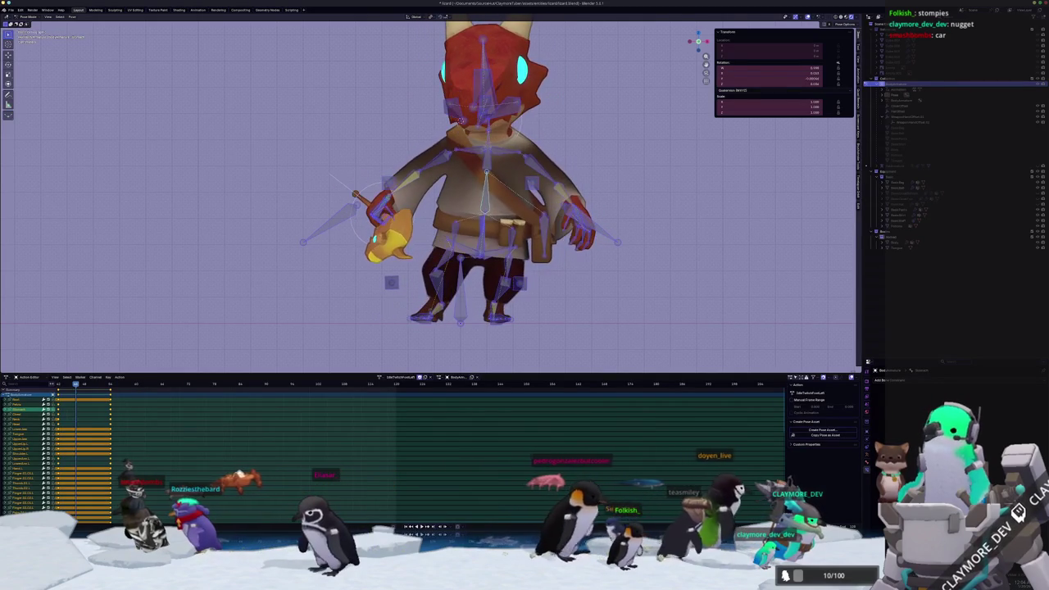
# Deselect all bones and orbit to a tilted view looking down at the lizard
pyautogui.hotkey('alt', 'a')
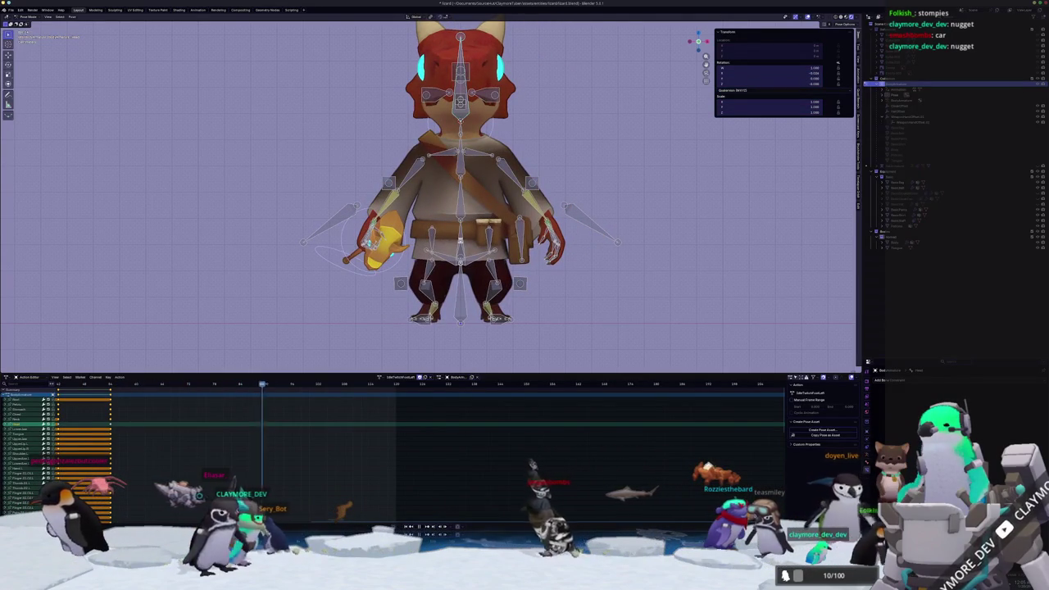
pyautogui.moveTo(426, 180); pyautogui.dragTo(458, 262, button='middle')
pyautogui.moveTo(320, 260); pyautogui.dragTo(298, 315, button='middle')
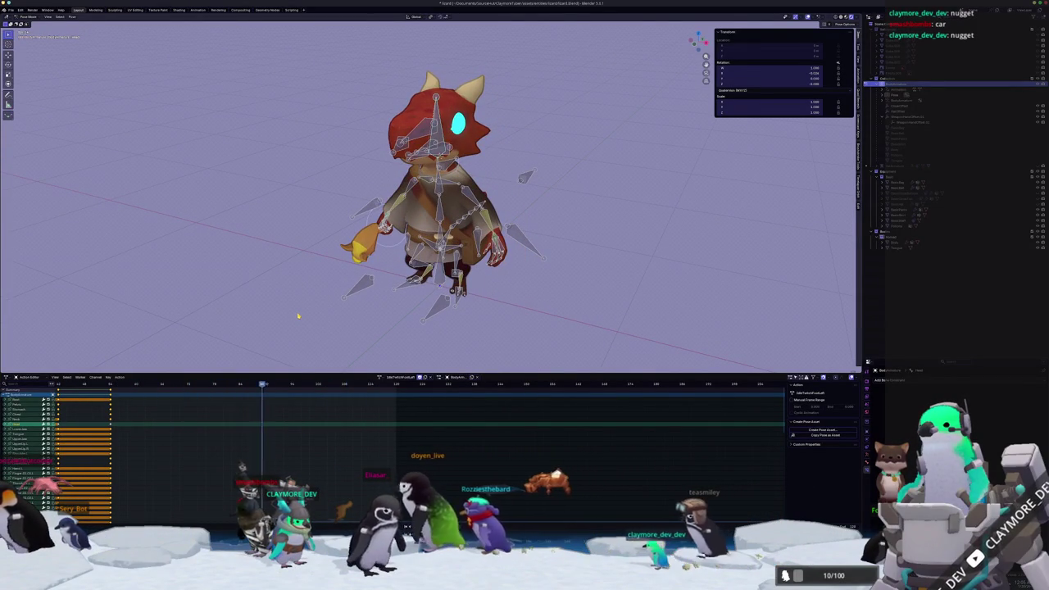
# Stop playback, repeat the pose keyframes later in the action, and view the lizard from the front
pyautogui.press('a')
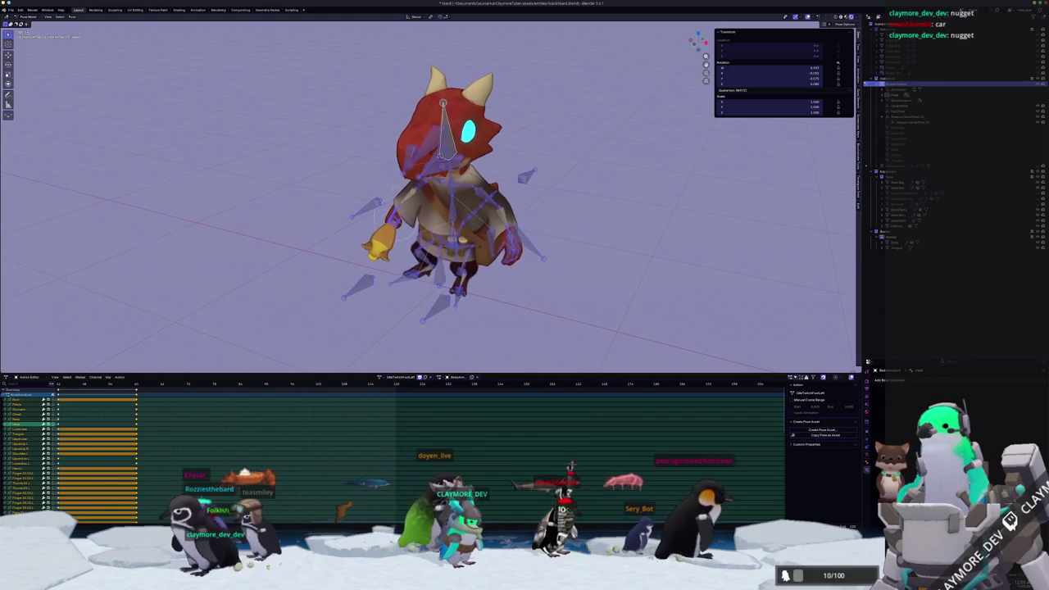
pyautogui.press('space')
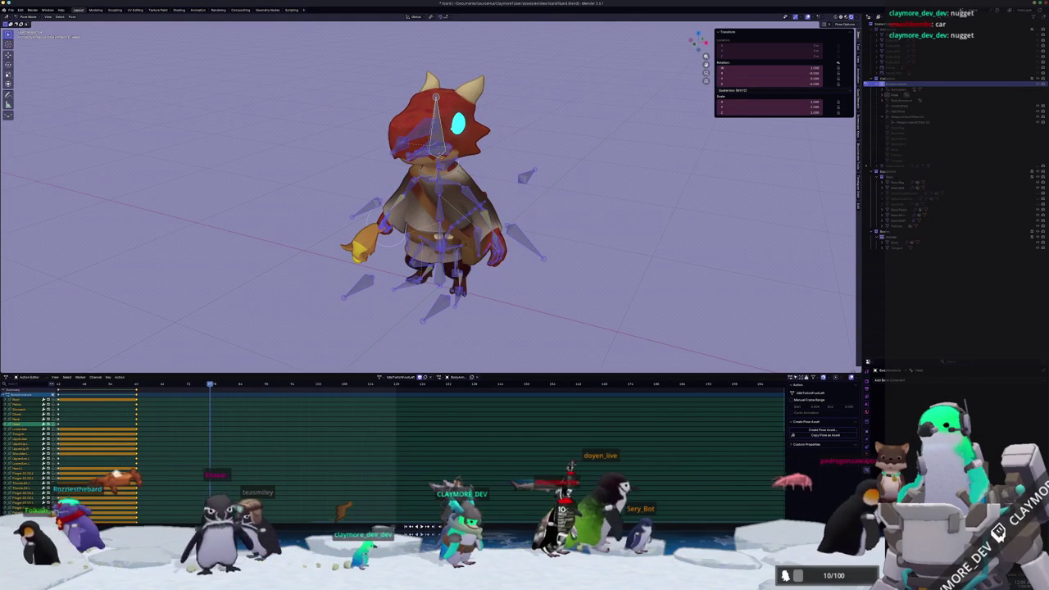
pyautogui.press('r')
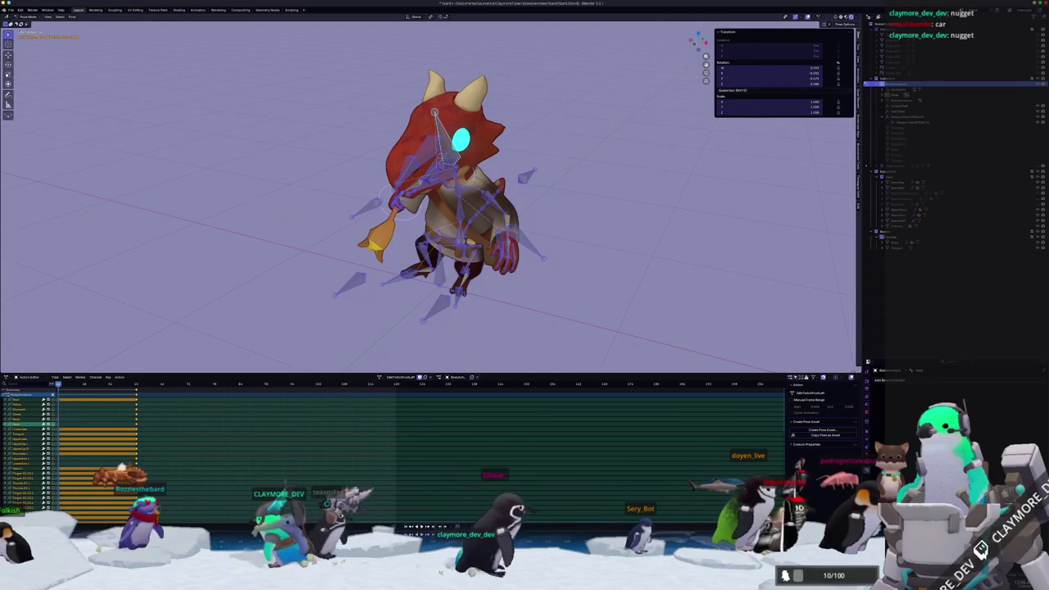
pyautogui.press('i')
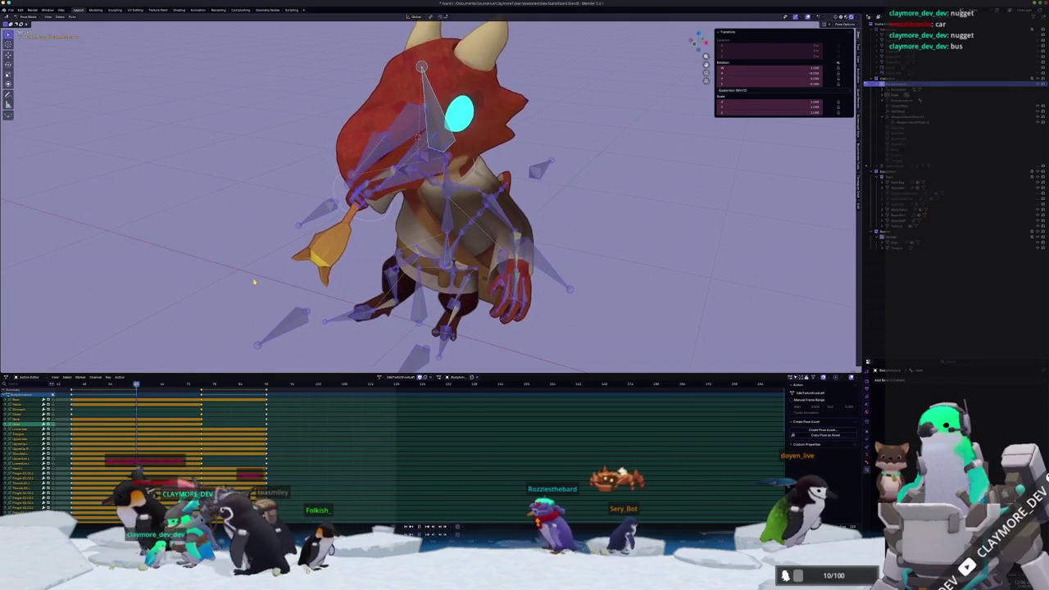
pyautogui.press('KP_1')
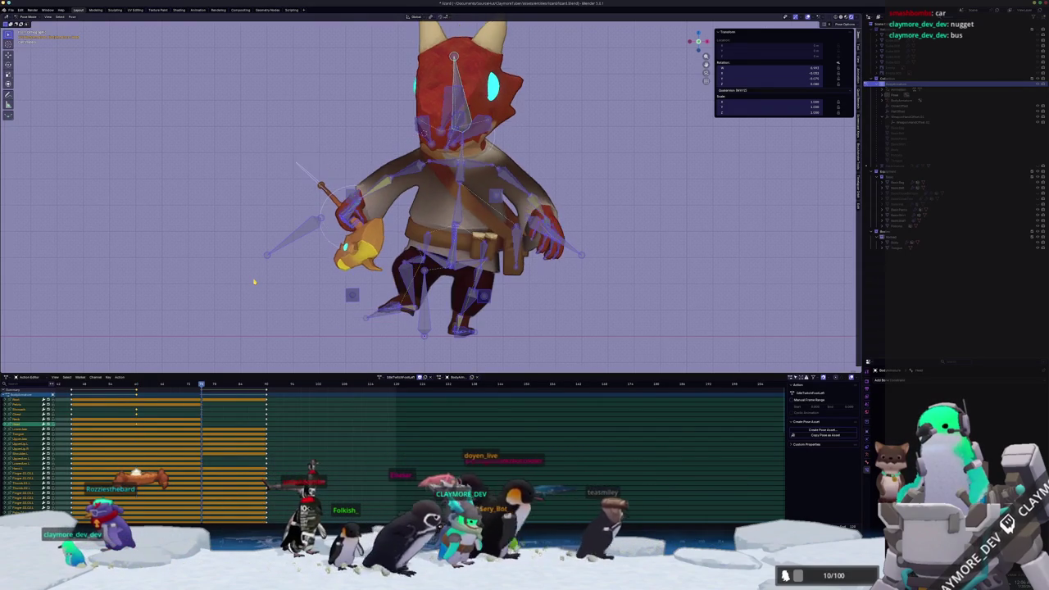
# At the action's start, lower all bones along Z after trying and undoing an X shift
pyautogui.scroll(2, 462, 261)
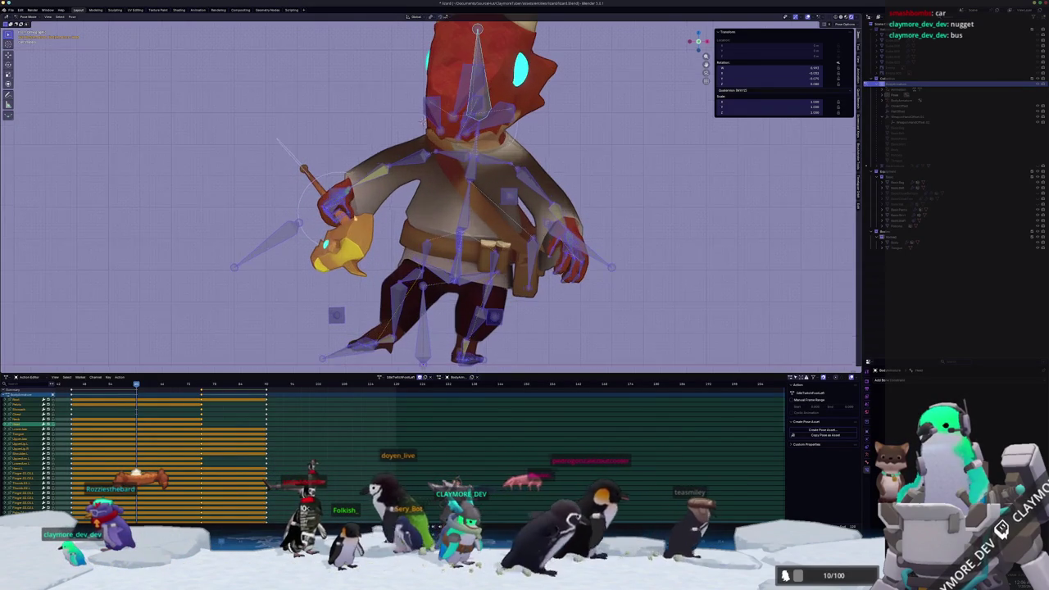
pyautogui.hotkey('alt', 'a')
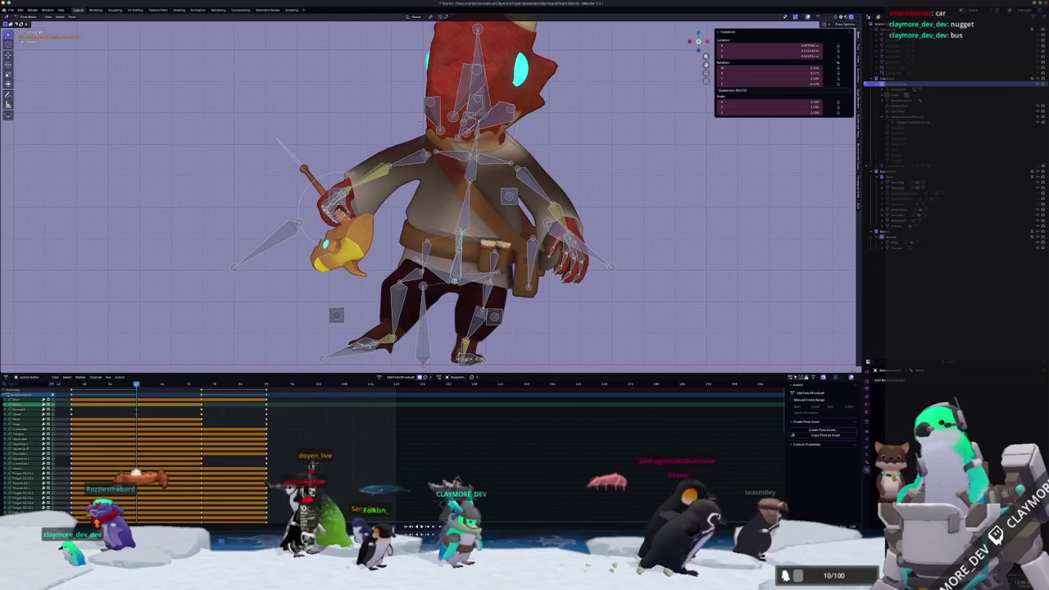
pyautogui.hotkey('shift', 'Left')
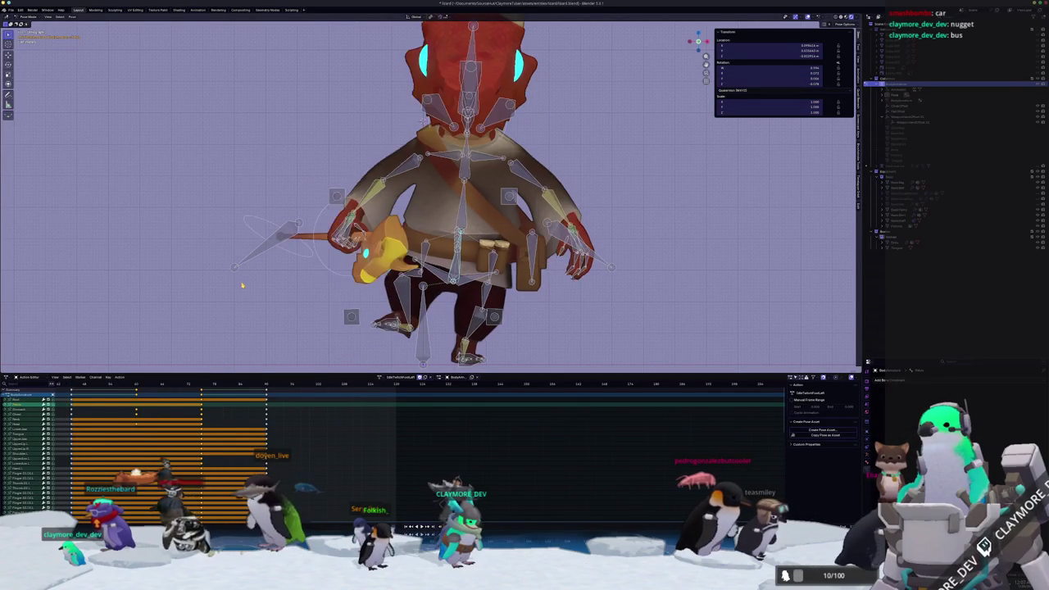
pyautogui.press('a')
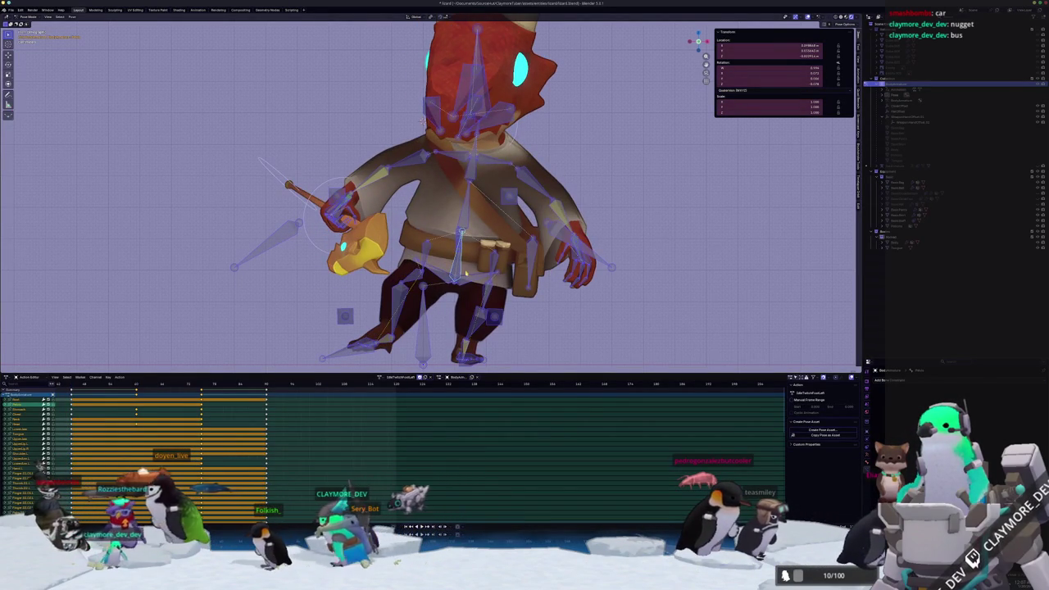
pyautogui.click(469, 273)
pyautogui.press('g')
pyautogui.press('x')
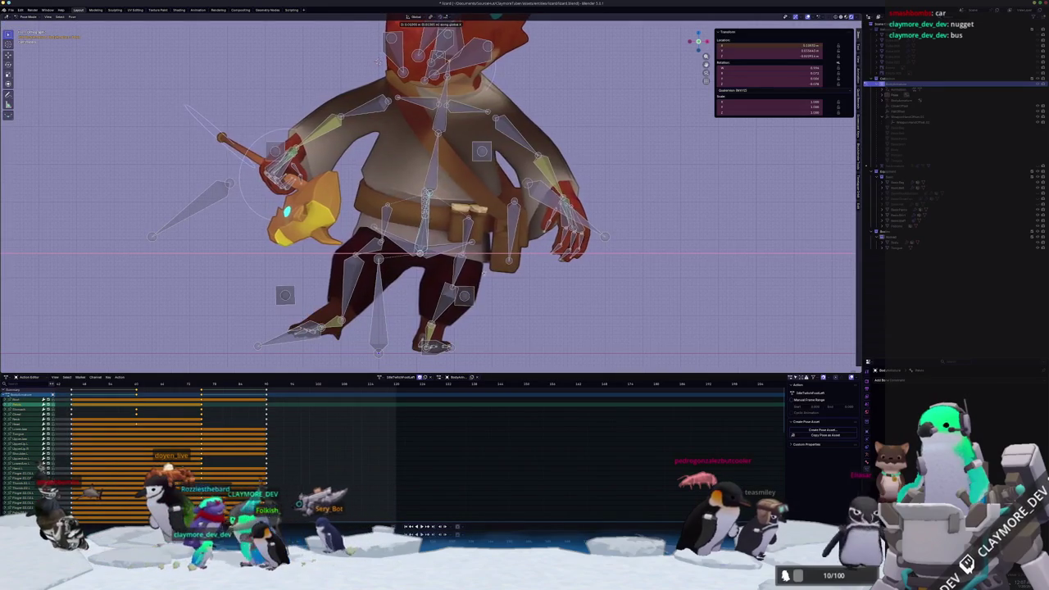
pyautogui.click(485, 275)
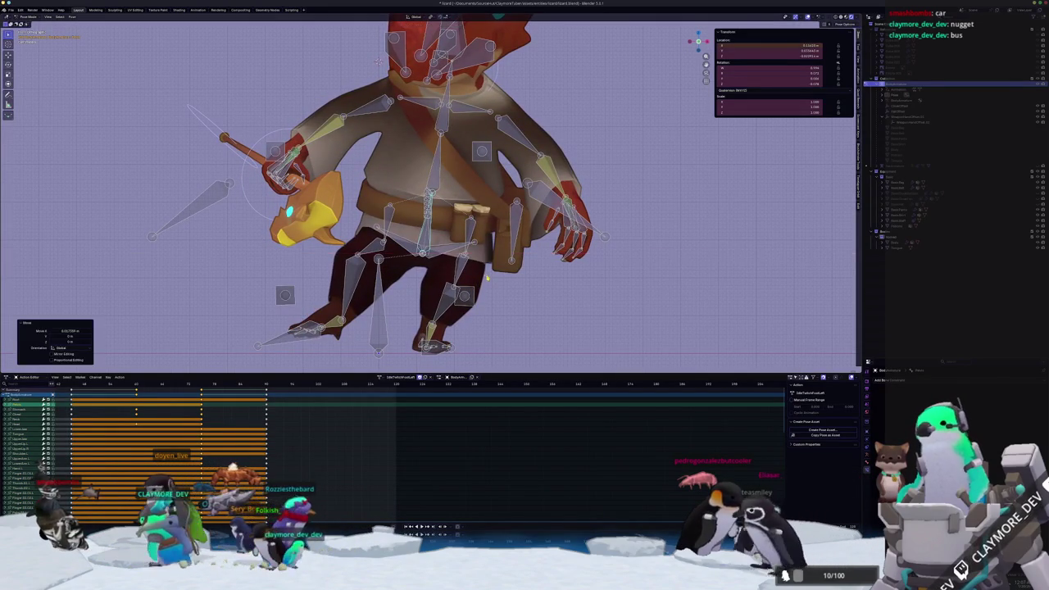
pyautogui.hotkey('ctrl', 'z')
pyautogui.hotkey('ctrl', 'z')
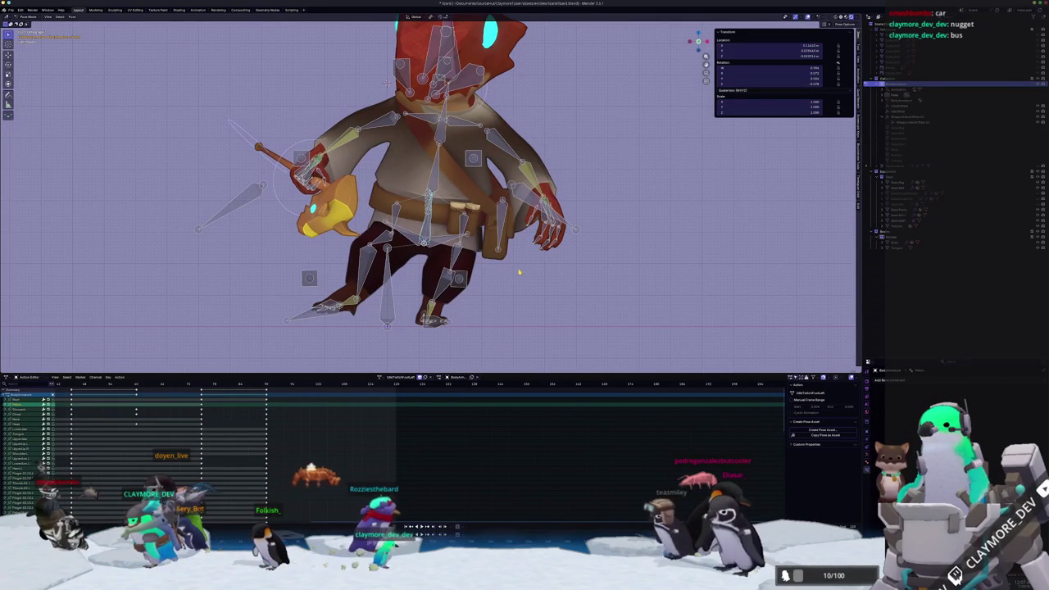
pyautogui.press('g')
pyautogui.press('z')
pyautogui.click(468, 304)
pyautogui.hotkey('ctrl', 'z')
pyautogui.hotkey('ctrl', 'shift', 'z')
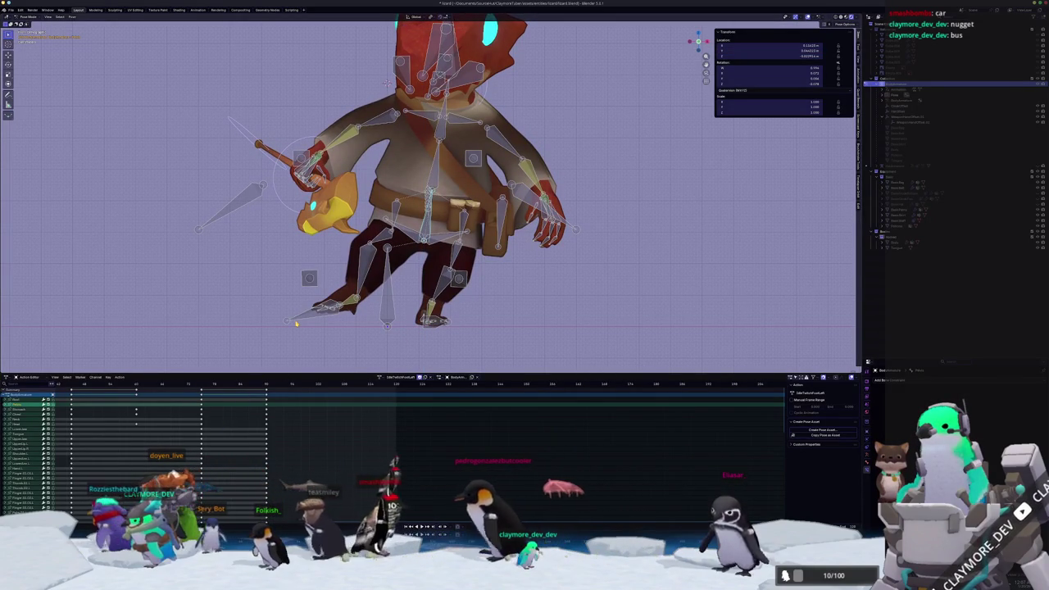
pyautogui.press('space')
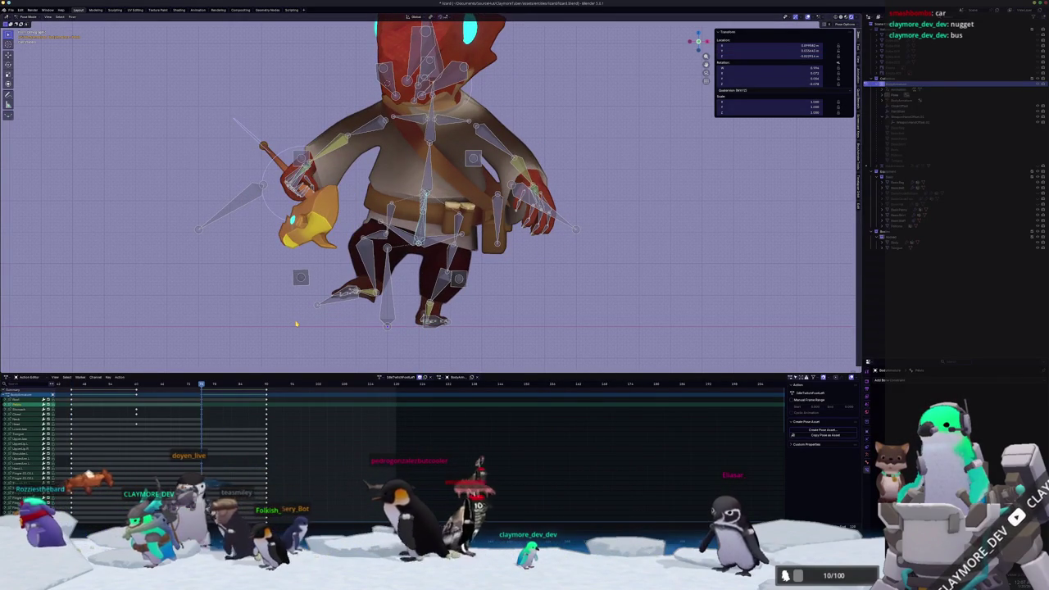
# Paste the pose mirrored at a later frame, reset to rest, and replay the action
pyautogui.hotkey('ctrl', 'shift', 'v')
pyautogui.hotkey('ctrl', 'z')
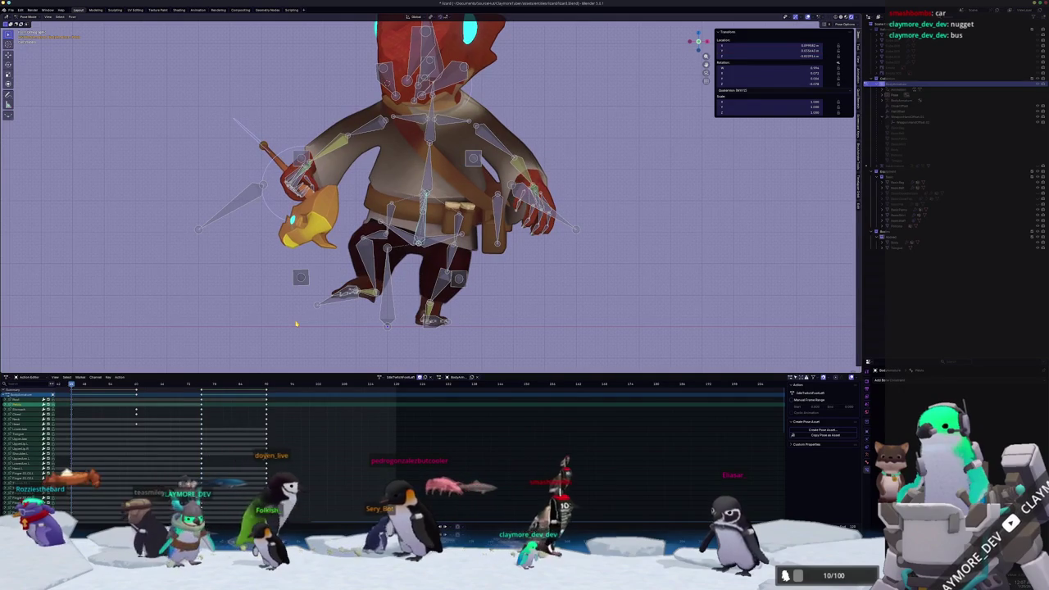
pyautogui.press('space')
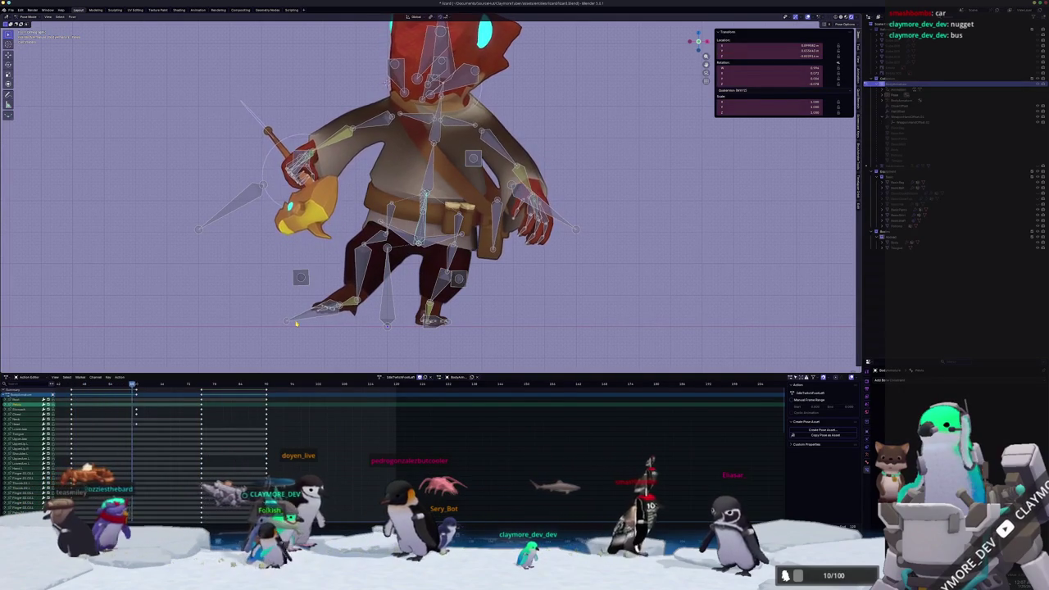
pyautogui.hotkey('ctrl', 'shift', 'v')
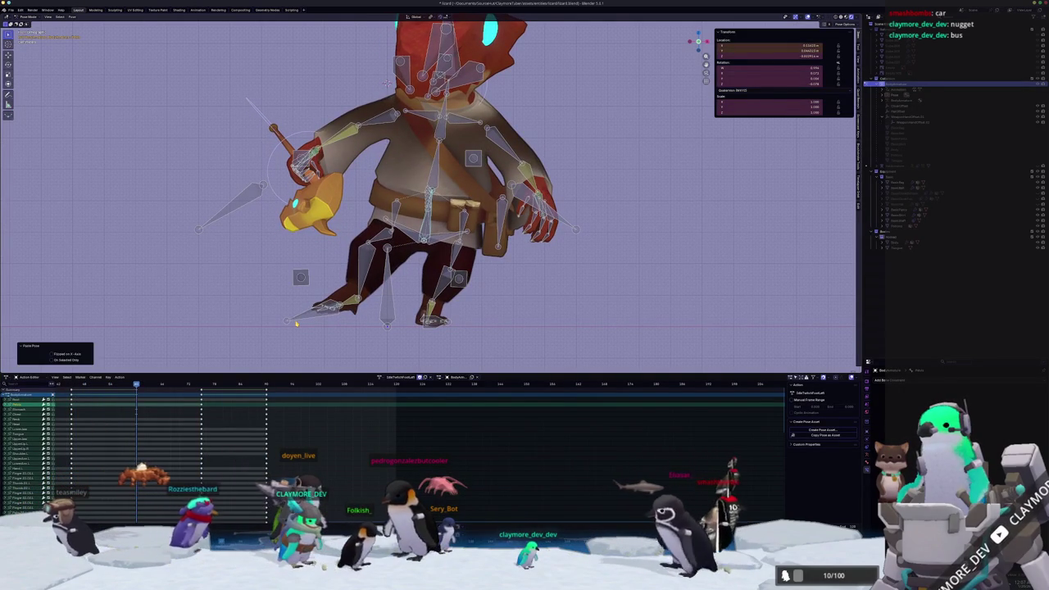
pyautogui.hotkey('alt', 'r')
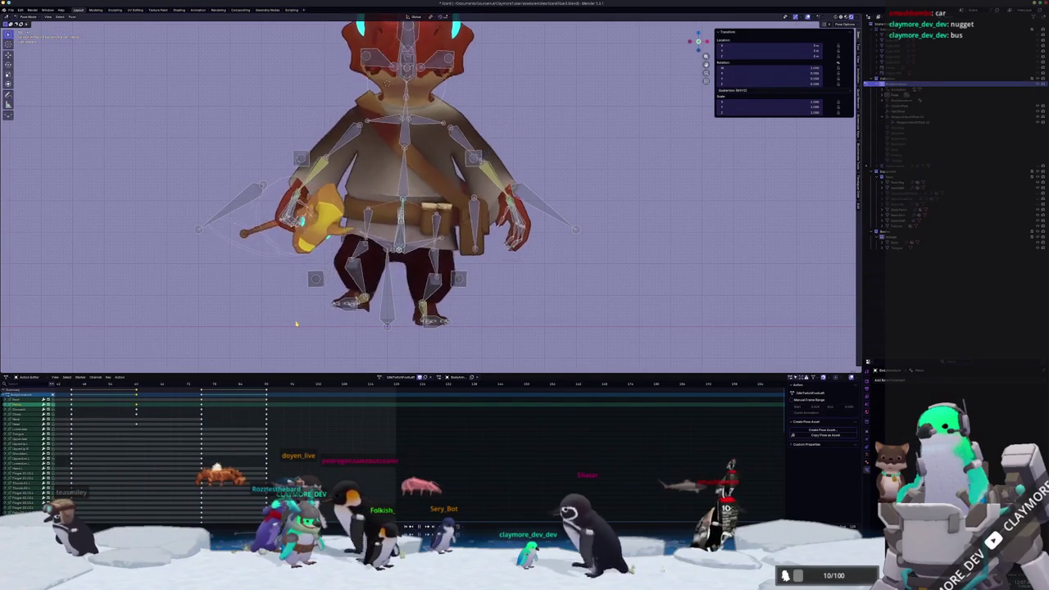
pyautogui.press('space')
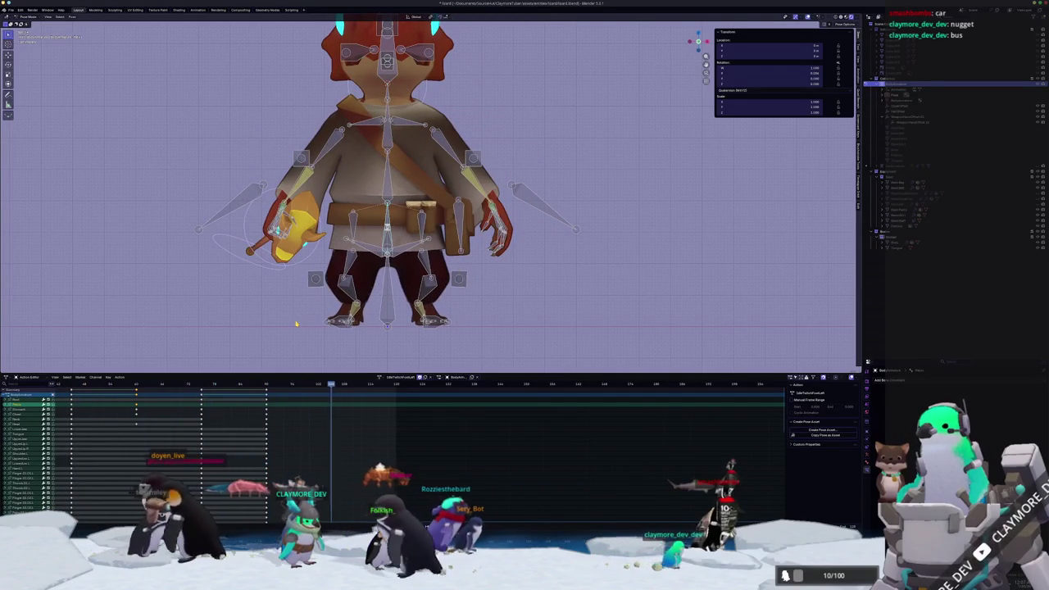
pyautogui.moveTo(296, 323); pyautogui.dragTo(288, 339, button='middle')
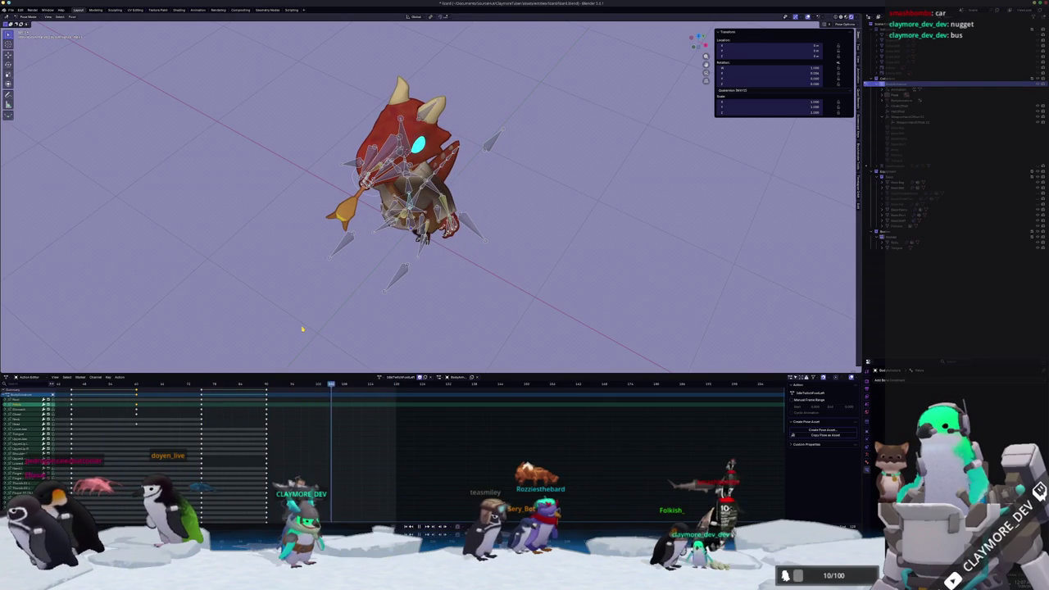
# Paste the staff-holding pose at the later frame and check it from a near-front view
pyautogui.hotkey('ctrl', 'v')
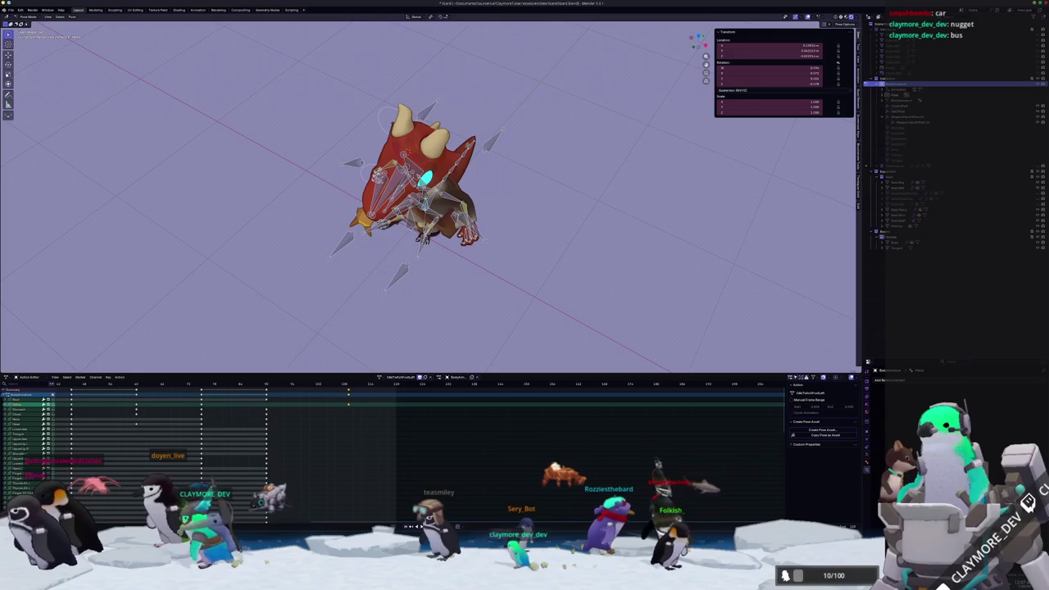
pyautogui.moveTo(366, 270); pyautogui.dragTo(366, 305, button='middle')
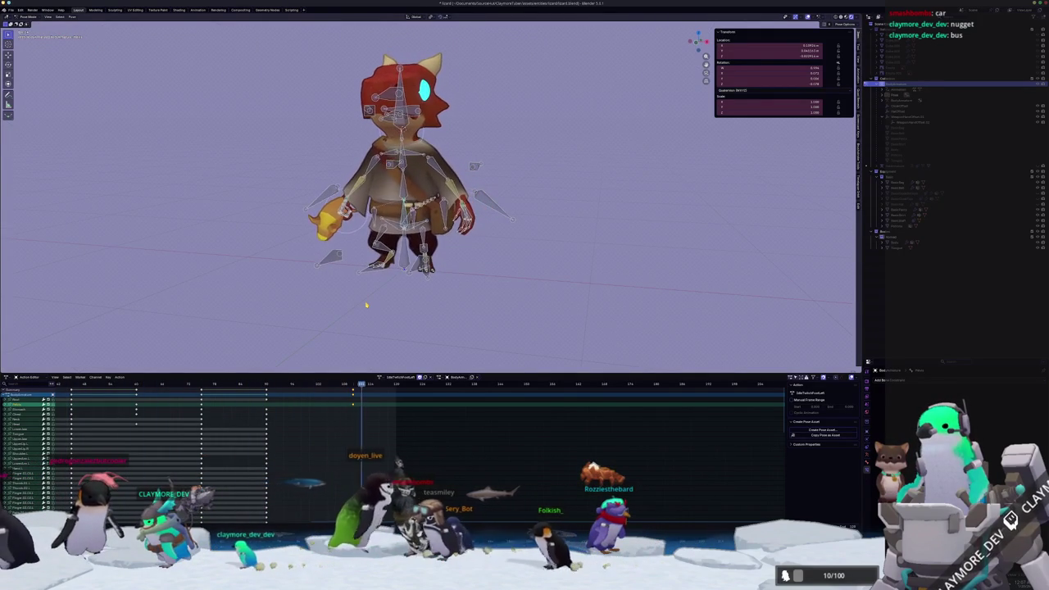
pyautogui.scroll(4, 276, 302)
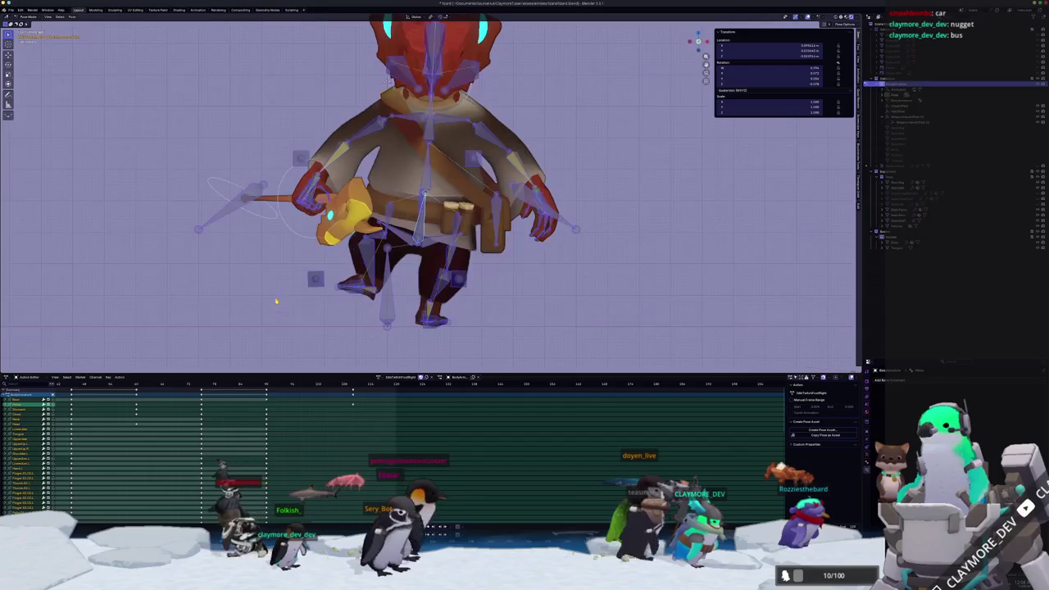
# Select the foot, arm and head bones and paste the pose mirrored, then return to front view
pyautogui.click(494, 312)
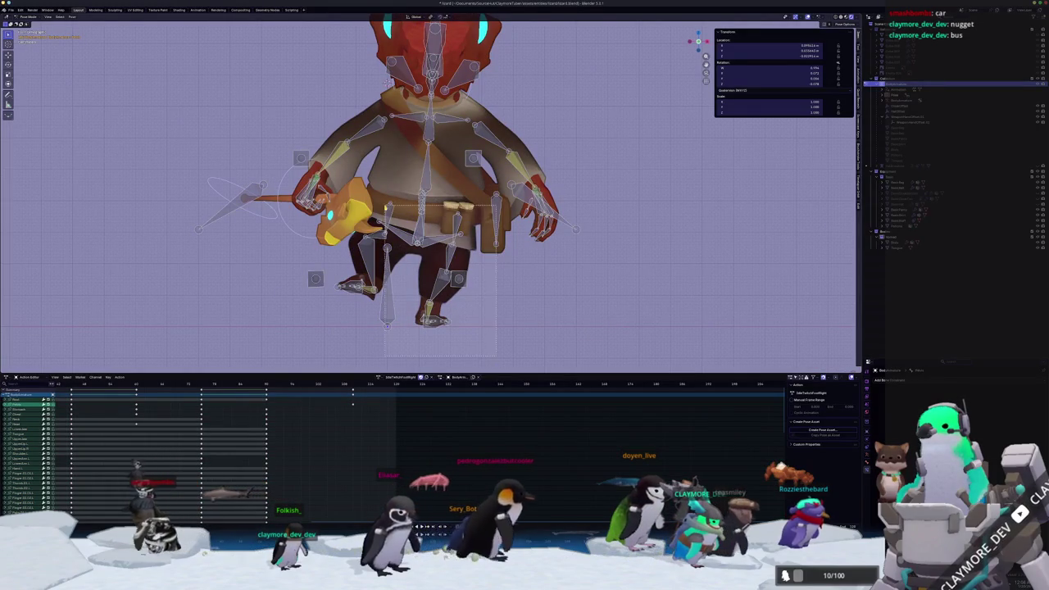
pyautogui.click(345, 296)
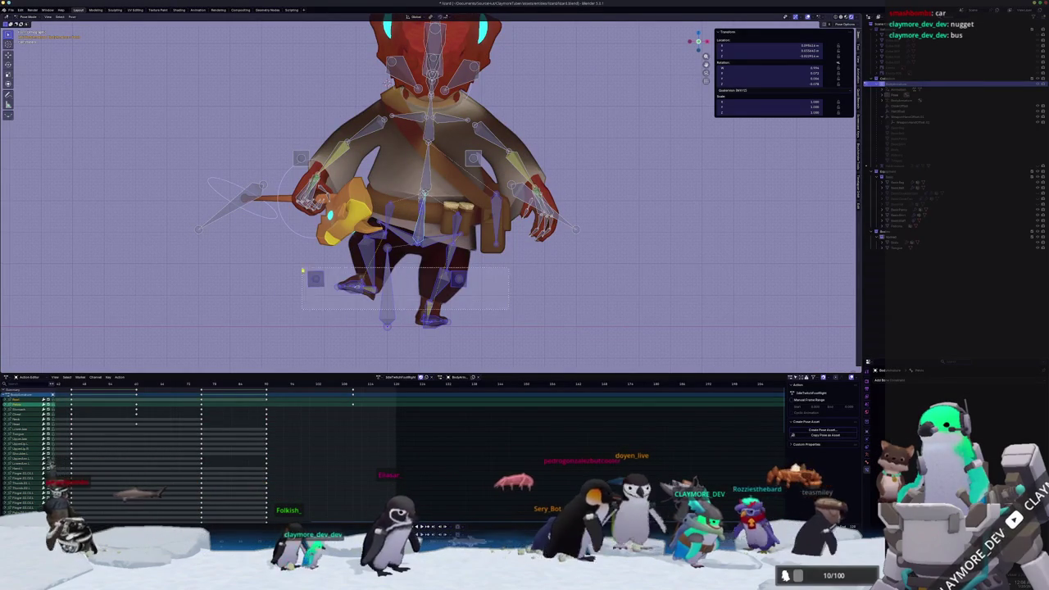
pyautogui.click(474, 148)
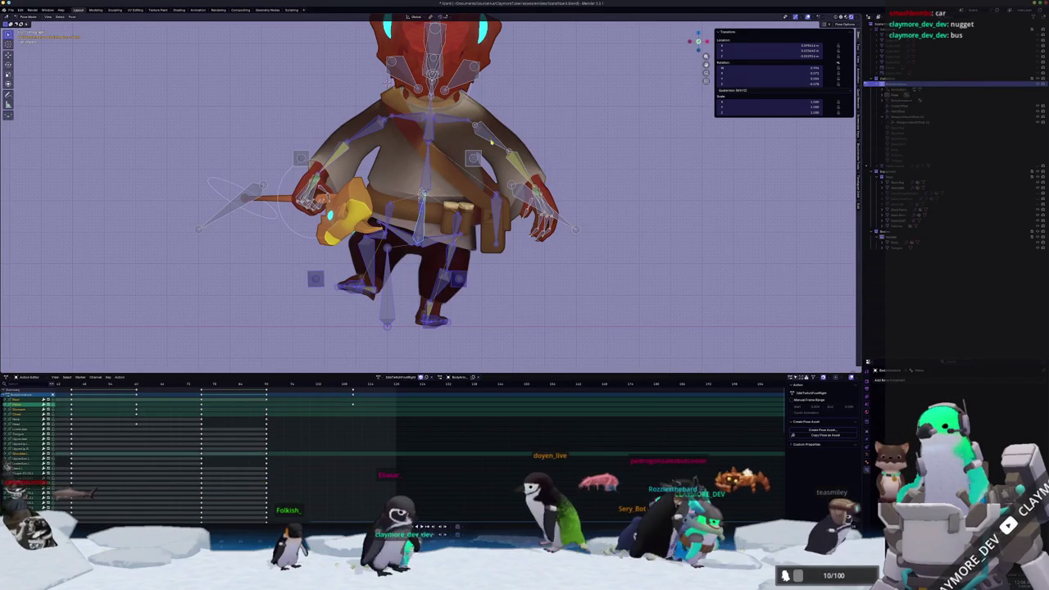
pyautogui.keyDown('shift'); pyautogui.moveTo(540, 164); pyautogui.dragTo(541, 231, button='middle'); pyautogui.keyUp('shift')
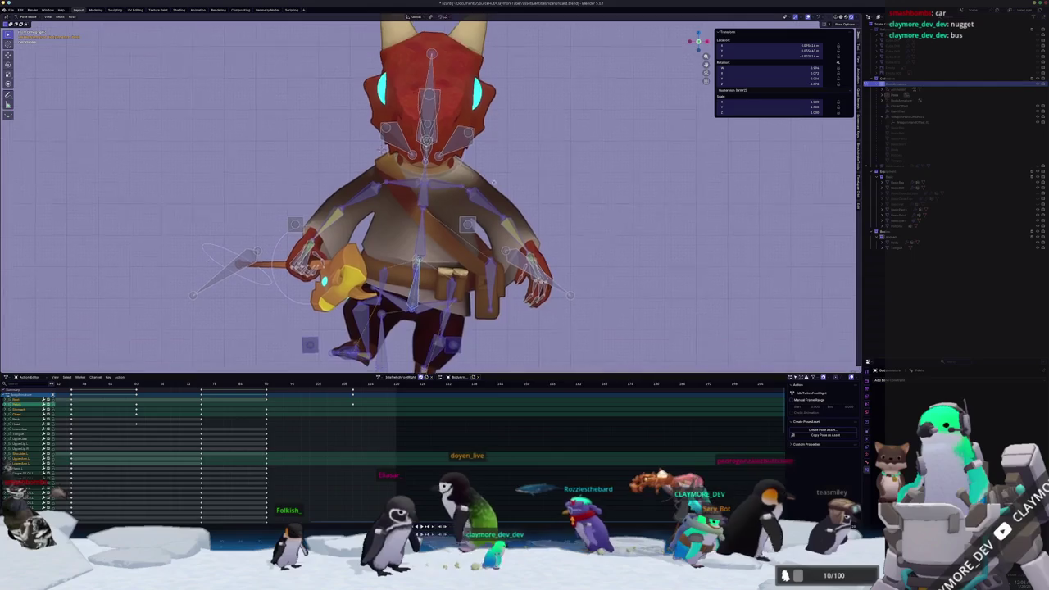
pyautogui.moveTo(498, 170); pyautogui.dragTo(357, 66)
pyautogui.scroll(-3, 357, 65)
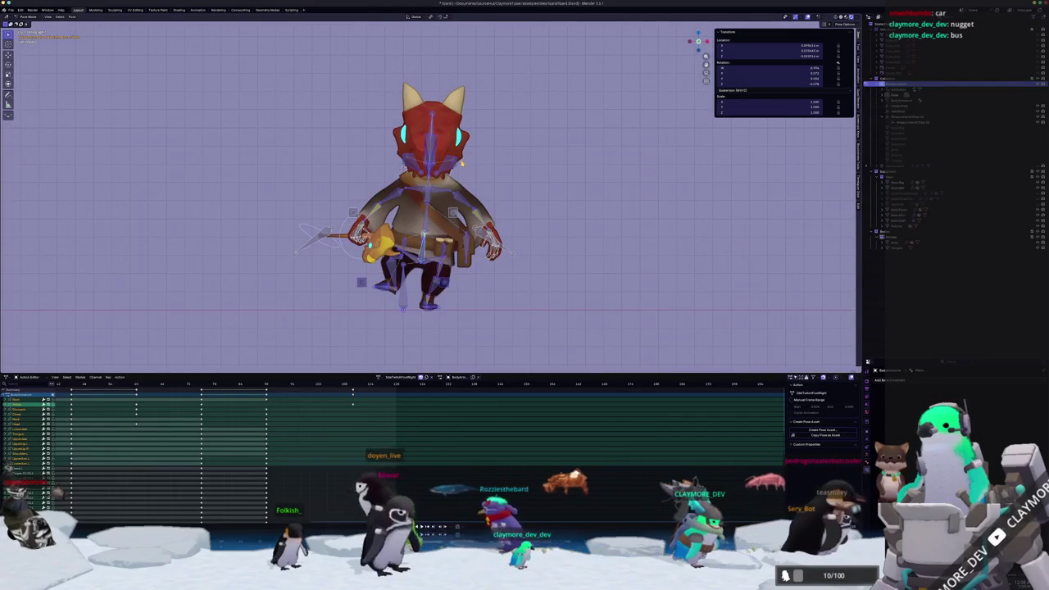
pyautogui.moveTo(461, 163); pyautogui.dragTo(456, 164, button='middle')
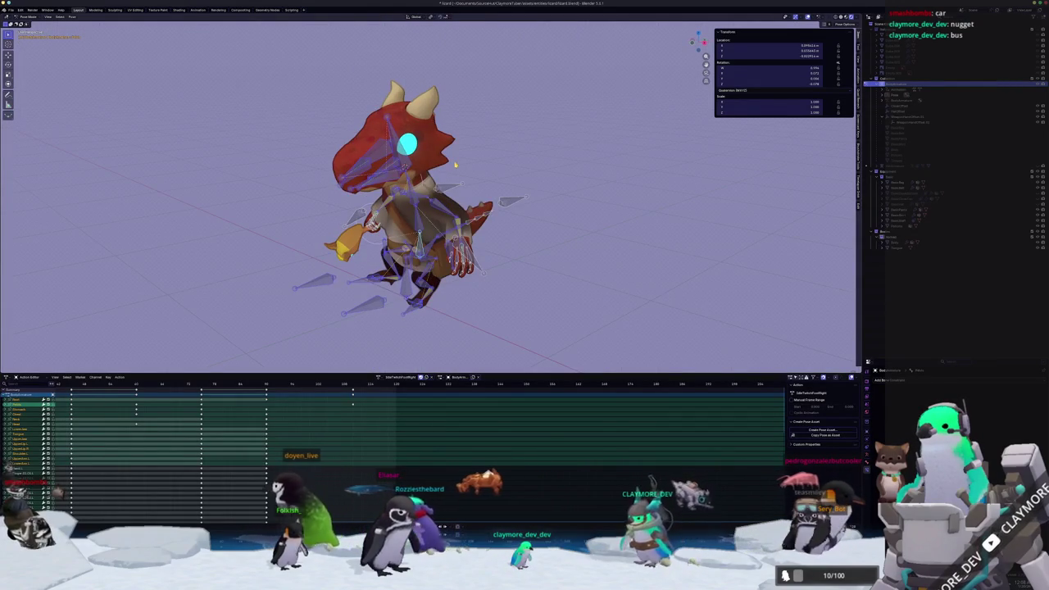
pyautogui.hotkey('ctrl', 'shift', 'v')
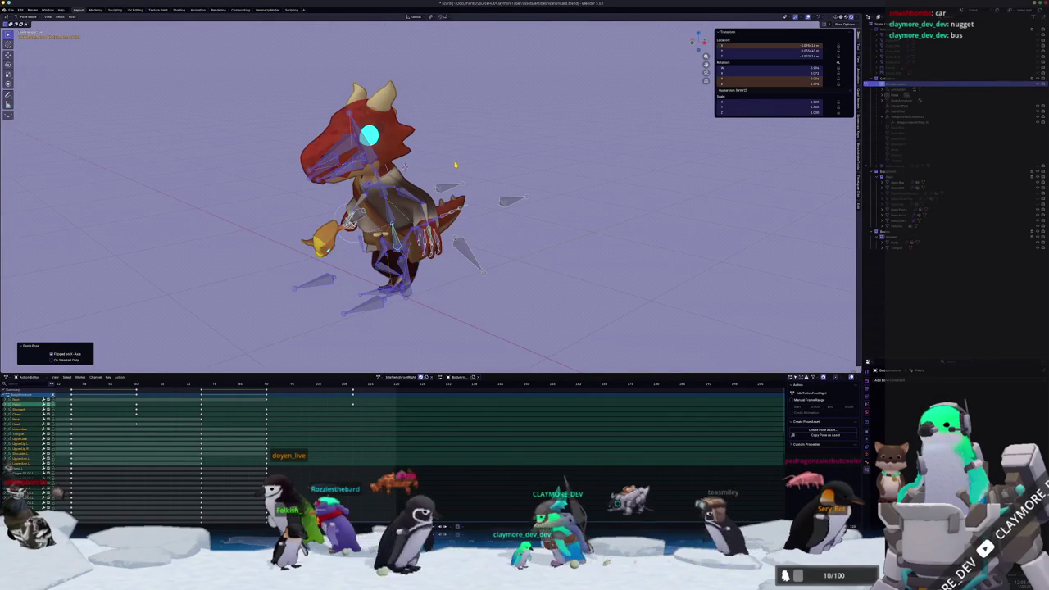
pyautogui.moveTo(455, 164); pyautogui.dragTo(455, 165, button='middle')
pyautogui.press('KP_1')
# Compare mirrored and original pastes via undo/redo, settling on the front-facing stance, then deselect all bones
pyautogui.hotkey('ctrl', 'z')
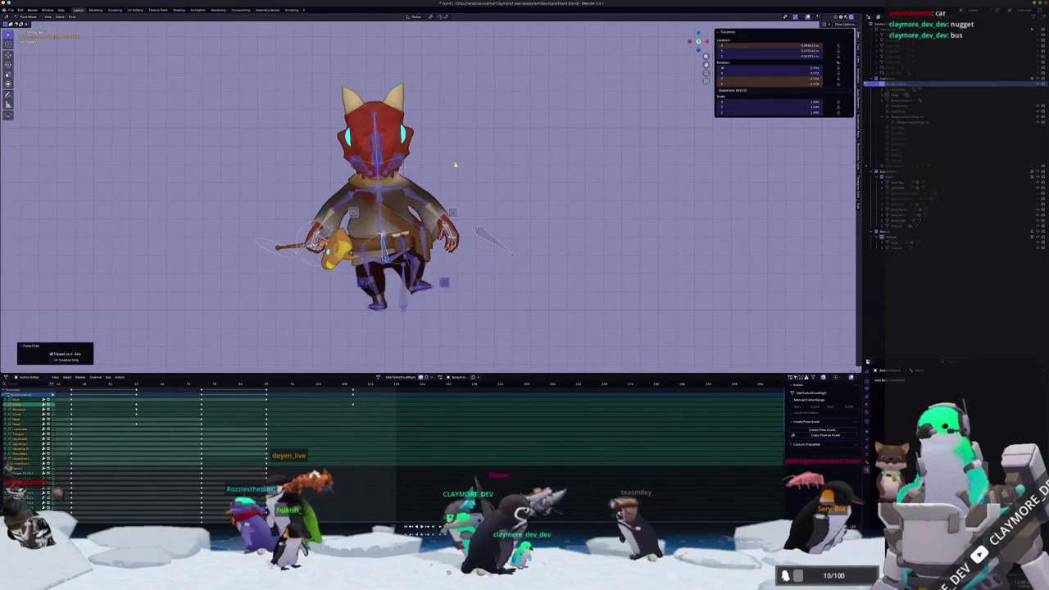
pyautogui.hotkey('ctrl', 'z')
pyautogui.hotkey('ctrl', 'z')
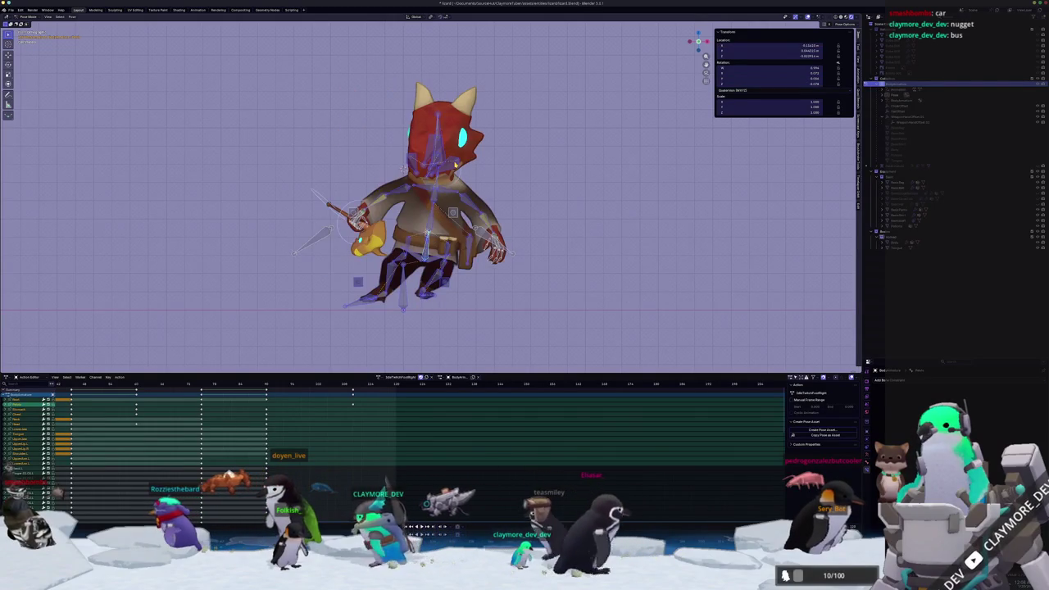
pyautogui.hotkey('ctrl', 'shift', 'v')
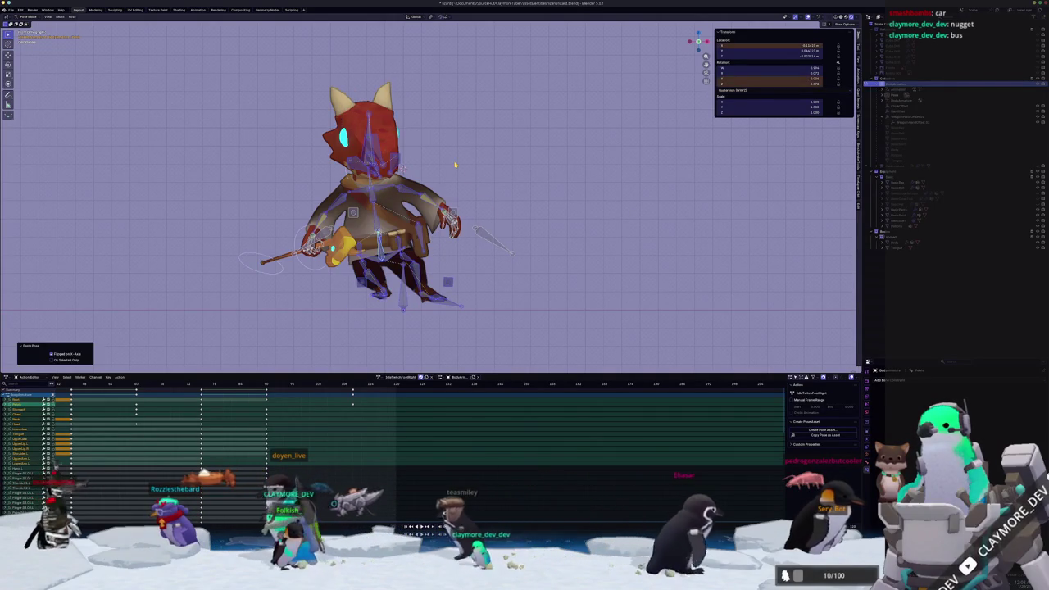
pyautogui.hotkey('ctrl', 'z')
pyautogui.hotkey('ctrl', 'z')
pyautogui.hotkey('ctrl', 'z')
pyautogui.hotkey('ctrl', 'shift', 'z')
pyautogui.hotkey('ctrl', 'shift', 'z')
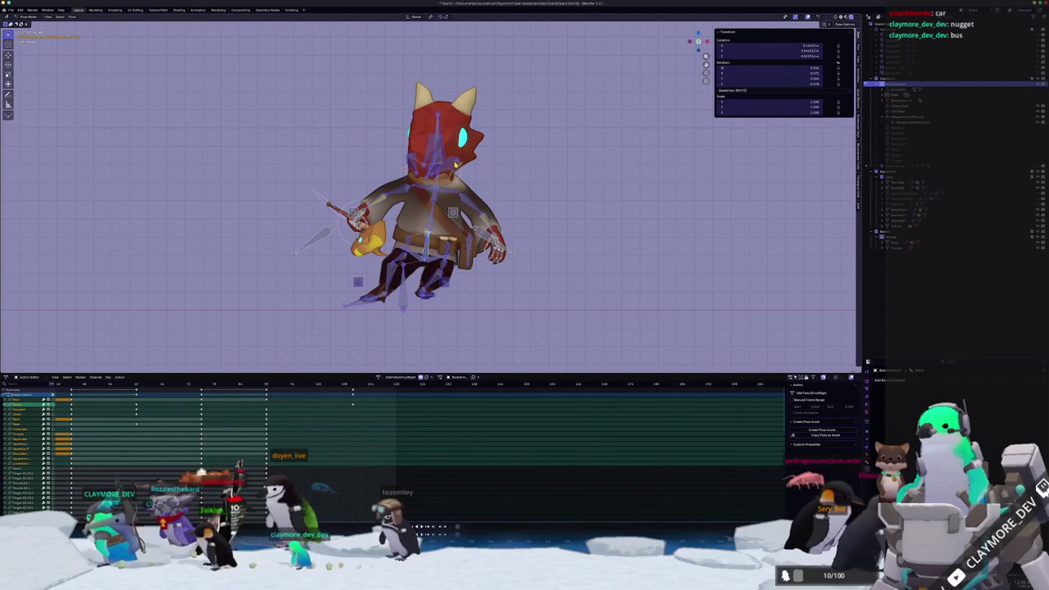
pyautogui.hotkey('ctrl', 'z')
pyautogui.hotkey('ctrl', 'z')
pyautogui.hotkey('ctrl', 'z')
pyautogui.hotkey('ctrl', 'z')
pyautogui.hotkey('ctrl', 'z')
pyautogui.hotkey('ctrl', 'z')
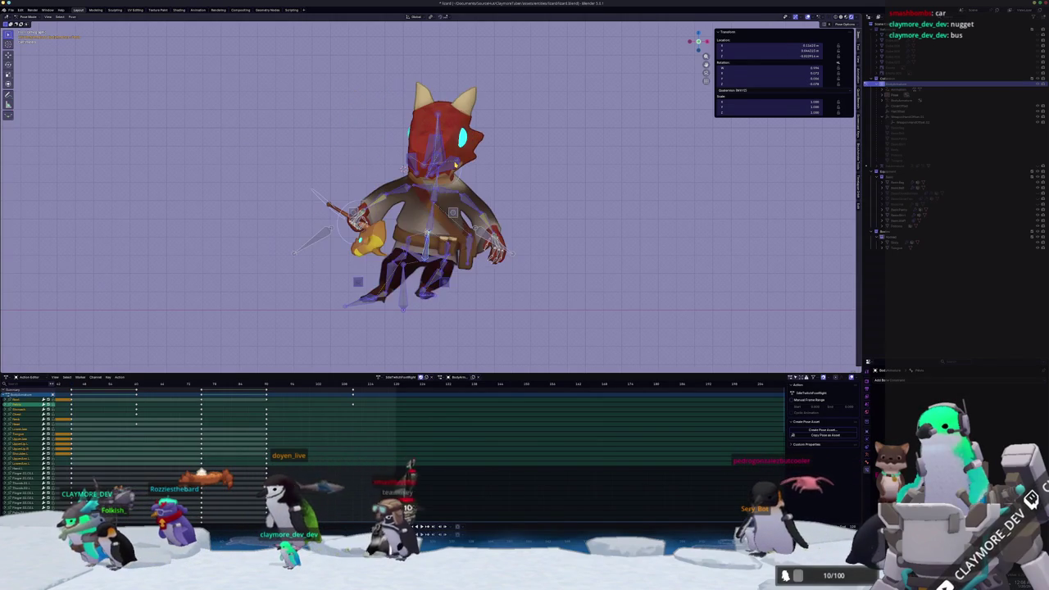
pyautogui.hotkey('ctrl', 'z')
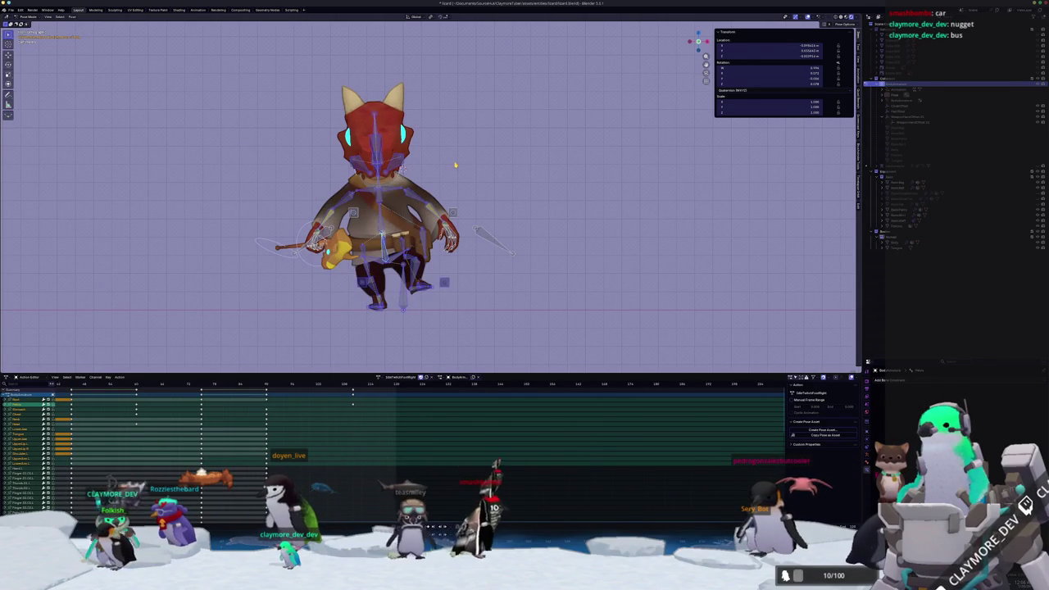
pyautogui.hotkey('ctrl', 'z')
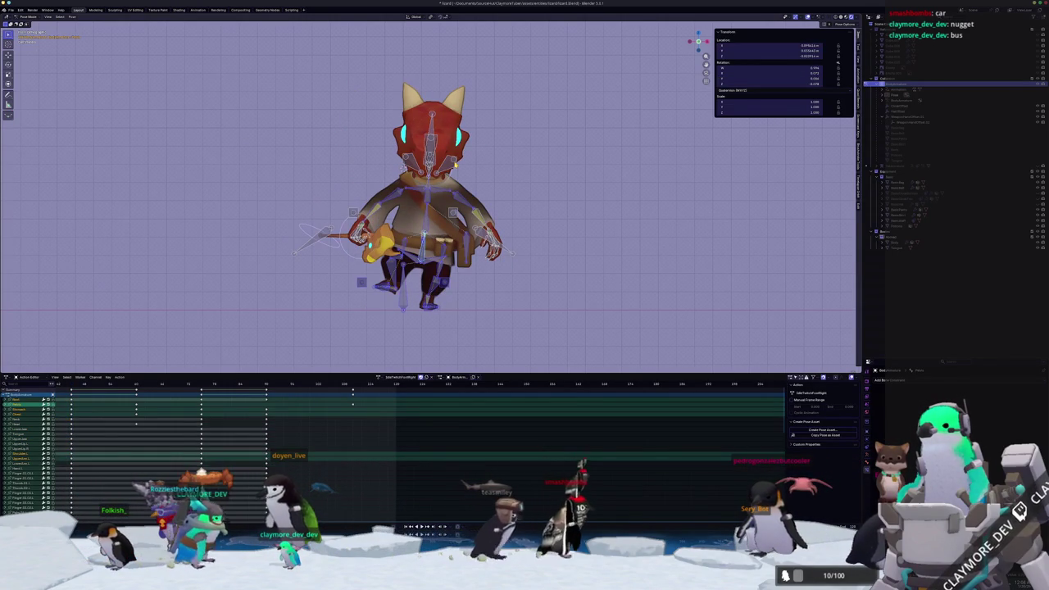
pyautogui.press('a')
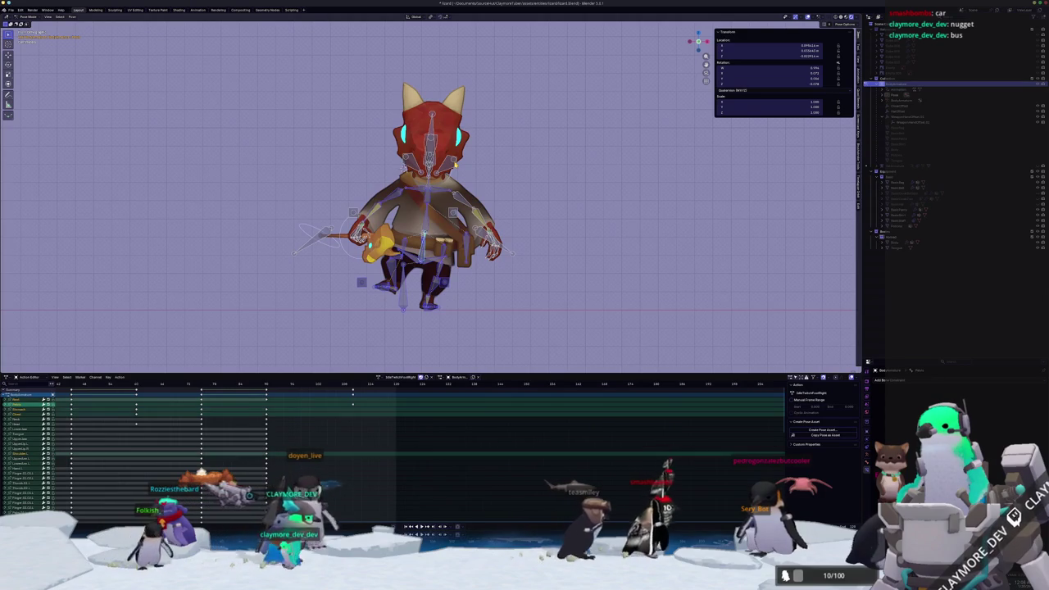
pyautogui.press('a')
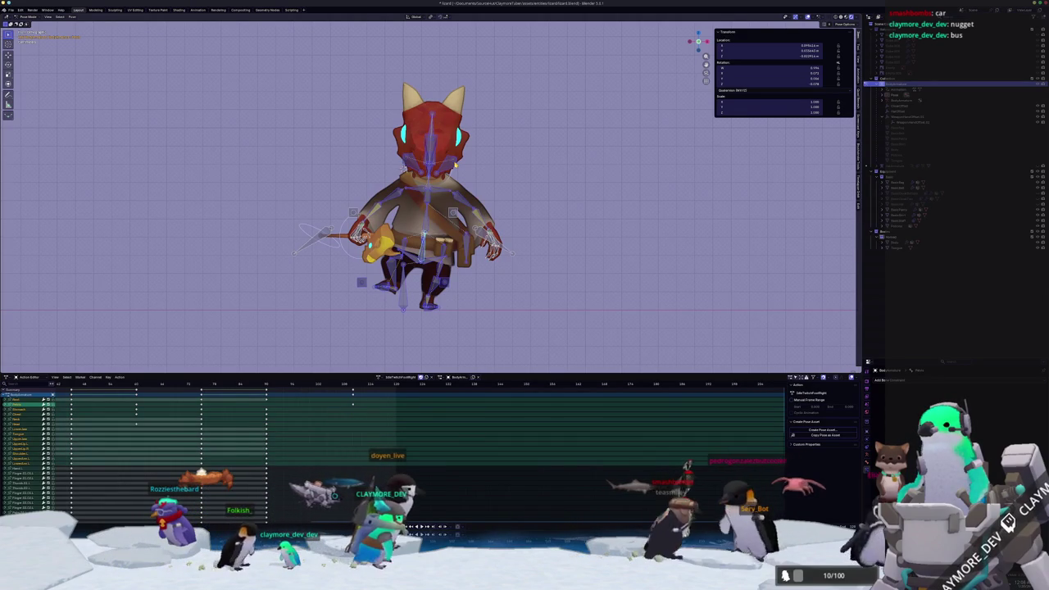
pyautogui.hotkey('alt', 'a')
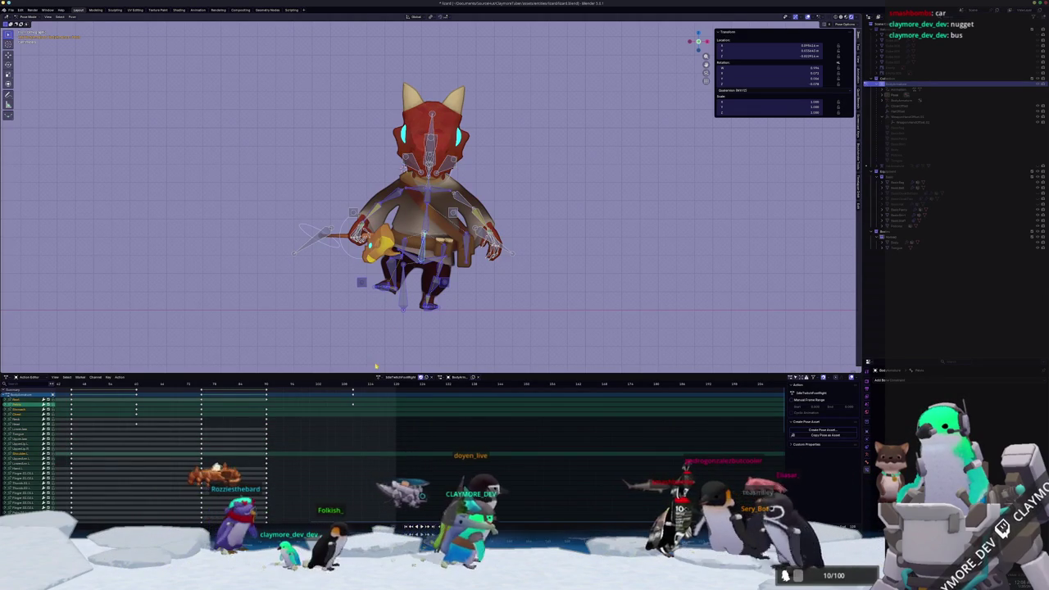
pyautogui.click(378, 376)
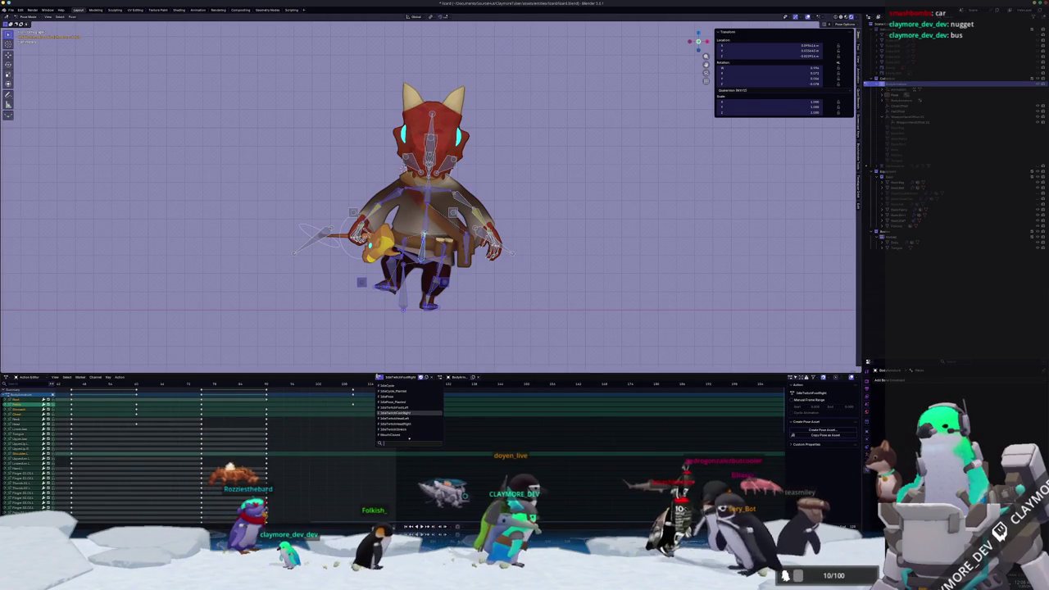
# Switch to IdleTwitchFootLeft, apply the staff-holding pose, and step through its keyframes
pyautogui.click(402, 407)
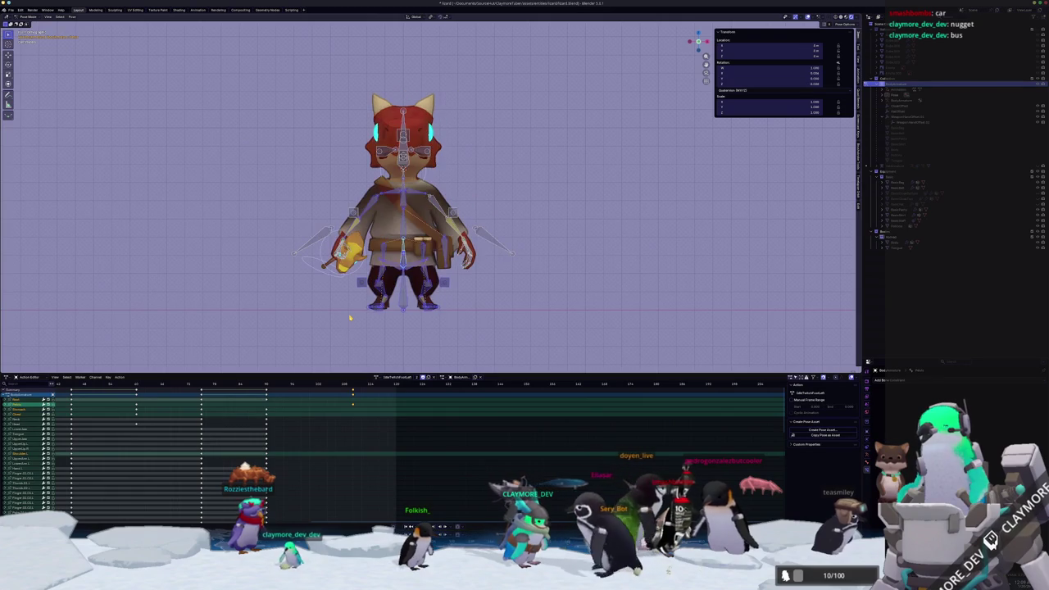
pyautogui.press('a')
pyautogui.hotkey('ctrl', 'z')
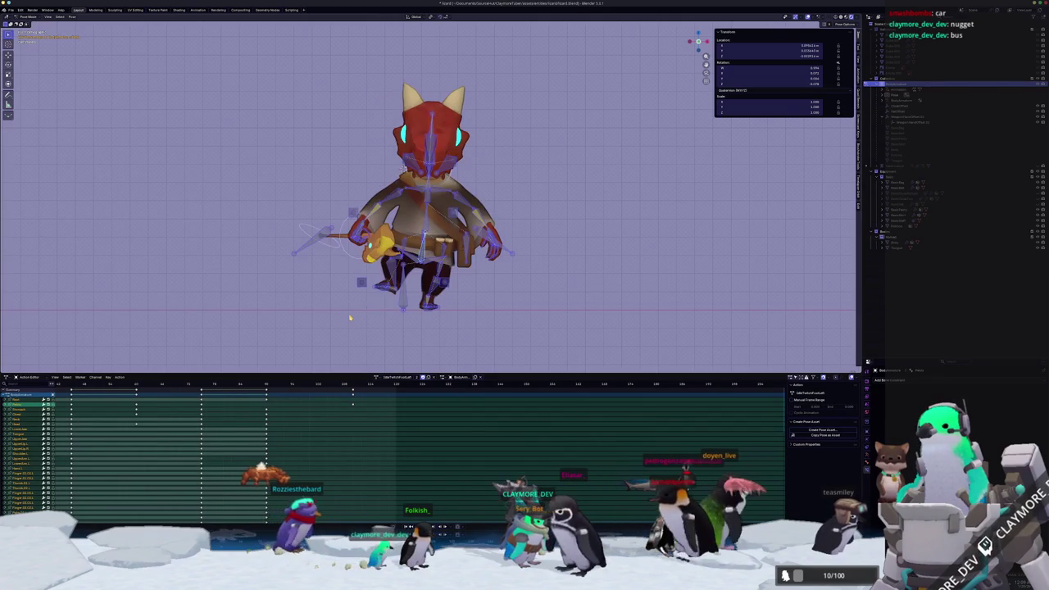
pyautogui.press('space')
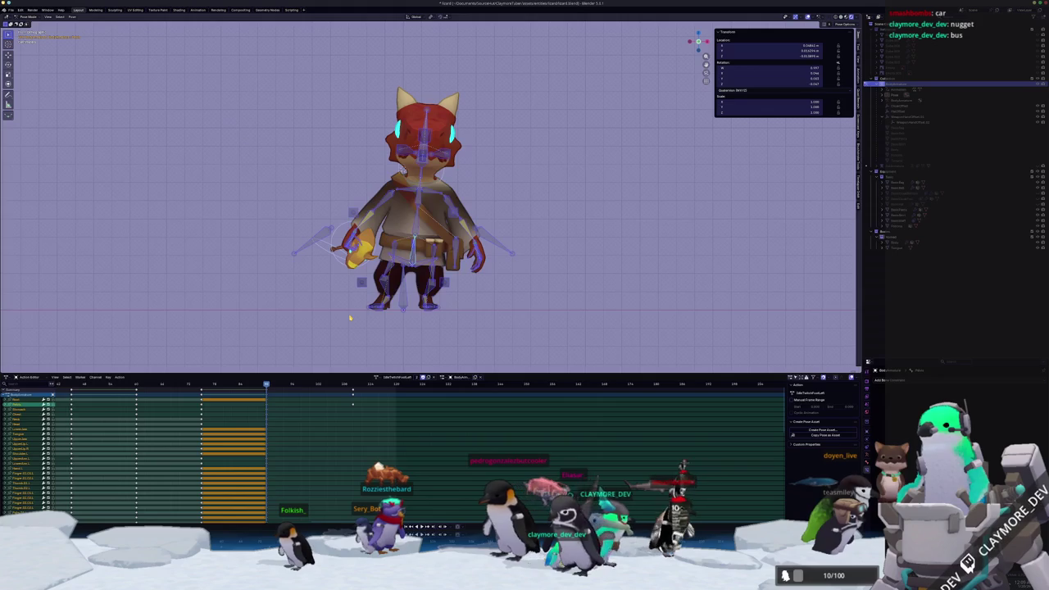
pyautogui.press('Down')
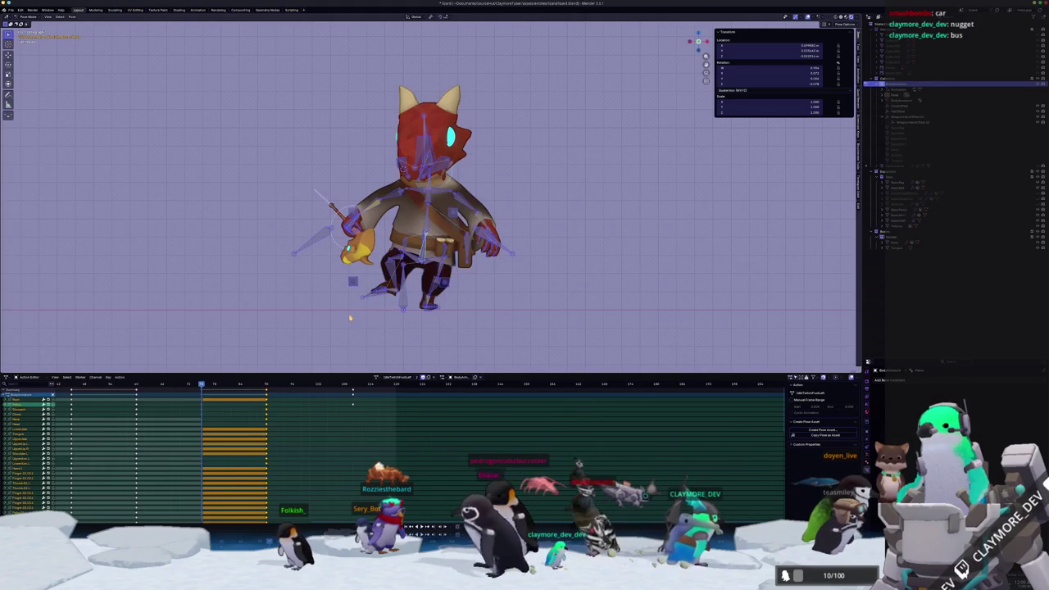
pyautogui.press('Down')
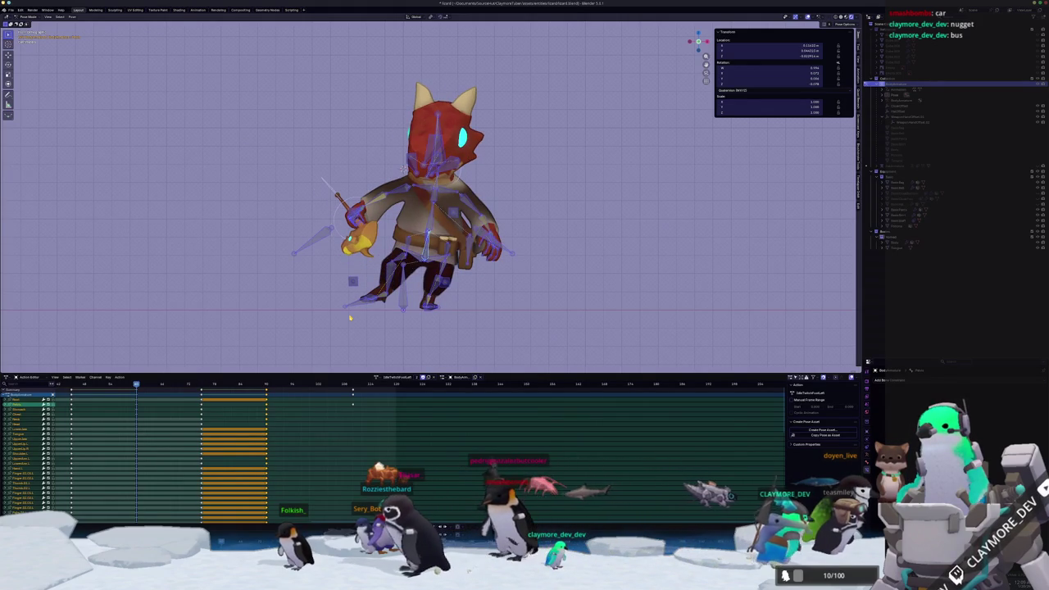
pyautogui.press('Down')
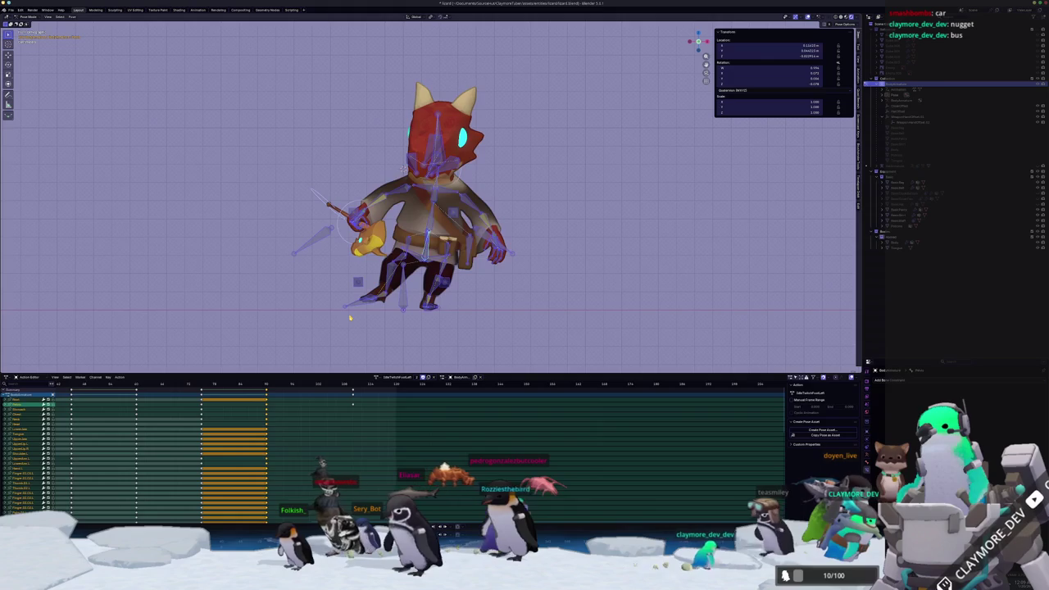
pyautogui.press('Up')
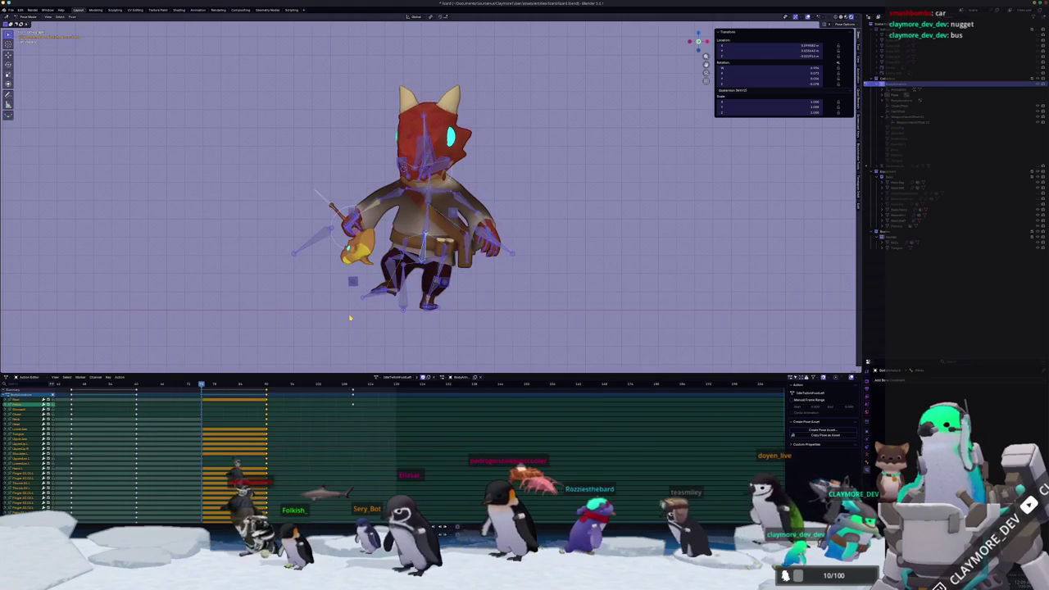
pyautogui.press('Up')
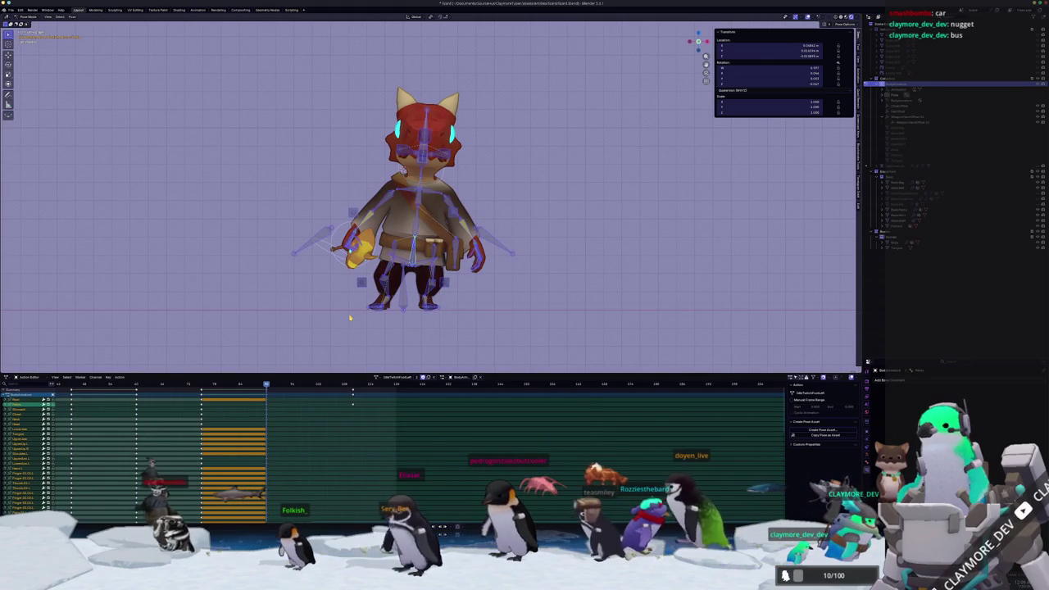
pyautogui.press('Up')
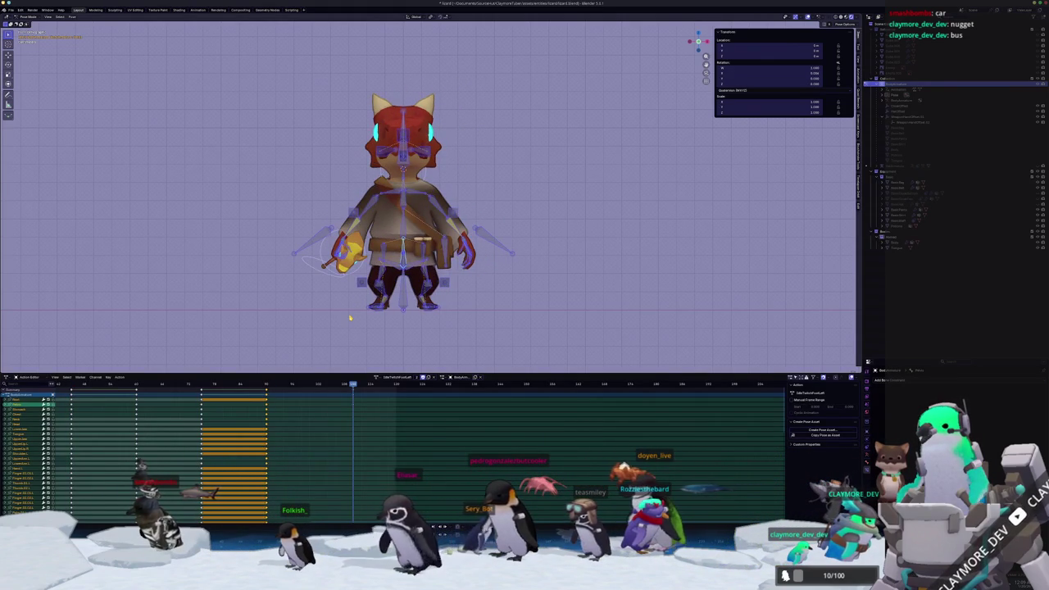
pyautogui.press('Down')
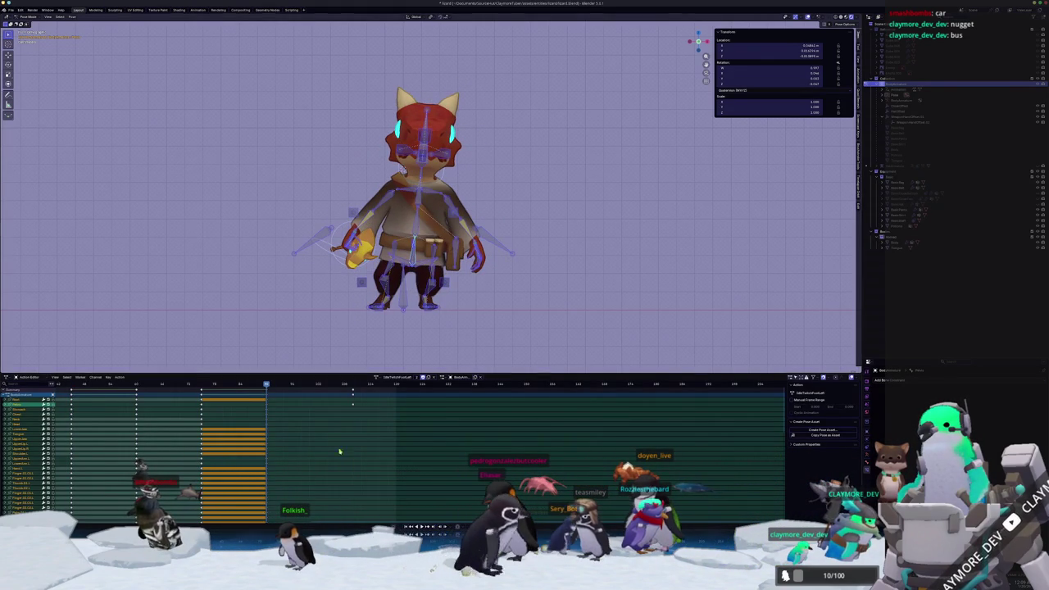
# Delete the middle keyframes and key the rest pose at the end frame
pyautogui.press('Delete')
pyautogui.press('space')
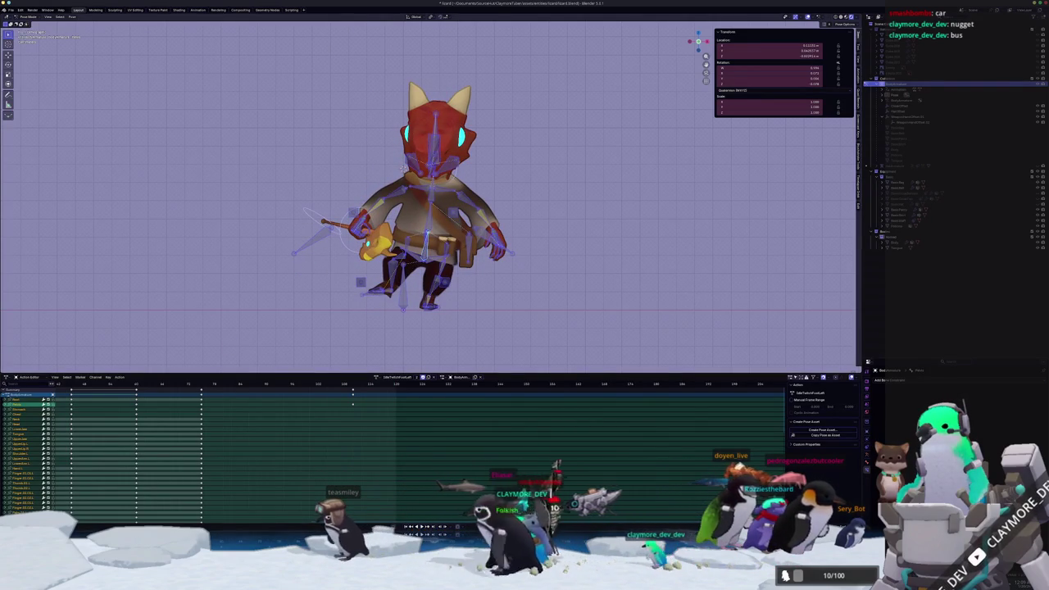
pyautogui.hotkey('alt', 'g')
pyautogui.hotkey('alt', 'r')
pyautogui.press('i')
pyautogui.press('i')
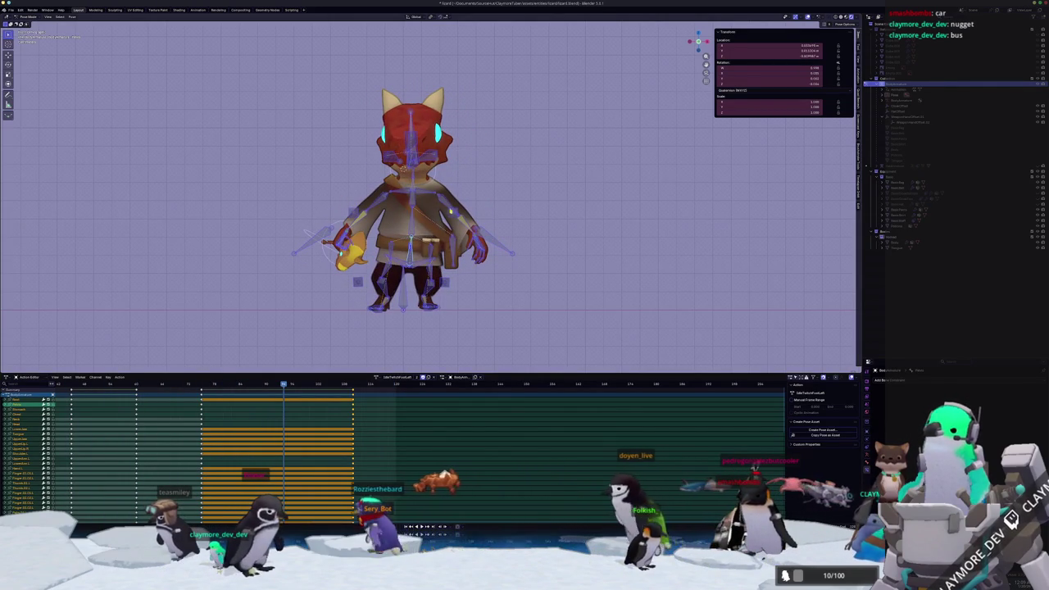
# Retime the action by moving the middle keyframe column, then clear the pose to rest
pyautogui.hotkey('alt', 'a')
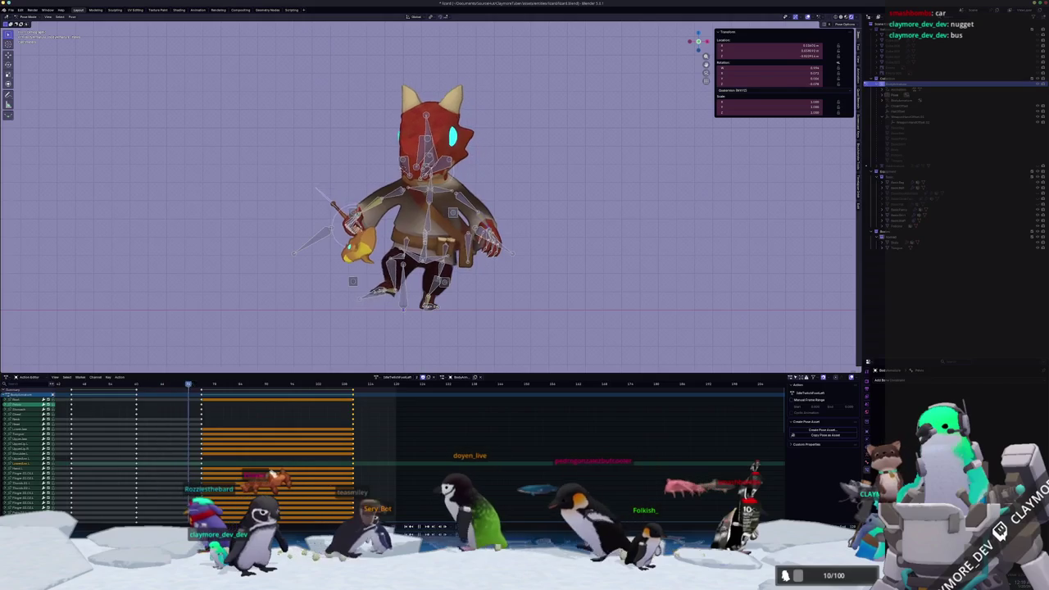
pyautogui.press('Escape')
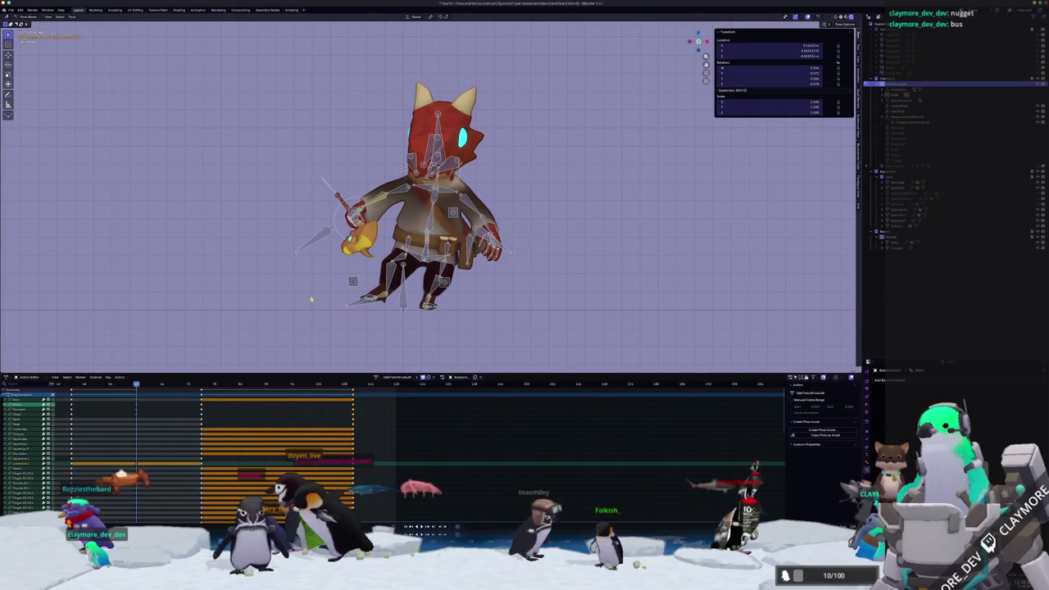
pyautogui.press('a')
pyautogui.press('space')
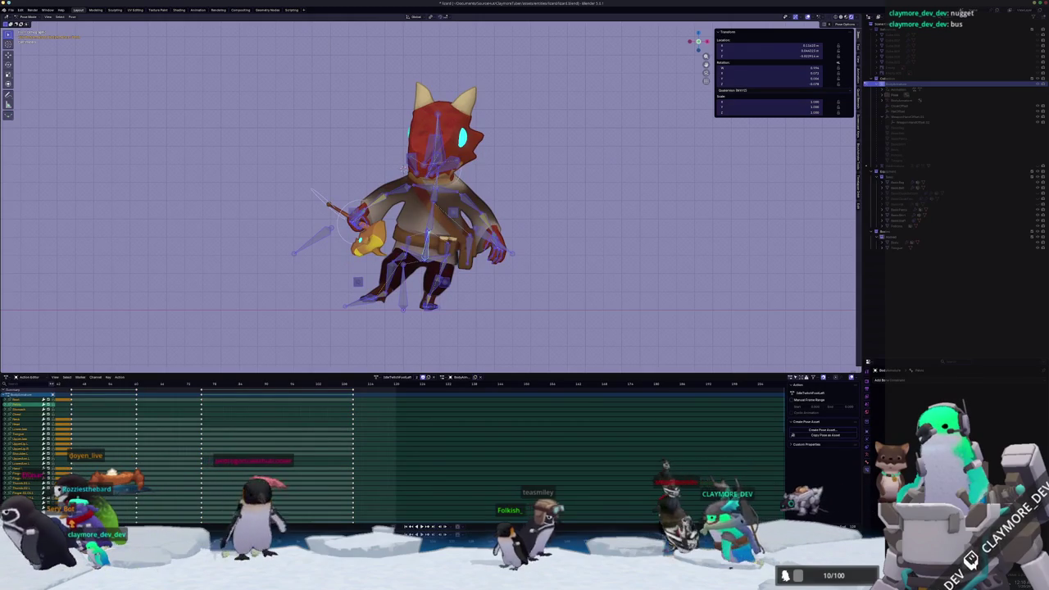
pyautogui.hotkey('alt', 'a')
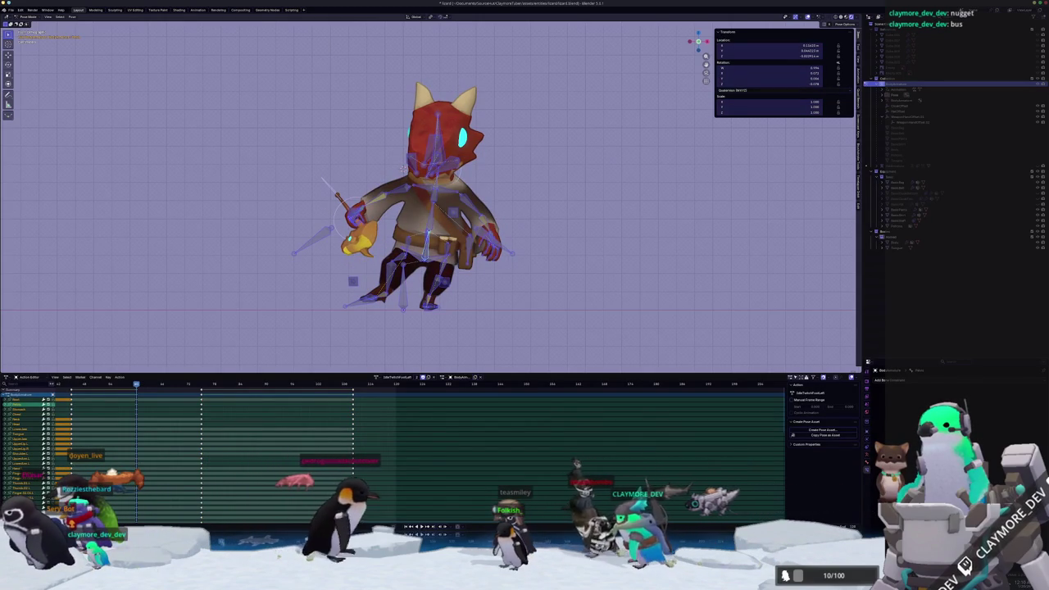
pyautogui.click(202, 396)
pyautogui.hotkey('shift', 'Left')
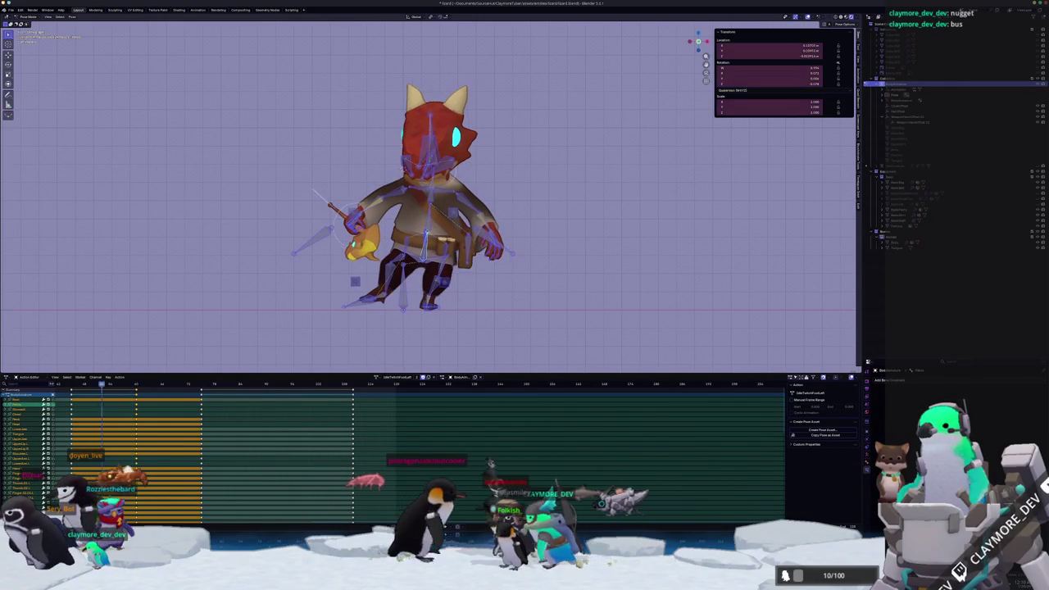
pyautogui.press('g')
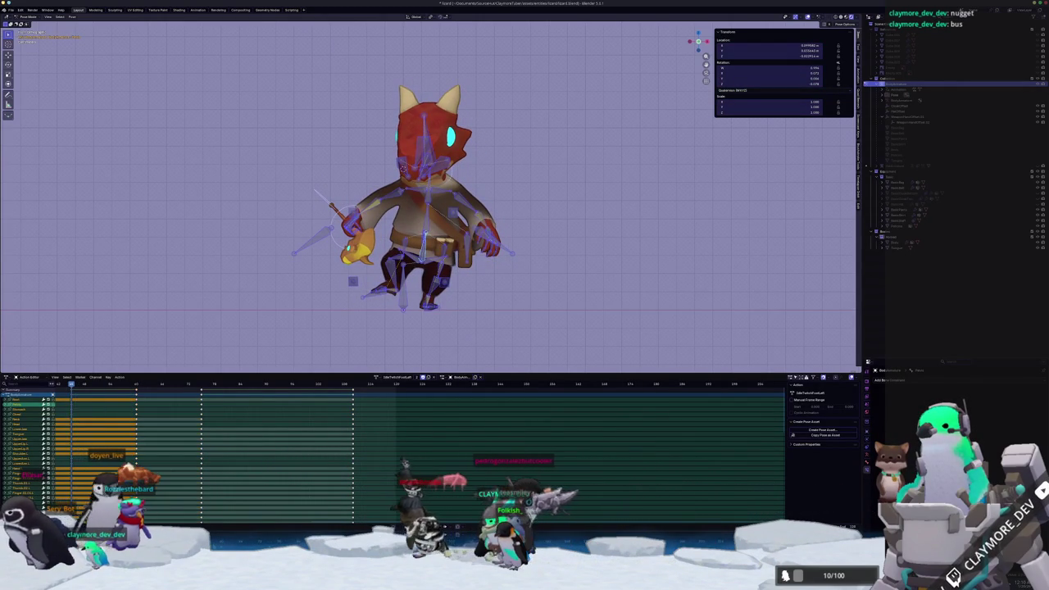
pyautogui.press('Return')
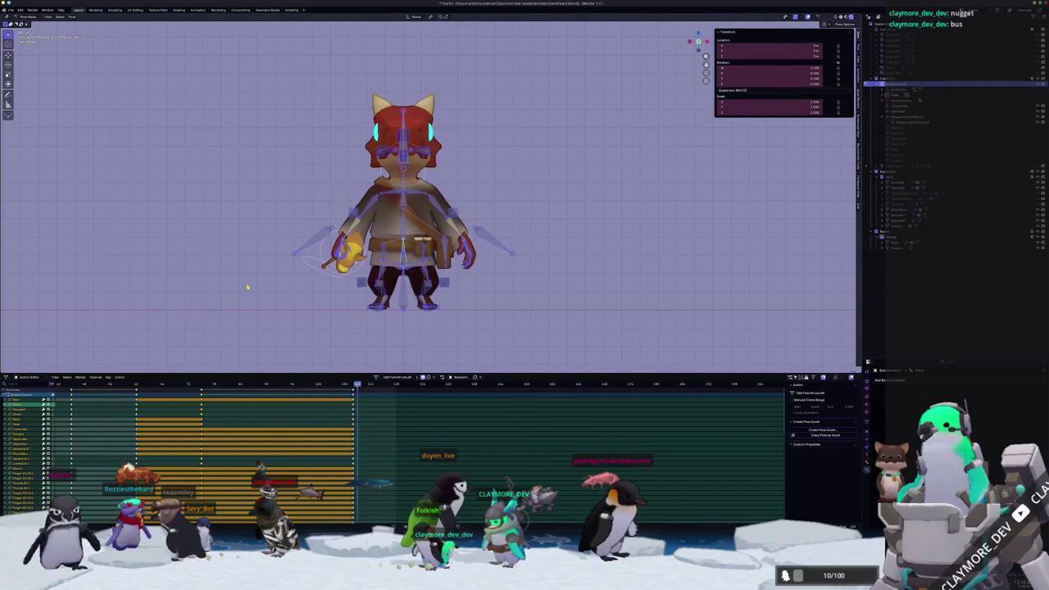
pyautogui.hotkey('alt', 'g')
pyautogui.hotkey('alt', 'r')
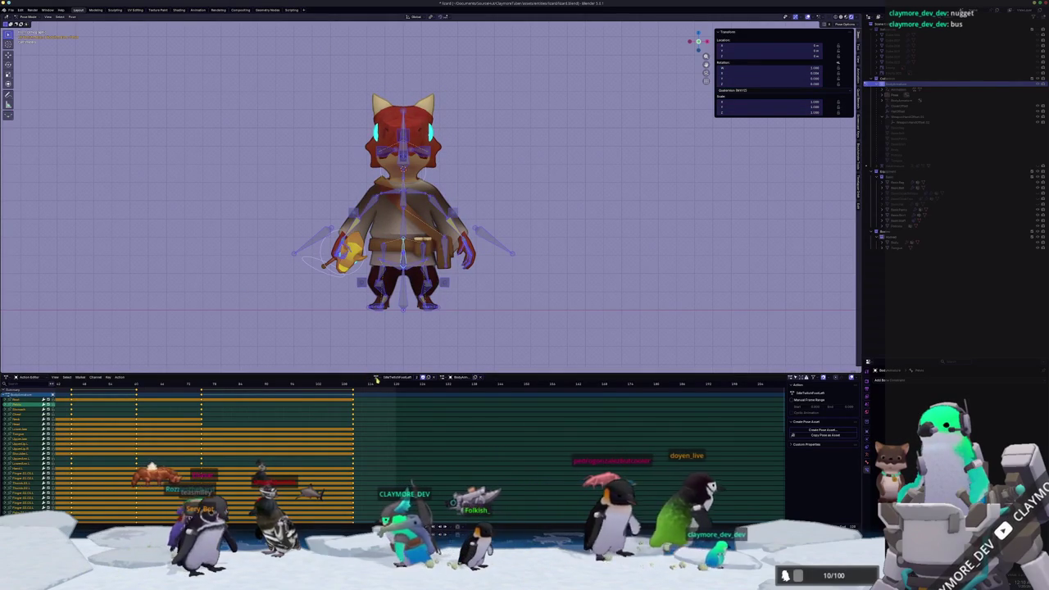
# Switch to the IdleTwitchFootRight action, select its keyframes, and pick the leg bones
pyautogui.click(377, 377)
pyautogui.click(389, 412)
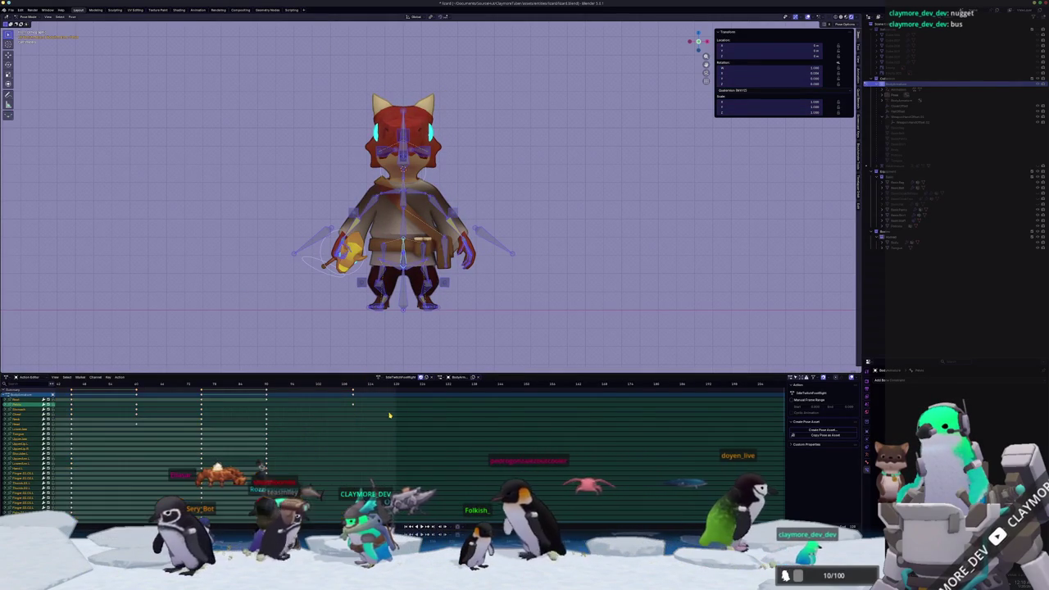
pyautogui.press('a')
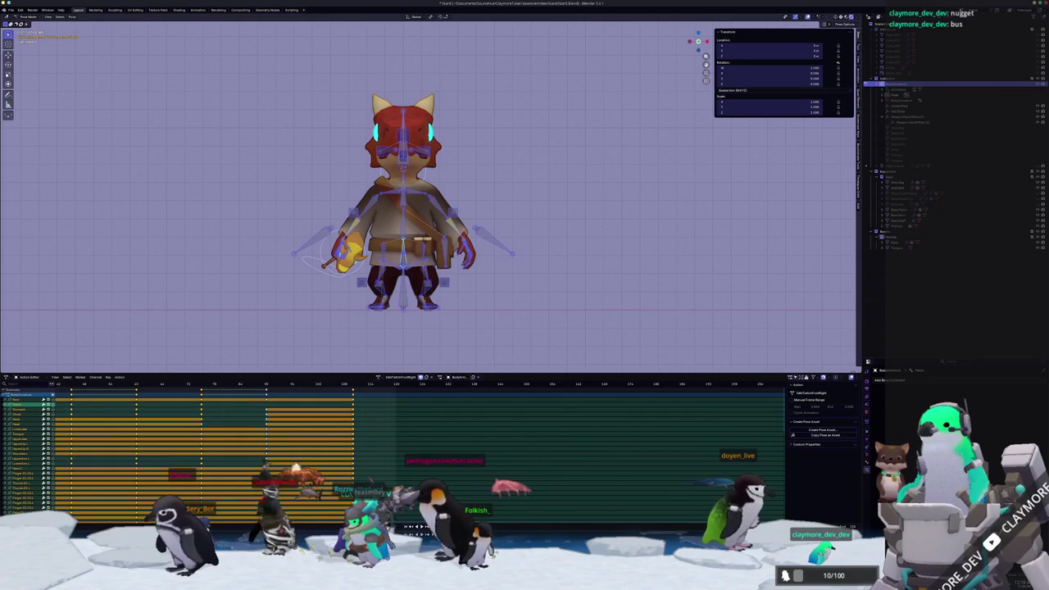
pyautogui.press('Right')
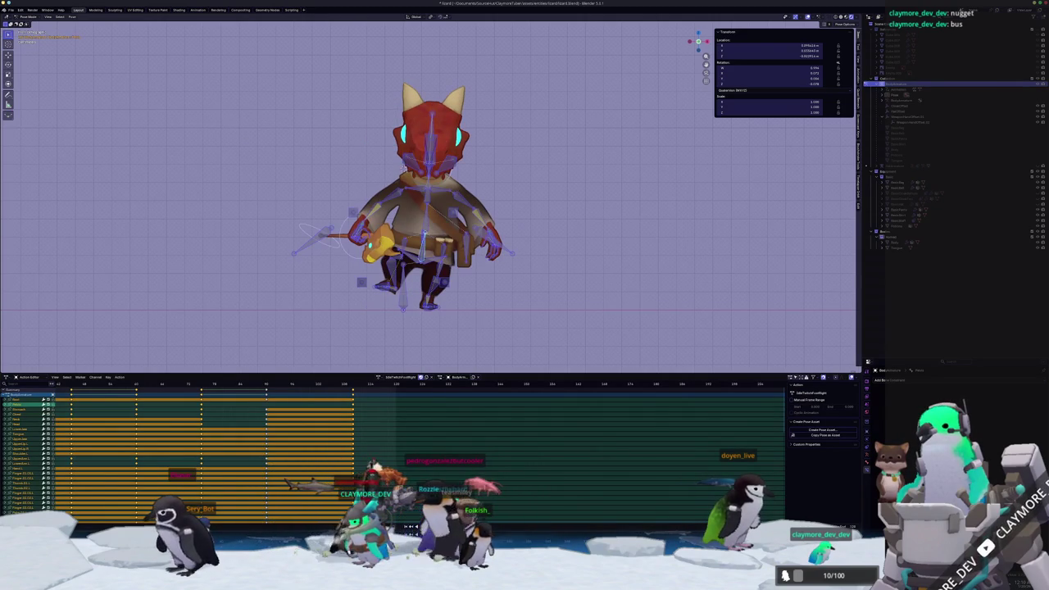
pyautogui.scroll(2, 495, 359)
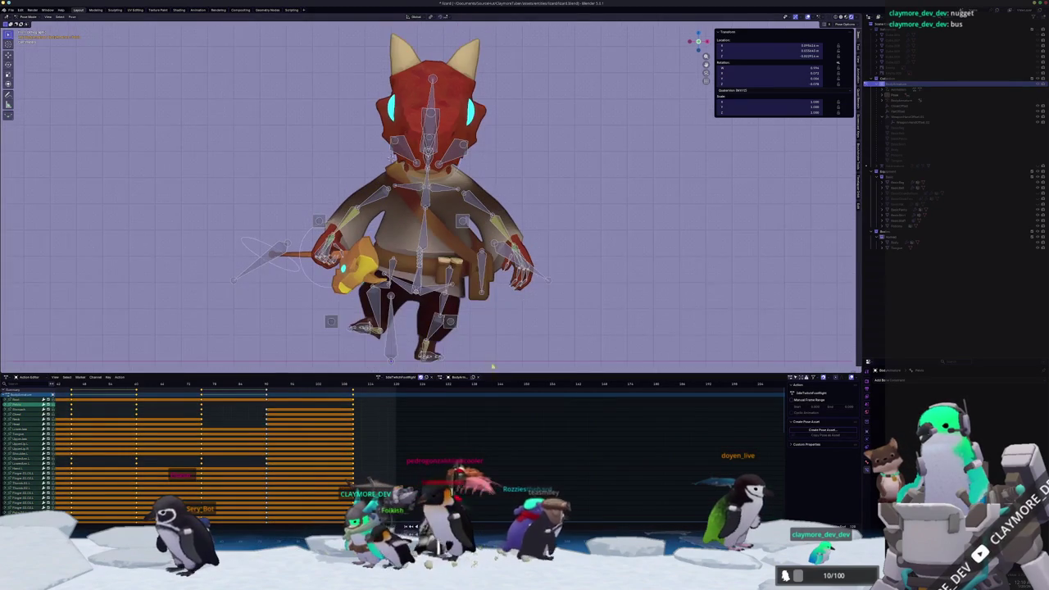
pyautogui.keyDown('shift'); pyautogui.moveTo(470, 344); pyautogui.dragTo(495, 311, button='middle'); pyautogui.keyUp('shift')
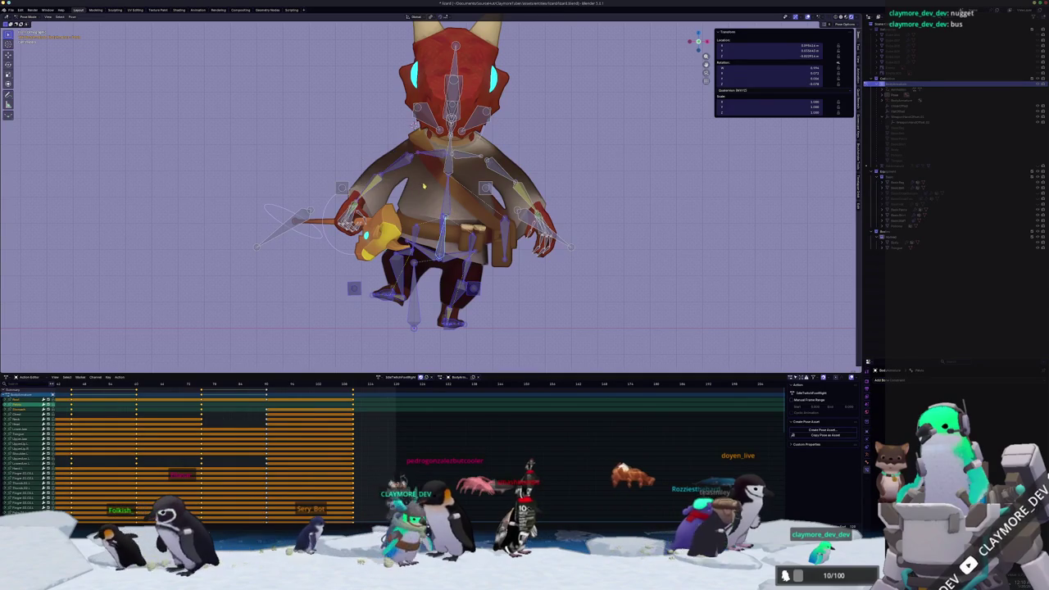
pyautogui.click(387, 161)
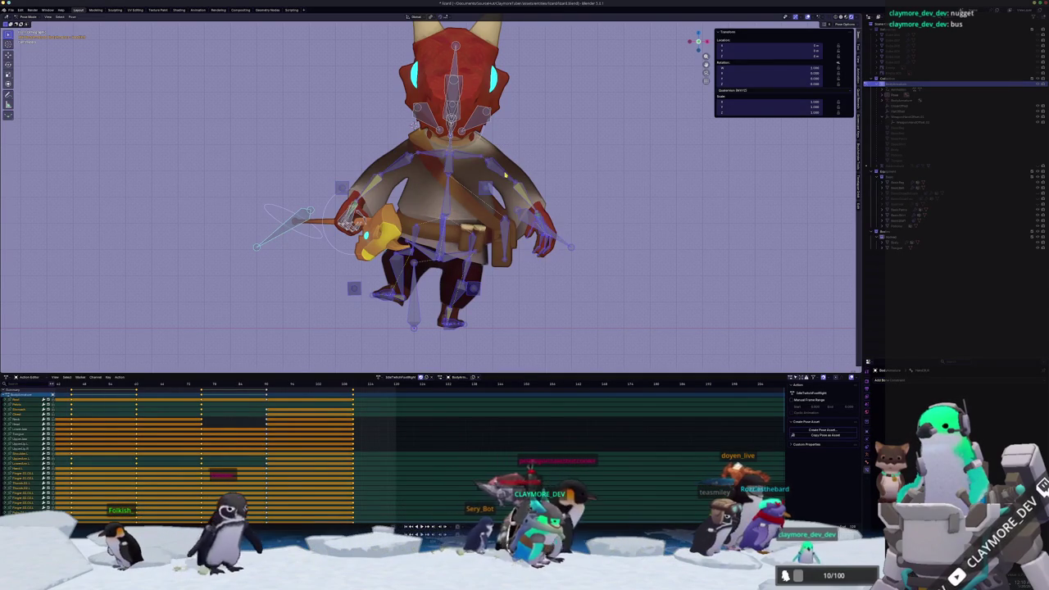
pyautogui.scroll(-1, 409, 162)
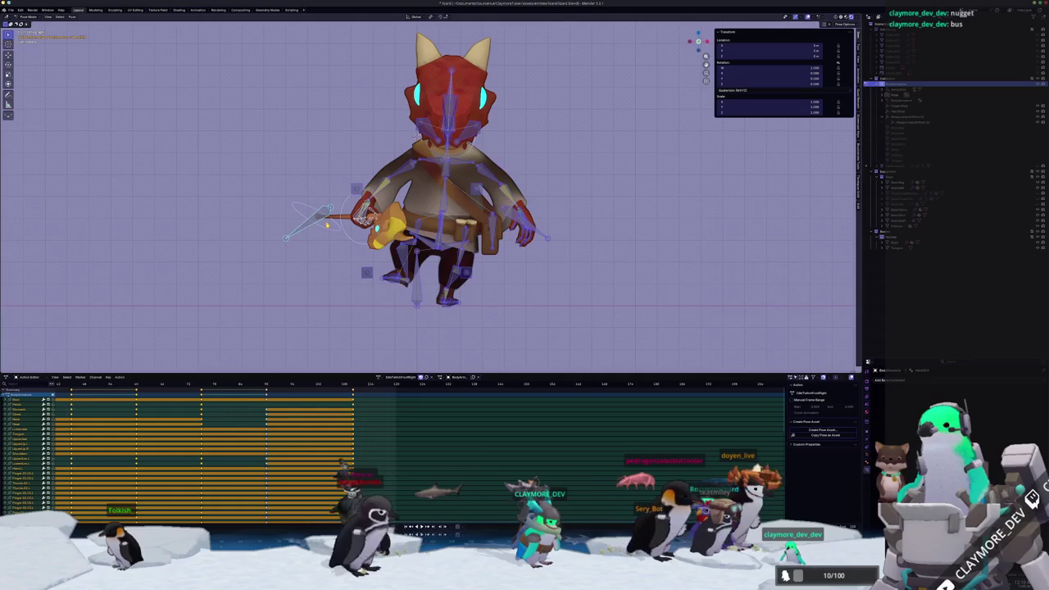
# Paste the copied pose mirrored and keyframe it on all bone channels
pyautogui.hotkey('ctrl', 'shift', 'v')
pyautogui.hotkey('alt', 'a')
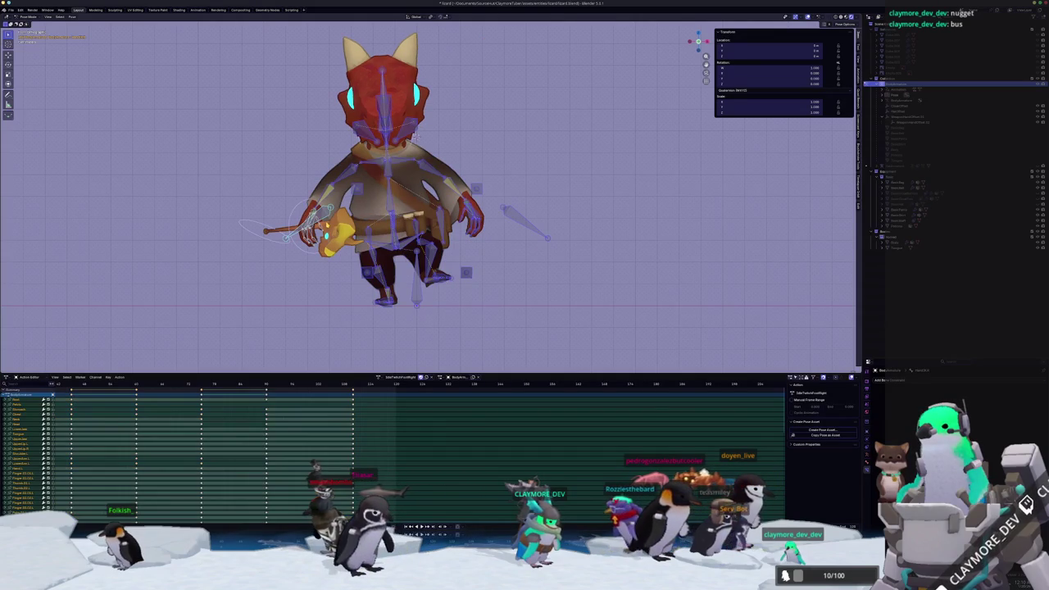
pyautogui.press('space')
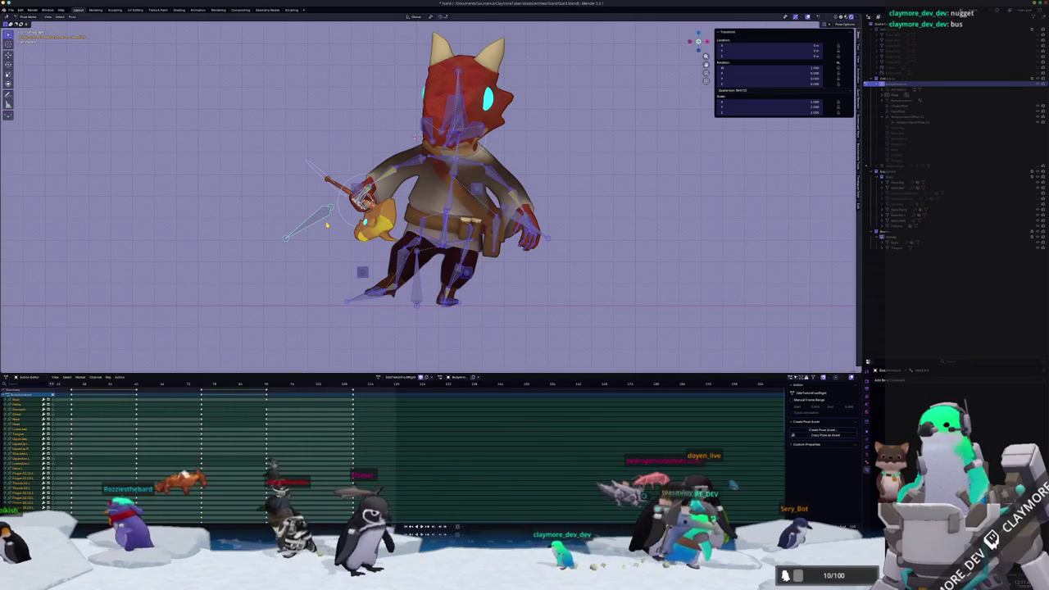
pyautogui.hotkey('ctrl', 'shift', 'v')
pyautogui.press('i')
pyautogui.press('space')
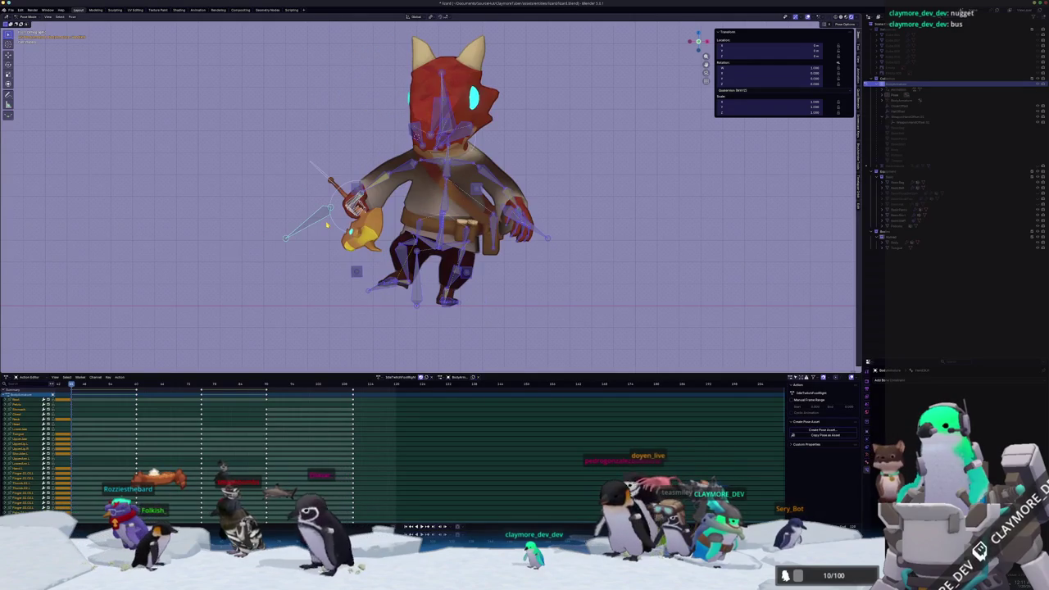
pyautogui.hotkey('ctrl', 'shift', 'v')
pyautogui.press('i')
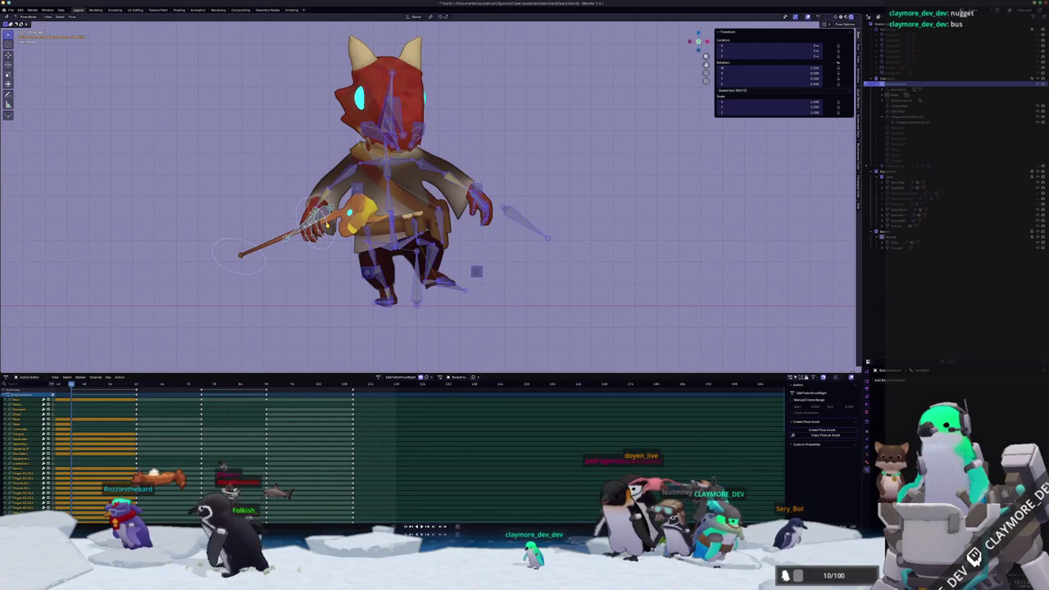
# Step between keyframes comparing poses, then paste normal and mirrored poses at the next keyframe
pyautogui.press('Up')
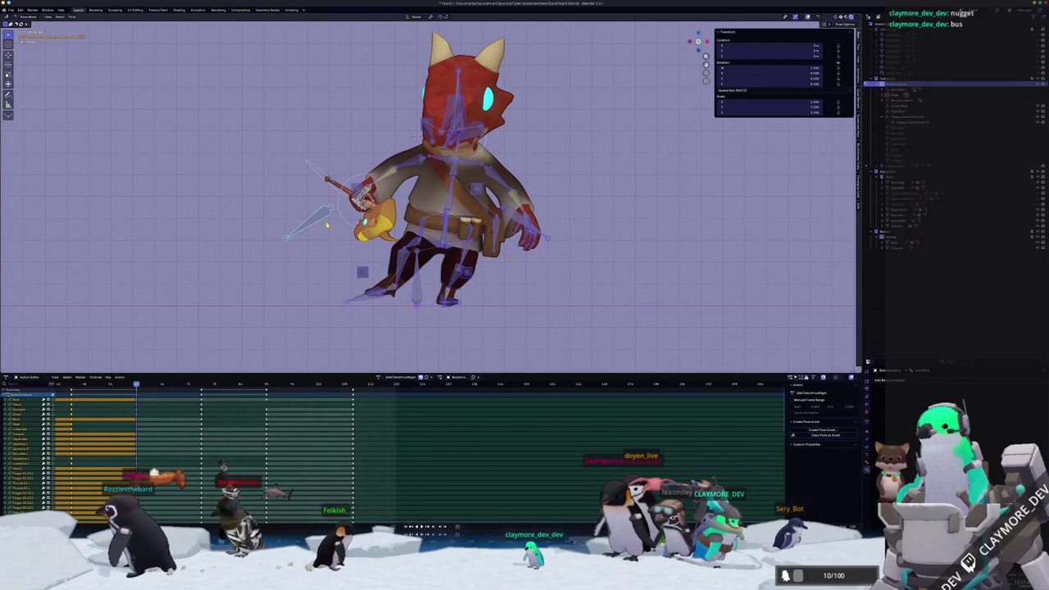
pyautogui.press('space')
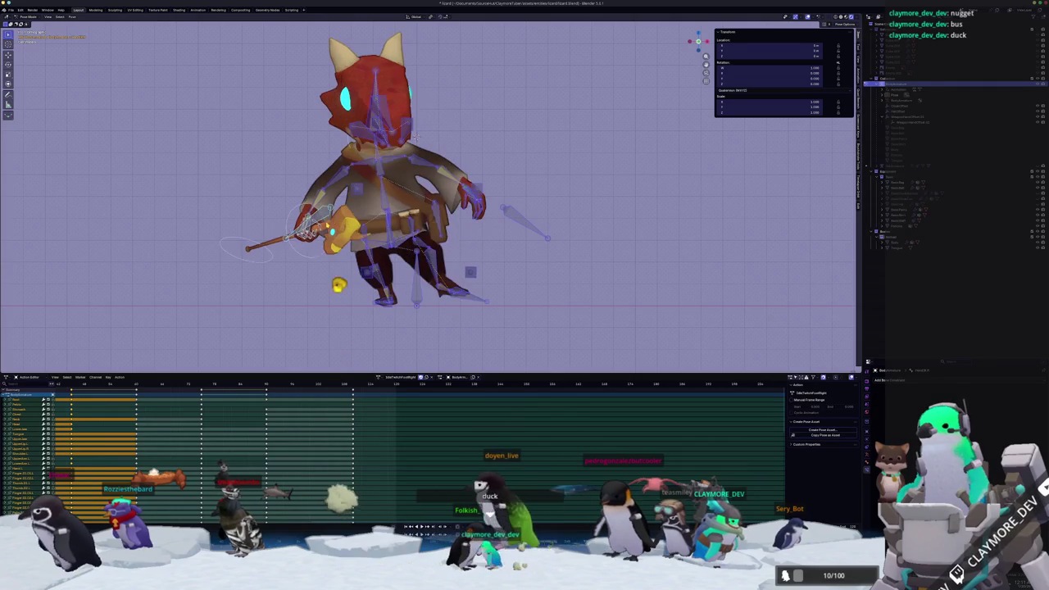
pyautogui.press('Up')
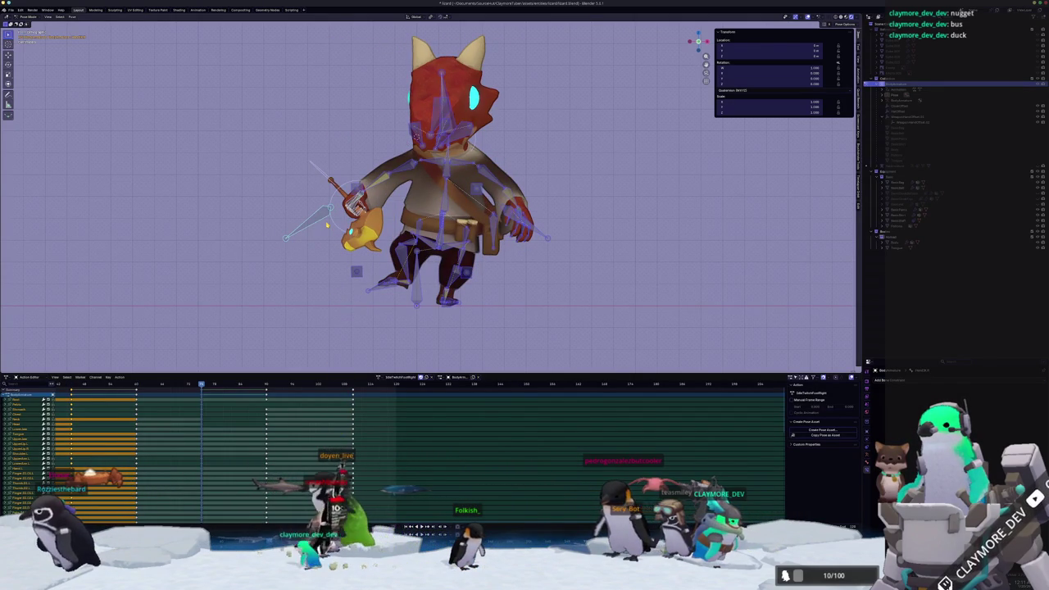
pyautogui.press('Down')
pyautogui.press('Down')
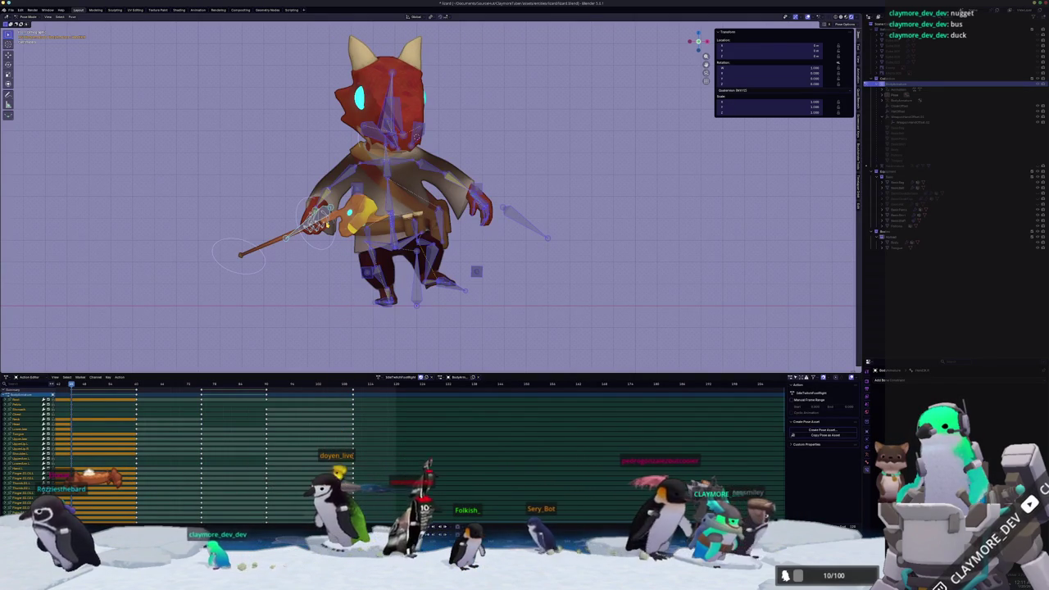
pyautogui.press('Up')
pyautogui.press('Down')
pyautogui.press('Up')
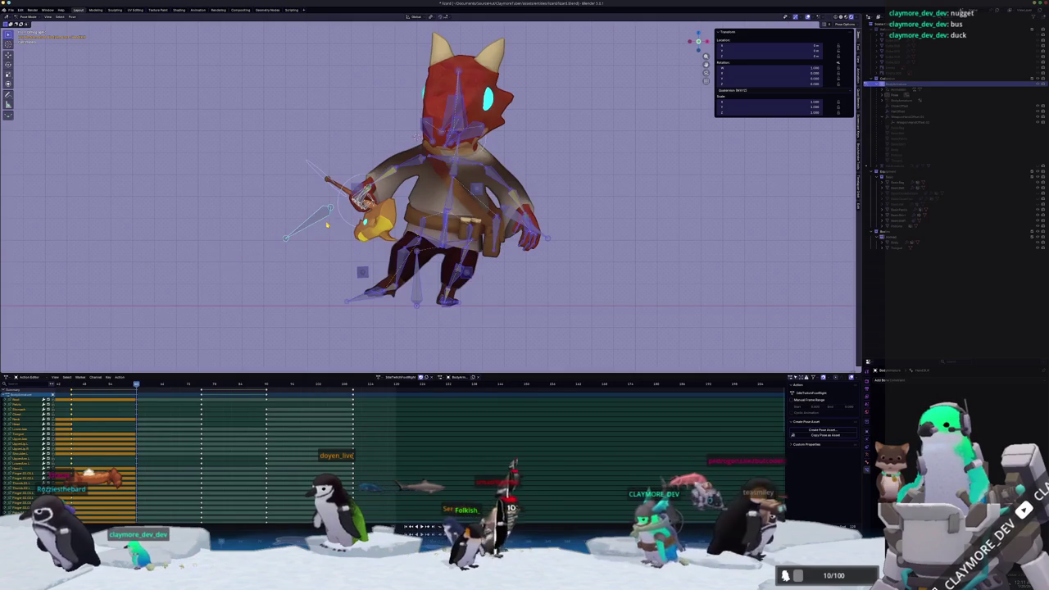
pyautogui.hotkey('ctrl', 'v')
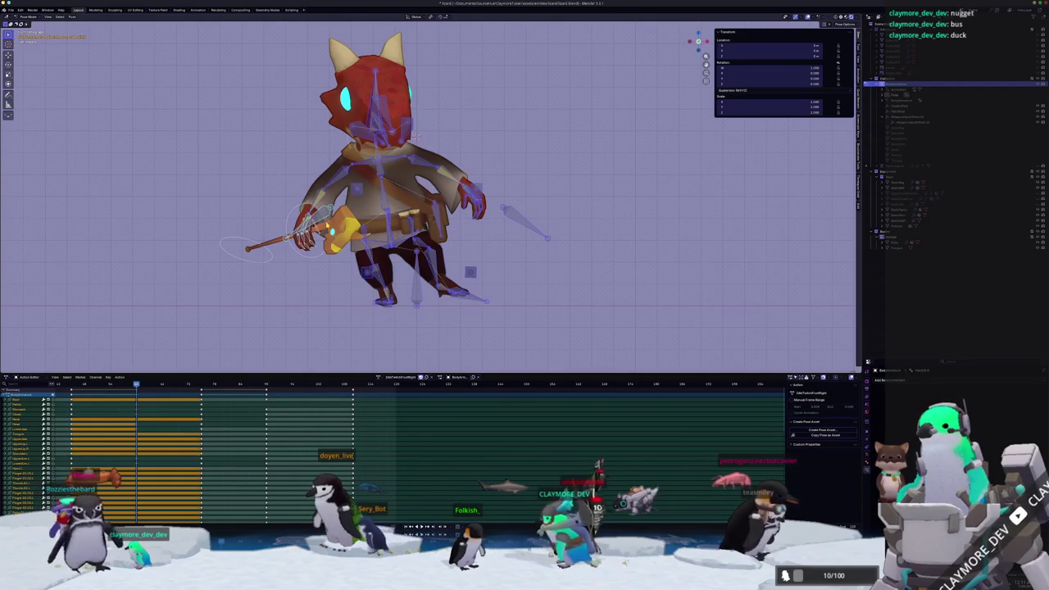
pyautogui.hotkey('ctrl', 'shift', 'v')
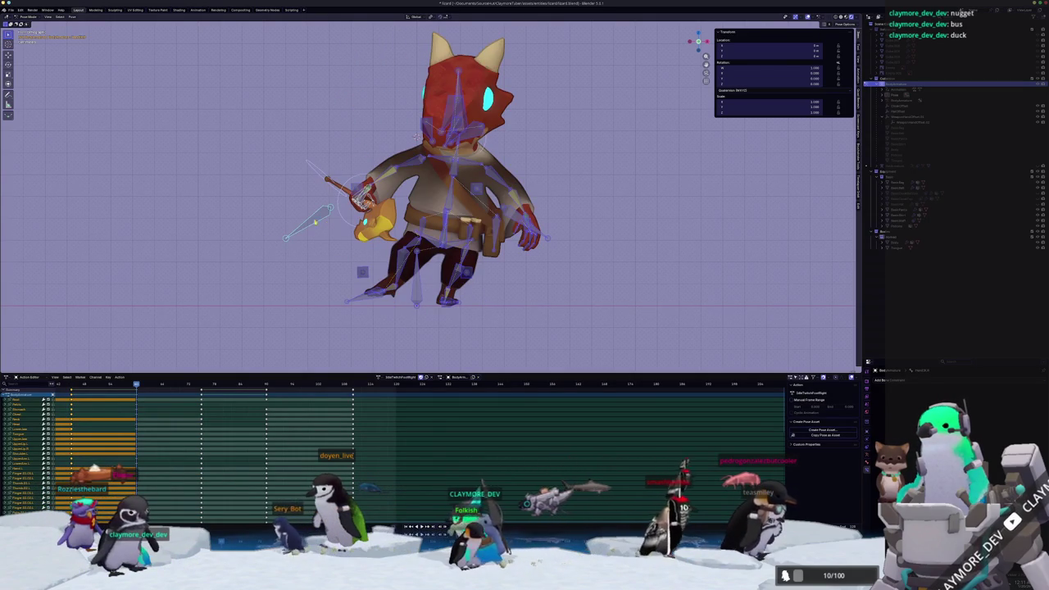
# Zoom in on the lizard's hand and select the forearm and finger bones to inspect them
pyautogui.moveTo(459, 163); pyautogui.dragTo(458, 213, button='middle')
pyautogui.scroll(3, 442, 188)
pyautogui.scroll(2, 443, 189)
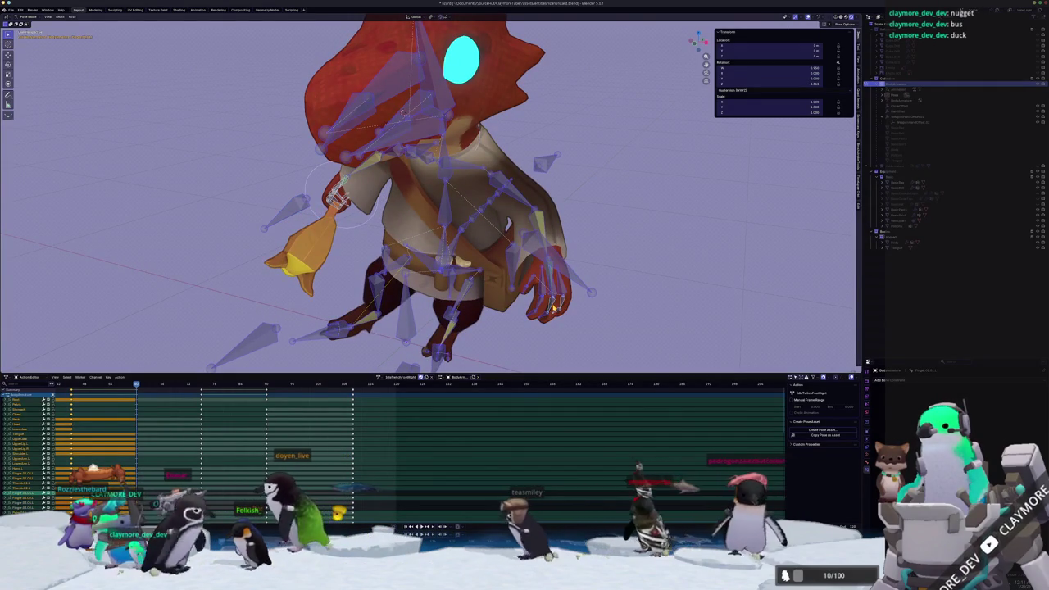
pyautogui.moveTo(443, 180); pyautogui.dragTo(443, 147, button='middle')
pyautogui.scroll(2, 442, 180)
pyautogui.scroll(1, 442, 180)
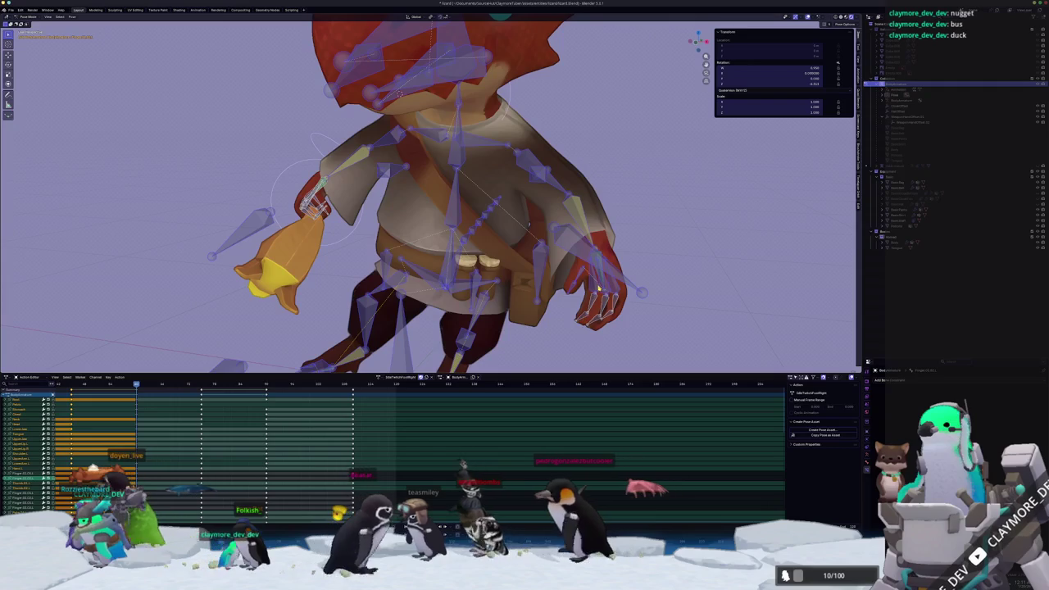
pyautogui.click(593, 286)
pyautogui.click(609, 290)
pyautogui.click(613, 287)
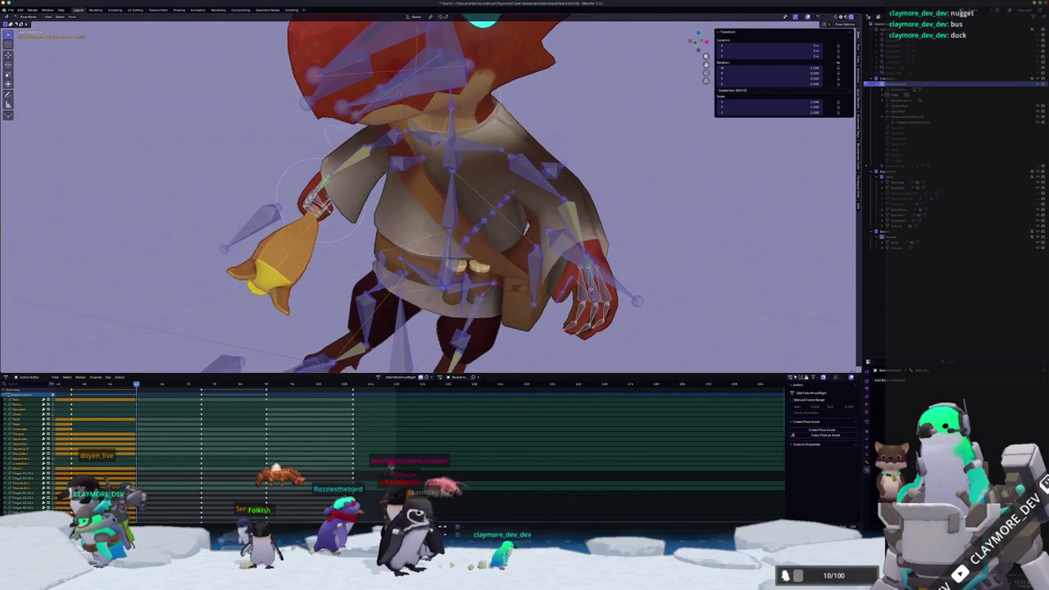
# Check another hand bone from a new angle, then paste the staff pose mirrored on X
pyautogui.scroll(5, 512, 301)
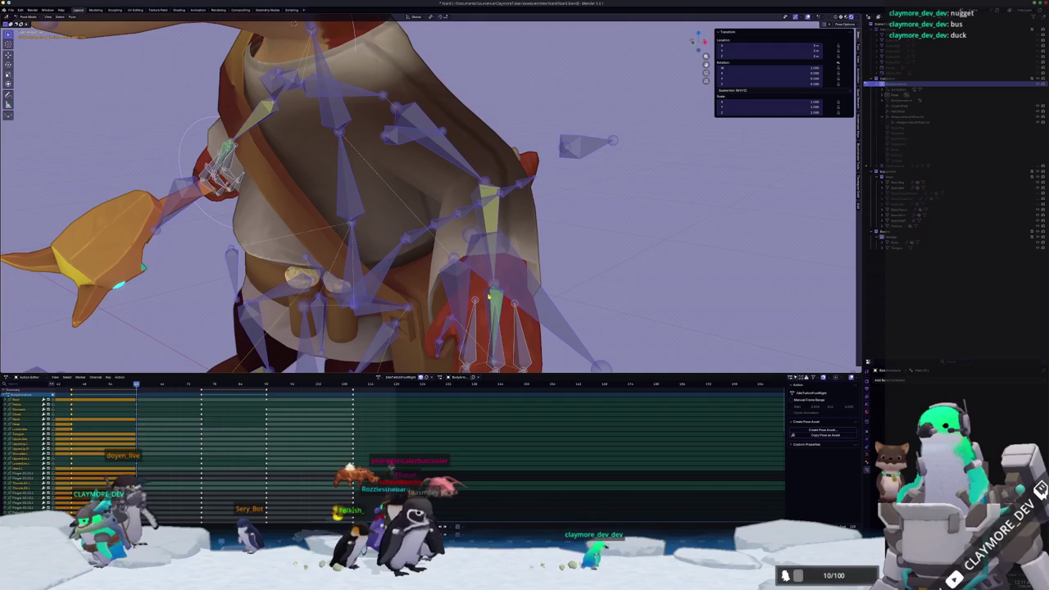
pyautogui.moveTo(489, 296); pyautogui.dragTo(467, 315, button='middle')
pyautogui.click(571, 307)
pyautogui.scroll(-4, 557, 330)
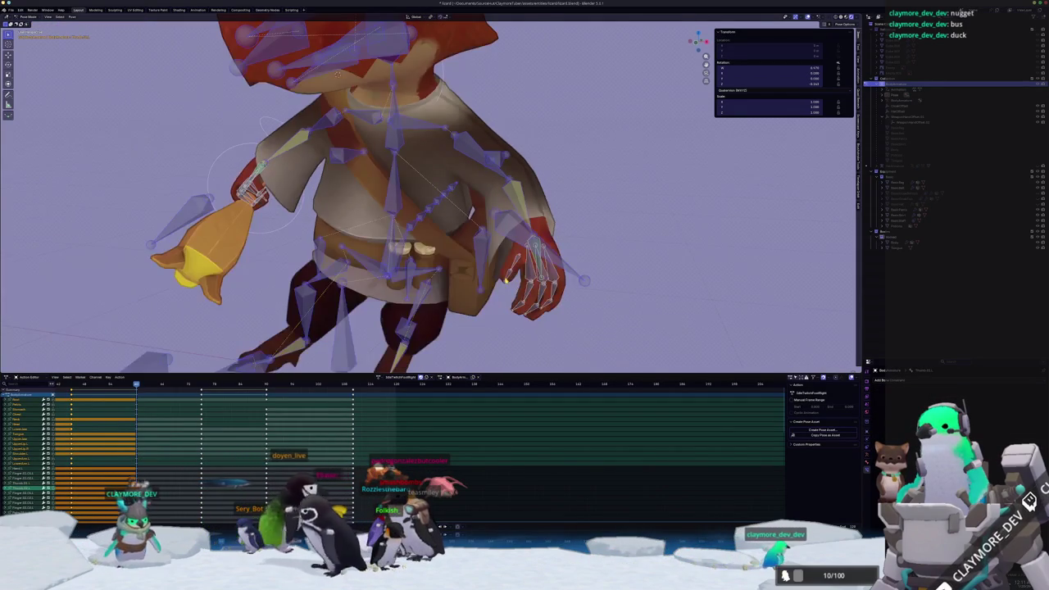
pyautogui.moveTo(557, 330); pyautogui.dragTo(506, 281, button='middle')
pyautogui.scroll(-2, 505, 281)
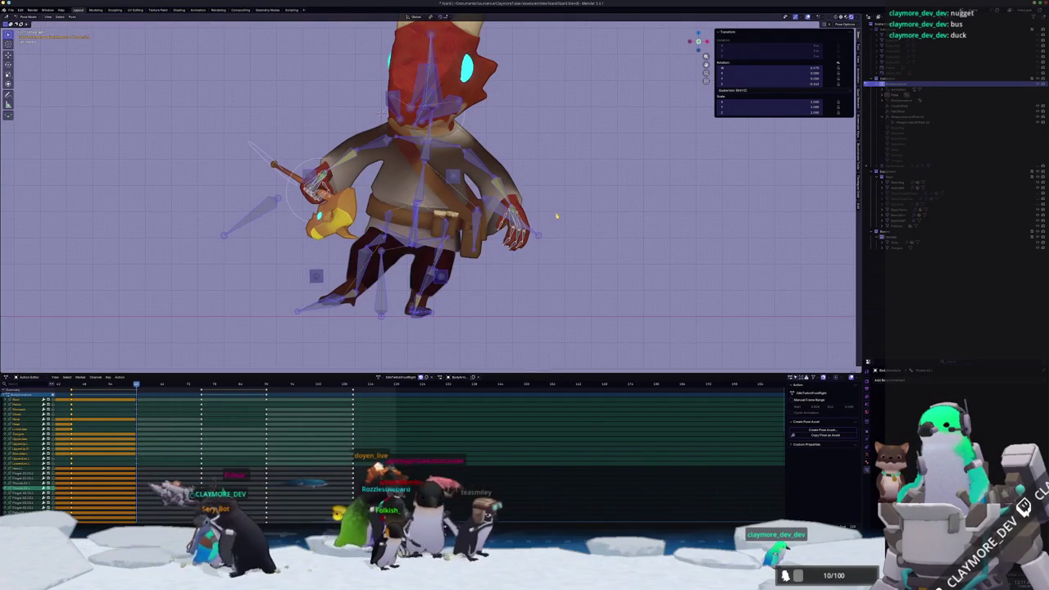
pyautogui.press('KP_4')
pyautogui.press('KP_4')
pyautogui.press('KP_4')
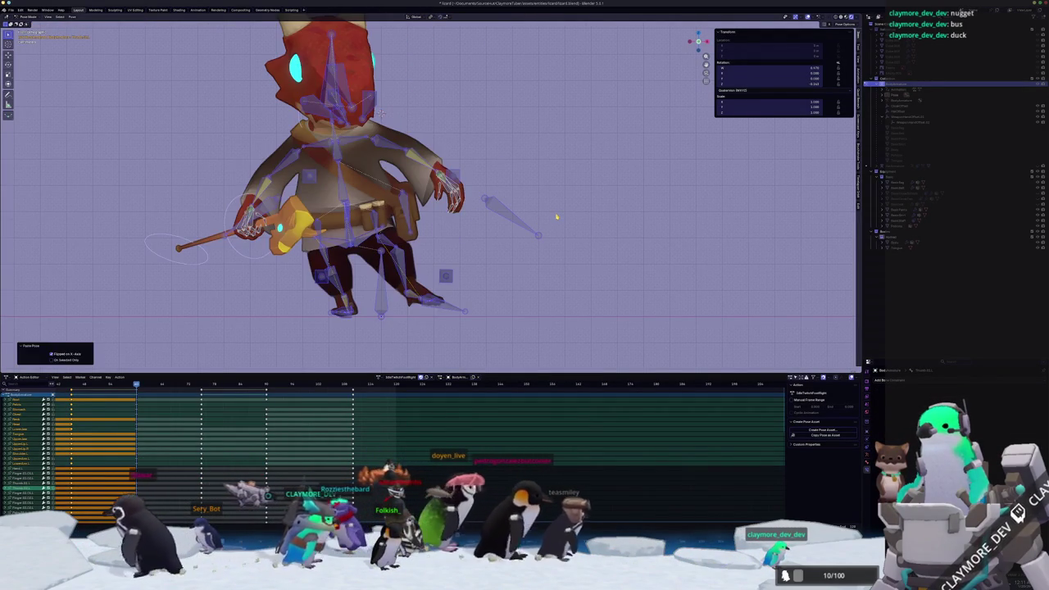
# Paste the X-mirrored staff pose at the next keyframe
pyautogui.press('Up')
pyautogui.press('KP_4')
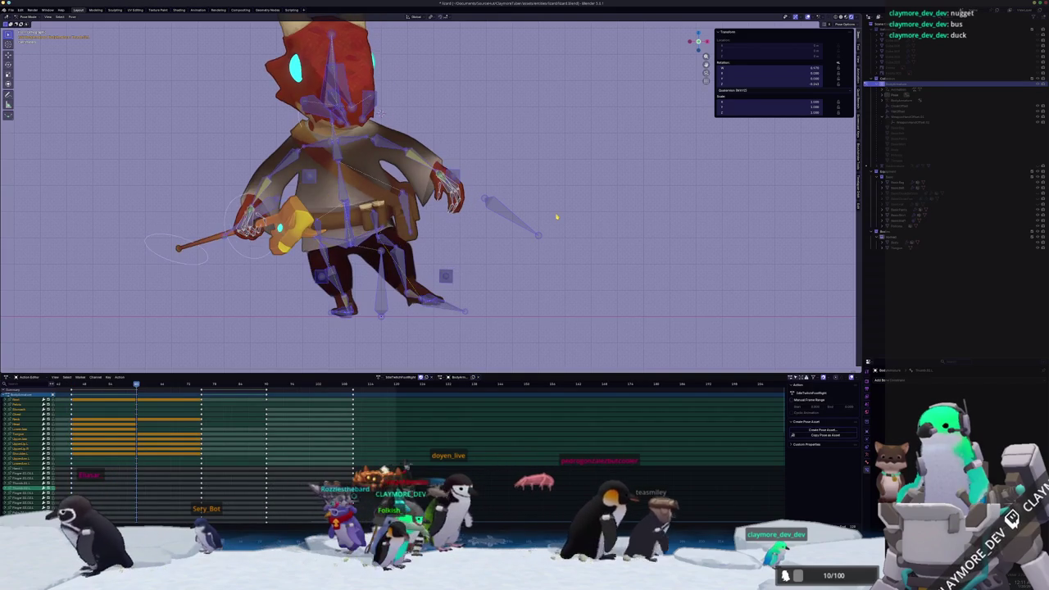
pyautogui.press('KP_4')
pyautogui.press('KP_4')
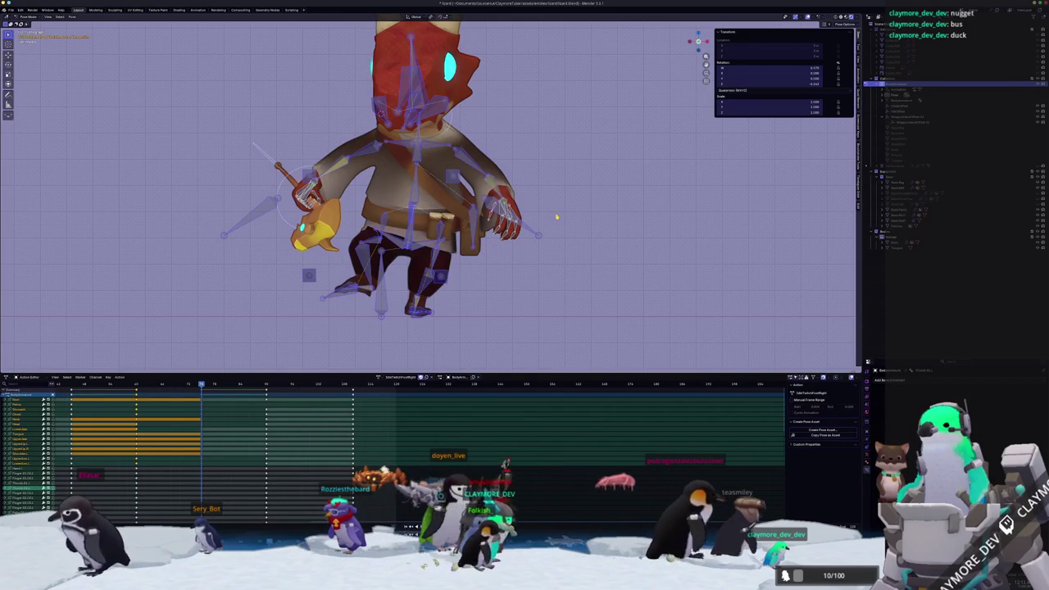
pyautogui.hotkey('ctrl', 'shift', 'v')
# Play back the action to check the poses, then move the final keyframe earlier
pyautogui.press('Up')
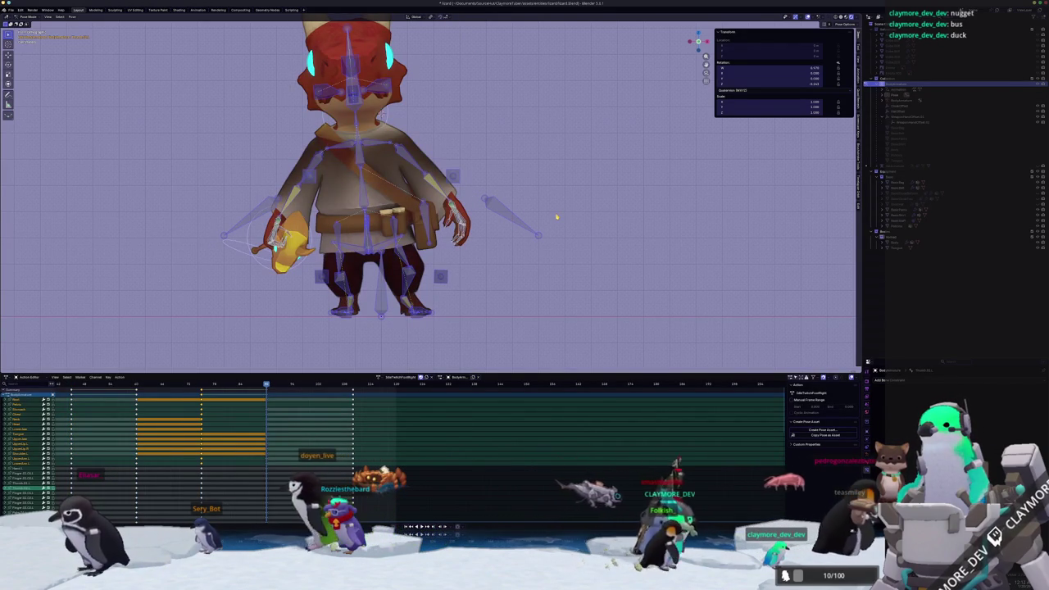
pyautogui.press('Up')
pyautogui.press('Down')
pyautogui.press('Up')
pyautogui.press('Down')
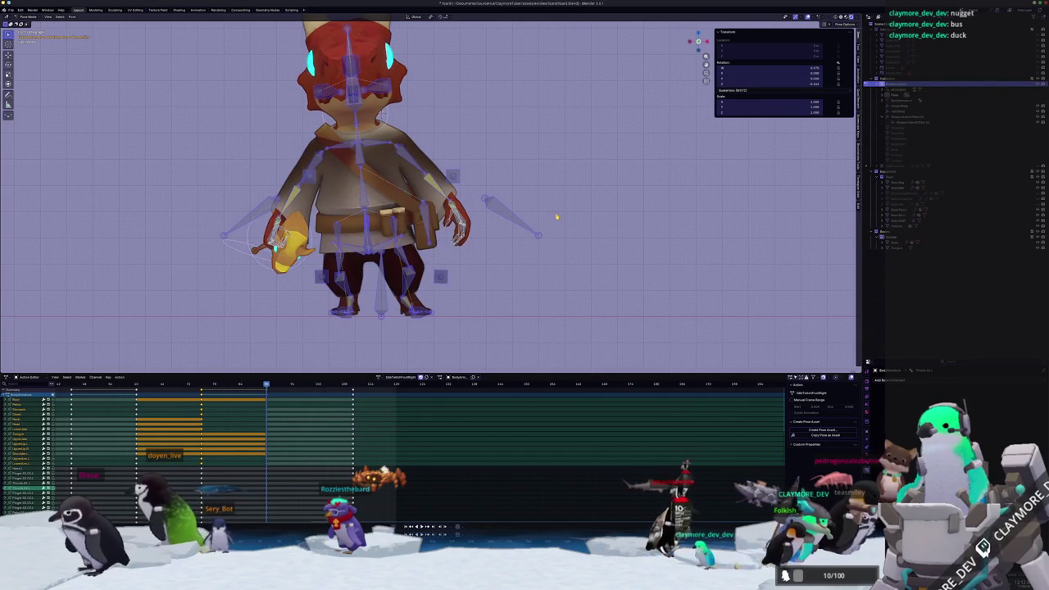
pyautogui.press('space')
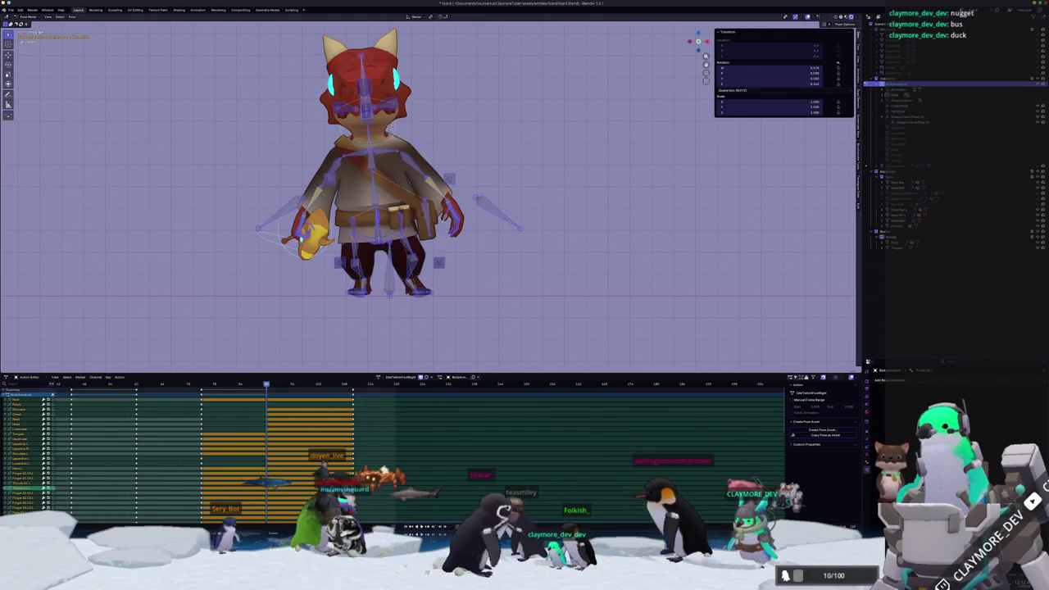
pyautogui.hotkey('ctrl', 'z')
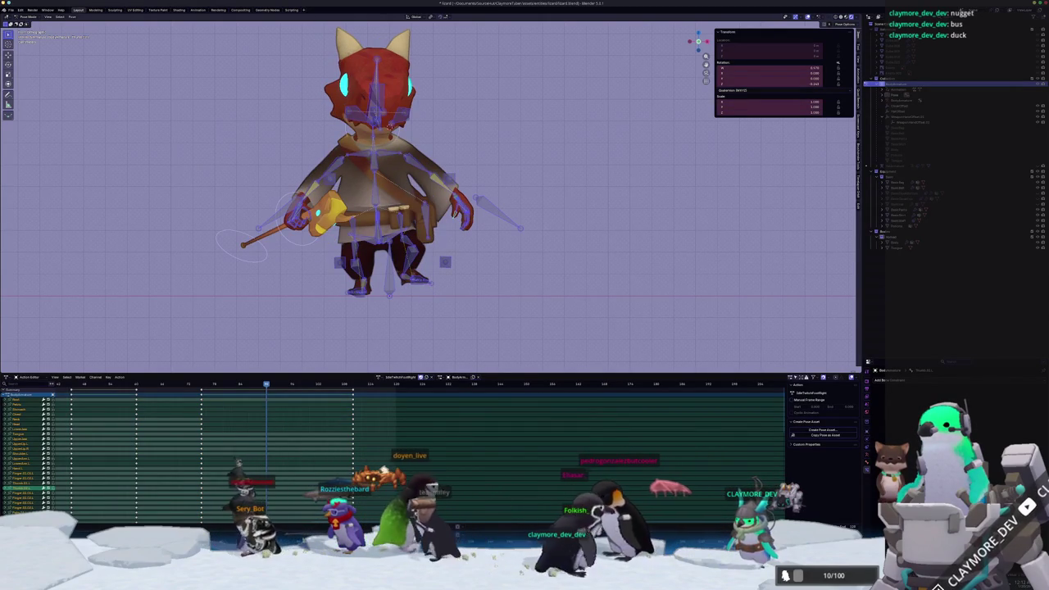
pyautogui.press('space')
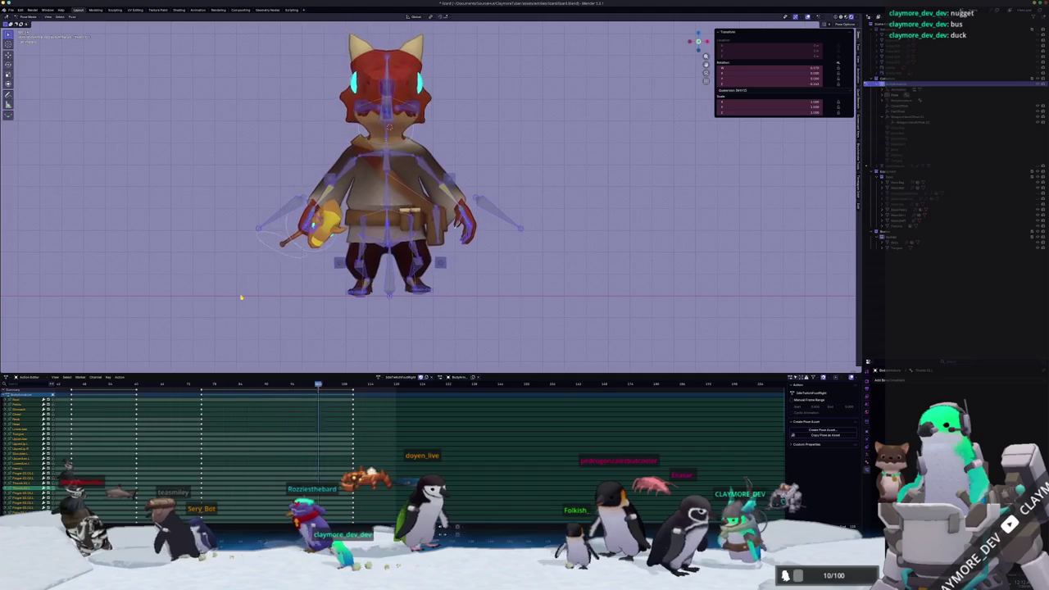
pyautogui.moveTo(352, 443); pyautogui.dragTo(310, 442)
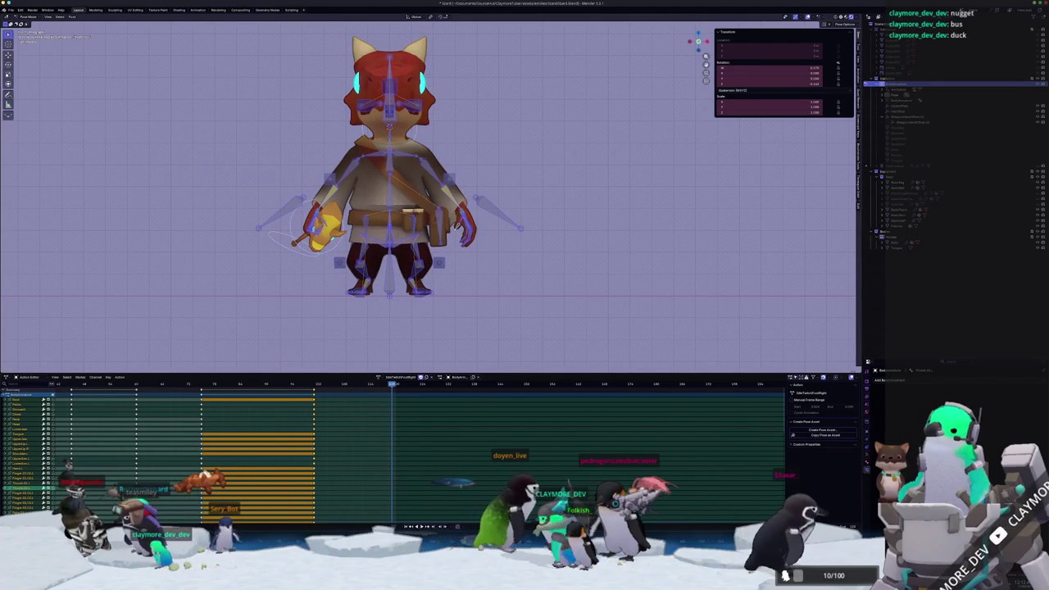
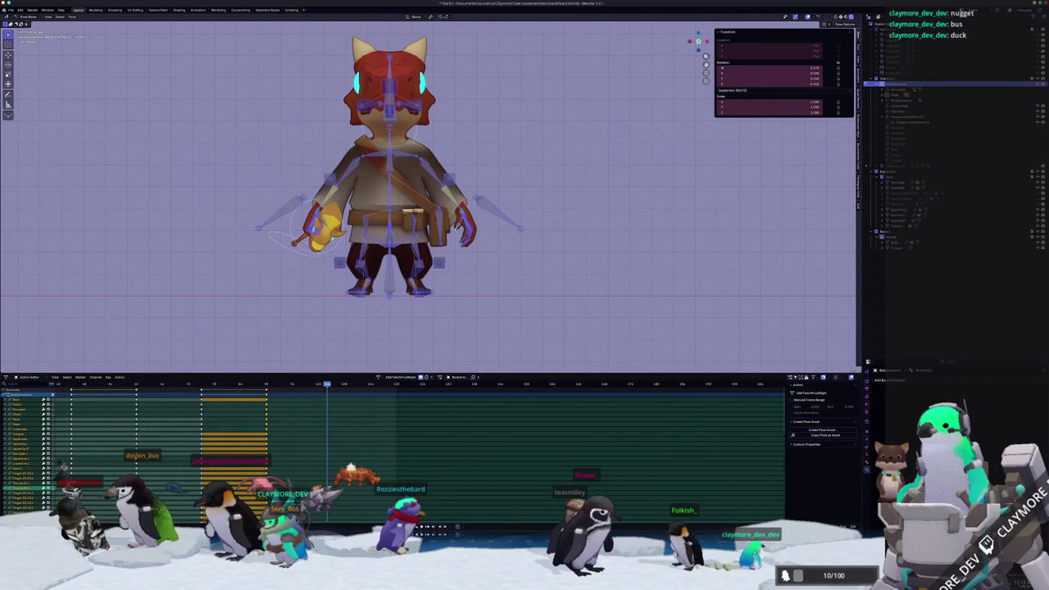
# Assign a different action to the lizard rig and play it back
pyautogui.click(380, 377)
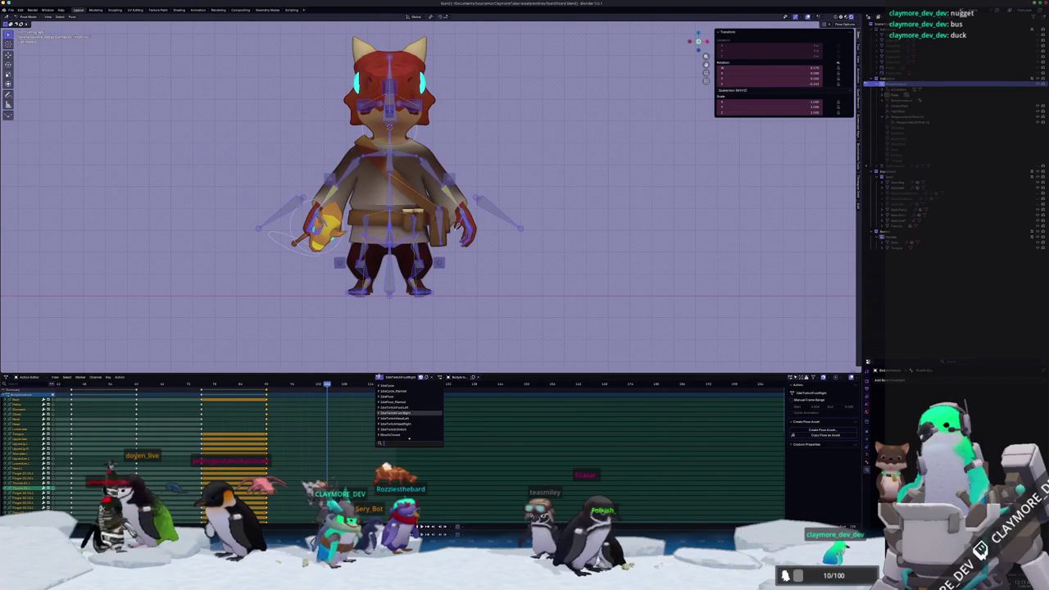
pyautogui.click(399, 407)
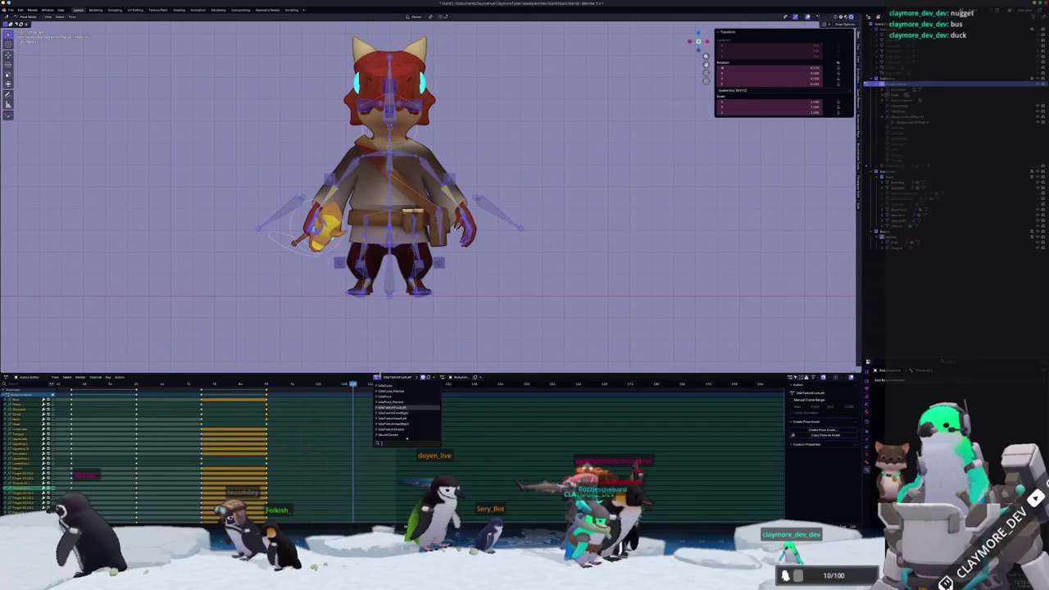
pyautogui.press('space')
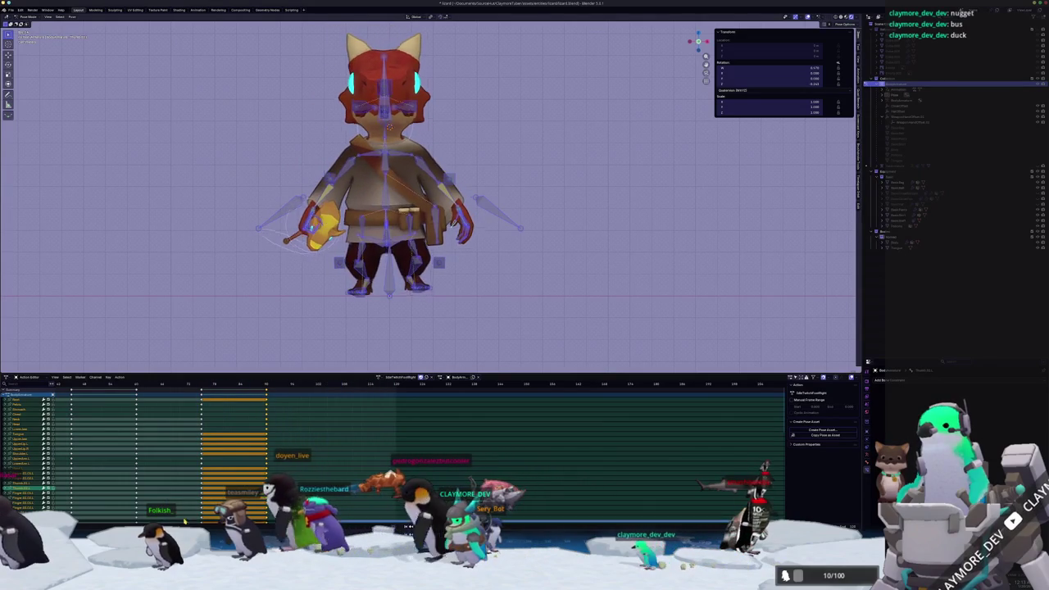
pyautogui.moveTo(270, 300); pyautogui.dragTo(300, 306, button='middle')
pyautogui.scroll(-3, 300, 306)
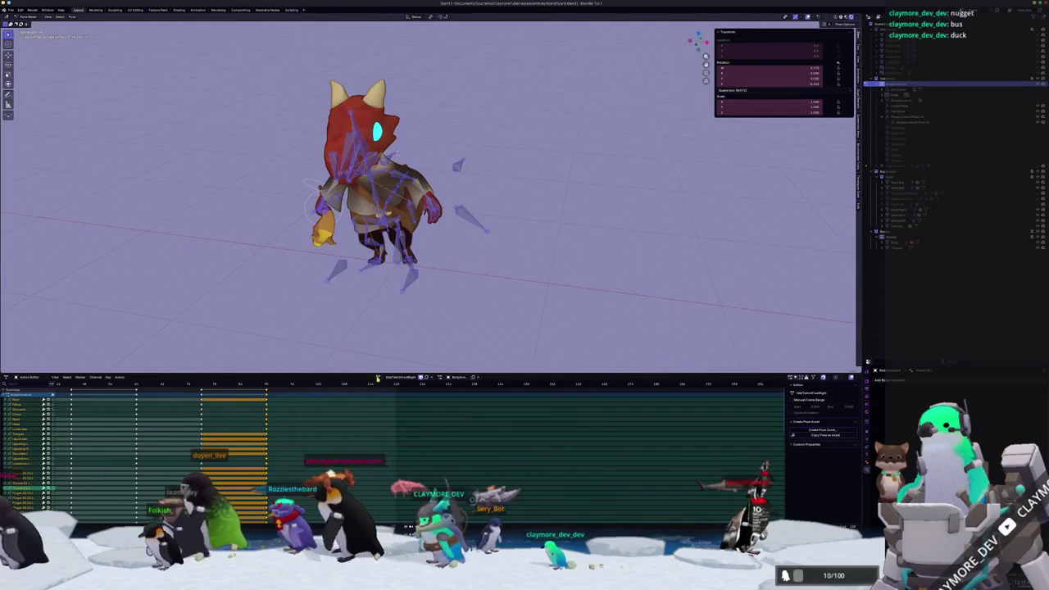
# Switch the rig's active action to IdleCycle
pyautogui.click(379, 377)
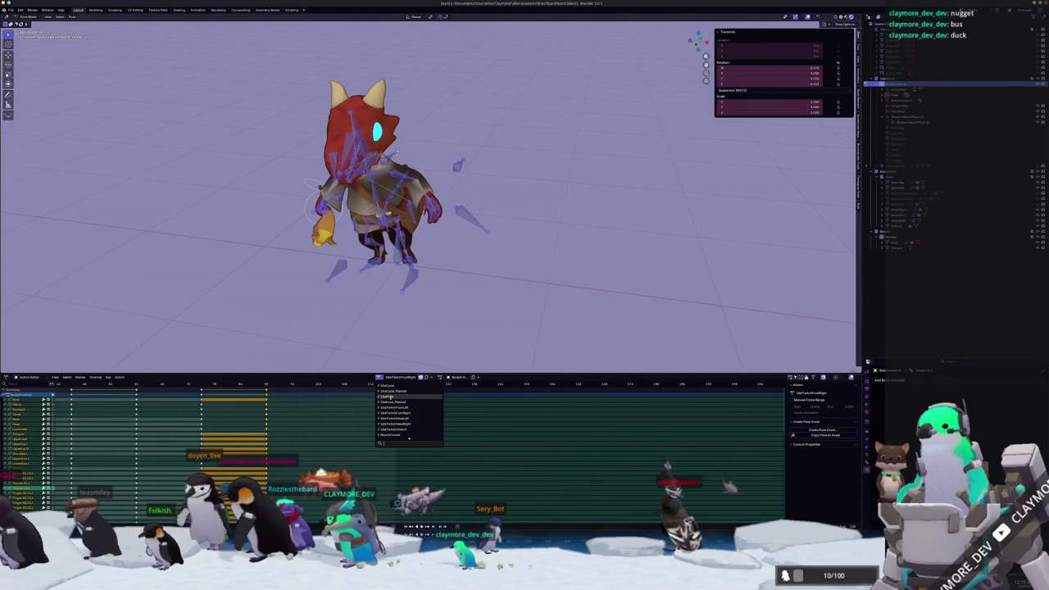
pyautogui.click(390, 385)
pyautogui.moveTo(361, 300); pyautogui.dragTo(357, 293, button='middle')
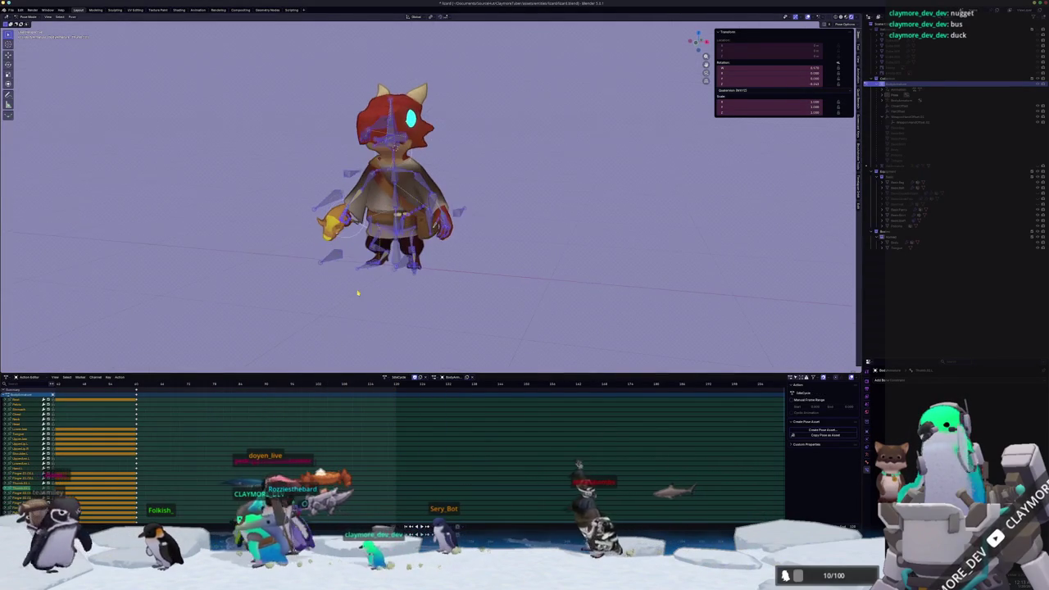
# In Object Mode, unhide the wizard hat and cloak and select the cloak
pyautogui.hotkey('ctrl', 'Tab')
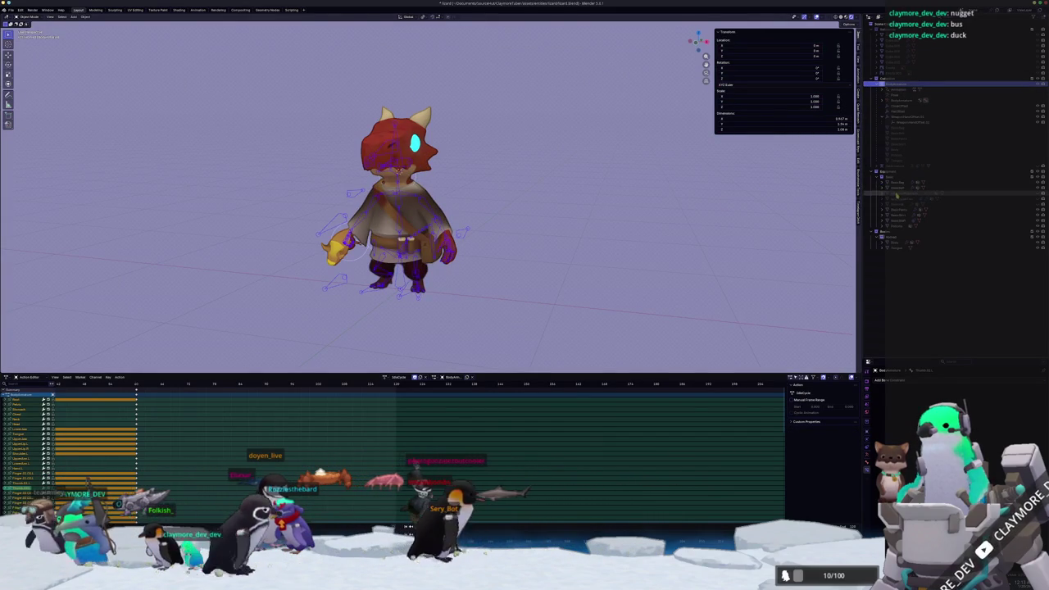
pyautogui.hotkey('alt', 'h')
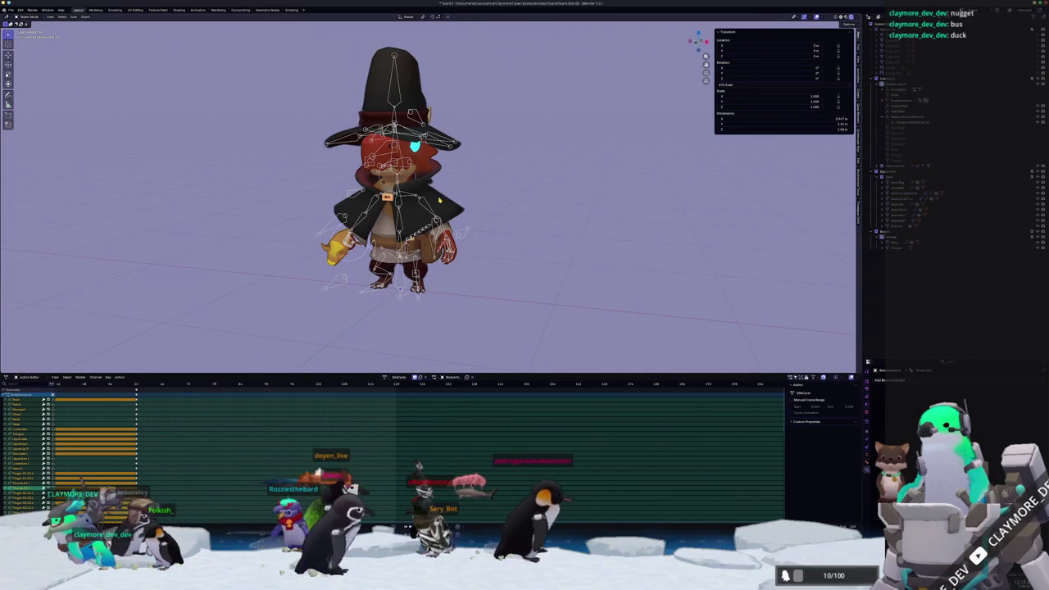
pyautogui.click(439, 200)
pyautogui.scroll(1, 470, 195)
pyautogui.scroll(1, 442, 178)
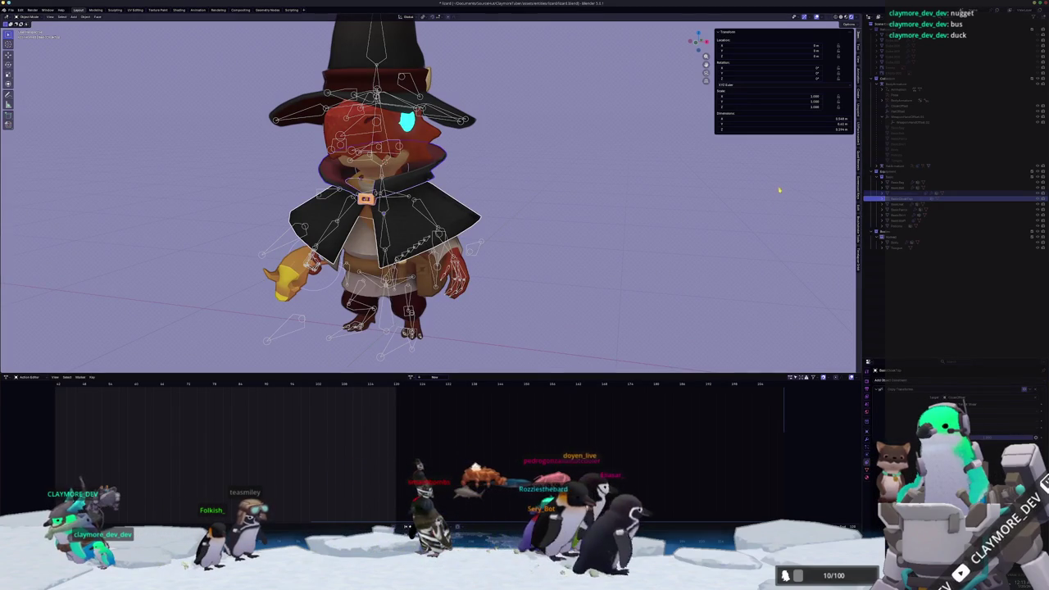
pyautogui.moveTo(471, 207); pyautogui.dragTo(447, 211, button='middle')
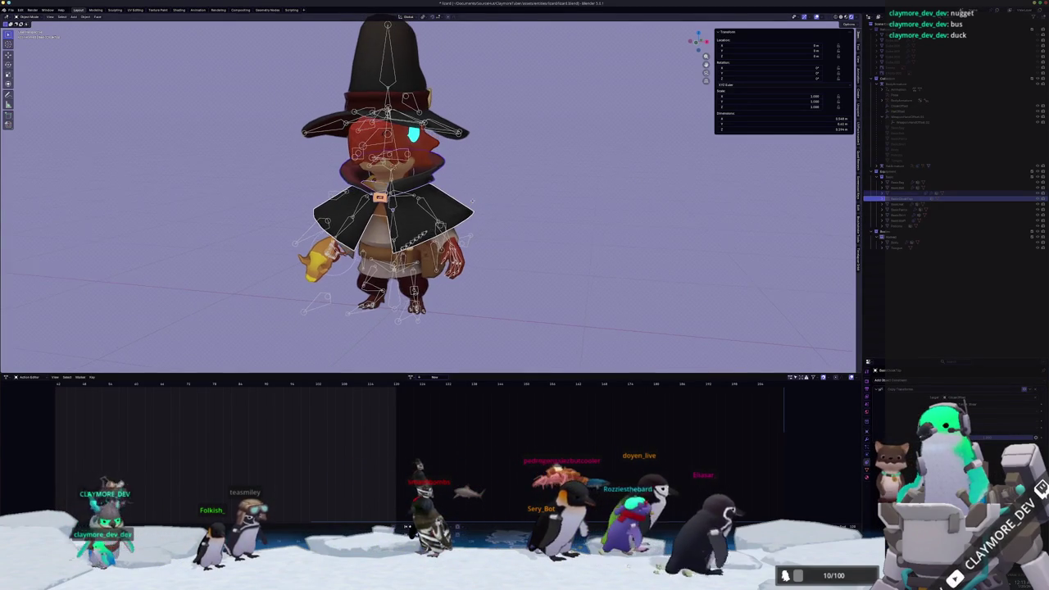
# Inspect the attachment bones, including the torso coat bone, then reselect the lizard armature
pyautogui.click(897, 222)
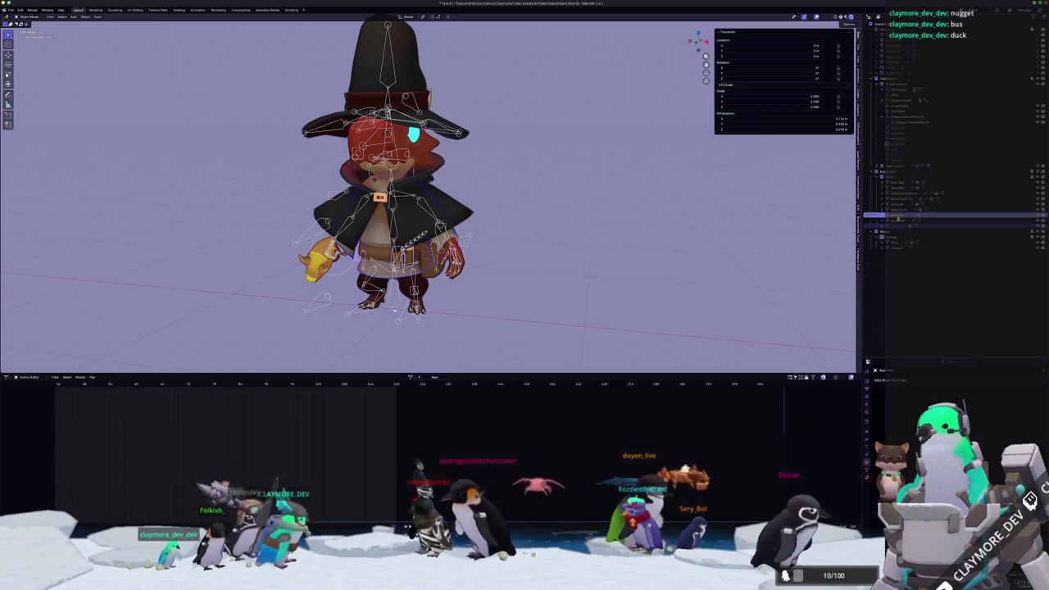
pyautogui.click(898, 209)
pyautogui.click(898, 205)
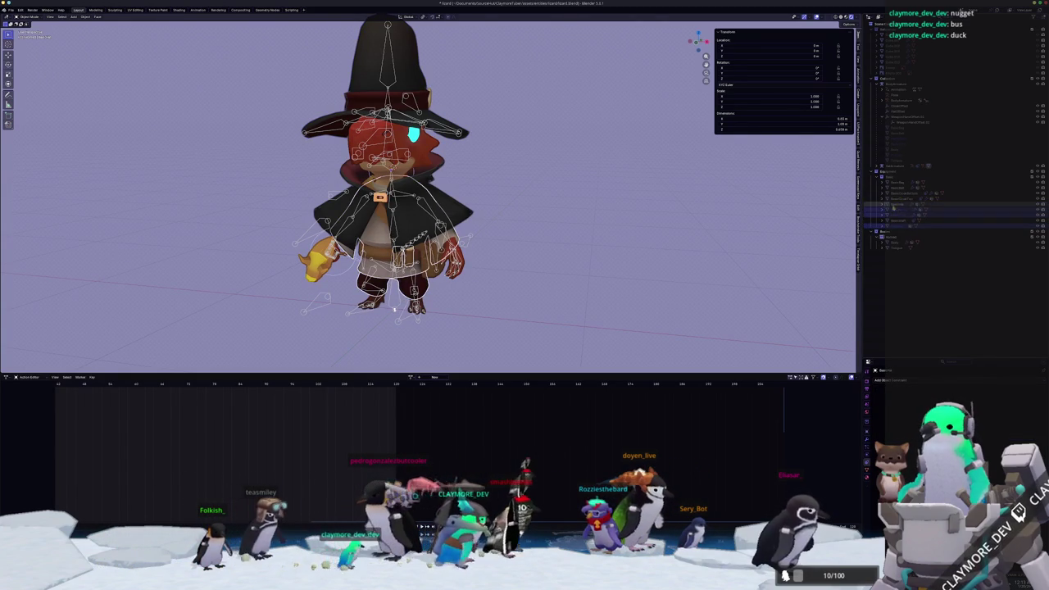
pyautogui.click(898, 188)
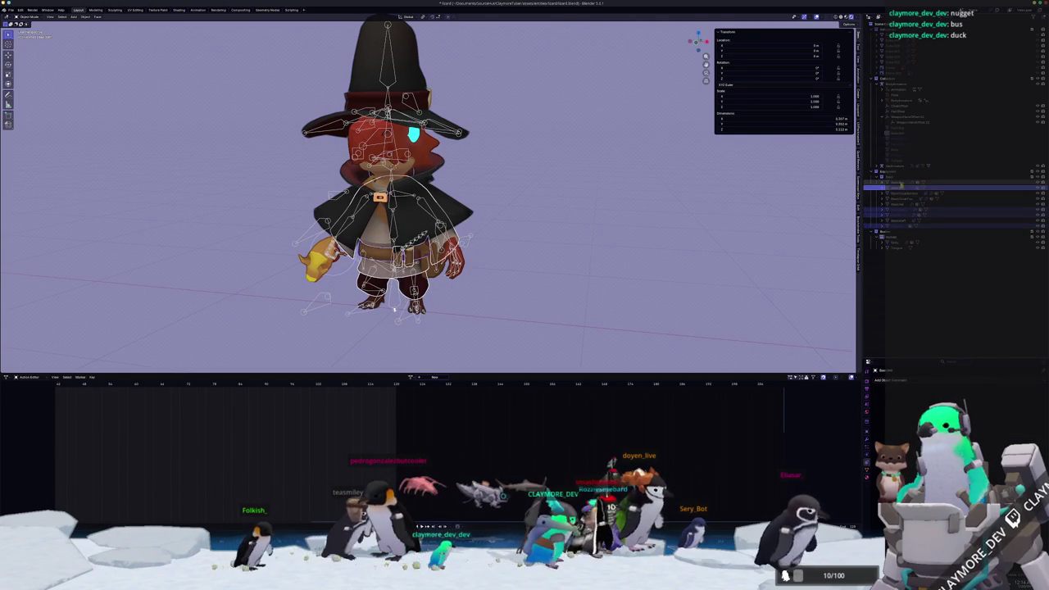
pyautogui.click(899, 182)
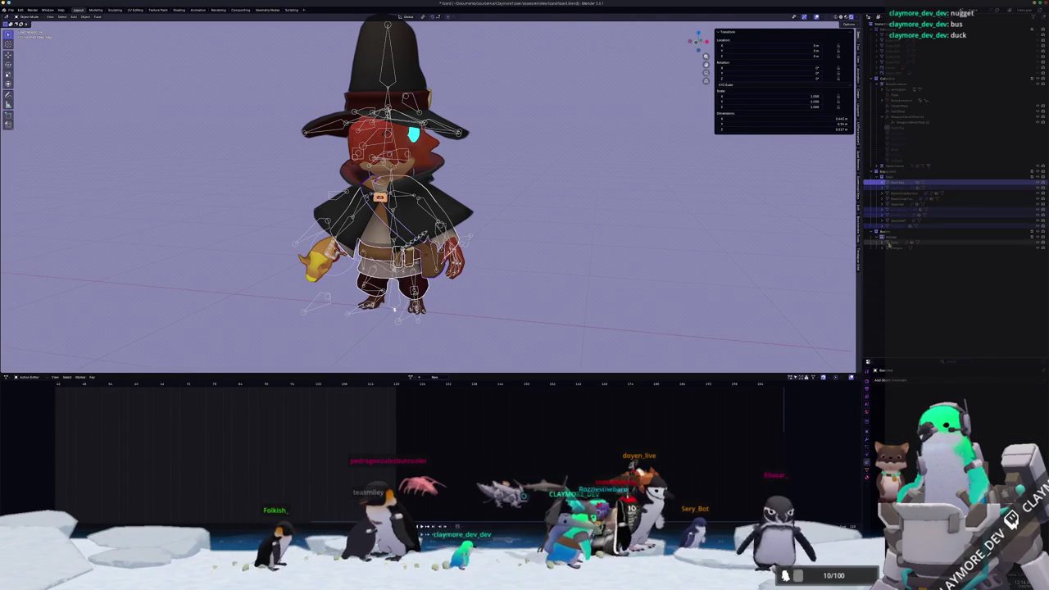
pyautogui.click(896, 83)
pyautogui.scroll(-2, 699, 151)
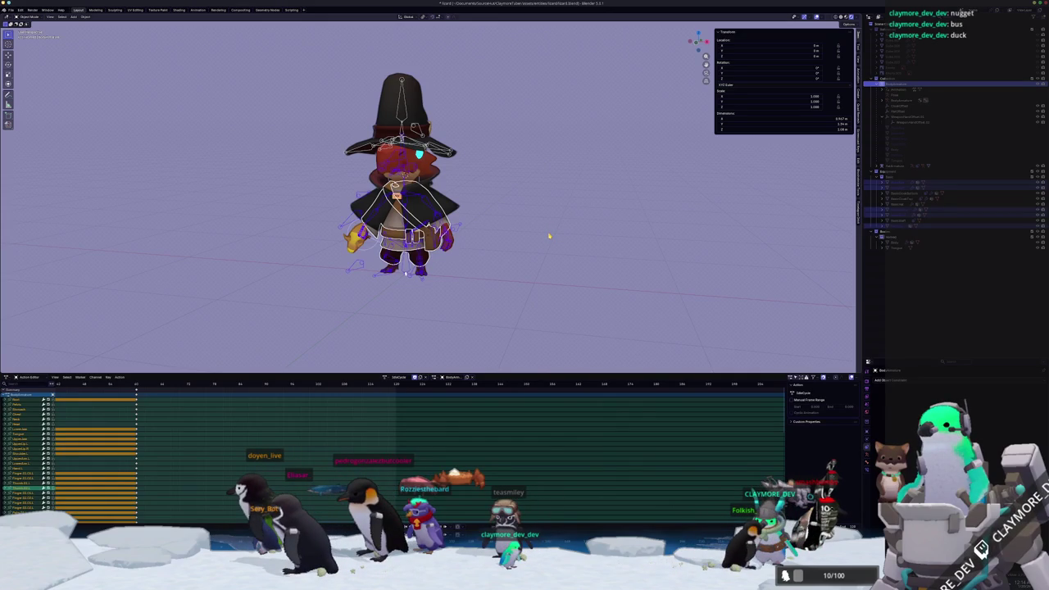
pyautogui.scroll(1, 499, 183)
pyautogui.scroll(1, 504, 183)
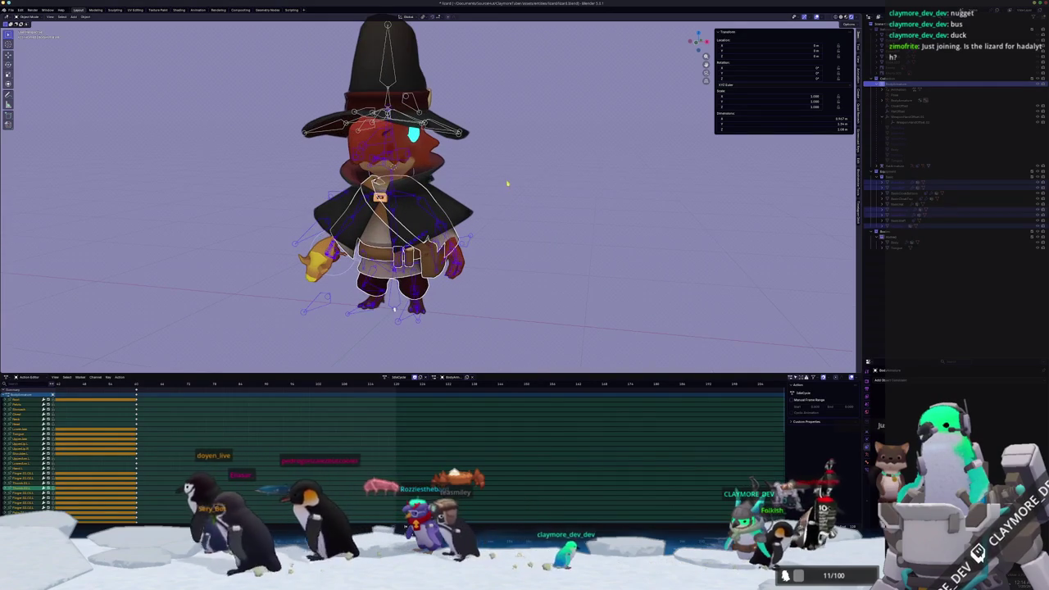
pyautogui.click(11, 9)
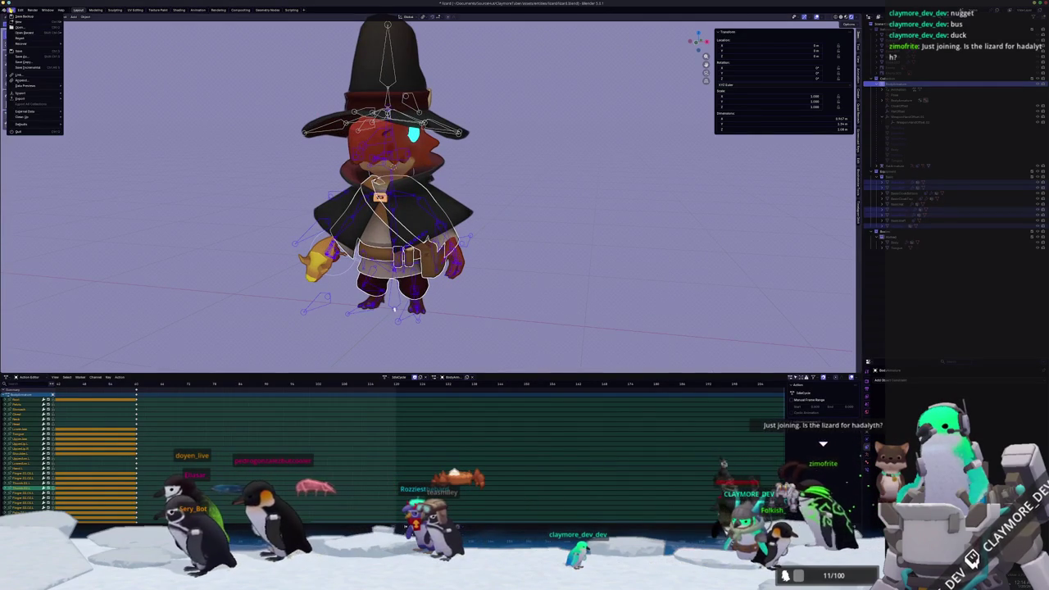
# Start a glTF 2.0 export targeting the existing file in the lizard's animal folder
pyautogui.moveTo(21, 98)
pyautogui.click(82, 147)
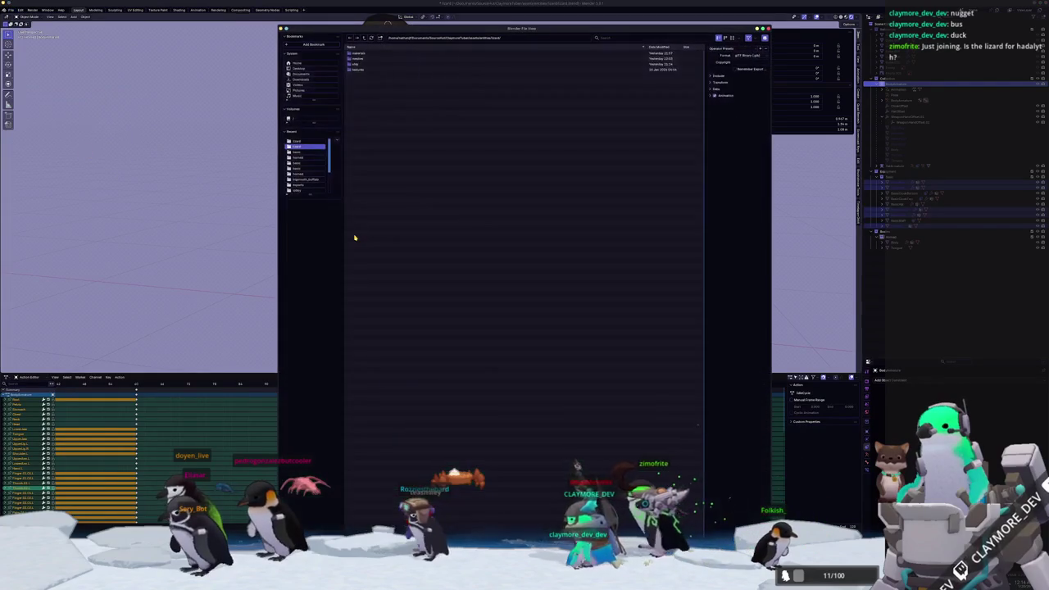
pyautogui.doubleClick(373, 64)
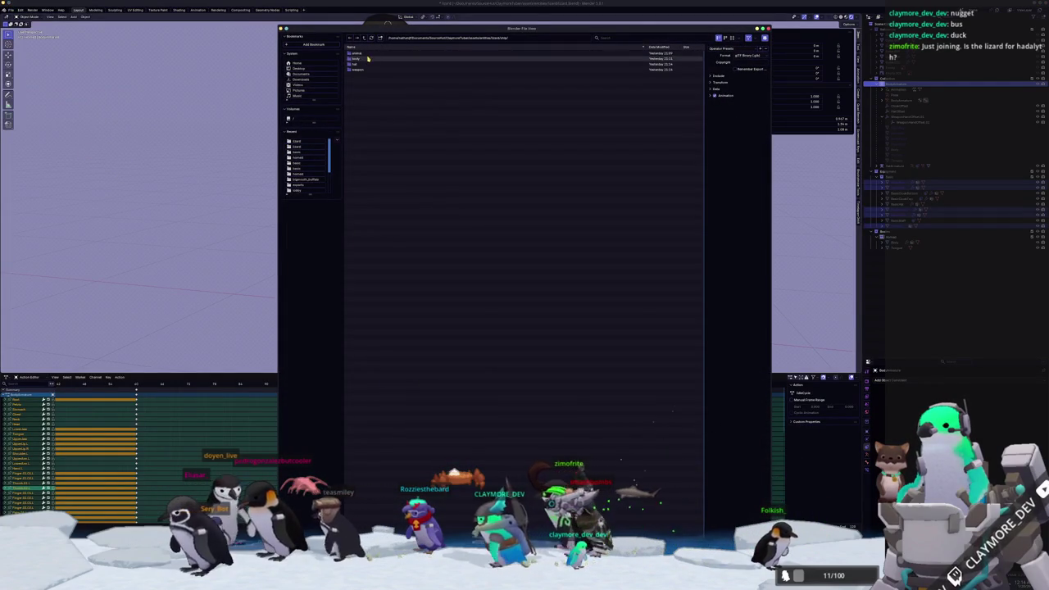
pyautogui.doubleClick(367, 53)
pyautogui.click(366, 54)
# Enable the Action Filter and enlarge the action list to show every action
pyautogui.click(718, 76)
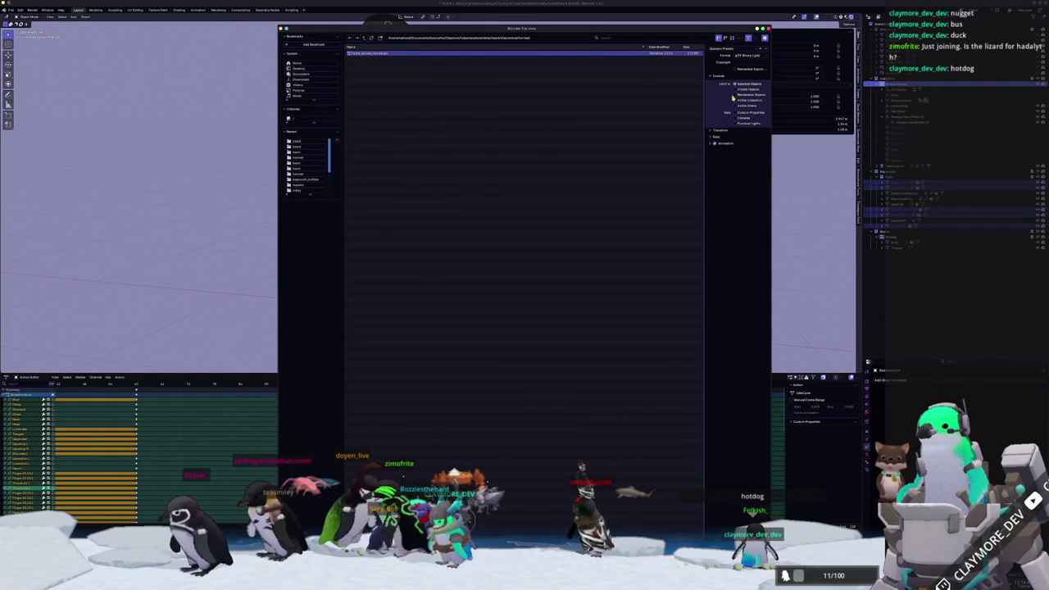
pyautogui.click(721, 144)
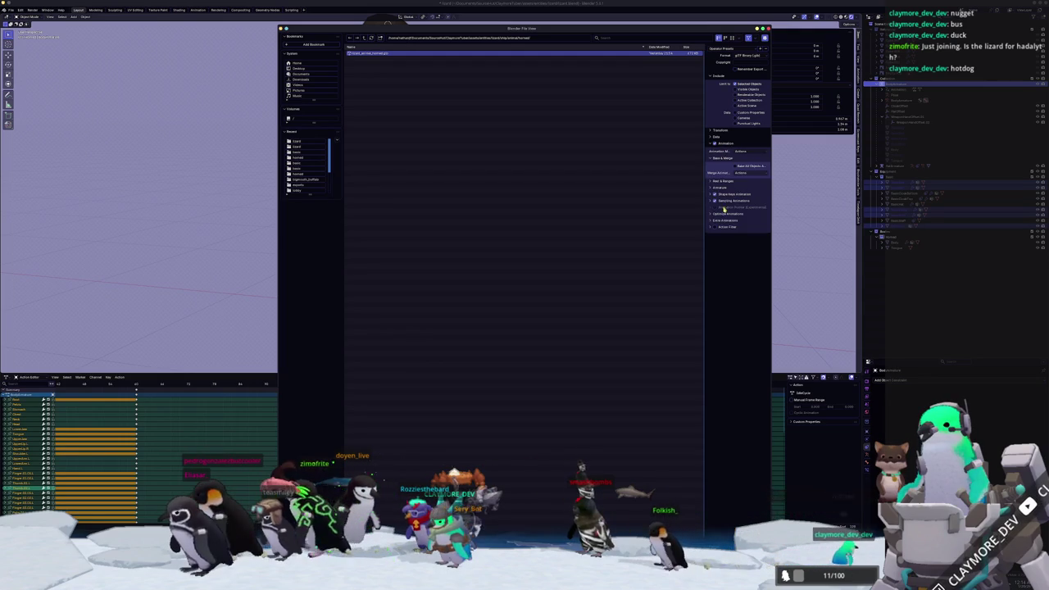
pyautogui.click(715, 227)
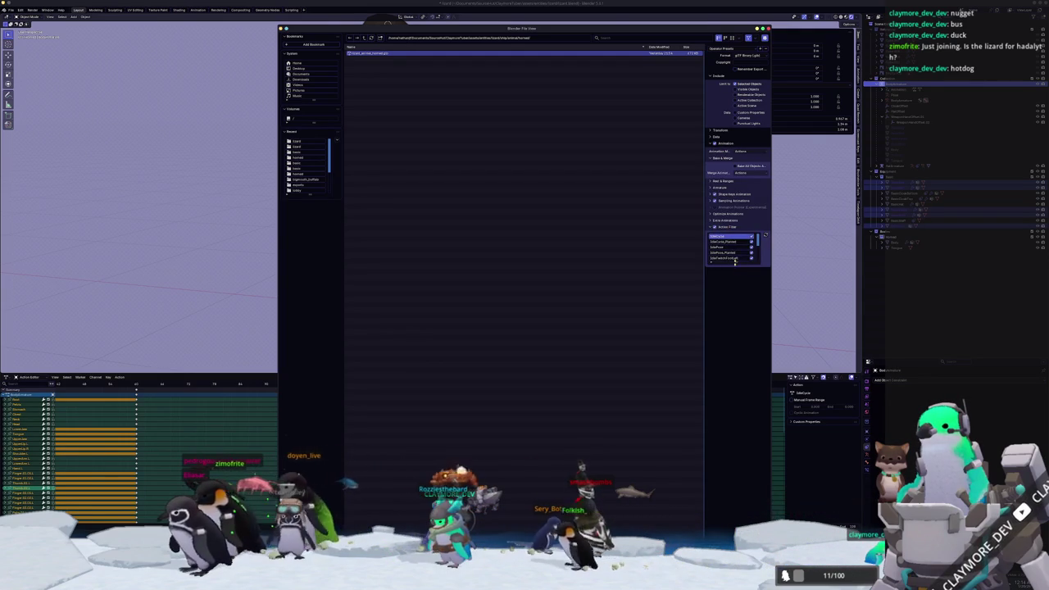
pyautogui.moveTo(735, 284); pyautogui.dragTo(747, 370)
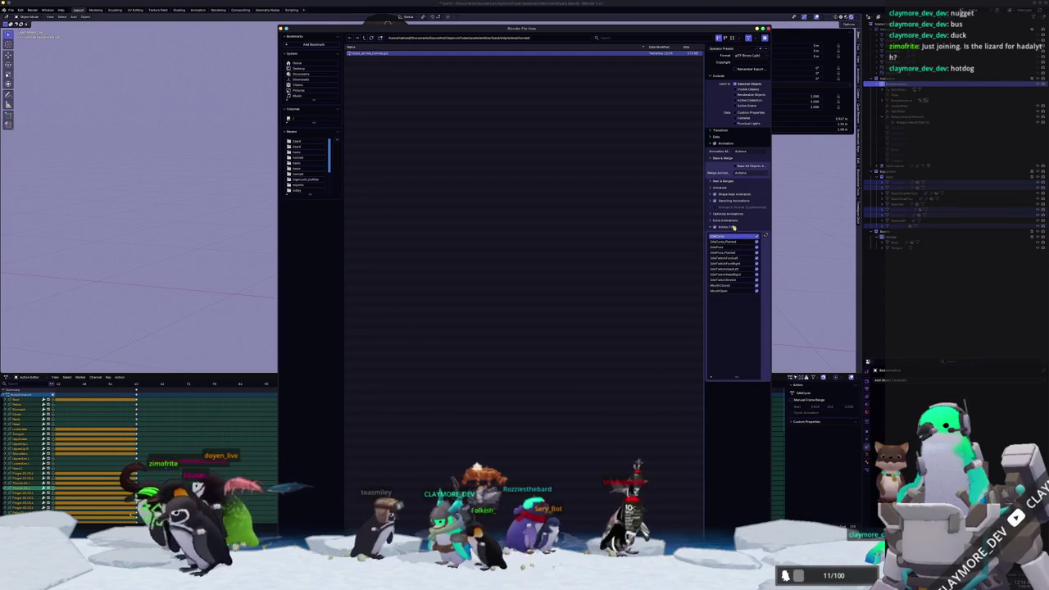
# Set material Images to None, run the export, and return to Godot
pyautogui.click(714, 136)
pyautogui.click(718, 158)
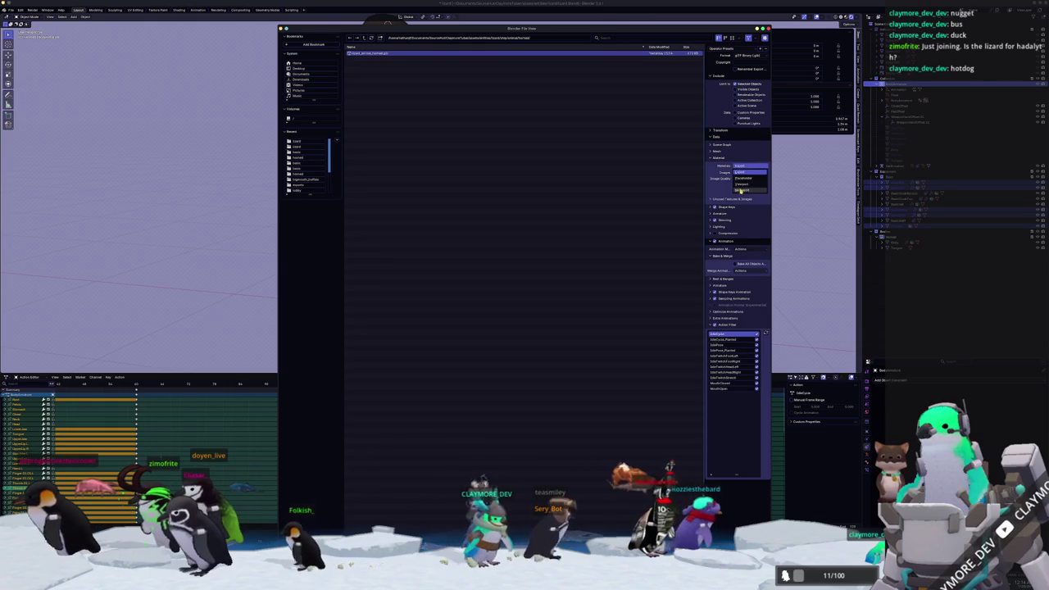
pyautogui.click(737, 197)
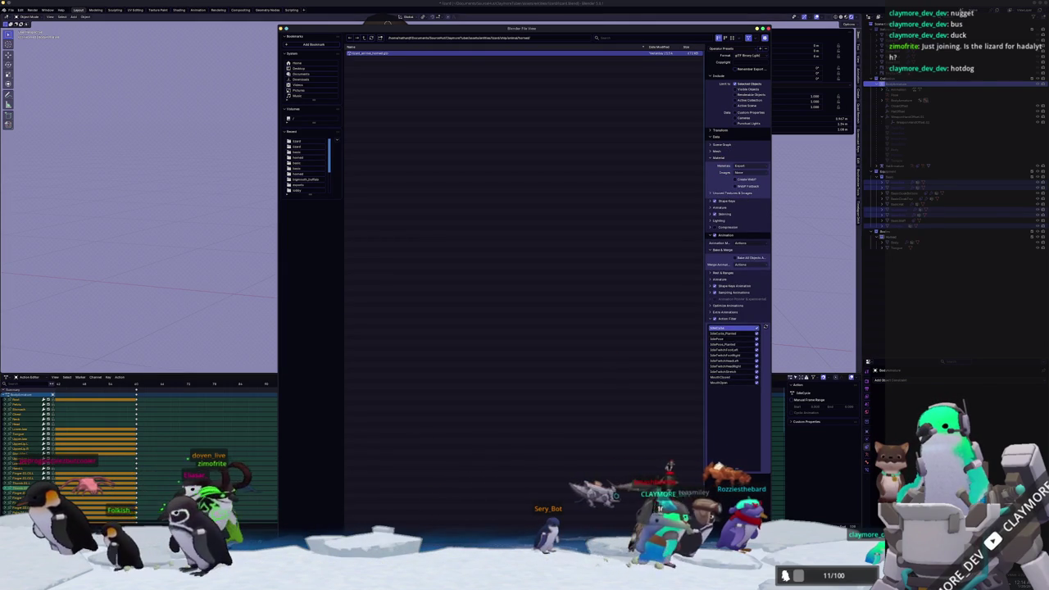
pyautogui.press('Return')
pyautogui.hotkey('alt', 'Tab')
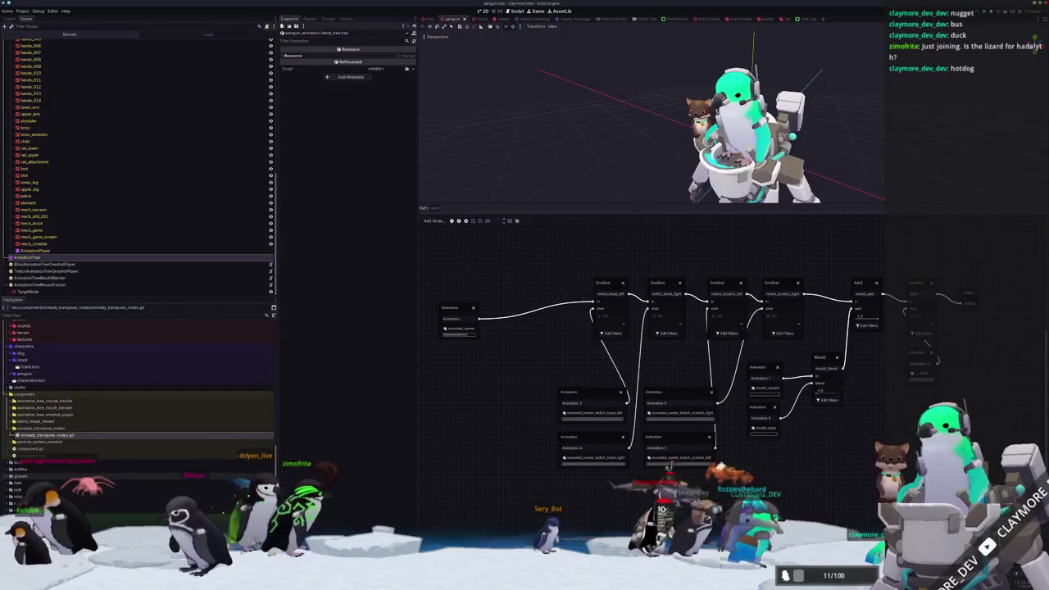
# Look over the lizard scene in Godot, then go back to Blender
pyautogui.click(480, 18)
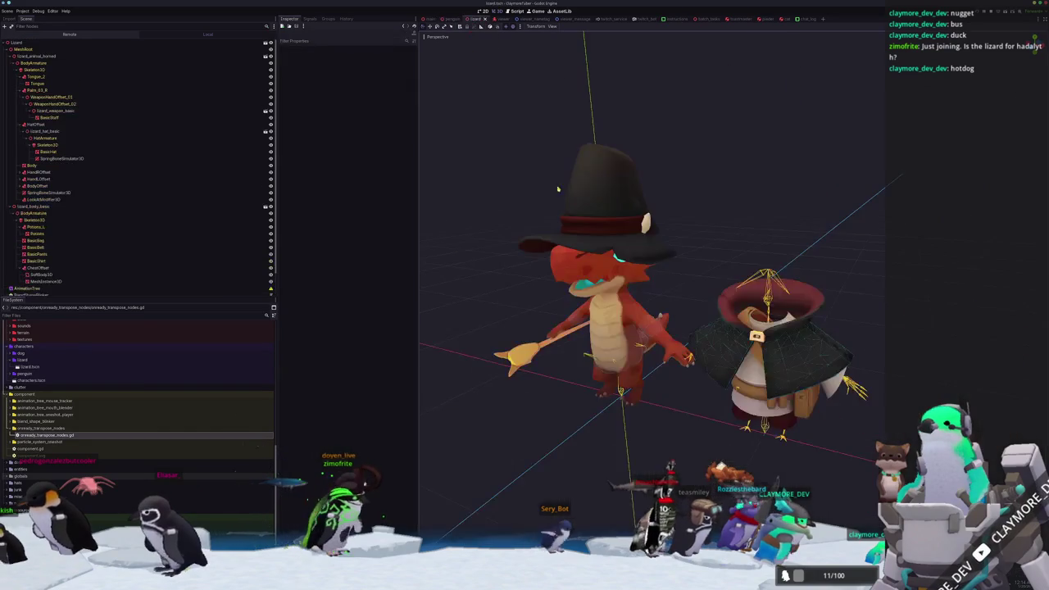
pyautogui.scroll(-2, 515, 470)
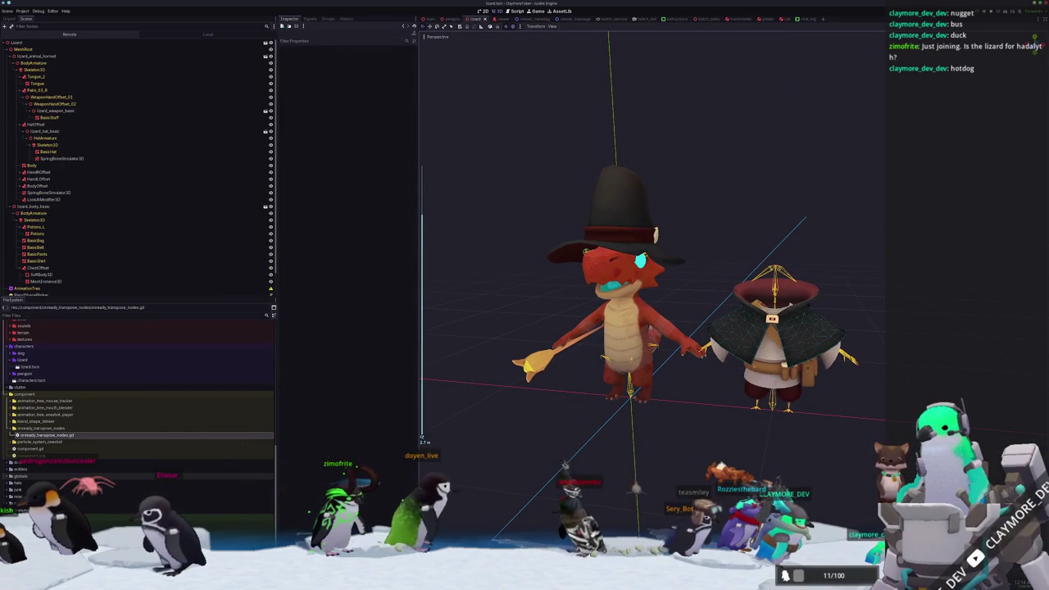
pyautogui.hotkey('alt', 'Tab')
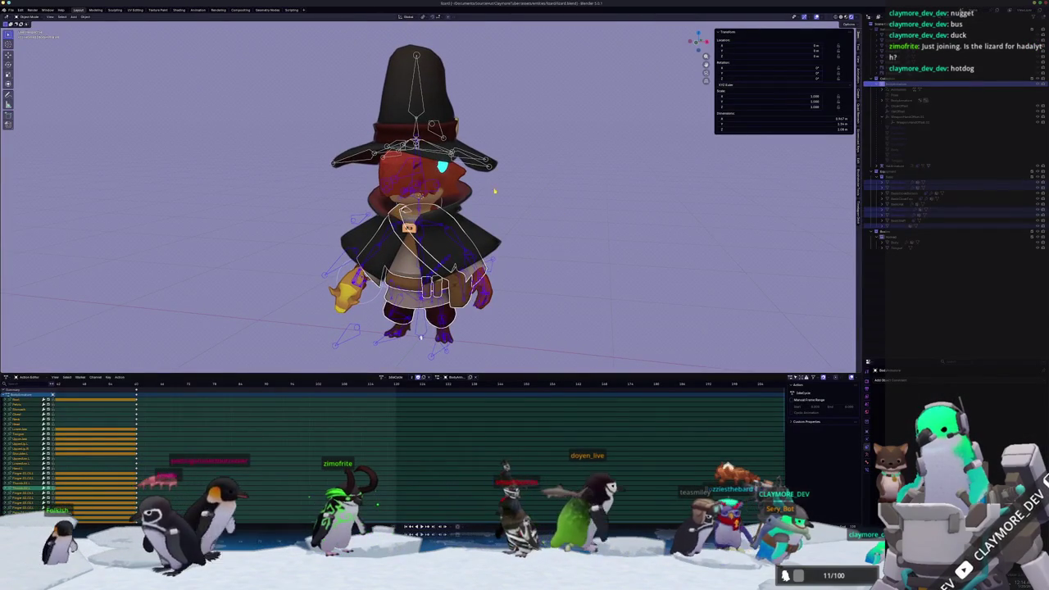
# Open lizard.blend from the LizardCult folder
pyautogui.scroll(-1, 51, 39)
pyautogui.click(10, 10)
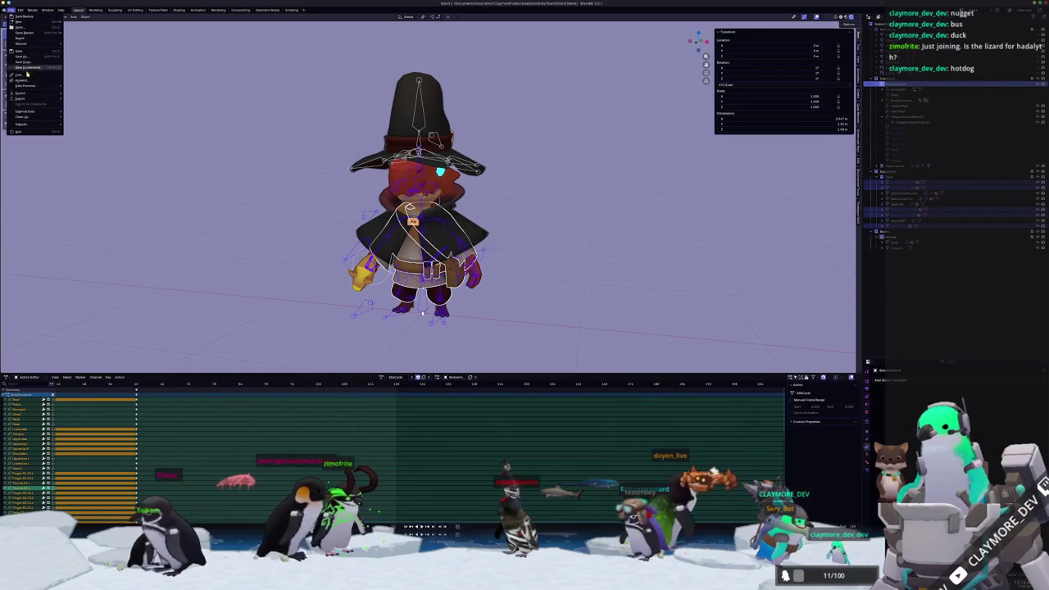
pyautogui.click(28, 62)
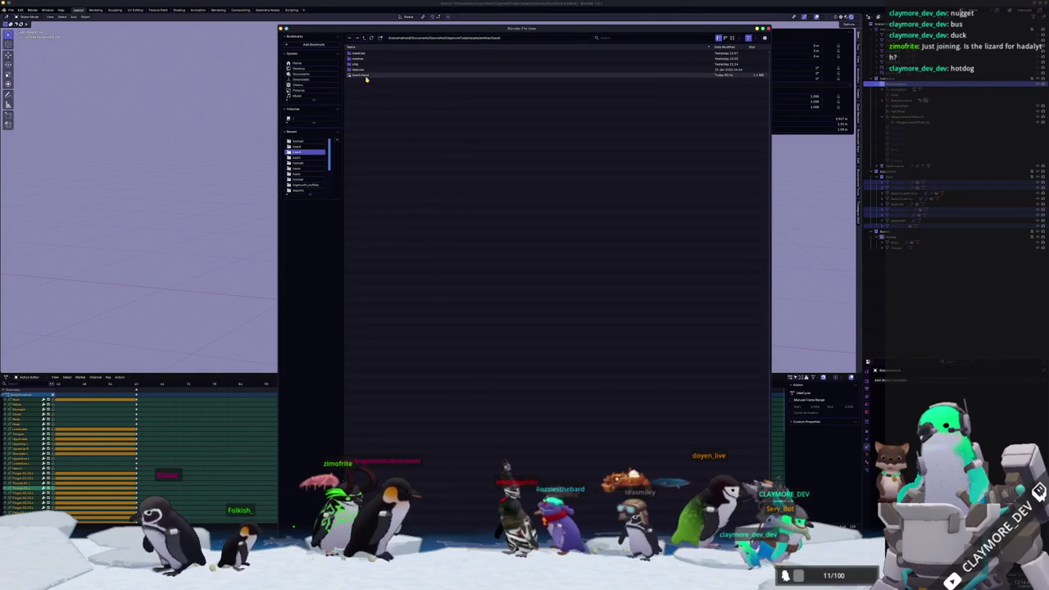
pyautogui.click(365, 38)
pyautogui.click(365, 38)
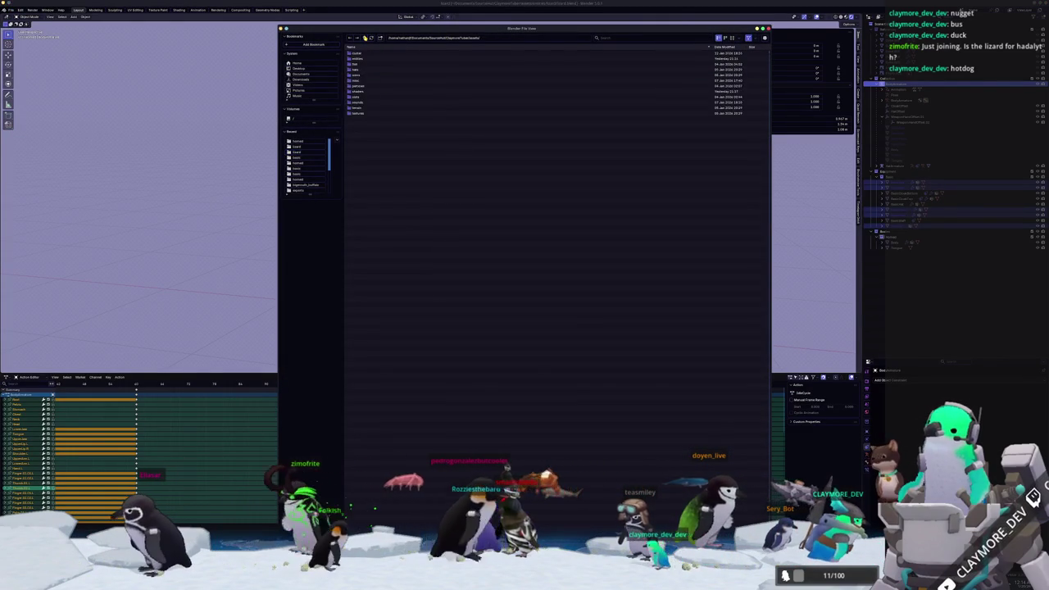
pyautogui.click(364, 38)
pyautogui.click(364, 38)
pyautogui.doubleClick(356, 75)
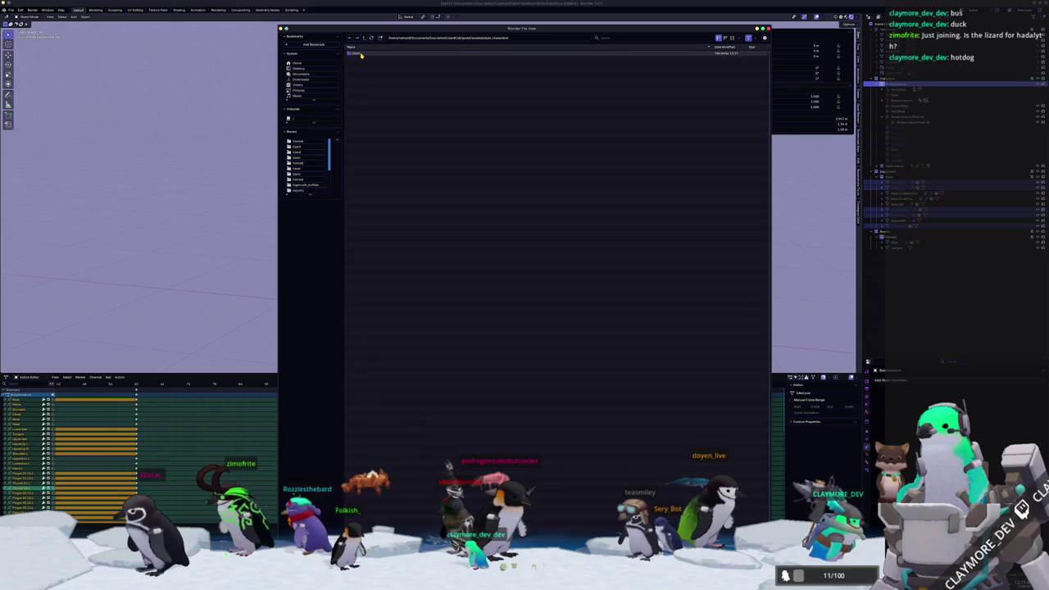
pyautogui.click(365, 81)
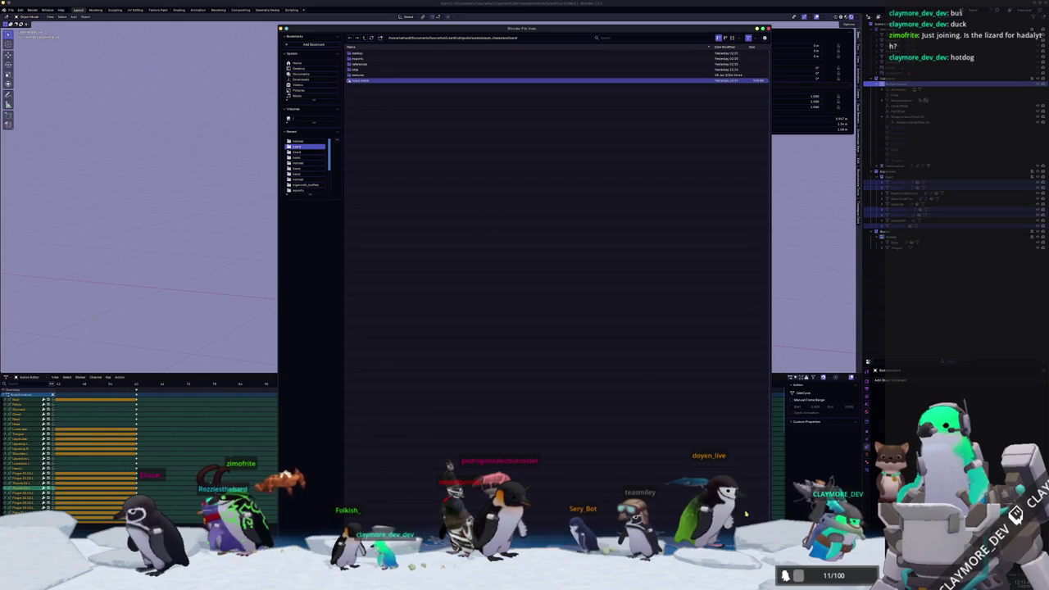
pyautogui.press('Return')
# Export the hat-and-cloak rig as glTF 2.0 with the Include and Data options shown
pyautogui.click(9, 9)
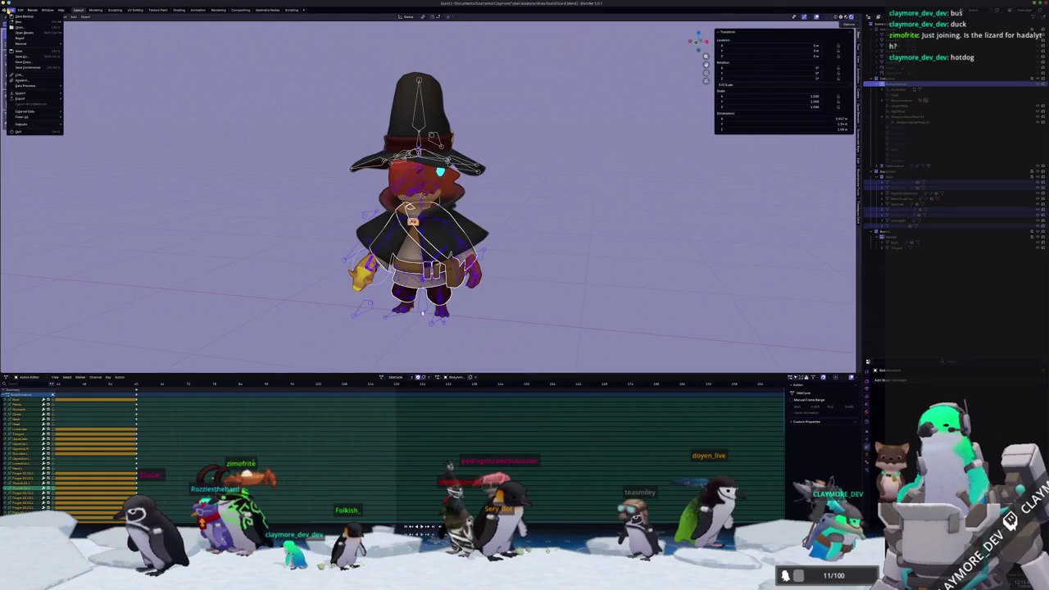
pyautogui.moveTo(22, 98)
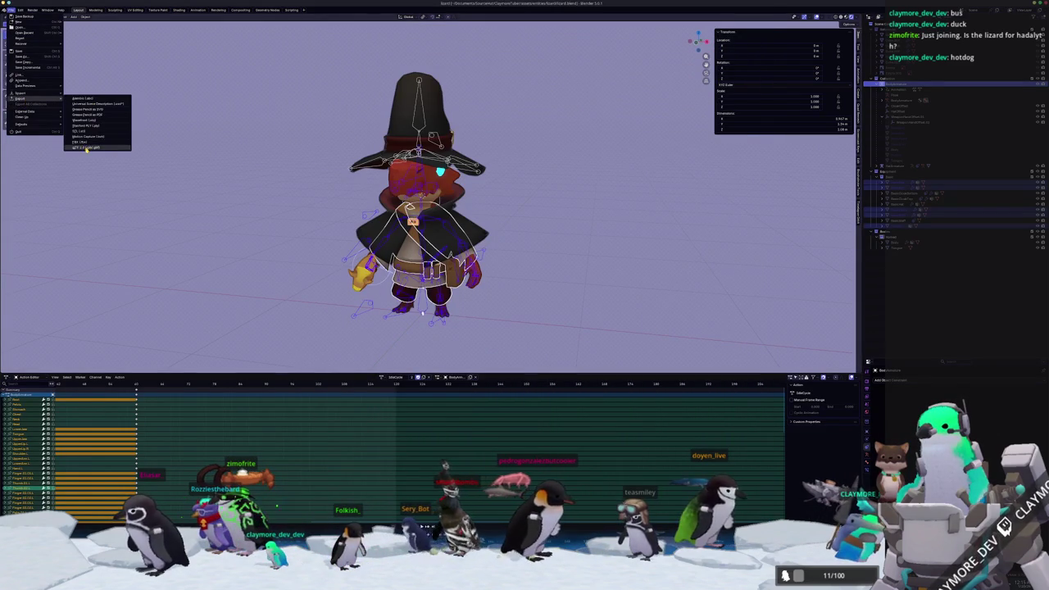
pyautogui.click(84, 147)
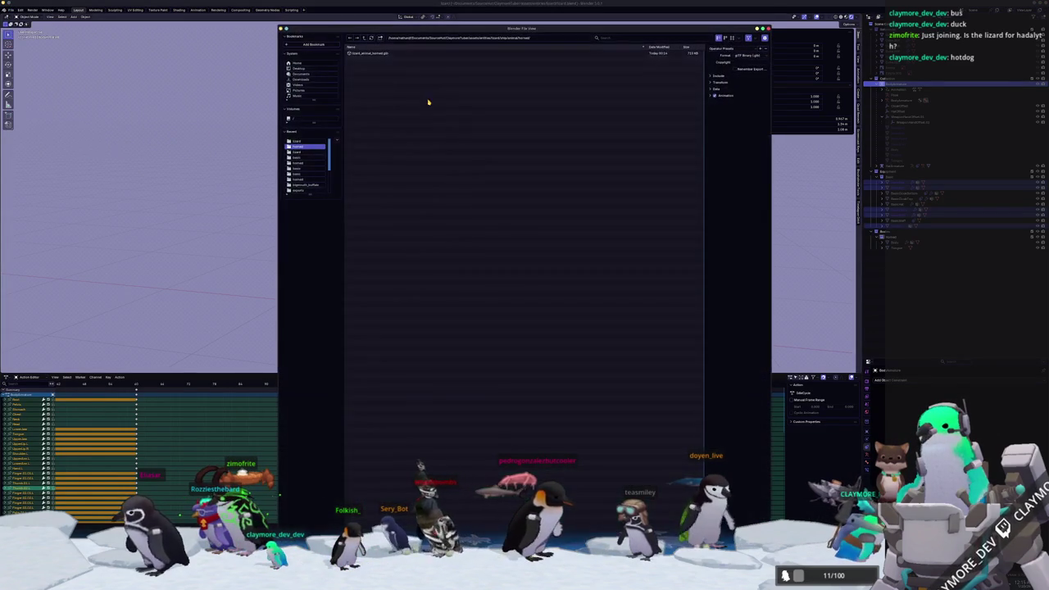
pyautogui.click(718, 76)
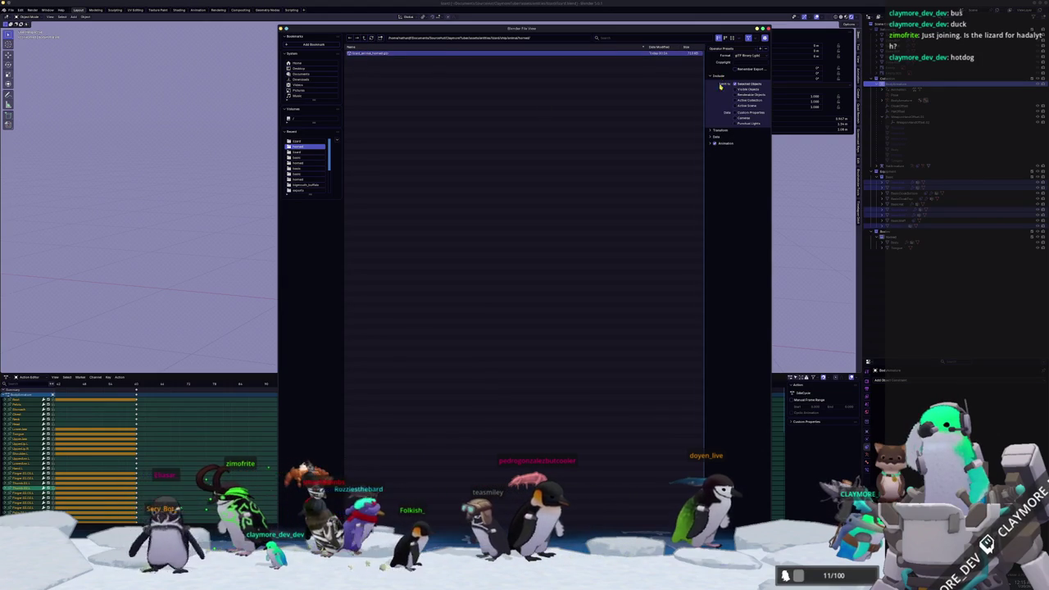
pyautogui.click(715, 137)
pyautogui.click(719, 157)
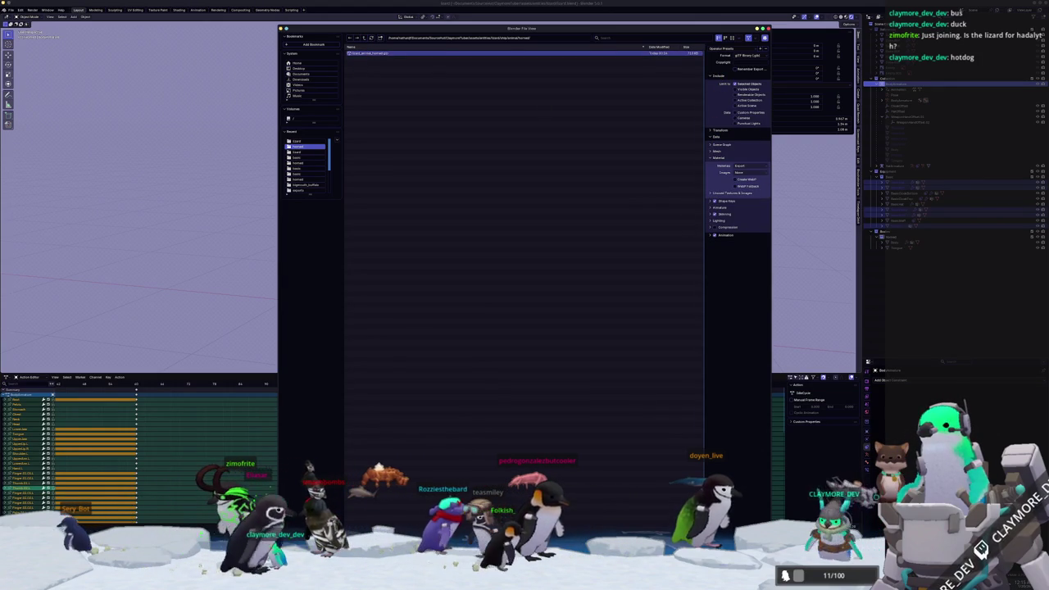
pyautogui.press('Return')
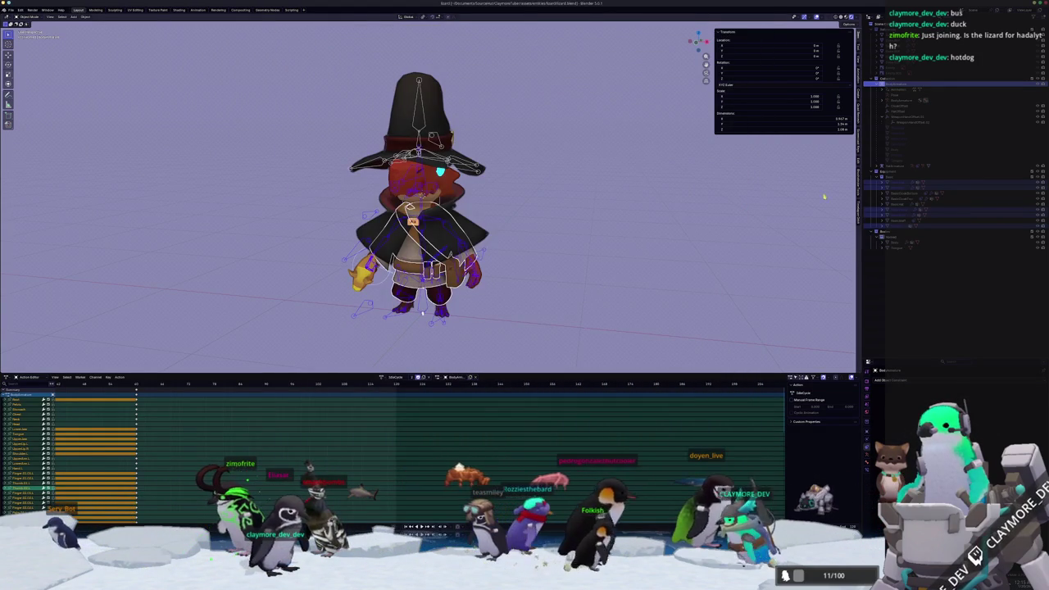
pyautogui.scroll(5, 683, 298)
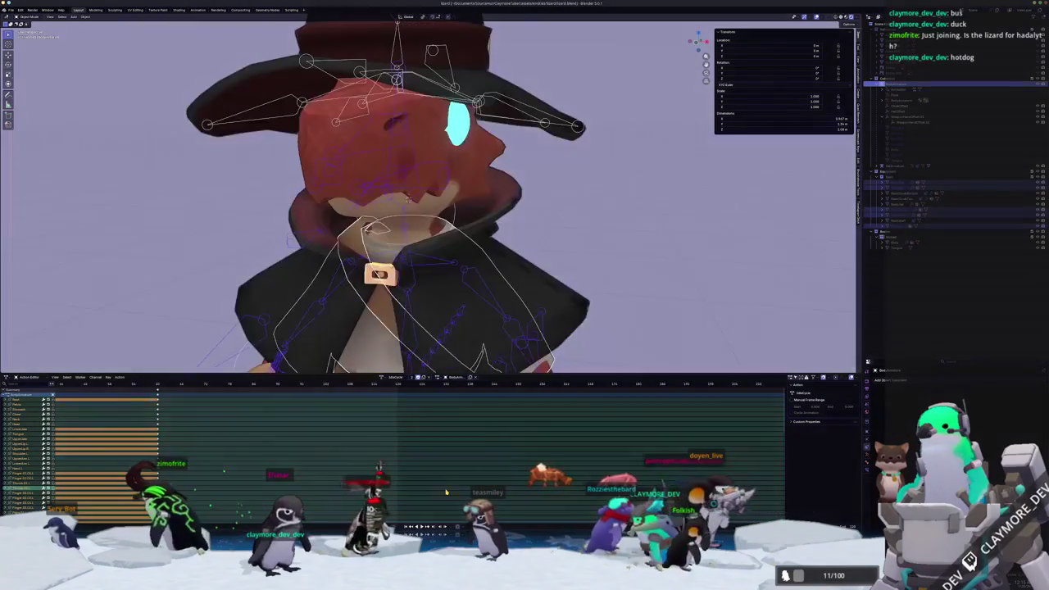
pyautogui.scroll(-5, 426, 197)
pyautogui.scroll(2, 426, 197)
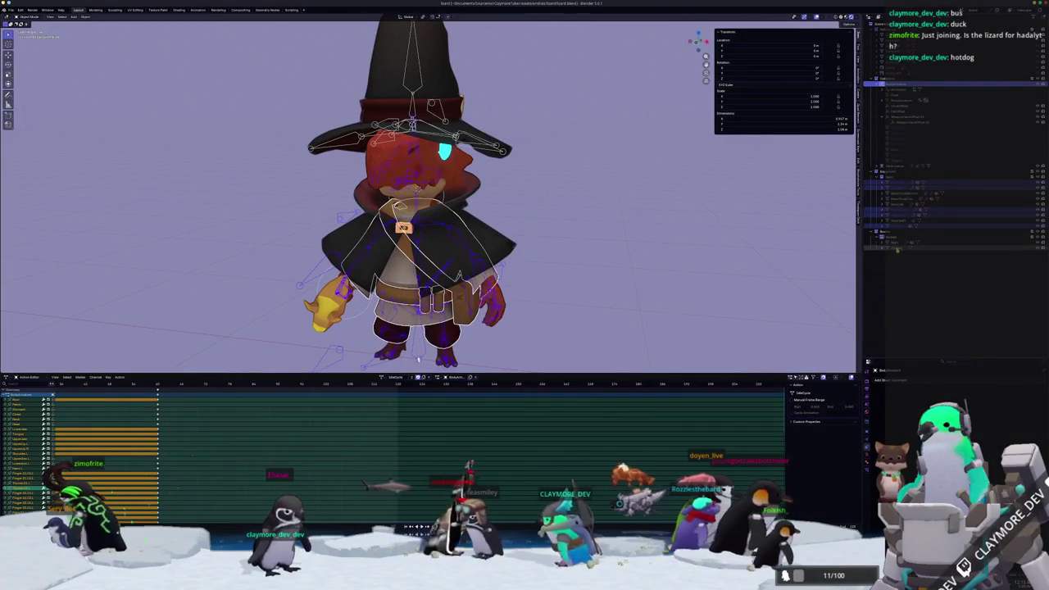
pyautogui.click(897, 243)
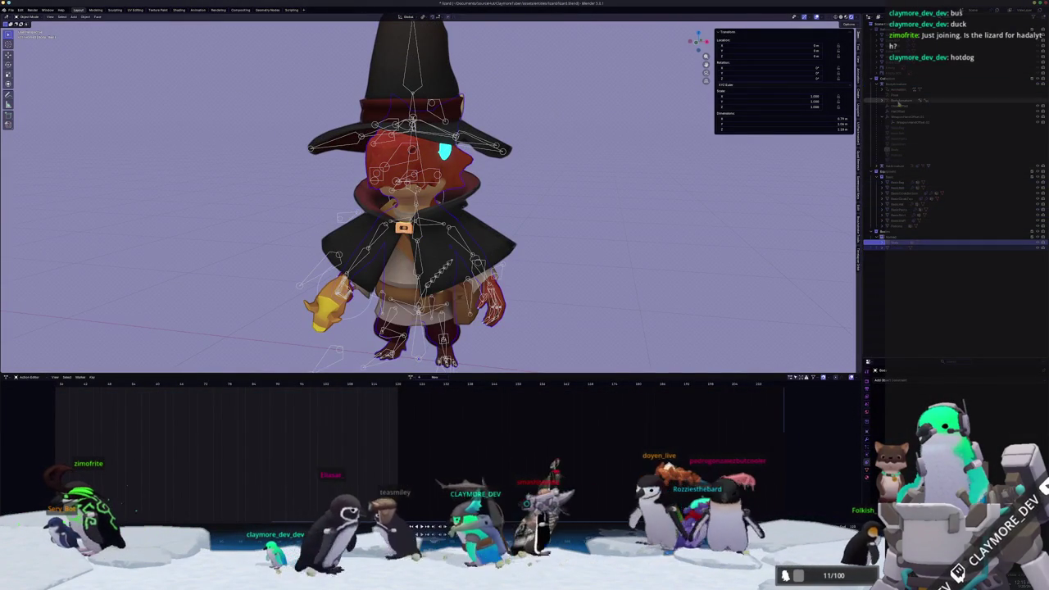
# Check the armature and other rig objects, then save lizard.blend with Ctrl+S
pyautogui.click(896, 108)
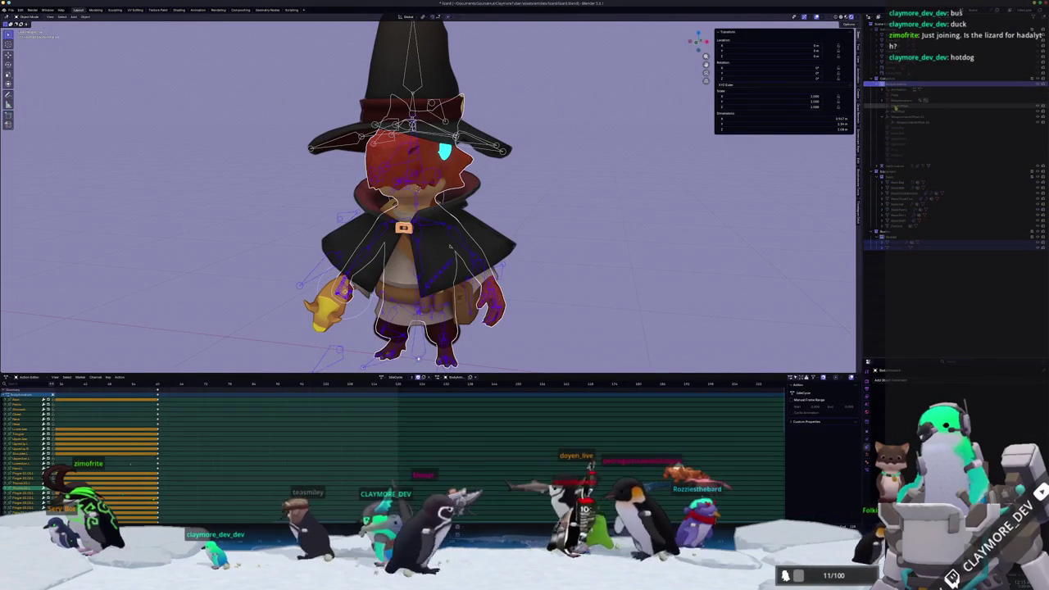
pyautogui.click(450, 246)
pyautogui.moveTo(508, 246); pyautogui.dragTo(548, 232, button='middle')
pyautogui.scroll(2, 547, 229)
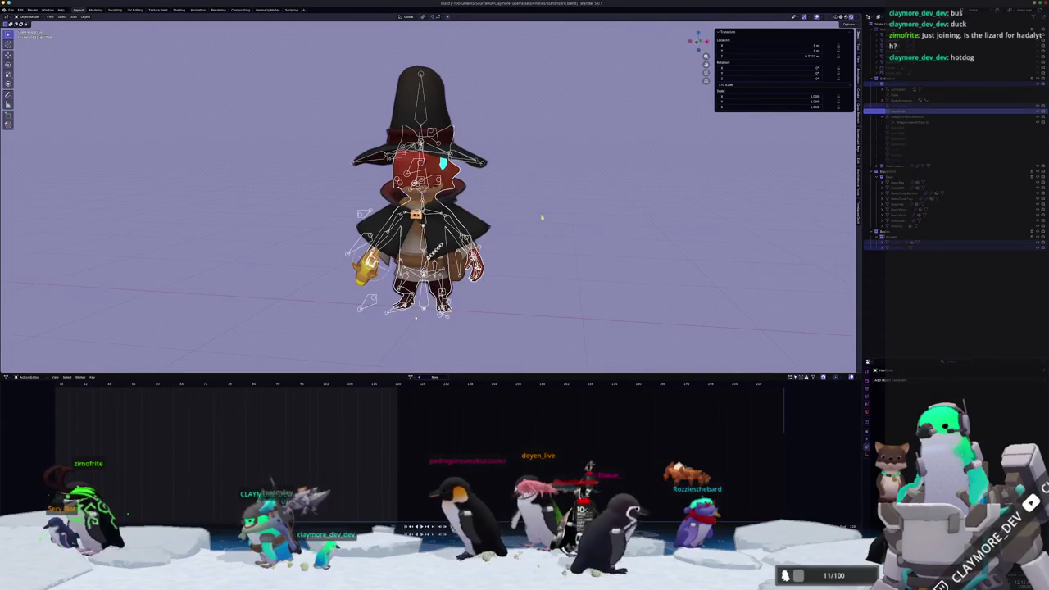
pyautogui.click(909, 121)
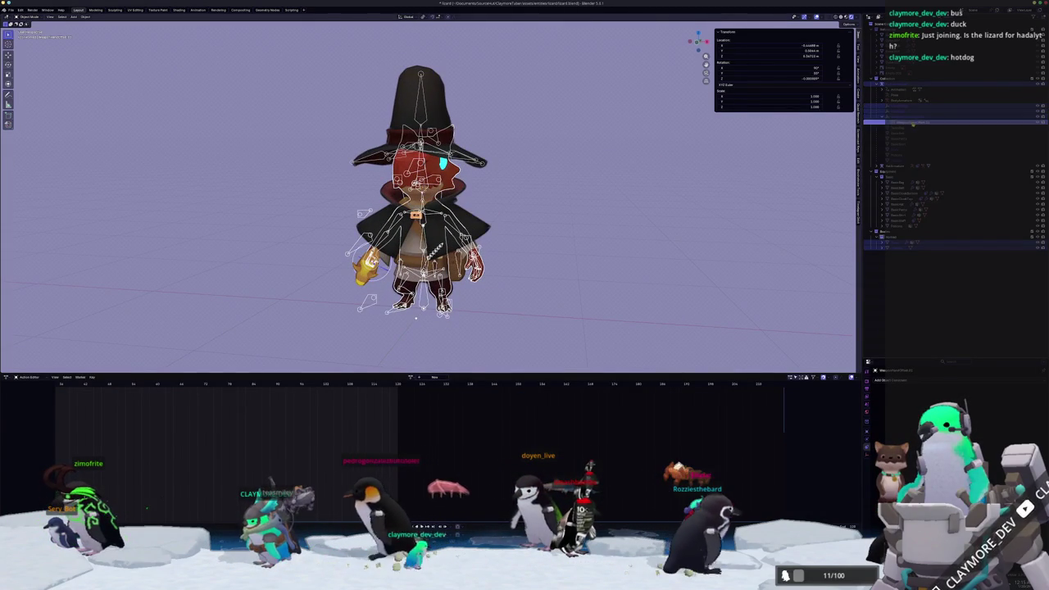
pyautogui.hotkey('ctrl', 's')
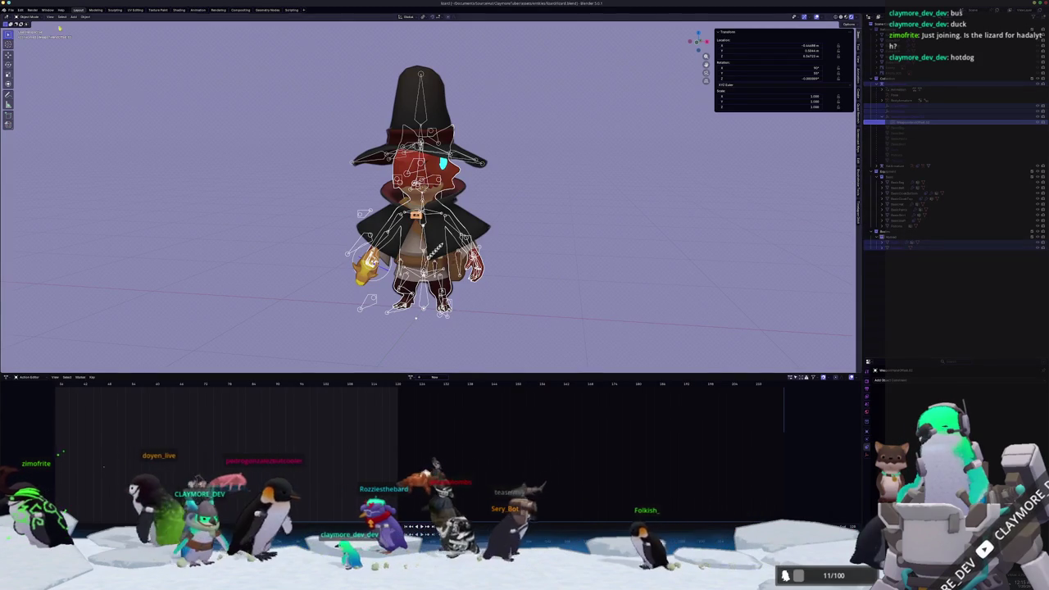
pyautogui.click(11, 10)
pyautogui.moveTo(22, 98)
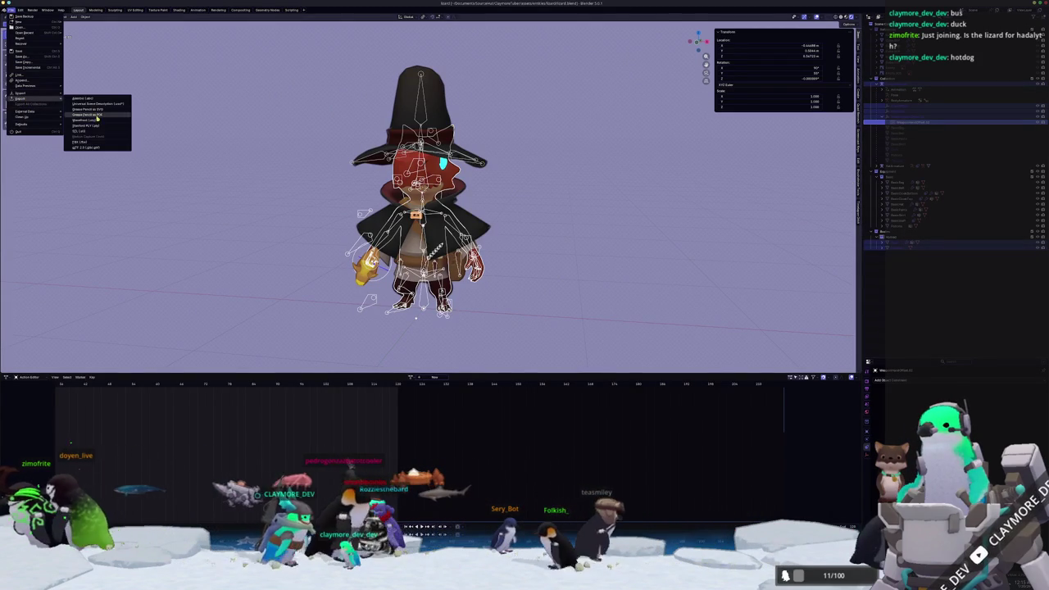
# Export the character as glTF 2.0 into the normal folder, overwriting the existing file
pyautogui.click(88, 146)
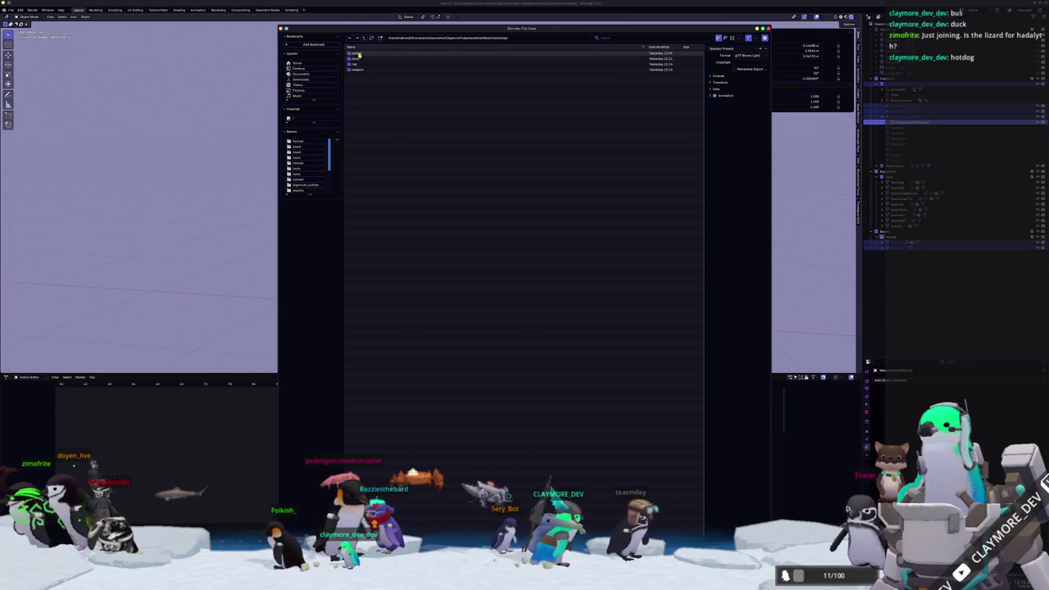
pyautogui.doubleClick(359, 54)
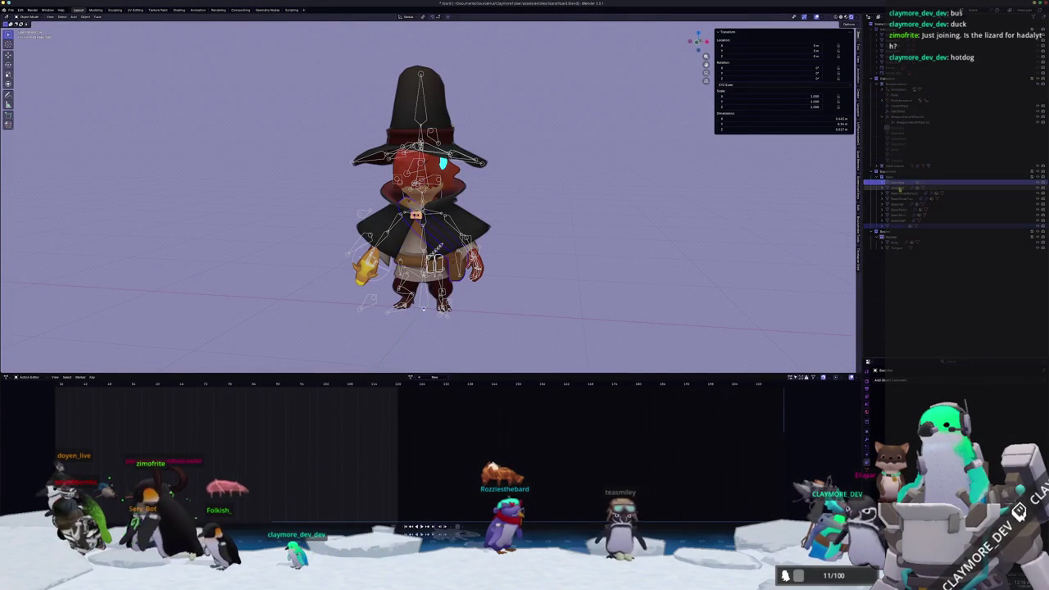
pyautogui.click(898, 199)
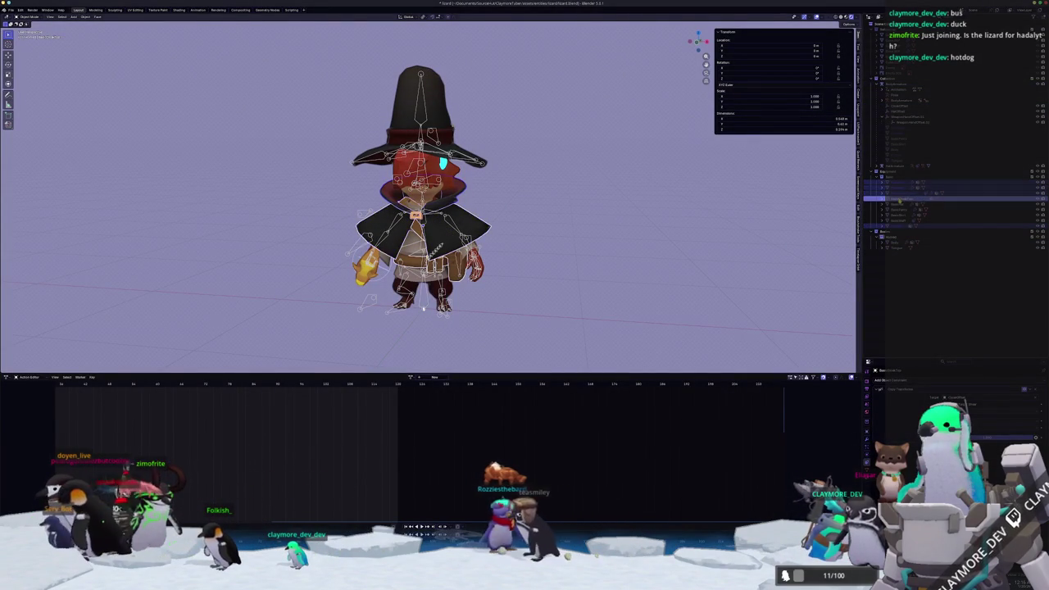
# Inspect the object above the cape, then switch back to the Godot editor
pyautogui.click(898, 193)
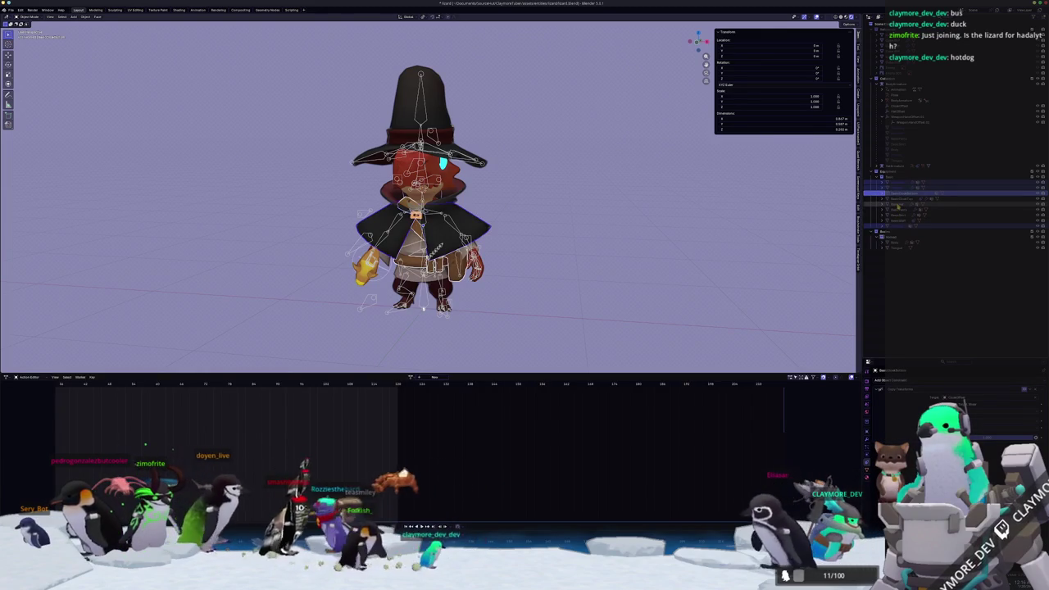
pyautogui.scroll(-1, 702, 241)
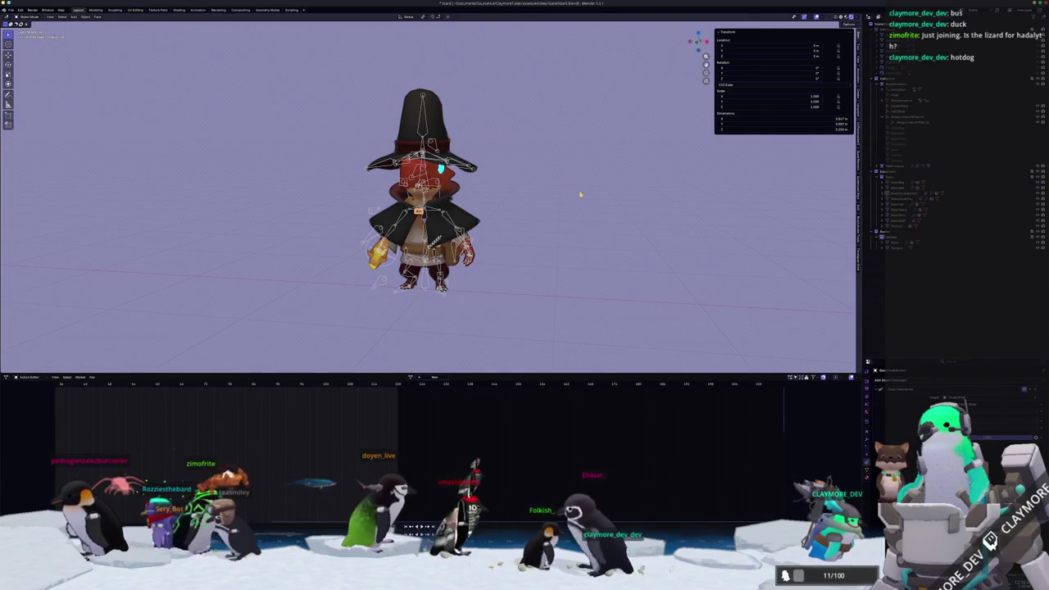
pyautogui.scroll(1, 579, 194)
pyautogui.scroll(1, 579, 194)
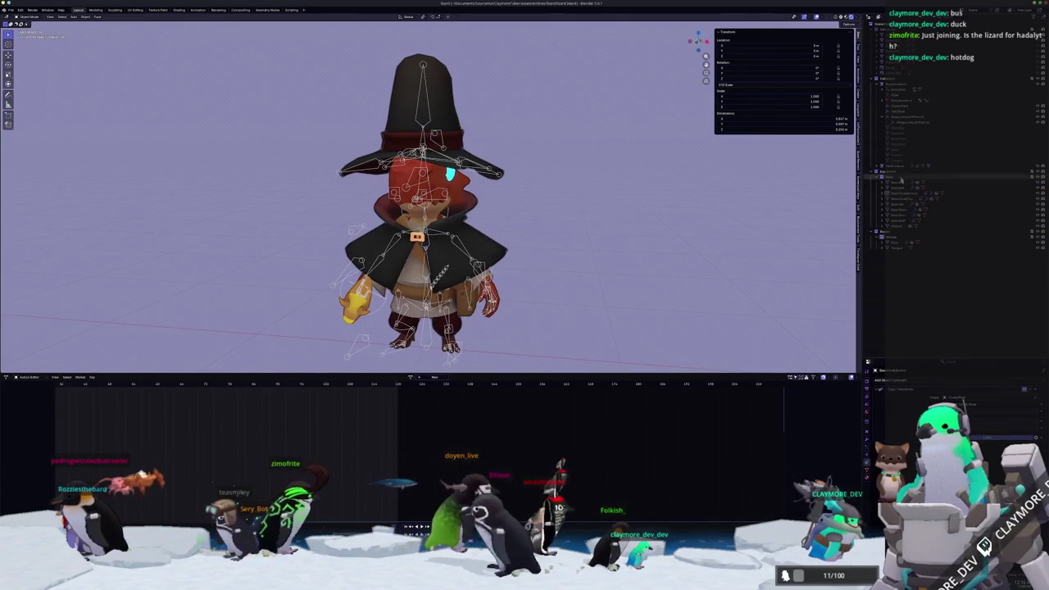
pyautogui.hotkey('alt', 'Tab')
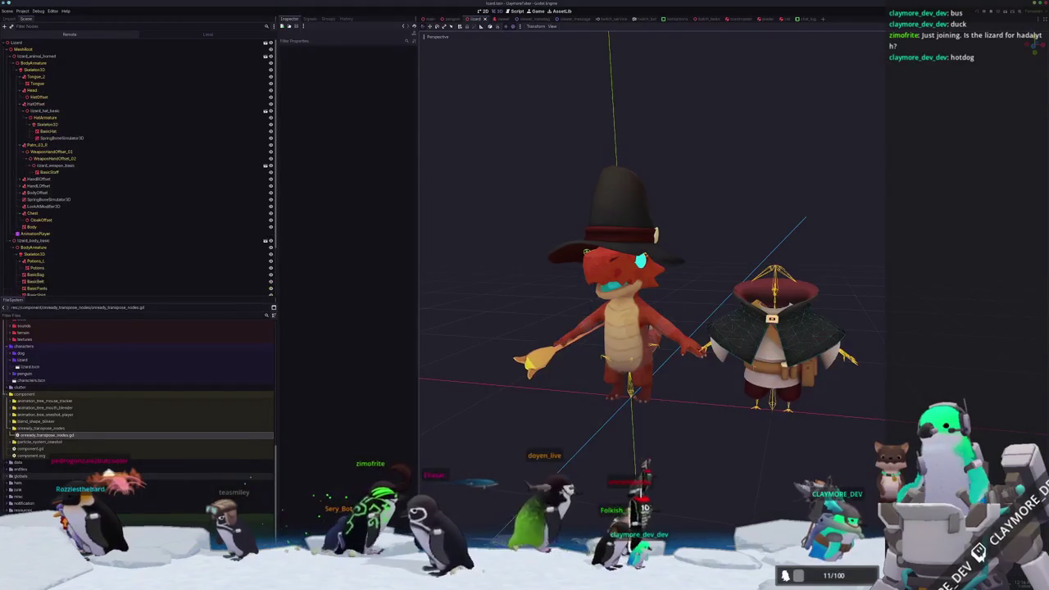
# Copy the ship folder into the project, choosing Write Into, Apply to All, and Overwrite
pyautogui.hotkey('alt', 'Tab')
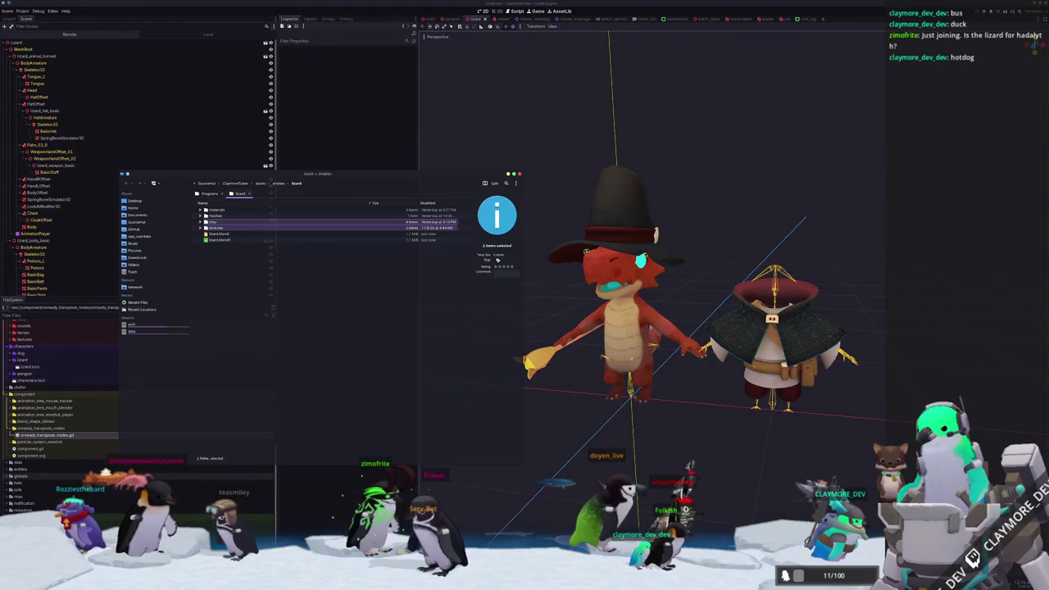
pyautogui.click(697, 270)
pyautogui.moveTo(694, 269); pyautogui.dragTo(270, 306)
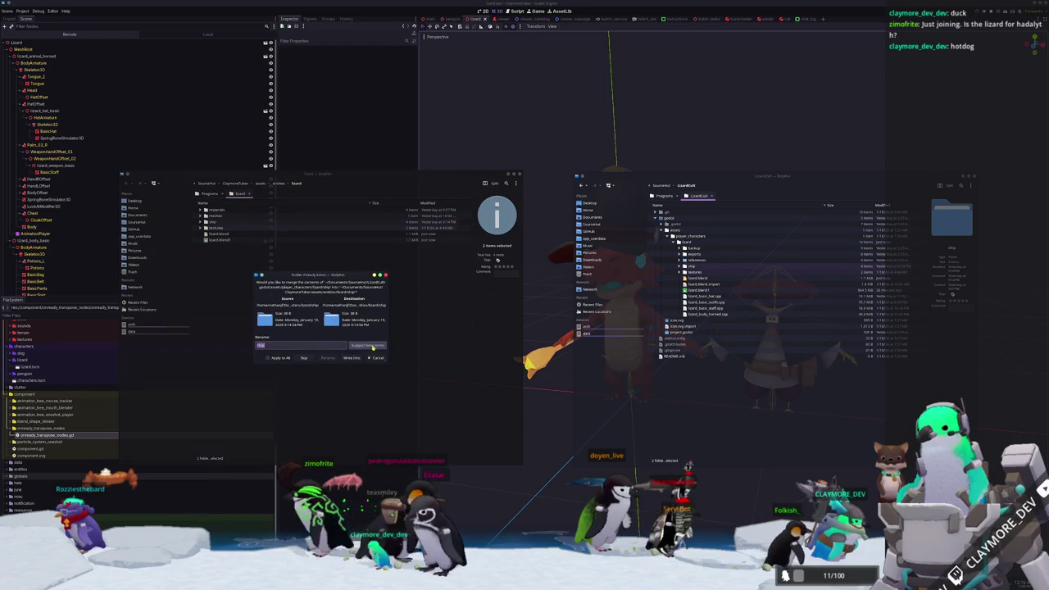
pyautogui.click(350, 358)
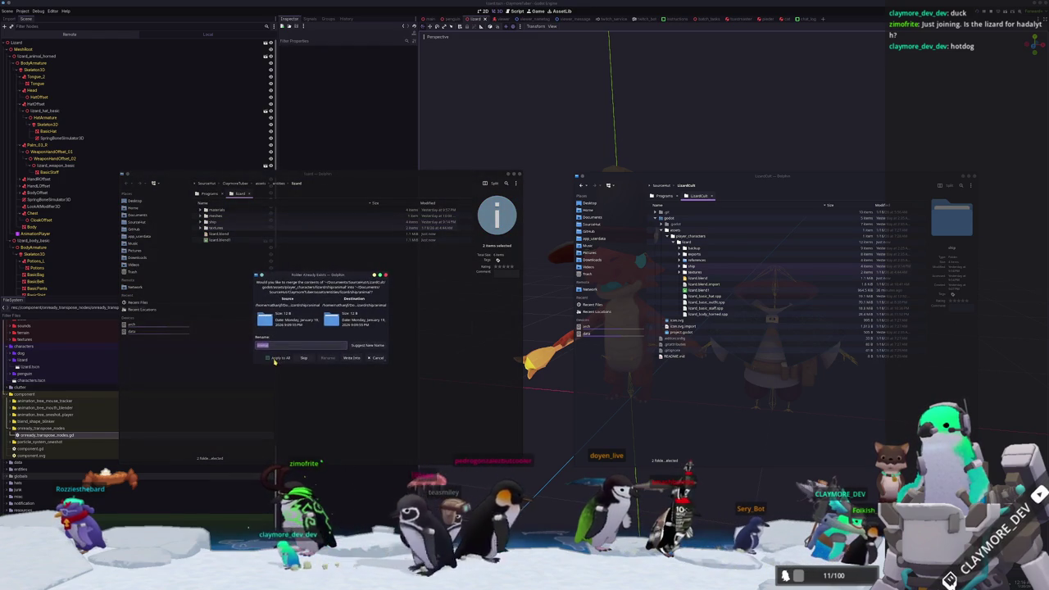
pyautogui.click(345, 359)
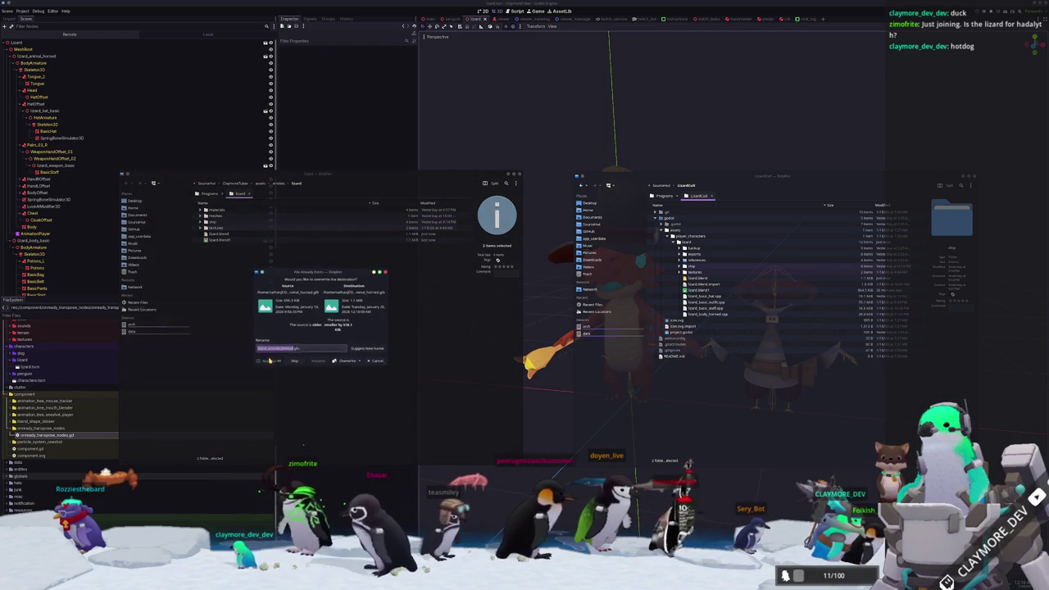
pyautogui.click(346, 362)
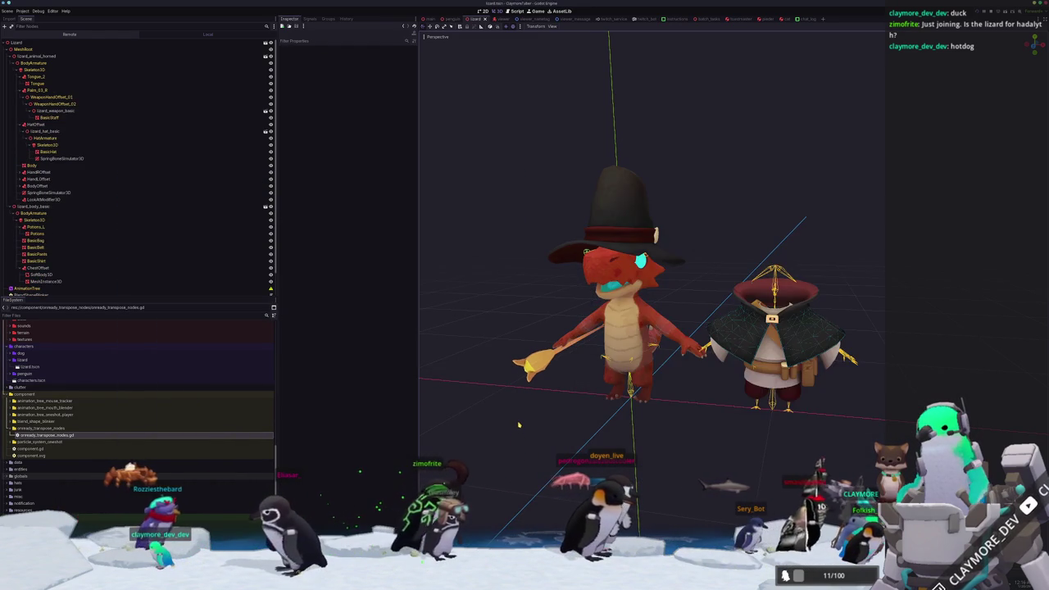
# Scroll through the reimported lizard wizard scene, then return to Blender
pyautogui.scroll(-2, 87, 211)
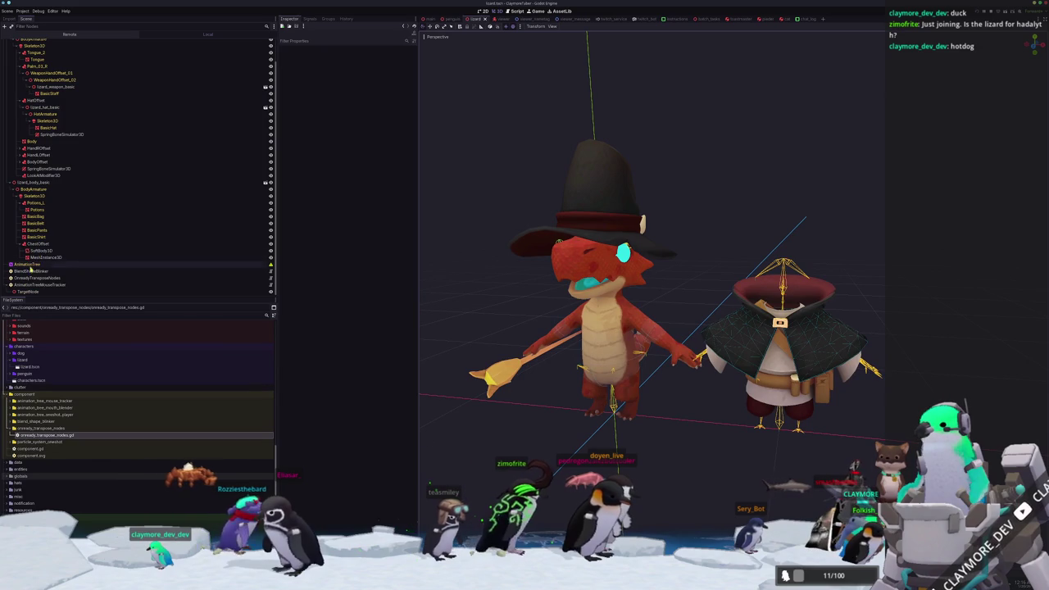
pyautogui.scroll(2, 35, 270)
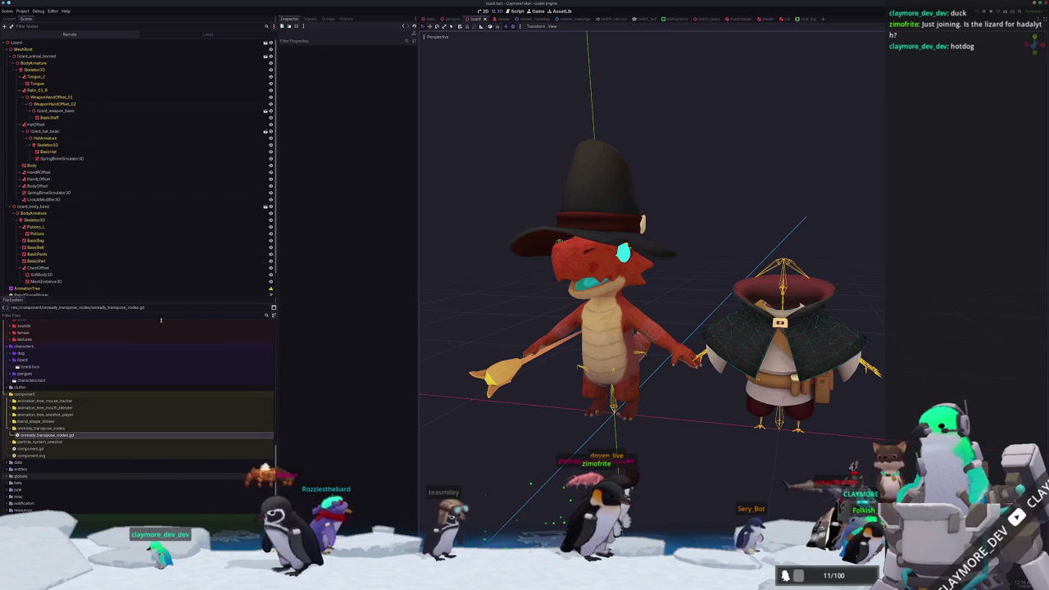
pyautogui.scroll(-2, 507, 461)
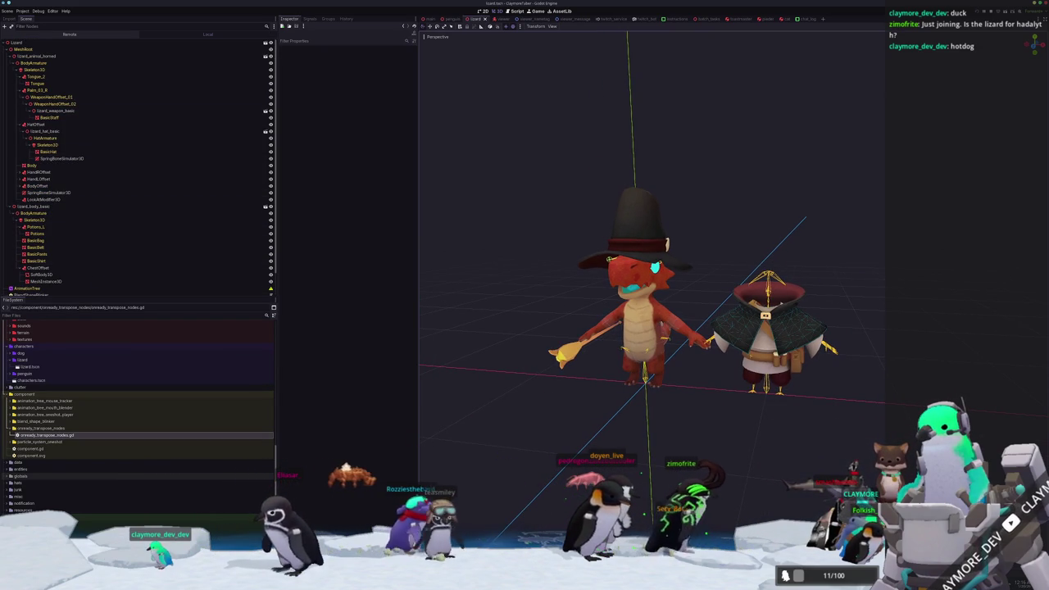
pyautogui.hotkey('alt', 'Tab')
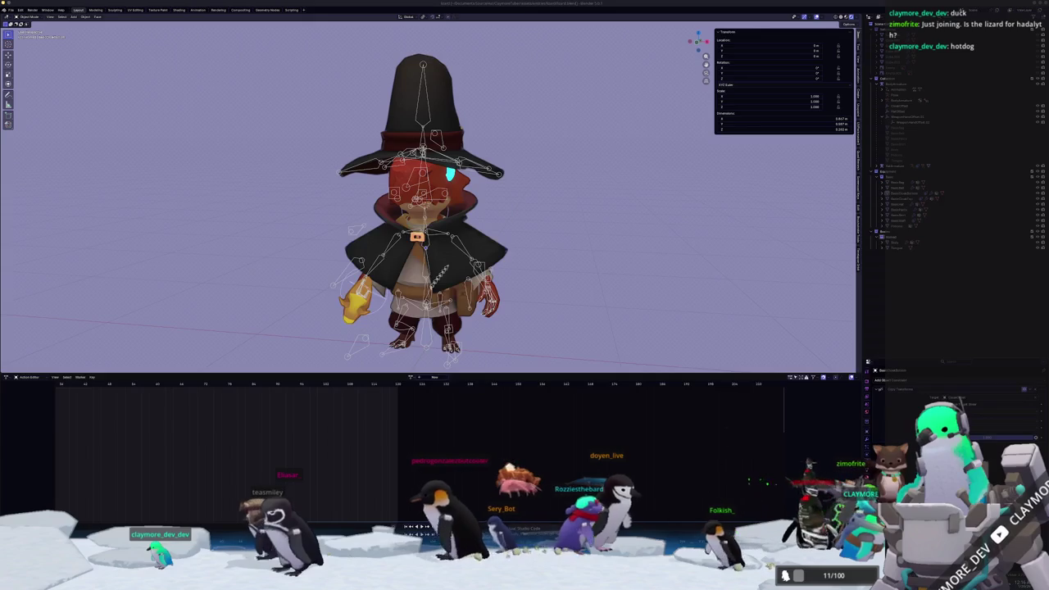
# Back in Blender, select the lizard's armature and body mesh rows in the Outliner
pyautogui.hotkey('alt', 'Tab')
pyautogui.hotkey('alt', 'Tab')
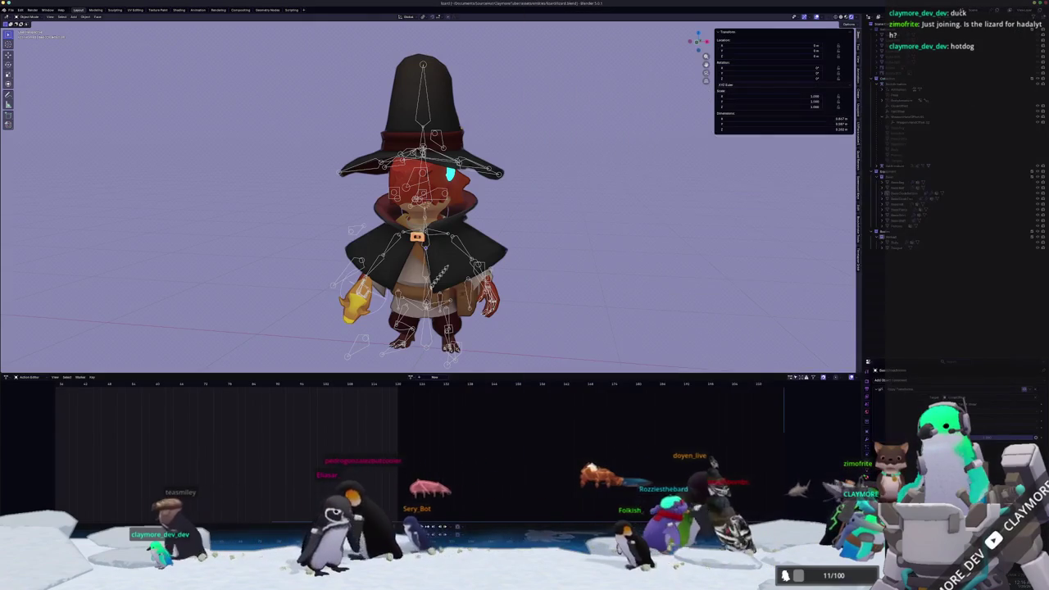
pyautogui.hotkey('alt', 'Tab')
pyautogui.press('F5')
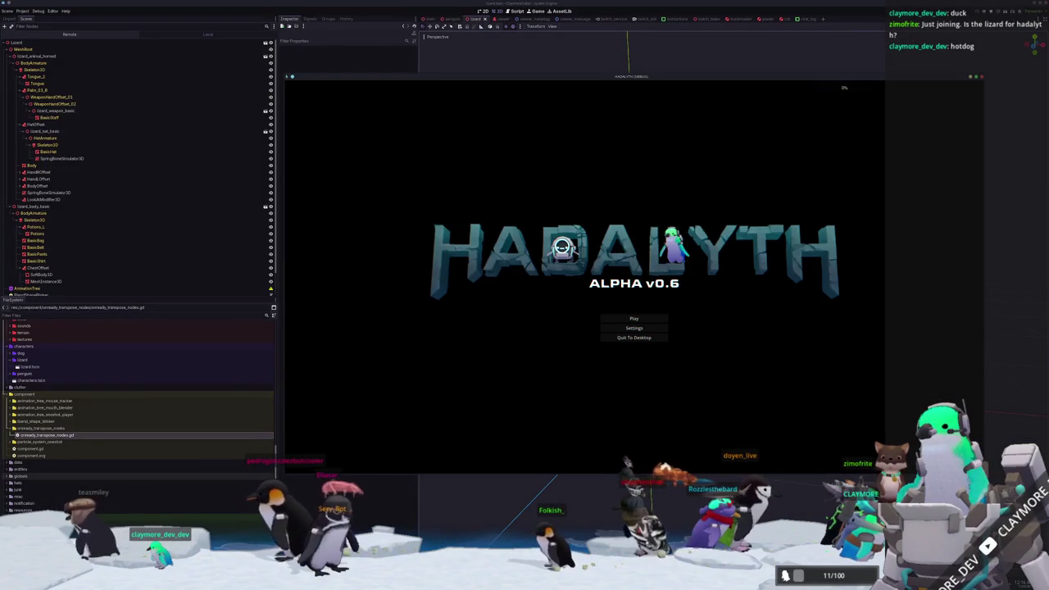
pyautogui.press('F8')
pyautogui.hotkey('alt', 'Tab')
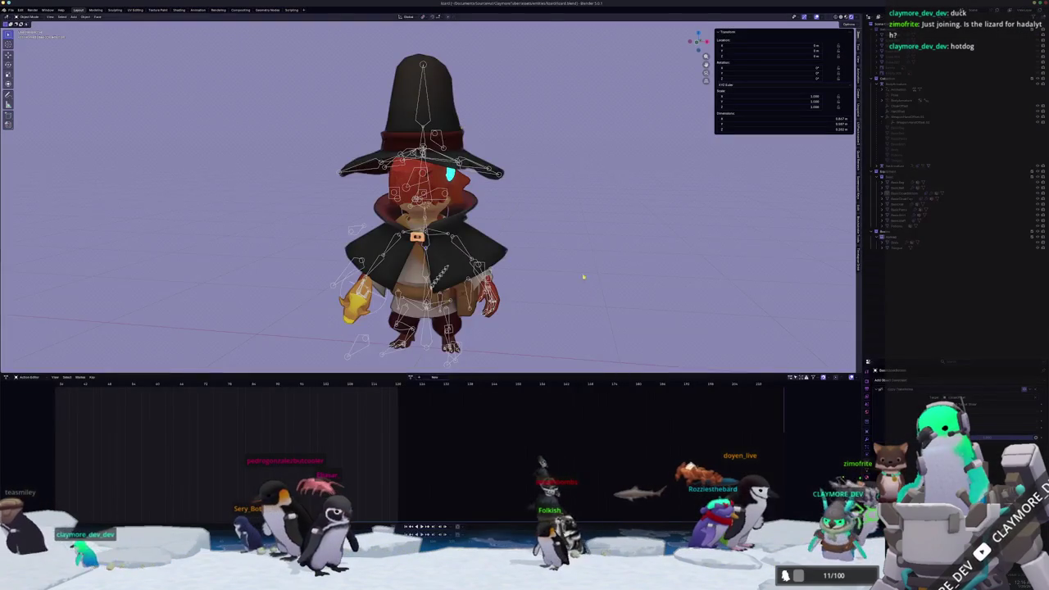
pyautogui.scroll(-2, 584, 296)
pyautogui.click(895, 246)
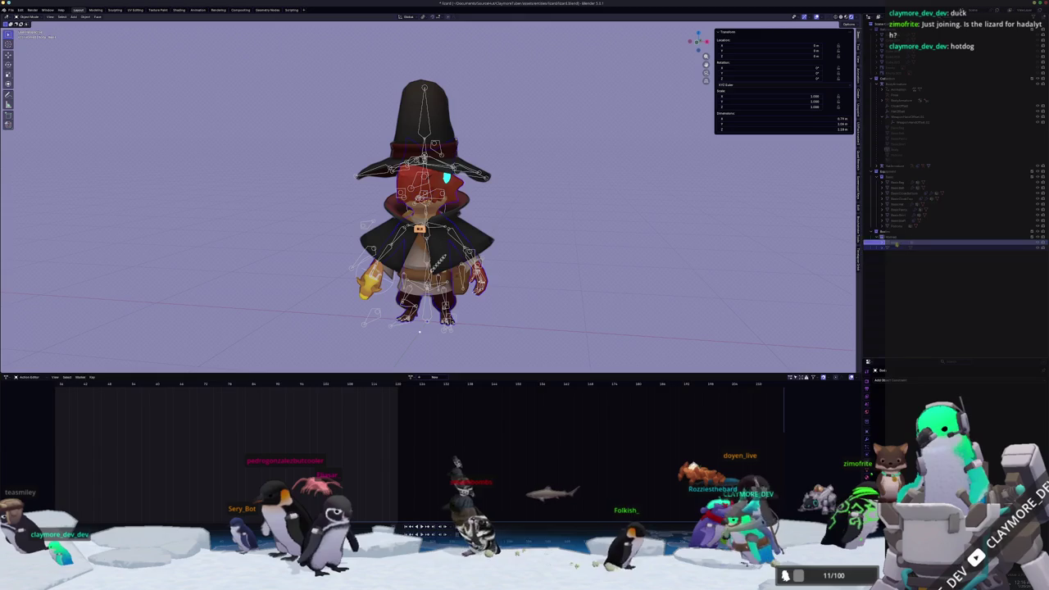
pyautogui.click(895, 84)
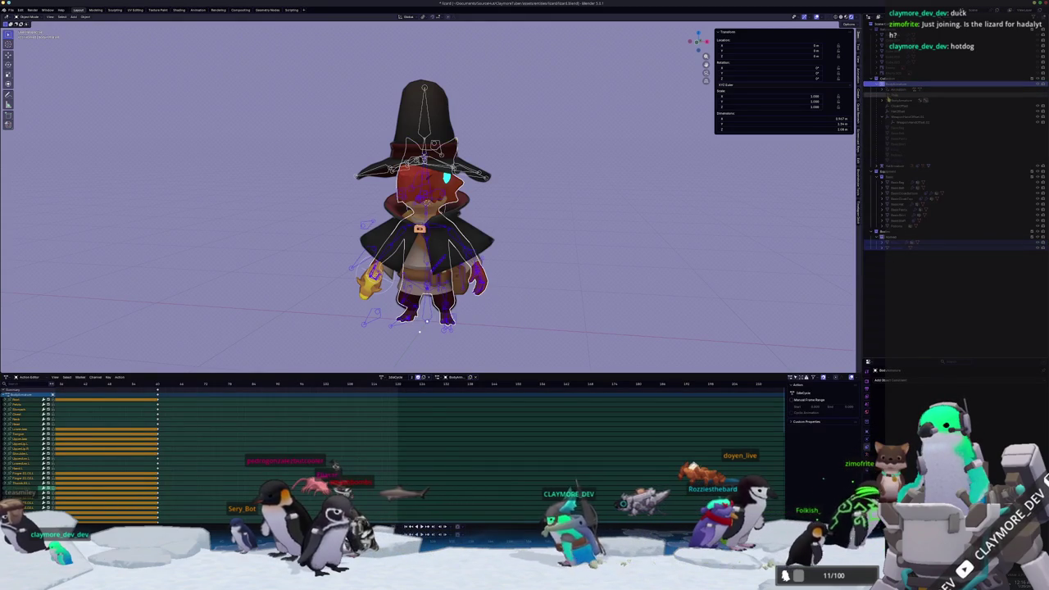
pyautogui.click(896, 117)
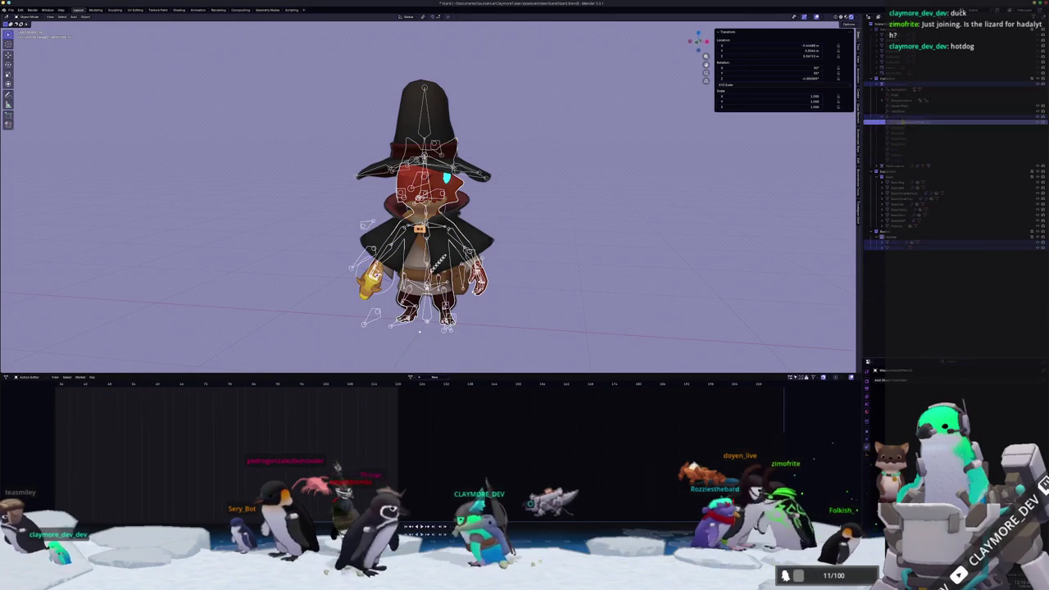
pyautogui.click(895, 107)
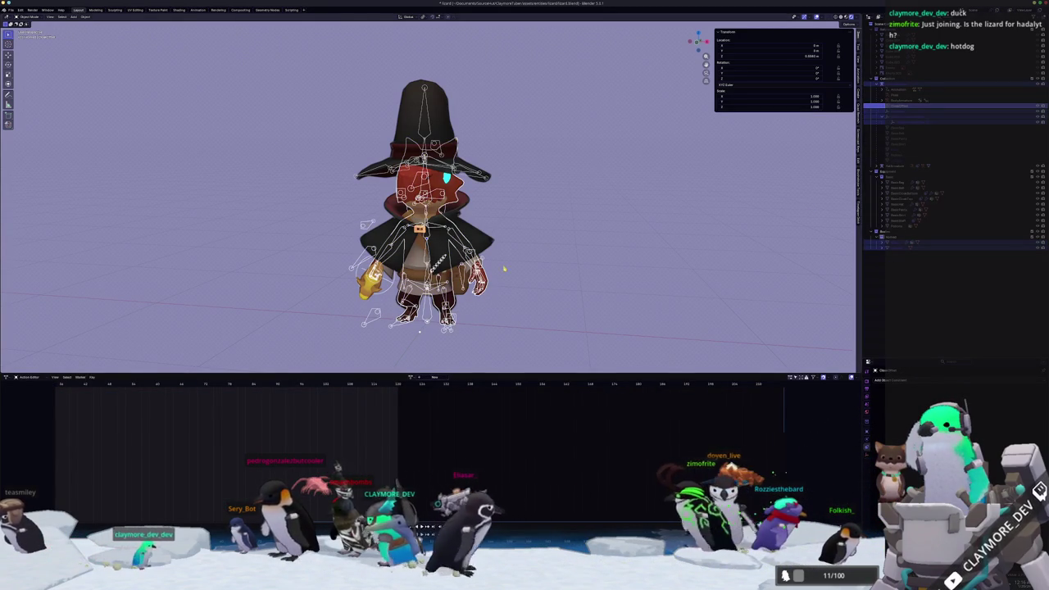
pyautogui.click(11, 10)
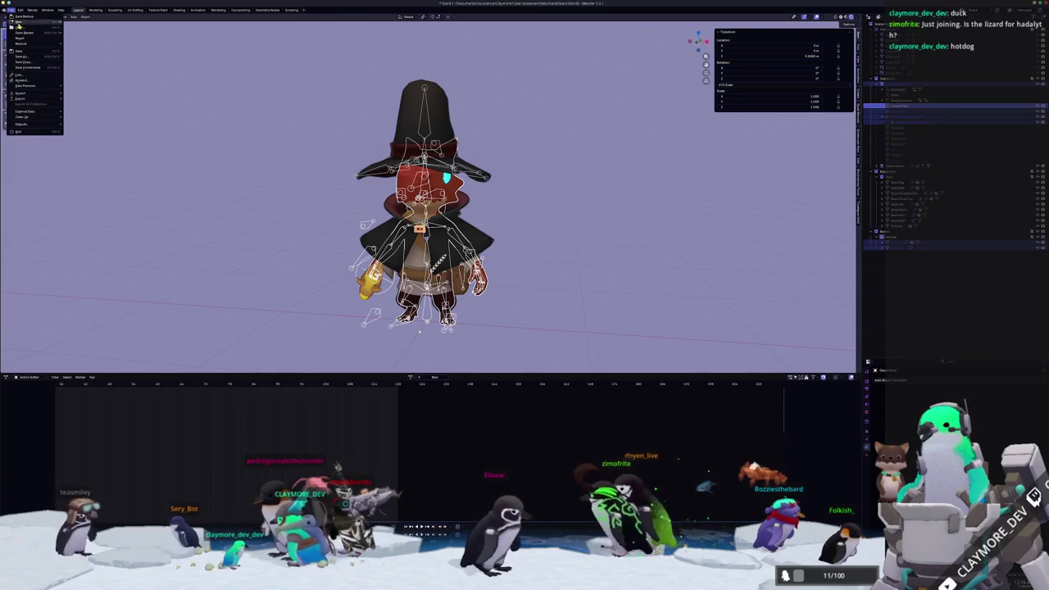
# Start a glTF 2.0 export and set the include, material and Action Filter options
pyautogui.click(86, 150)
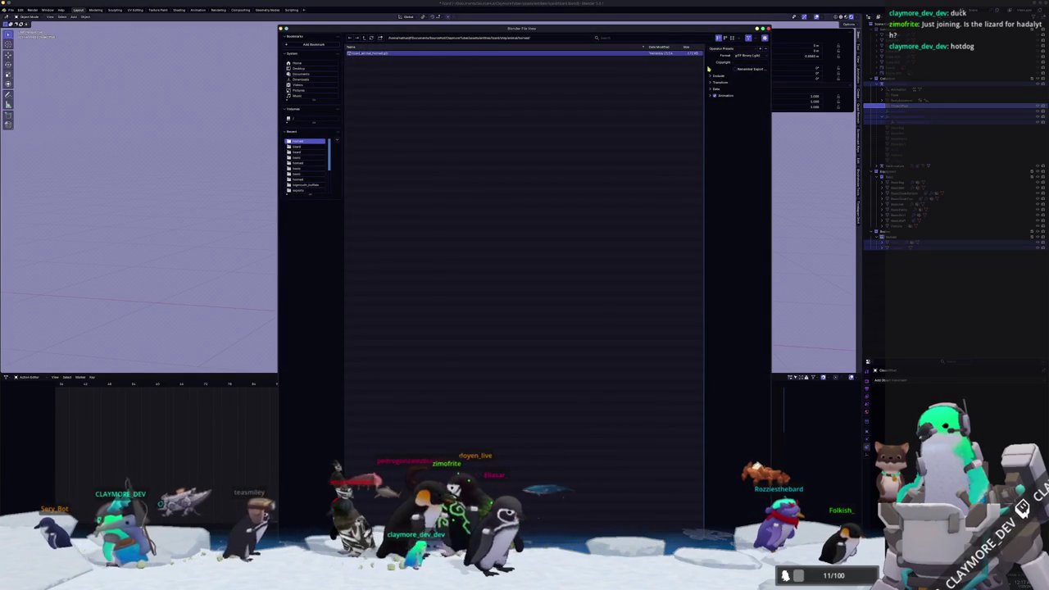
pyautogui.click(710, 75)
pyautogui.click(711, 136)
pyautogui.click(716, 158)
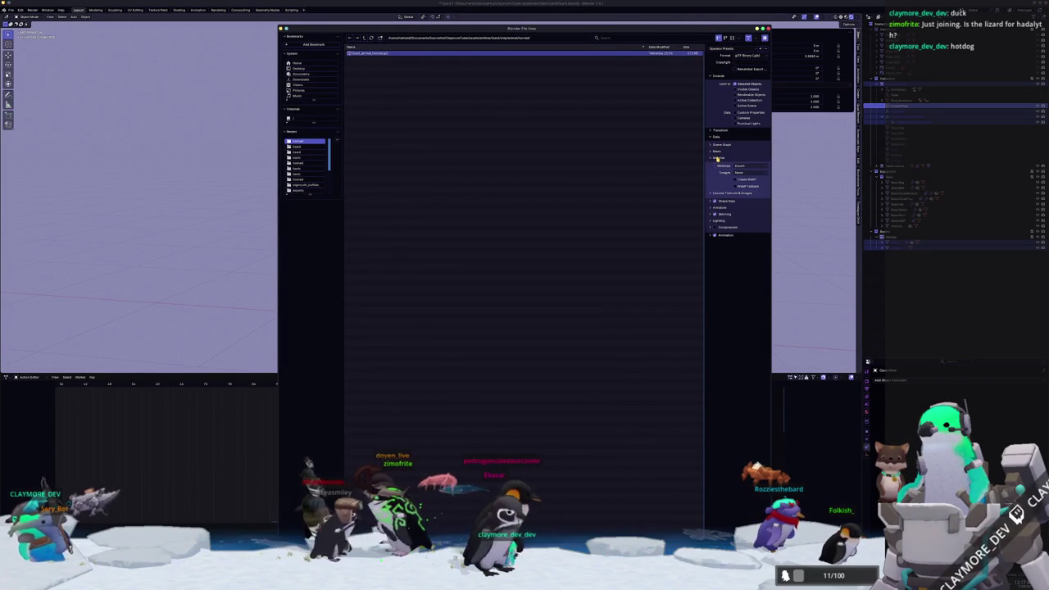
pyautogui.click(716, 322)
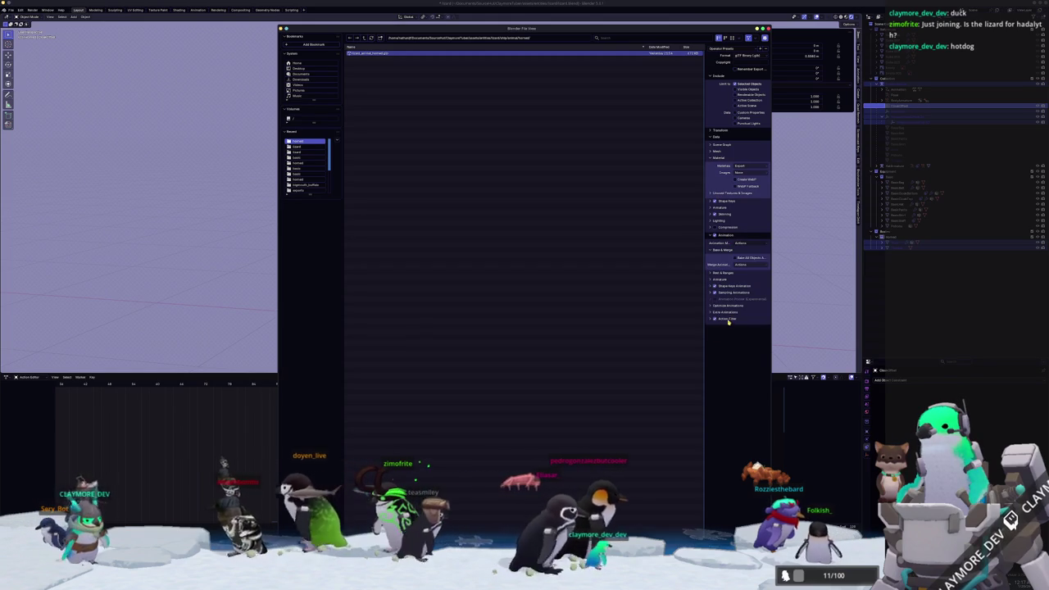
pyautogui.moveTo(736, 374); pyautogui.dragTo(736, 387)
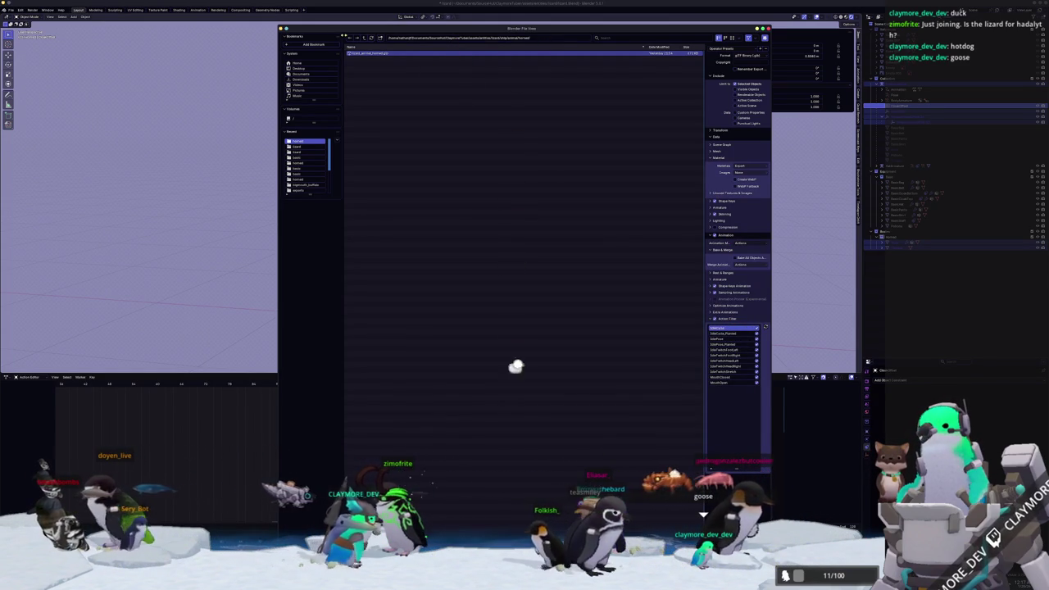
# Export to the existing .glb file in the lizard part exports folder
pyautogui.click(363, 38)
pyautogui.click(364, 38)
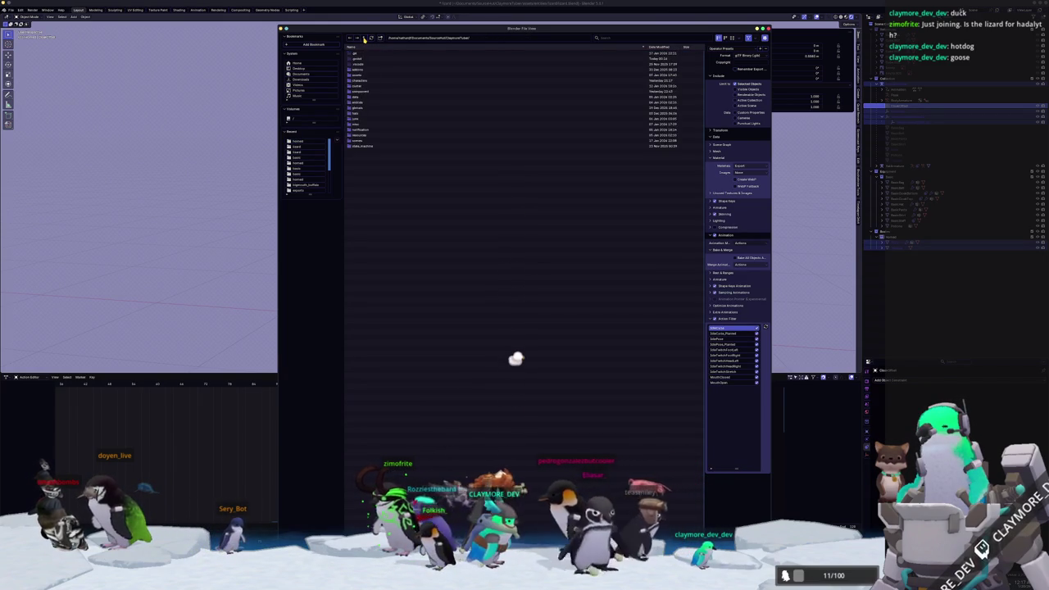
pyautogui.doubleClick(358, 58)
pyautogui.doubleClick(358, 59)
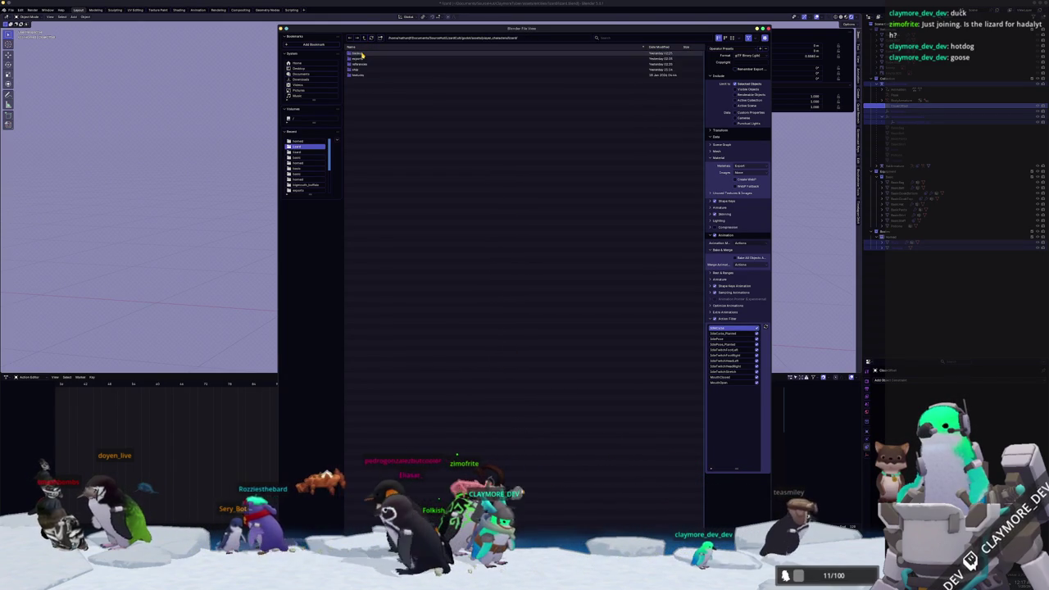
pyautogui.doubleClick(367, 54)
pyautogui.doubleClick(368, 54)
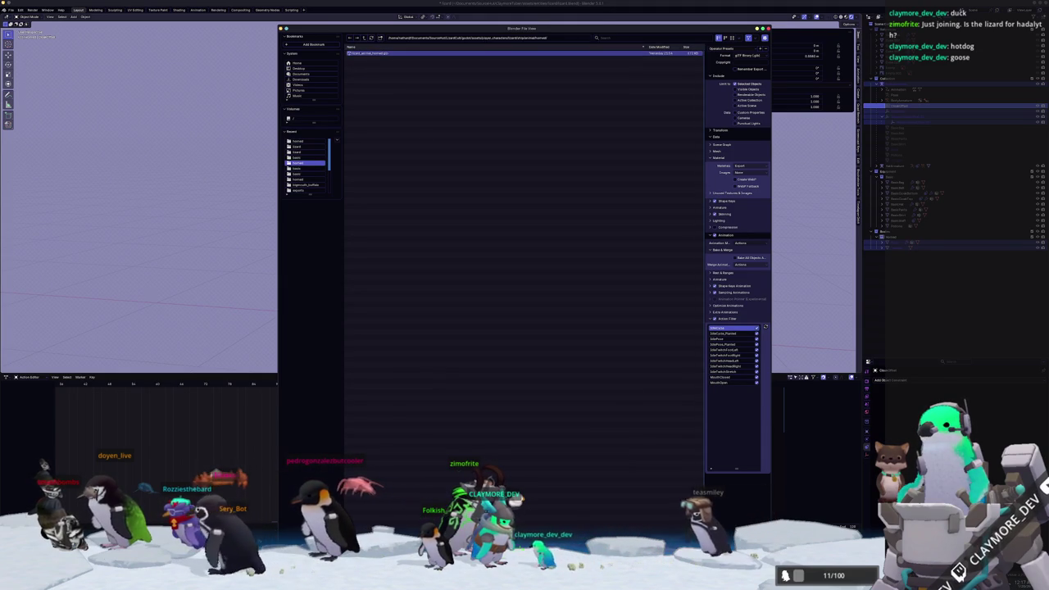
pyautogui.click(695, 452)
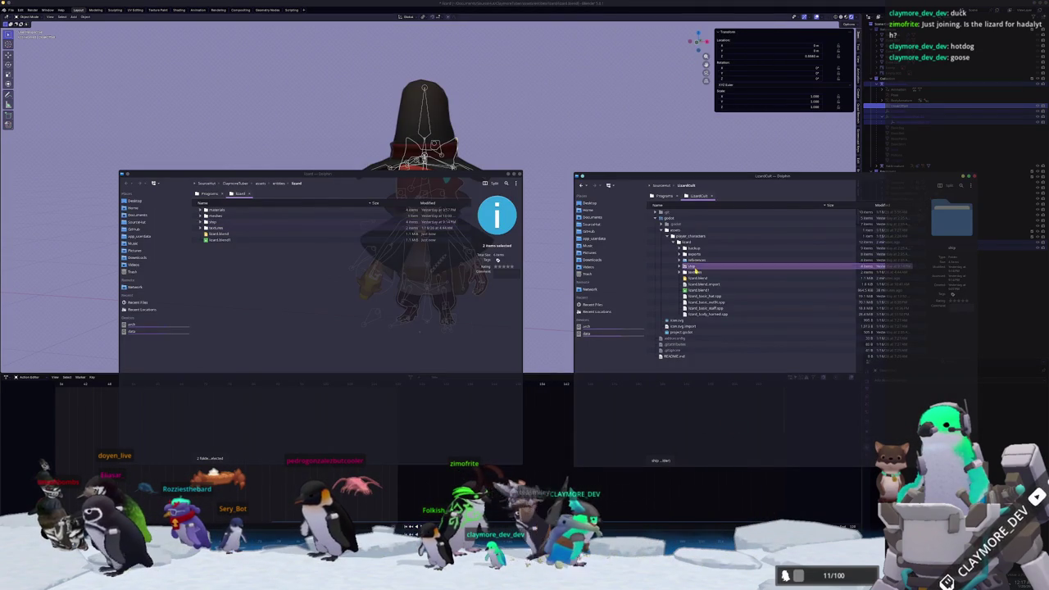
# Copy the two exported folders into the game project, merging and overwriting lizard_body_basic.glb
pyautogui.moveTo(696, 262)
pyautogui.mouseDown()
pyautogui.moveTo(480, 305)
pyautogui.moveTo(286, 297)
pyautogui.mouseUp()
pyautogui.press('Return')
pyautogui.click(344, 359)
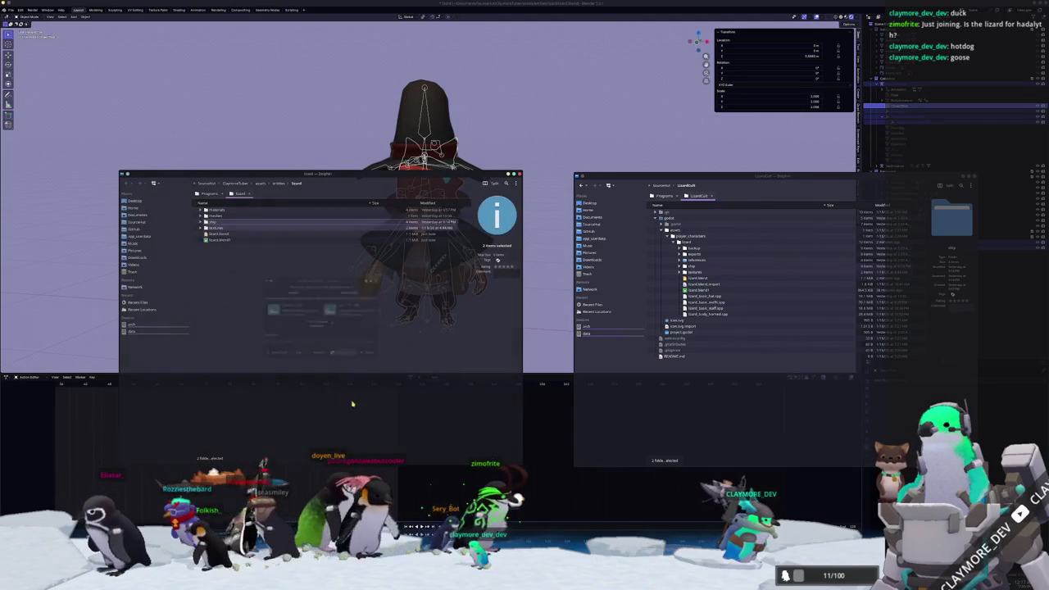
pyautogui.click(574, 114)
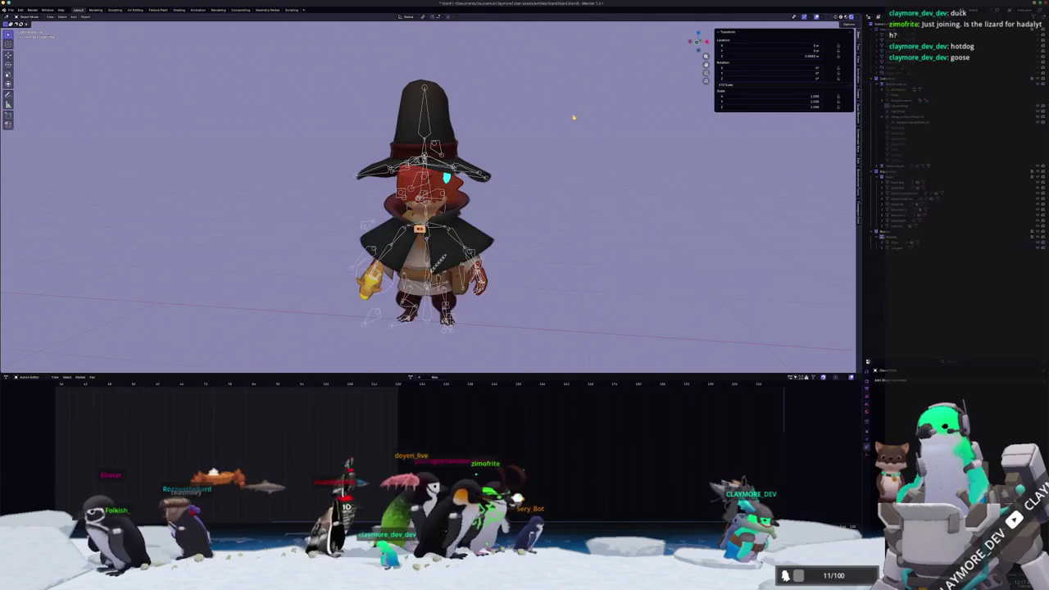
pyautogui.scroll(-3, 595, 293)
pyautogui.scroll(4, 574, 328)
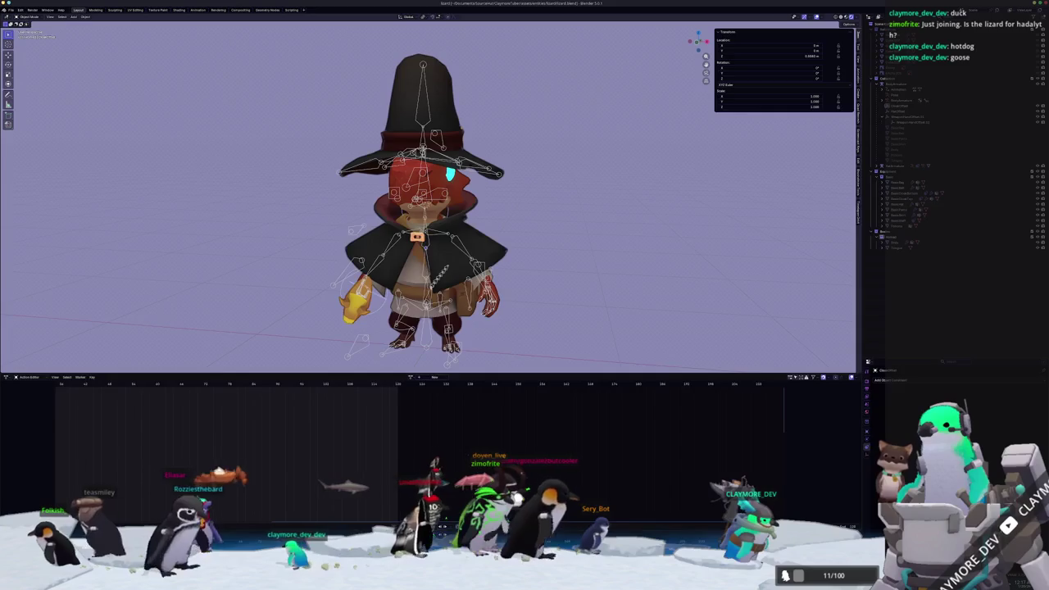
# In Godot, select the AnimationPlayer and play the IdleCycle animation
pyautogui.hotkey('alt', 'Tab')
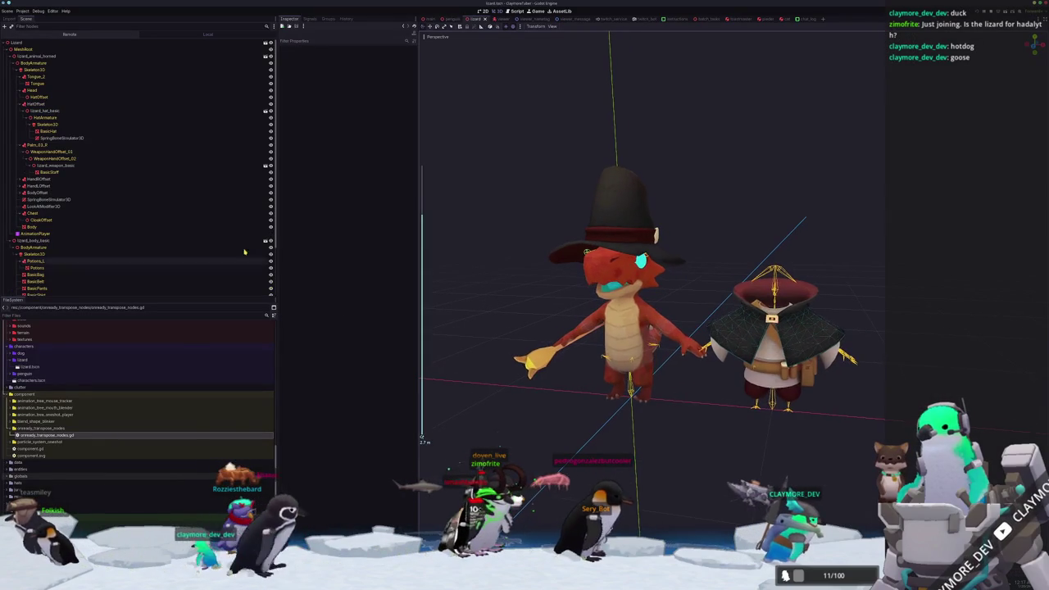
pyautogui.click(37, 265)
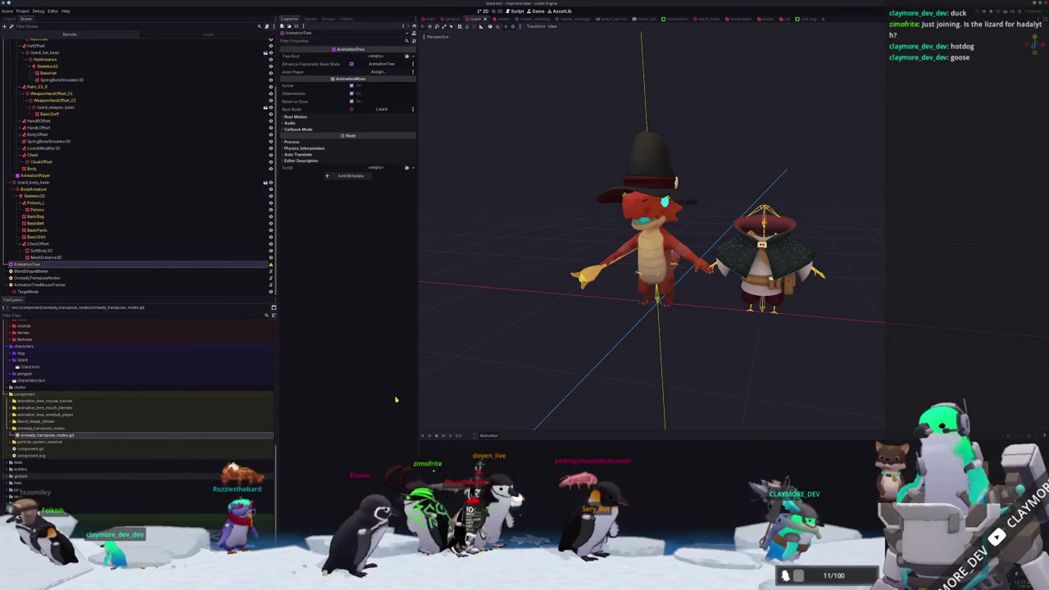
pyautogui.click(34, 175)
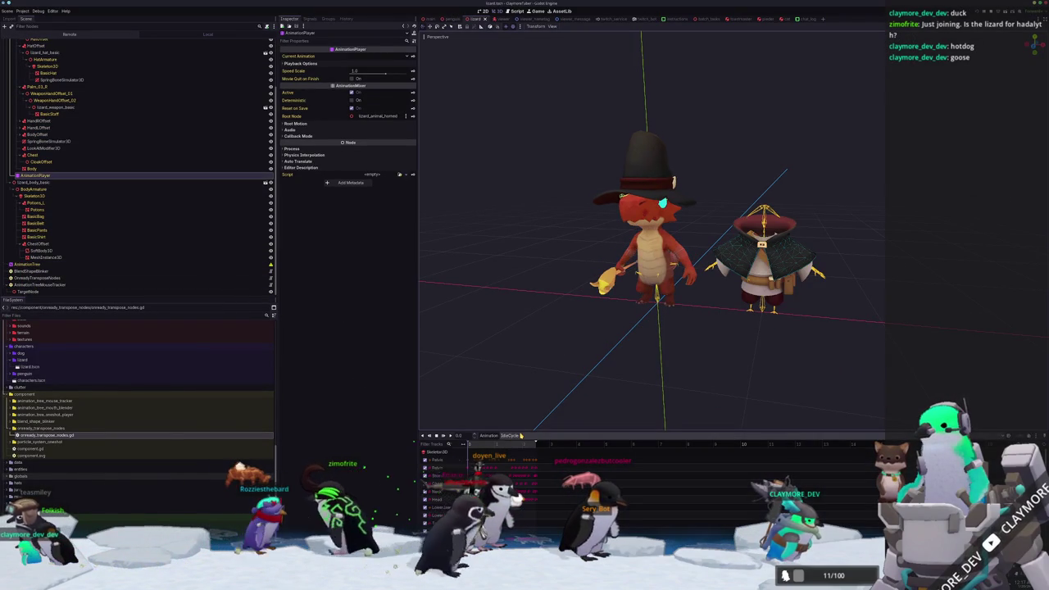
pyautogui.click(516, 435)
pyautogui.click(516, 443)
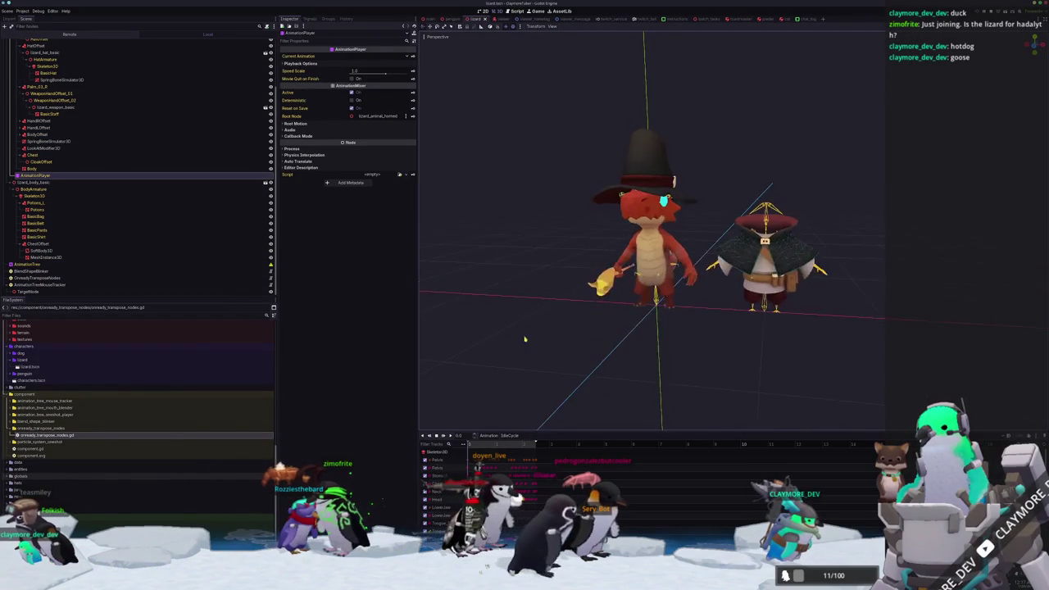
pyautogui.scroll(3, 586, 328)
pyautogui.moveTo(576, 329); pyautogui.dragTo(557, 346, button='middle')
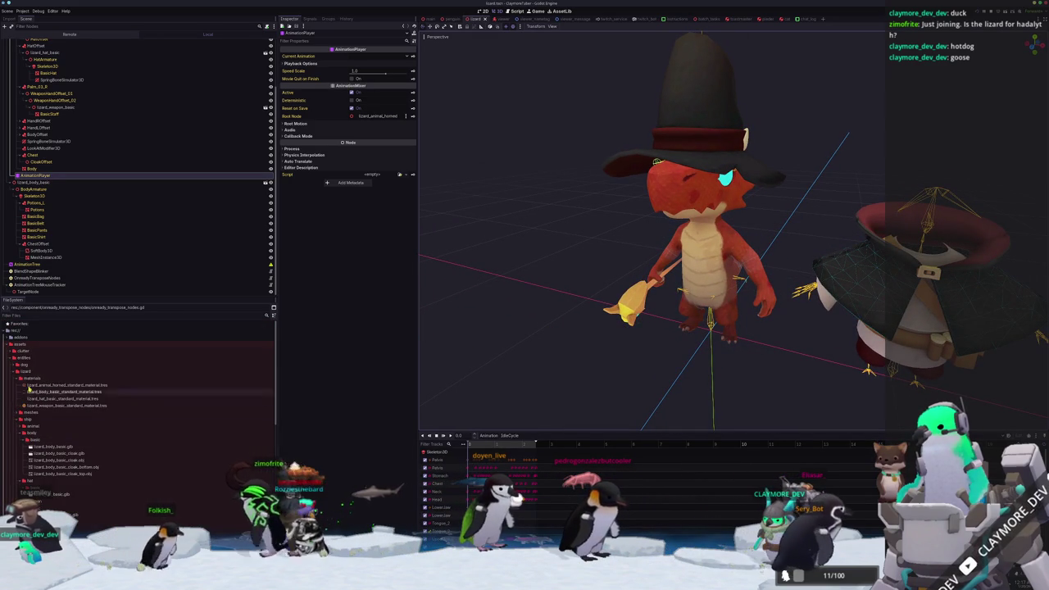
# Browse the FileSystem dock to lizard_animal_horned.glb and open its Advanced Import Settings
pyautogui.doubleClick(31, 377)
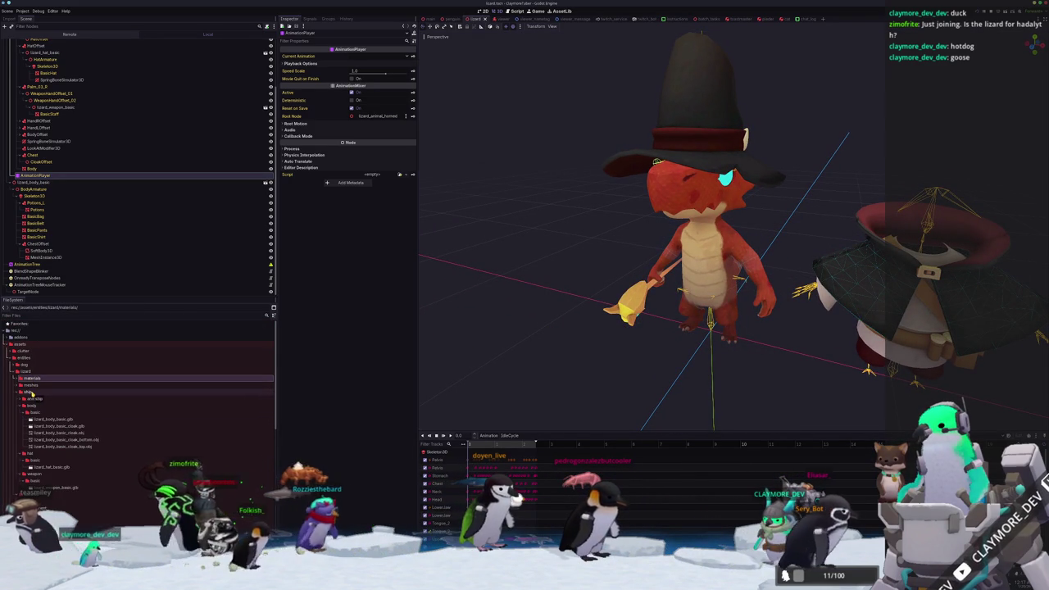
pyautogui.doubleClick(29, 392)
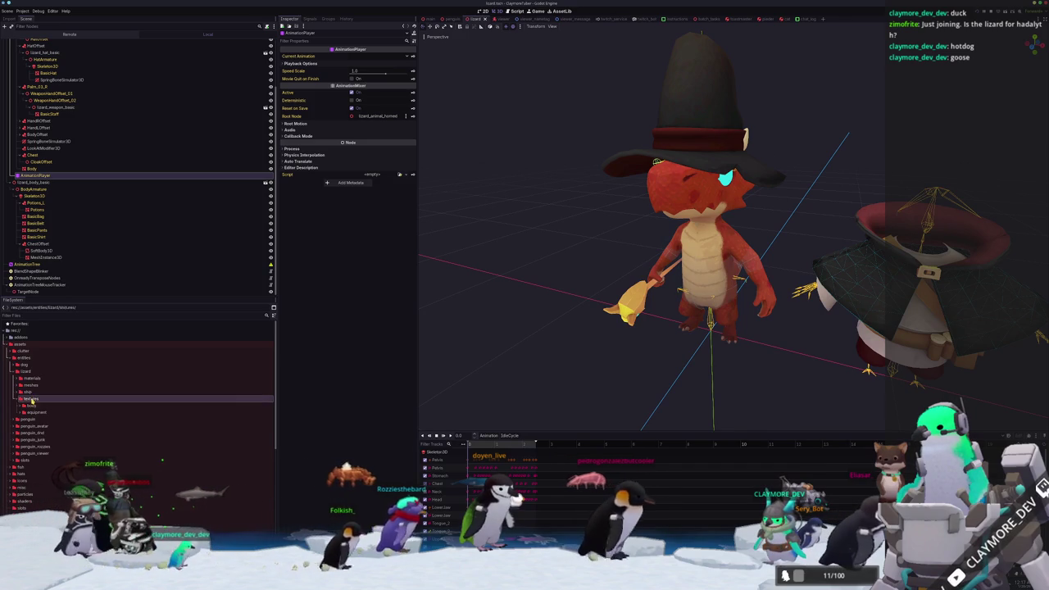
pyautogui.doubleClick(32, 398)
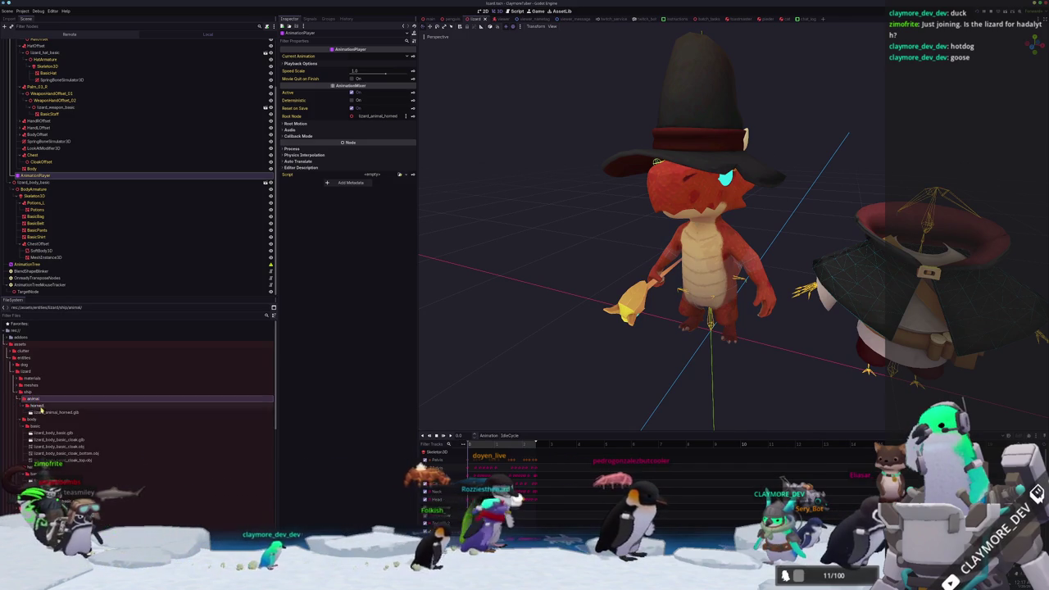
pyautogui.doubleClick(49, 411)
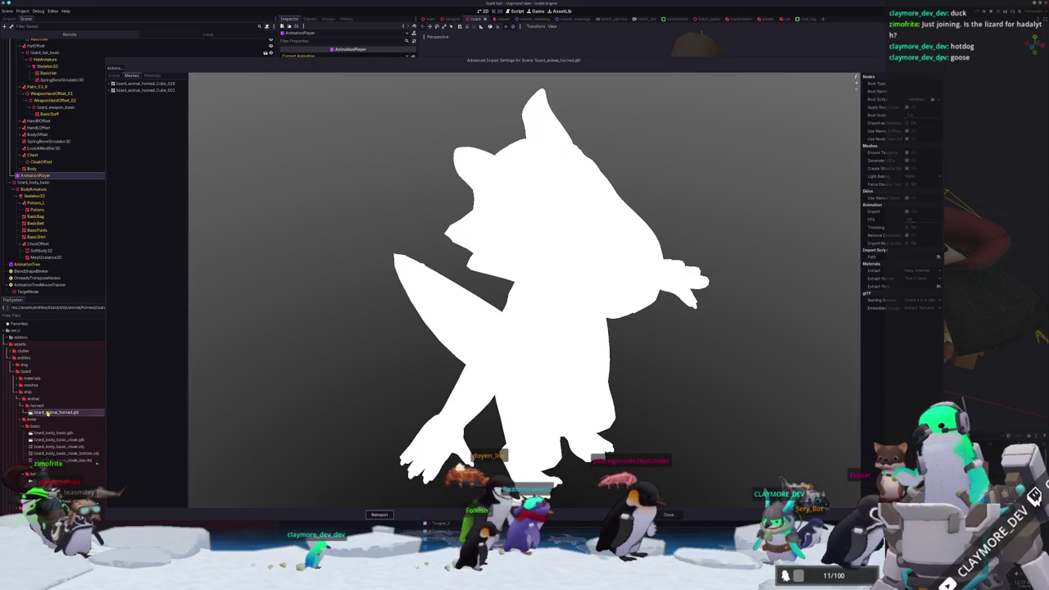
# List the imported model's meshes, then close the Advanced Import Settings
pyautogui.click(131, 75)
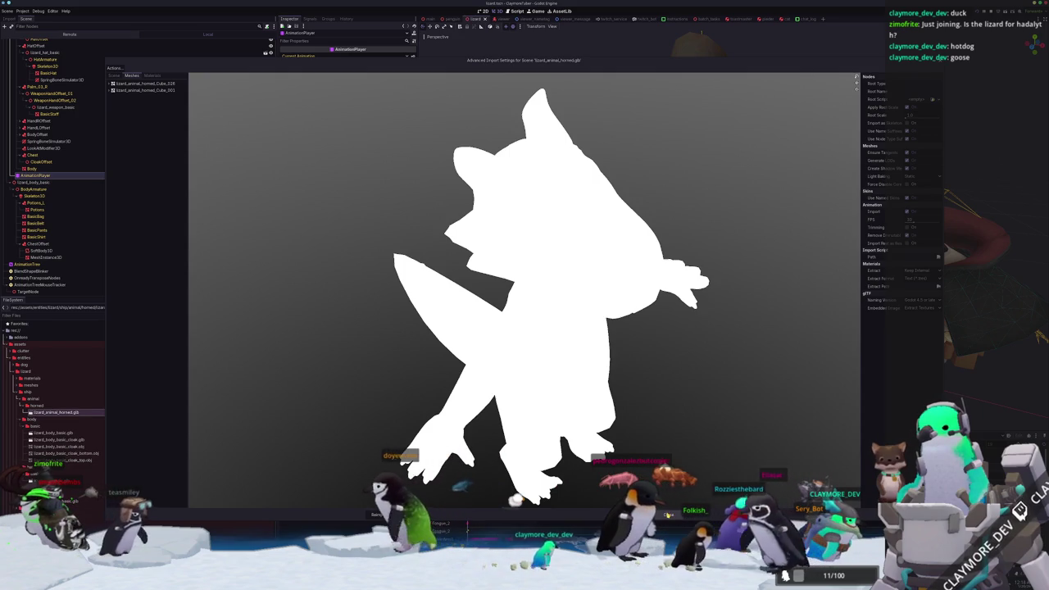
pyautogui.press('Escape')
pyautogui.moveTo(599, 369); pyautogui.dragTo(541, 334, button='middle')
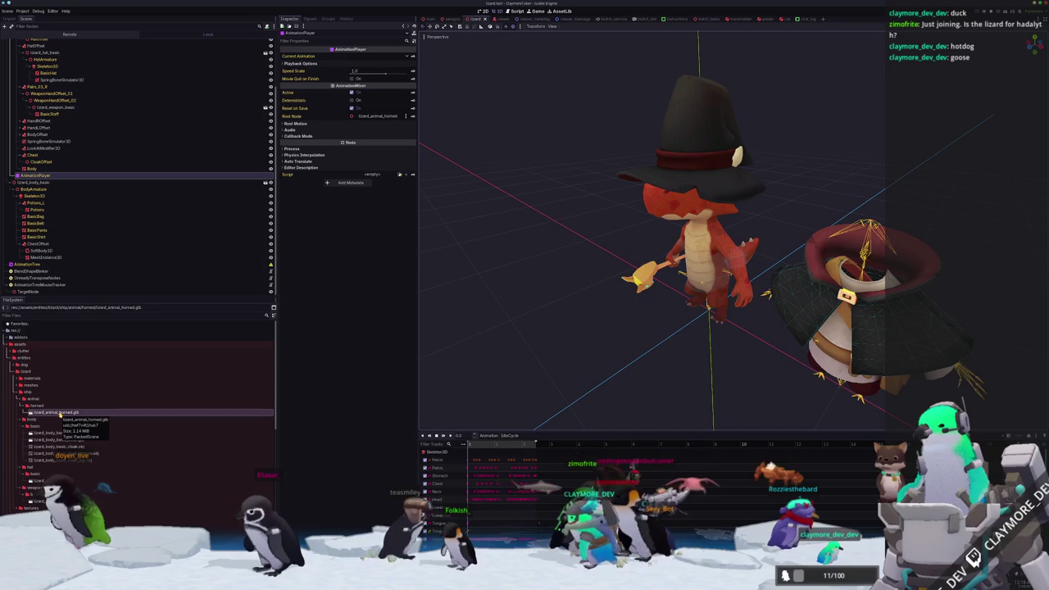
# Move the Body along X to compare, then undo so it sits back under the hat
pyautogui.click(31, 168)
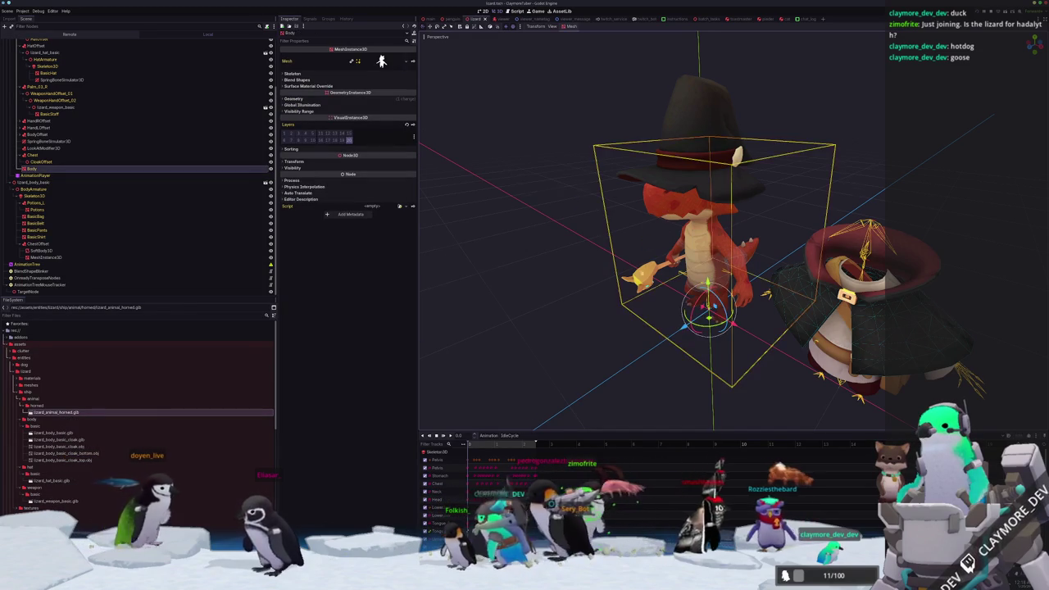
pyautogui.scroll(-3, 705, 246)
pyautogui.press('g')
pyautogui.press('x')
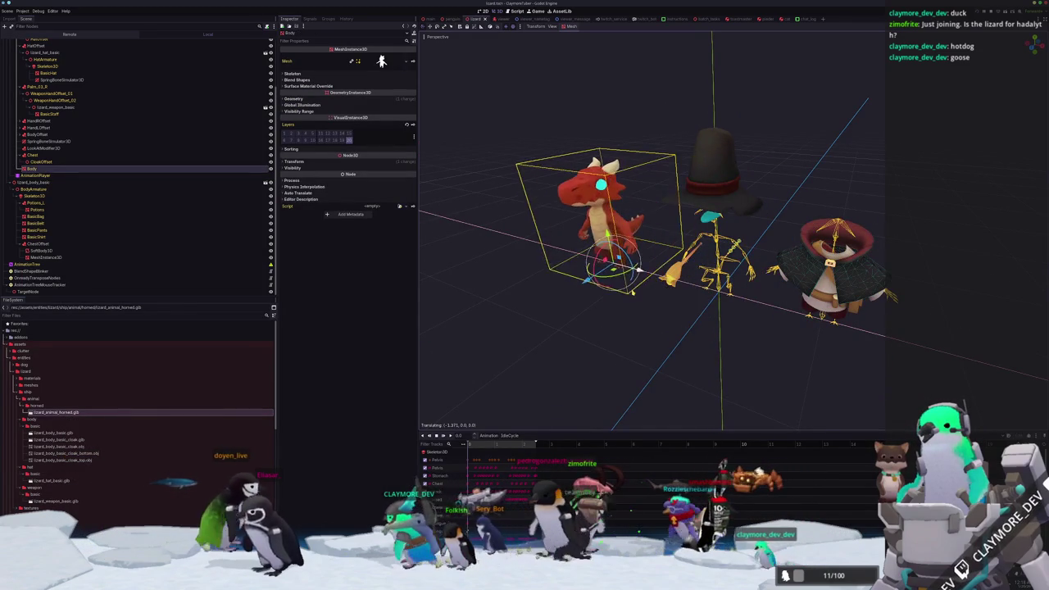
pyautogui.click(644, 266)
pyautogui.scroll(2, 653, 257)
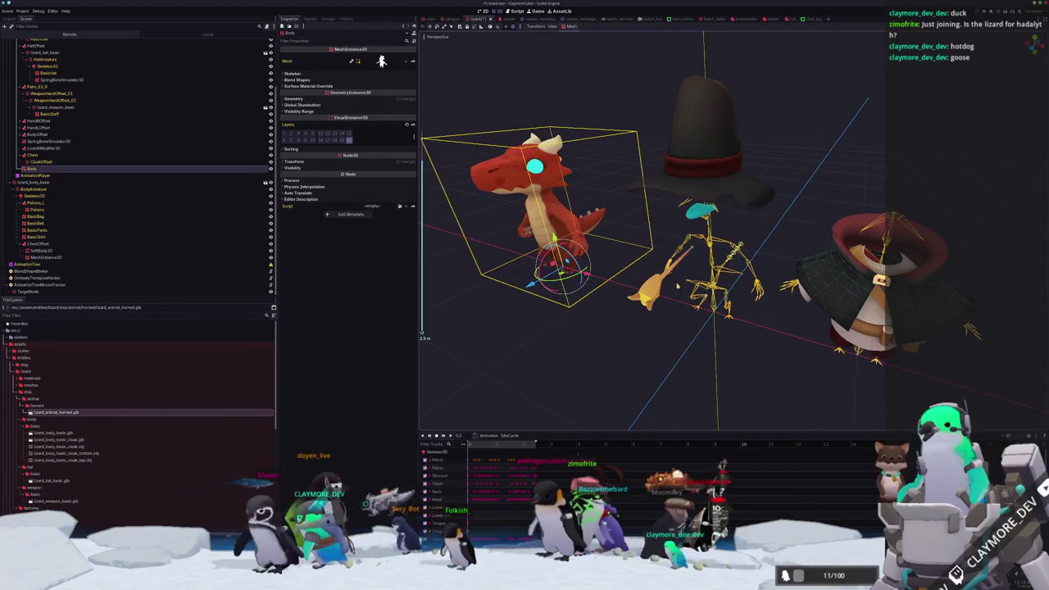
pyautogui.hotkey('ctrl', 'z')
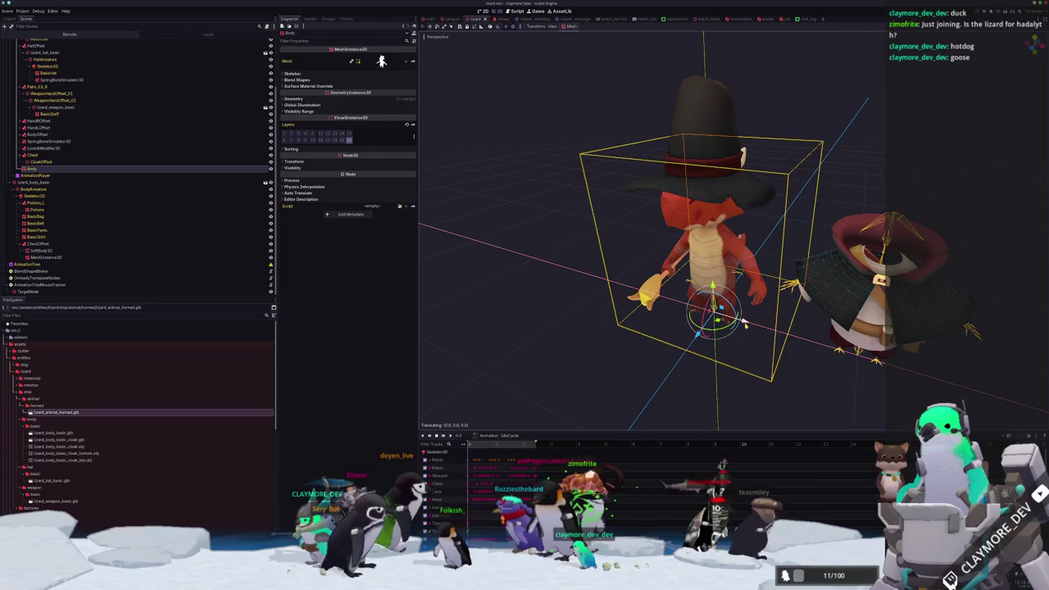
pyautogui.hotkey('ctrl', 'z')
pyautogui.hotkey('ctrl', 'shift', 'z')
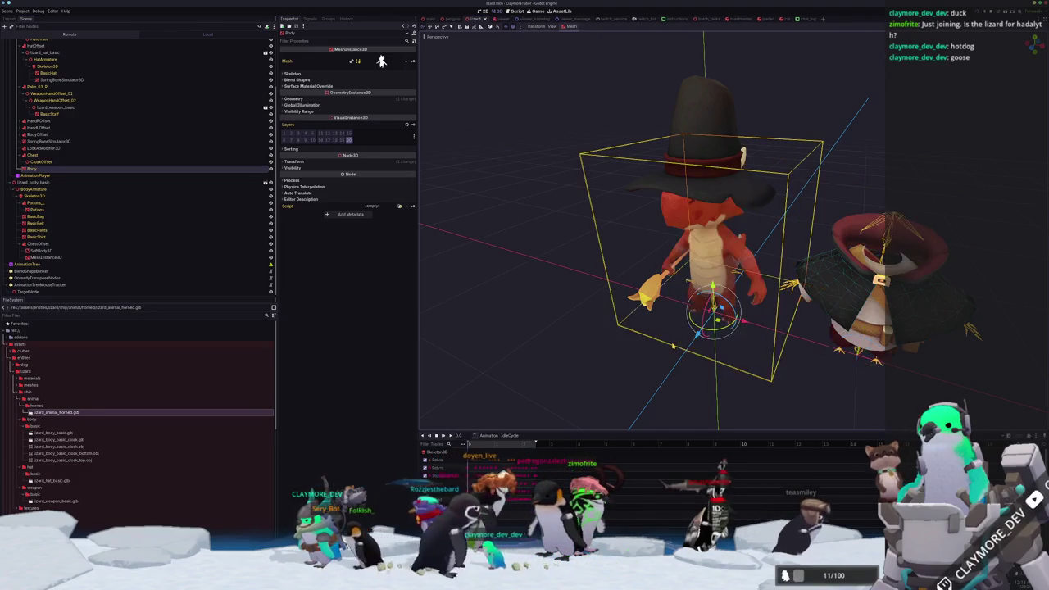
pyautogui.press('super+e')
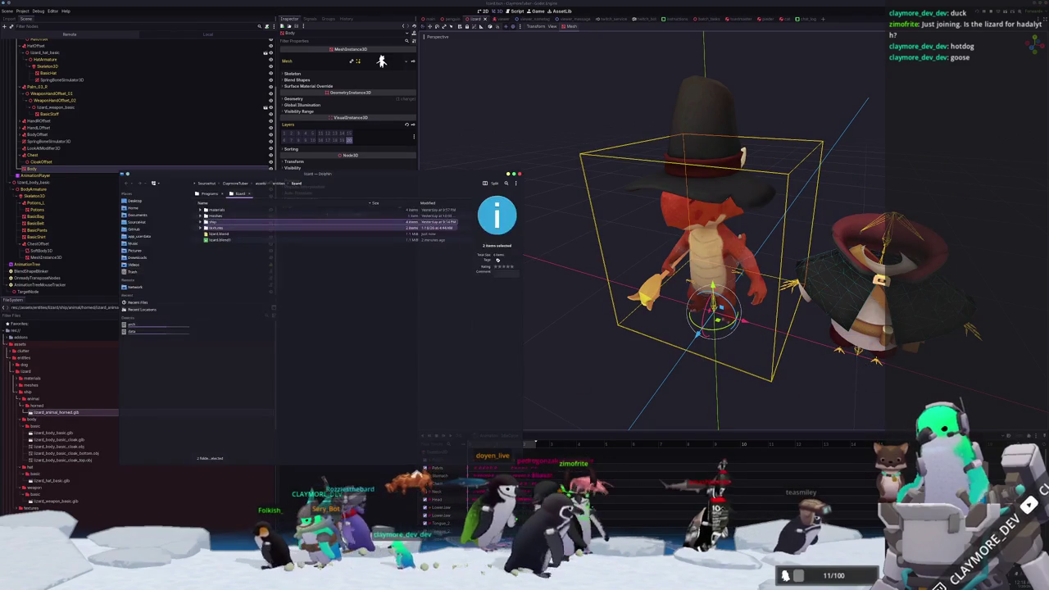
# In Dolphin, expand and collapse the ship, body basic and hat folders, then select lizard.blend
pyautogui.click(679, 266)
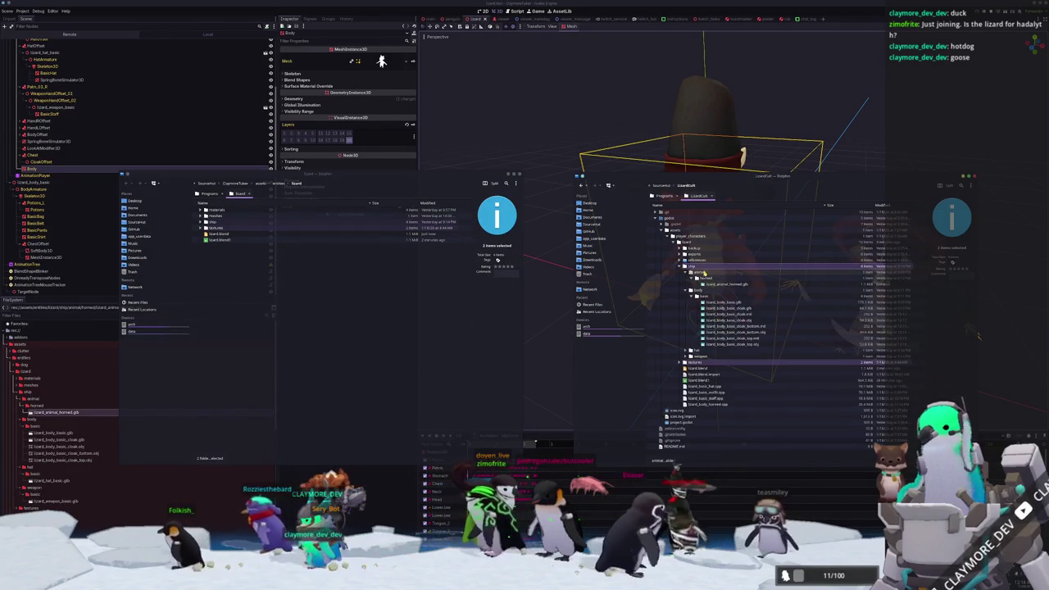
pyautogui.click(686, 279)
pyautogui.click(687, 278)
pyautogui.click(686, 283)
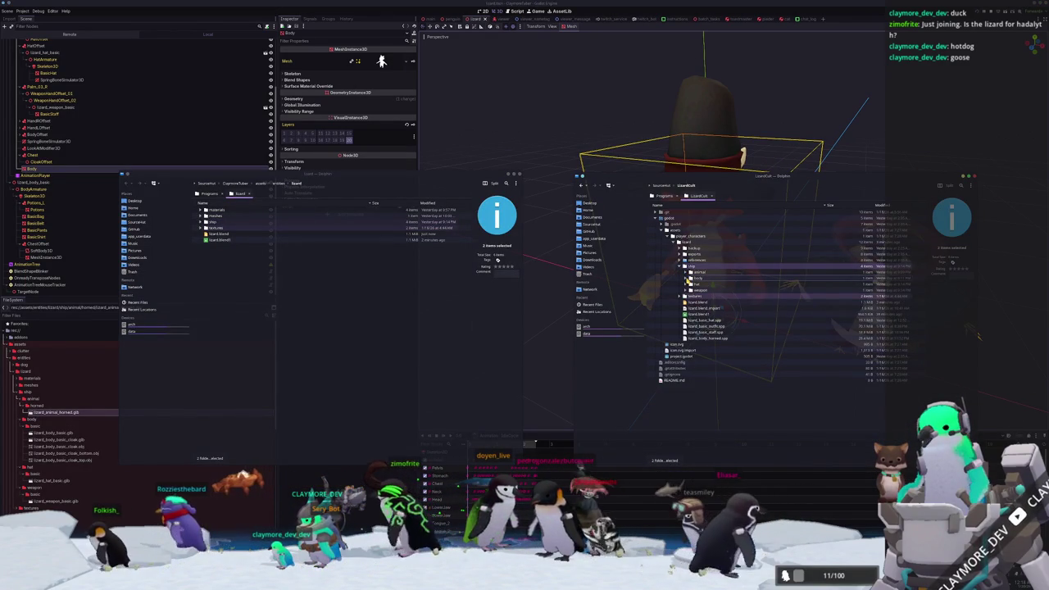
pyautogui.click(684, 281)
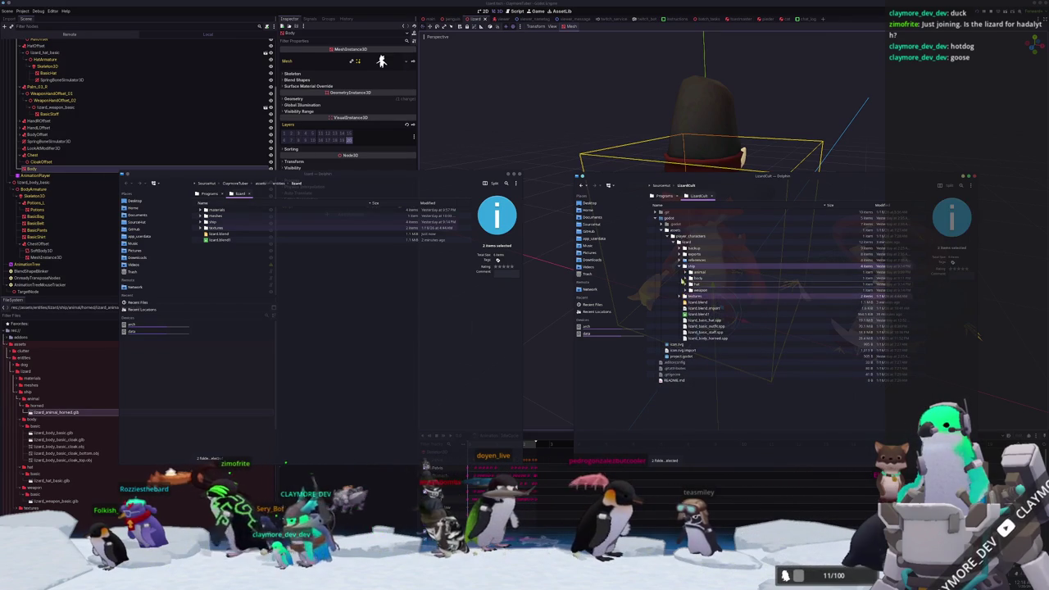
pyautogui.click(684, 267)
pyautogui.click(697, 279)
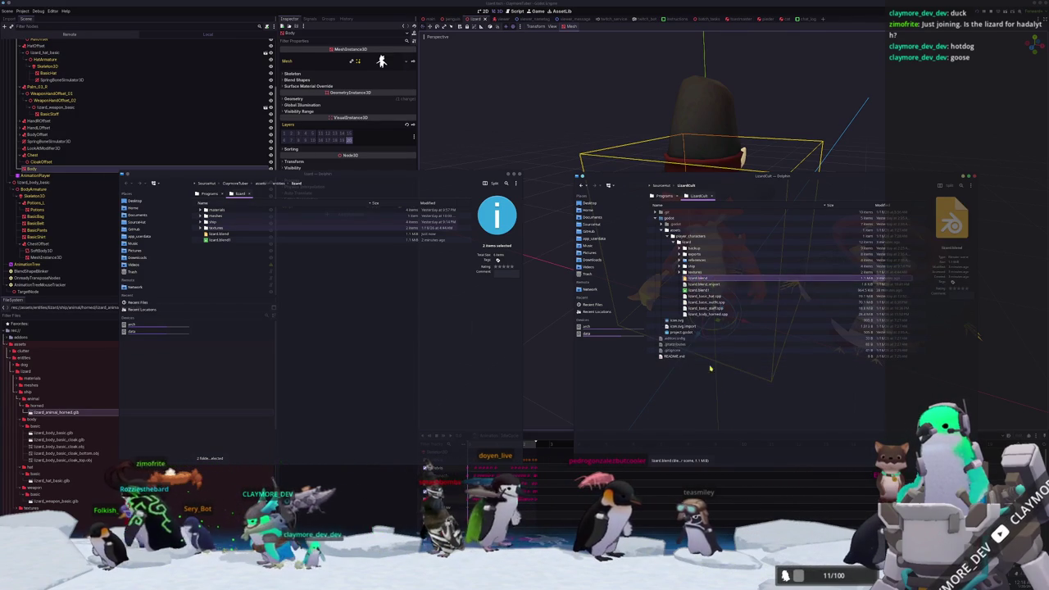
pyautogui.click(724, 395)
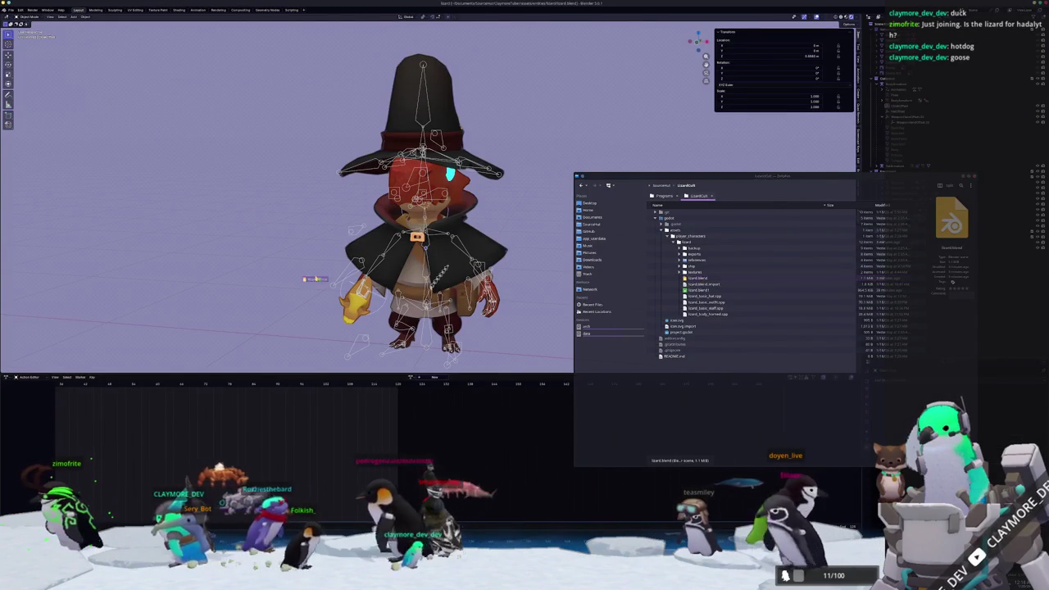
# Drop lizard.blend onto Blender and open it
pyautogui.moveTo(696, 278); pyautogui.dragTo(238, 187)
pyautogui.click(238, 187)
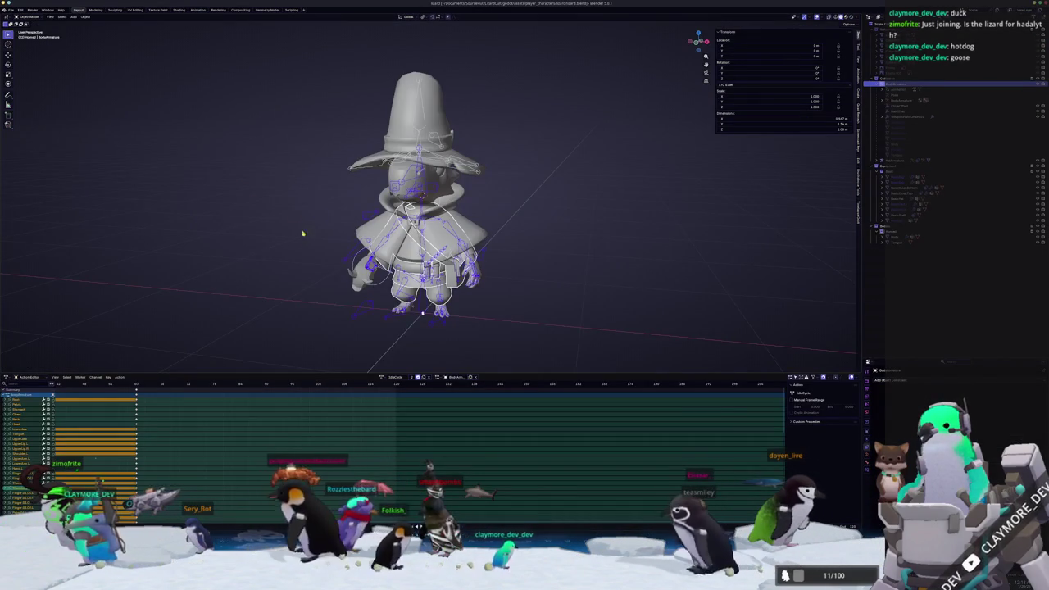
pyautogui.scroll(-2, 267, 196)
pyautogui.scroll(-1, 402, 292)
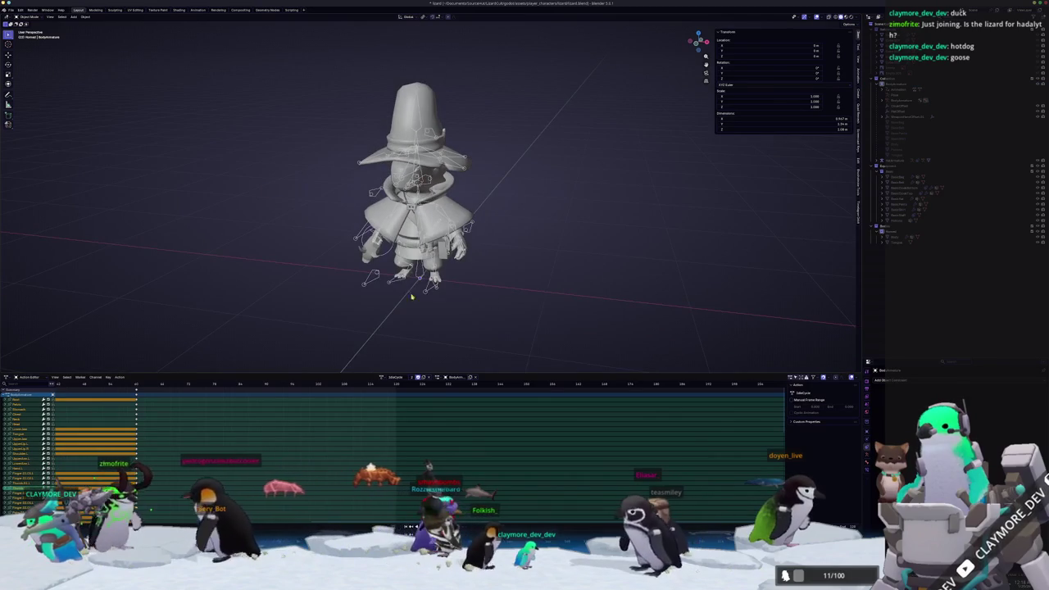
# Select the control rig and check its WeaponHandOffset bones in the Outliner
pyautogui.click(426, 292)
pyautogui.moveTo(426, 291); pyautogui.dragTo(566, 276, button='middle')
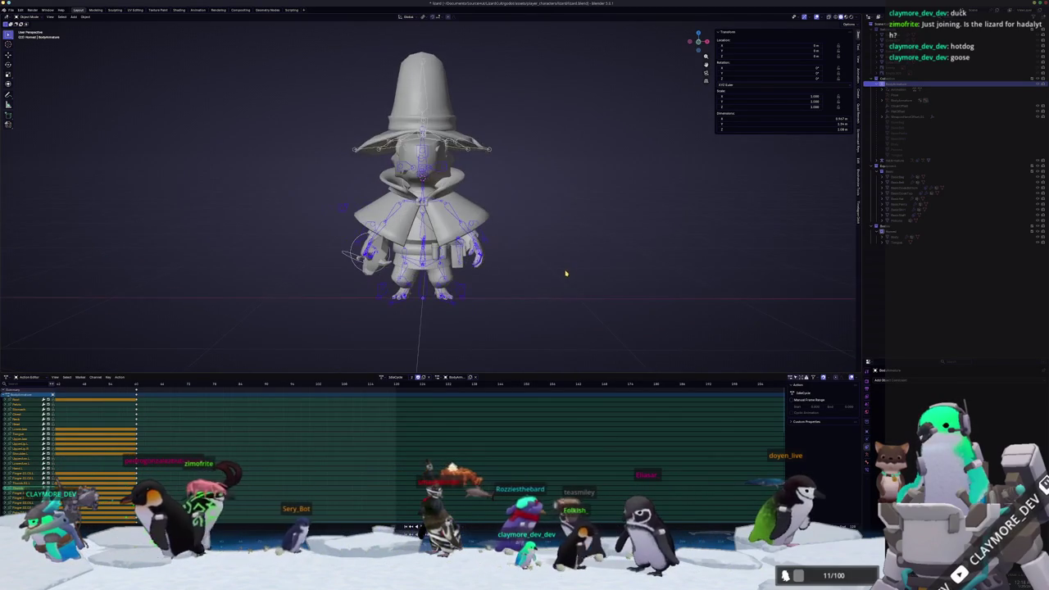
pyautogui.scroll(2, 566, 276)
pyautogui.click(897, 238)
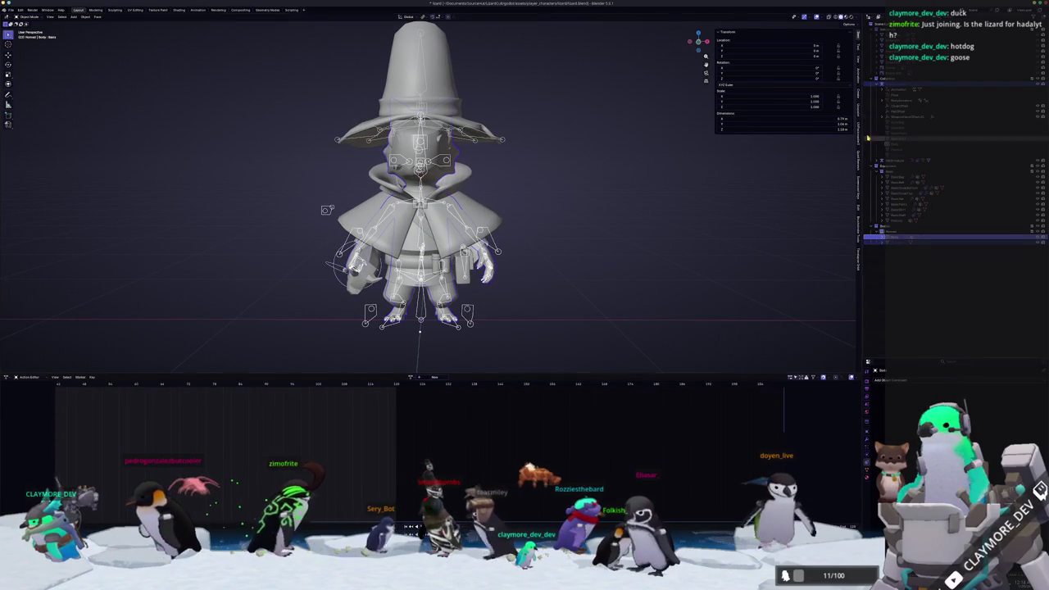
pyautogui.click(881, 117)
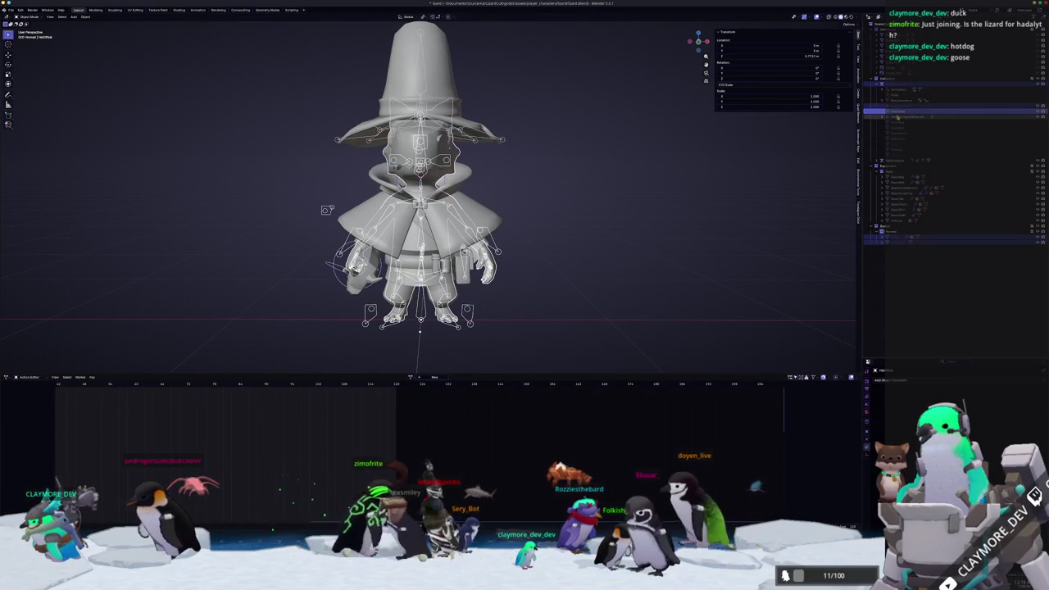
pyautogui.click(893, 121)
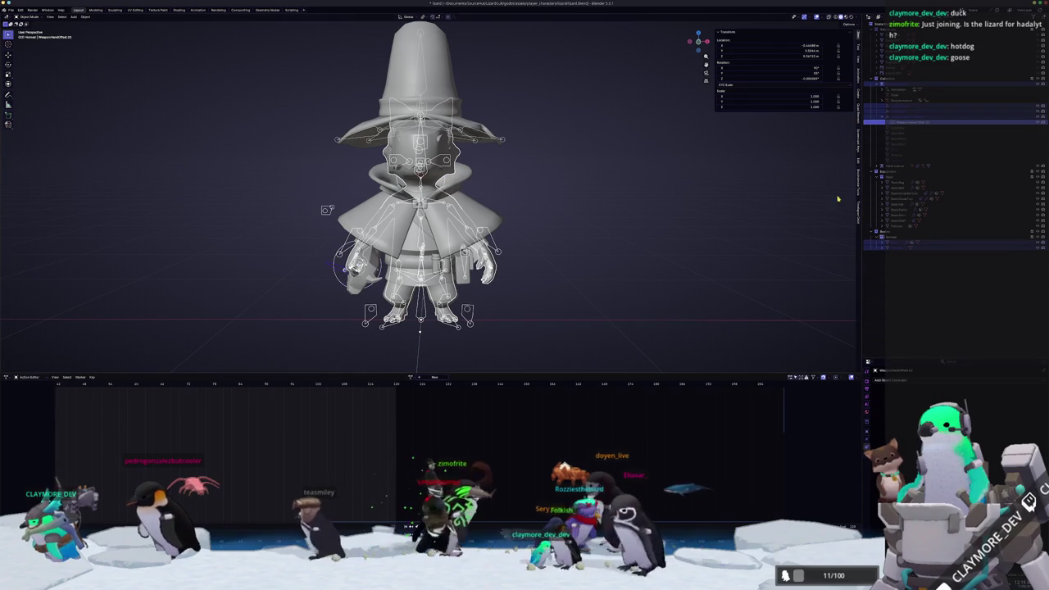
pyautogui.moveTo(664, 287)
pyautogui.mouseDown(button='middle')
pyautogui.moveTo(564, 248)
pyautogui.moveTo(446, 156)
pyautogui.mouseUp(button='middle')
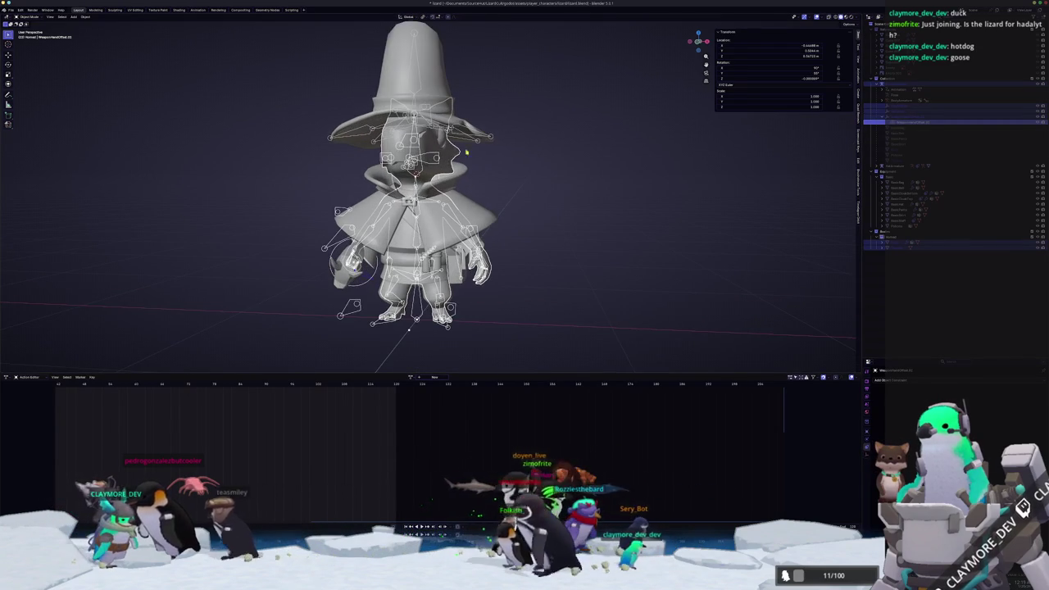
pyautogui.click(11, 10)
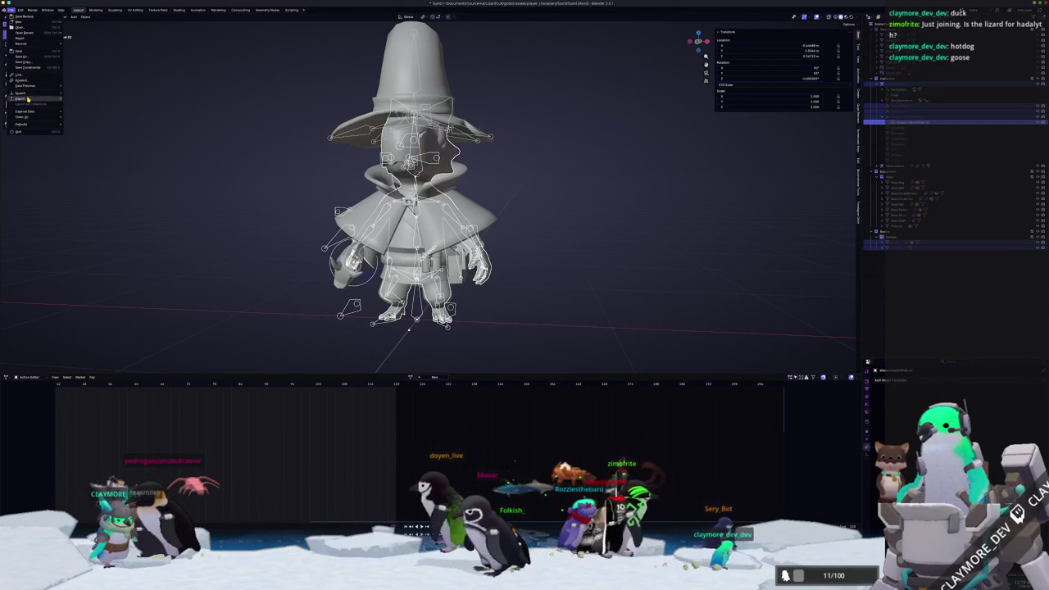
pyautogui.moveTo(21, 99)
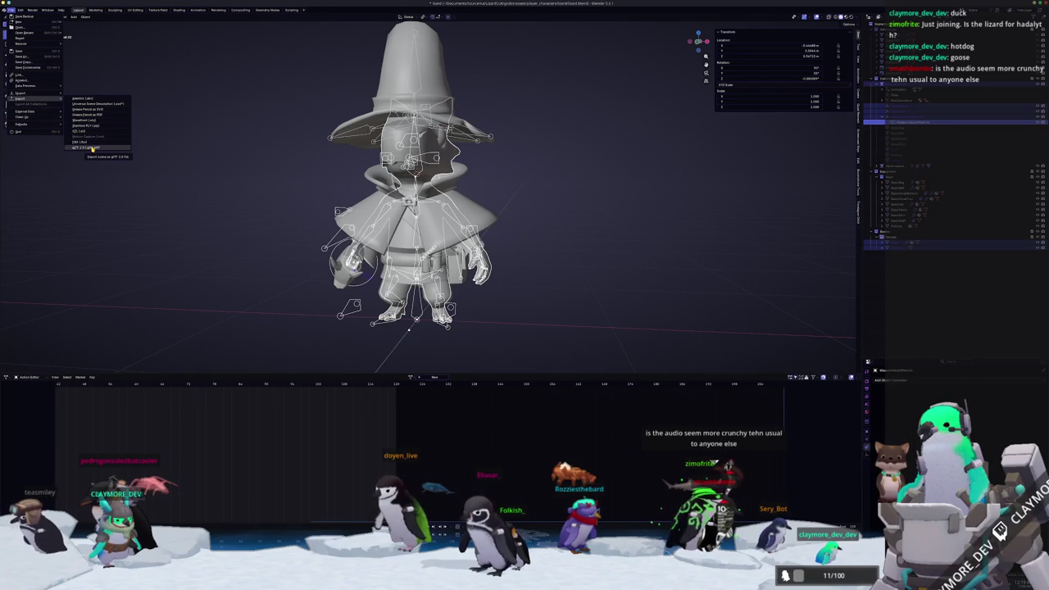
pyautogui.click(93, 149)
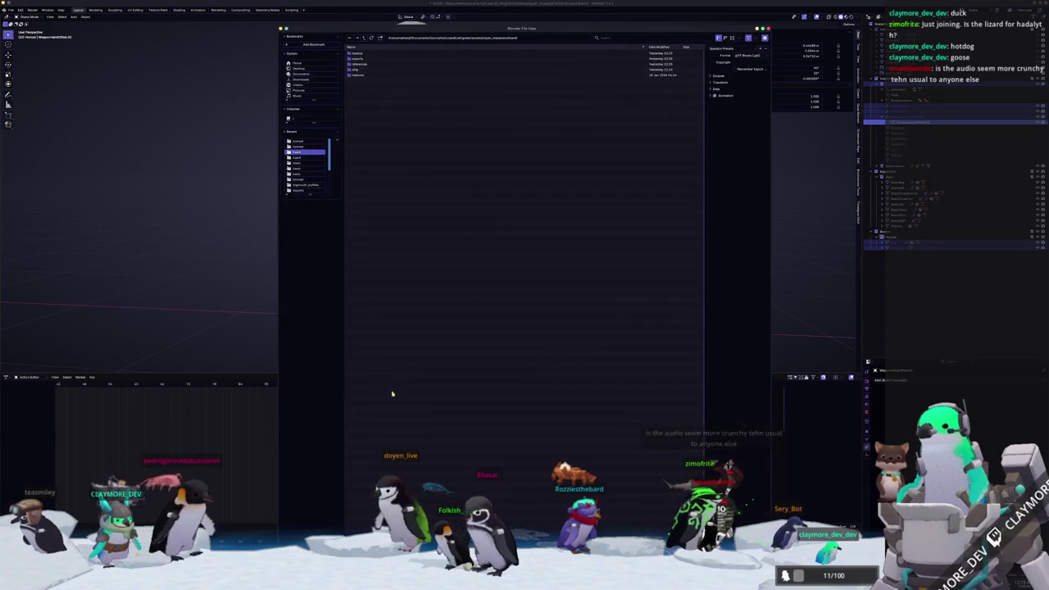
pyautogui.click(716, 76)
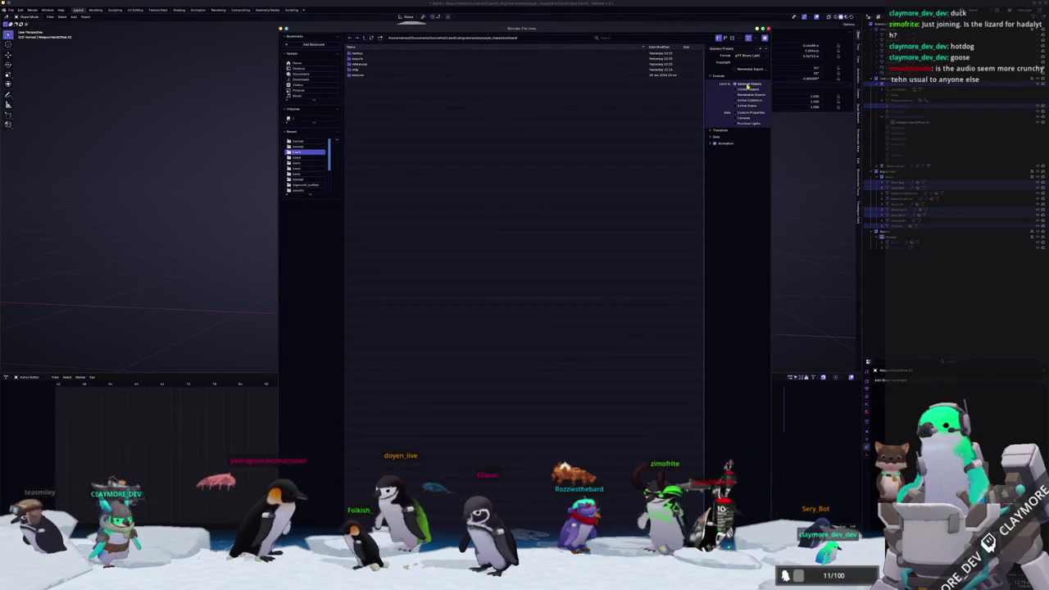
pyautogui.click(714, 136)
pyautogui.click(718, 156)
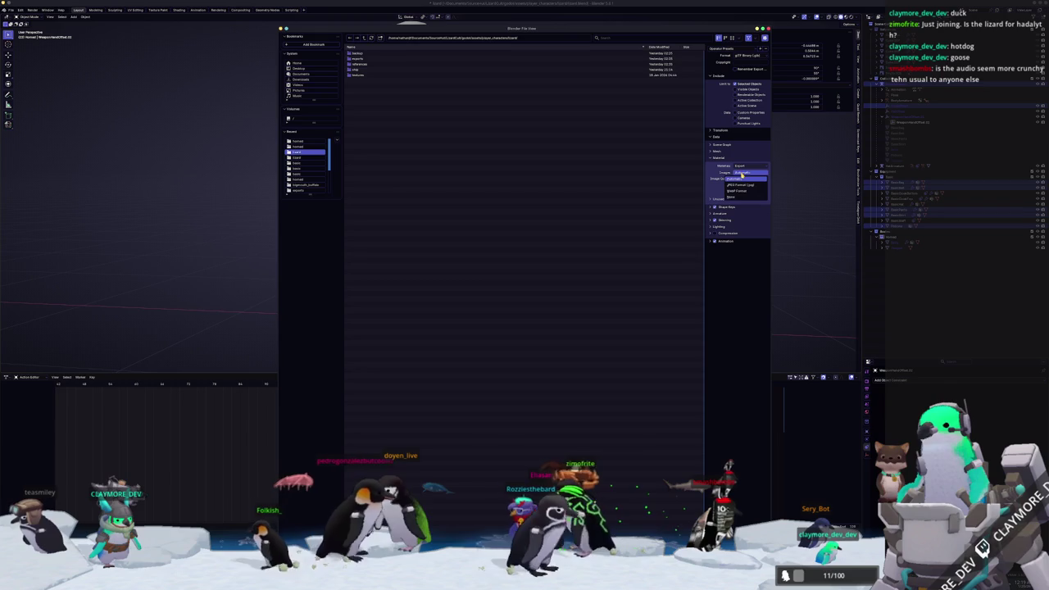
pyautogui.click(721, 235)
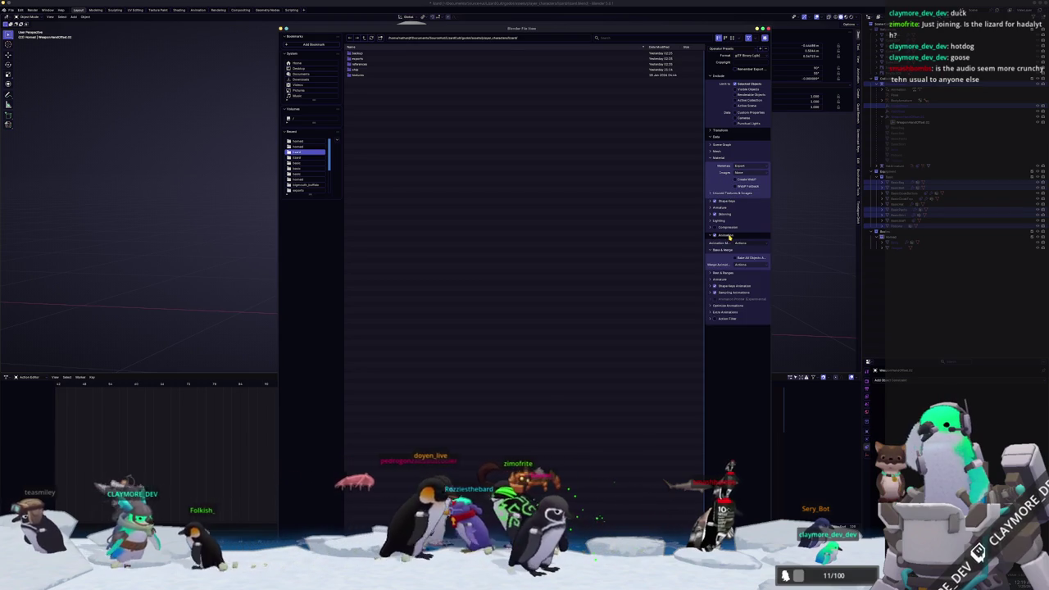
pyautogui.click(715, 319)
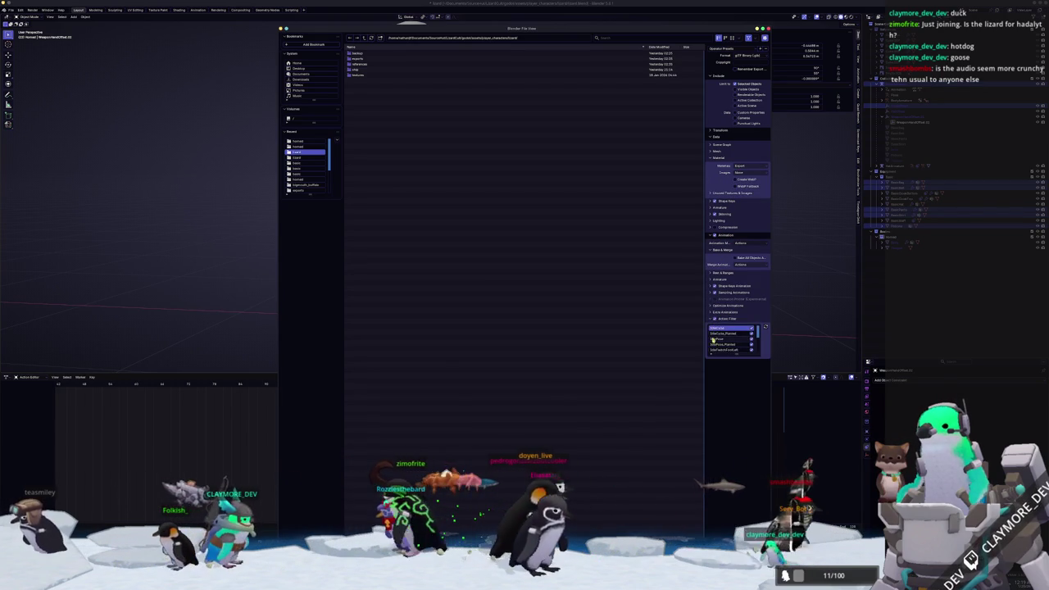
pyautogui.moveTo(736, 356); pyautogui.dragTo(732, 417)
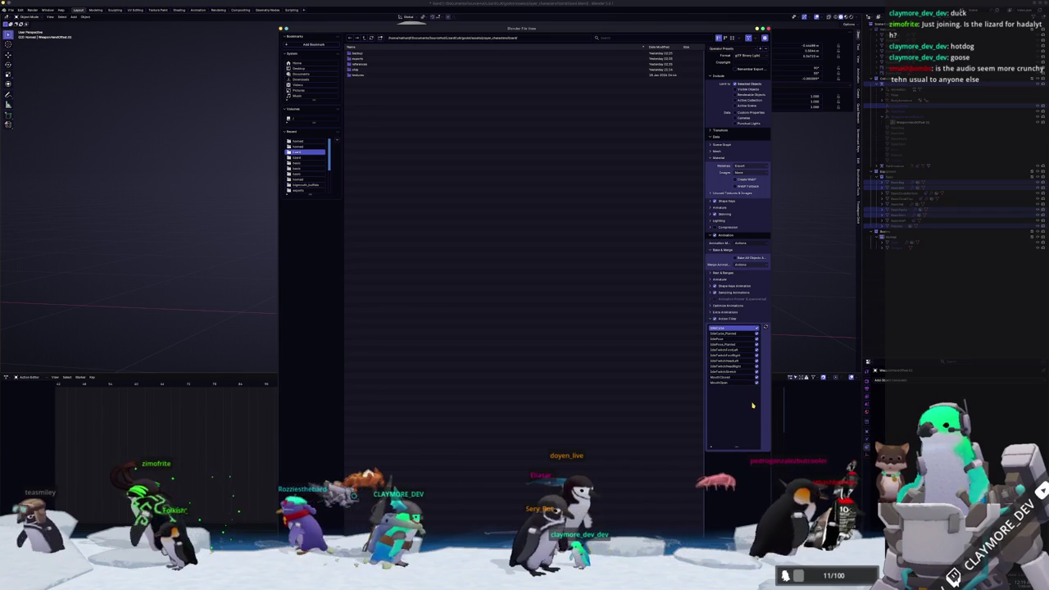
pyautogui.moveTo(576, 29)
pyautogui.mouseDown()
pyautogui.moveTo(638, 361)
pyautogui.moveTo(637, 25)
pyautogui.mouseUp()
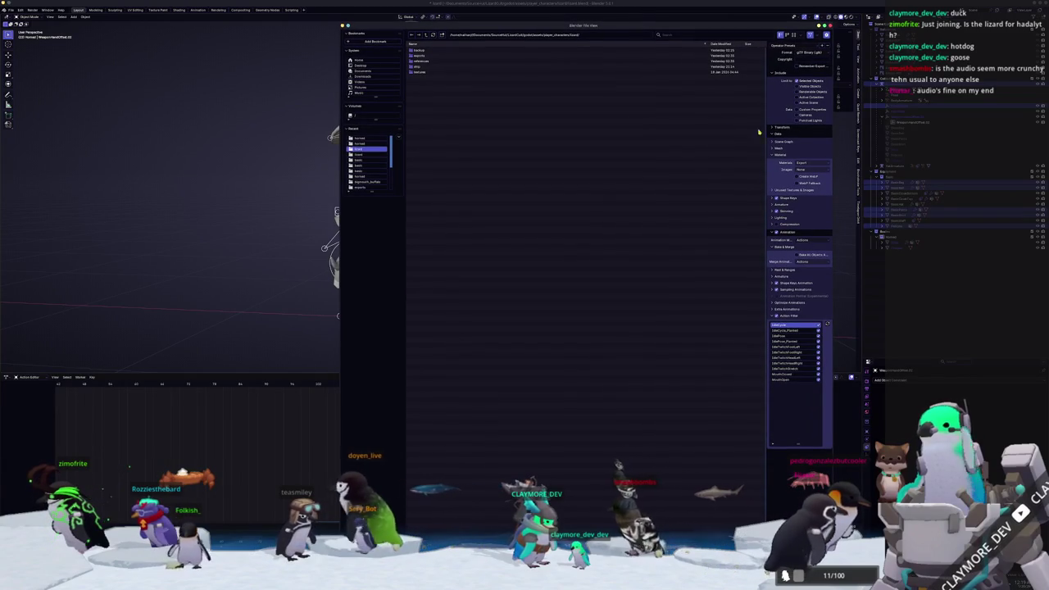
pyautogui.click(901, 121)
pyautogui.press('n')
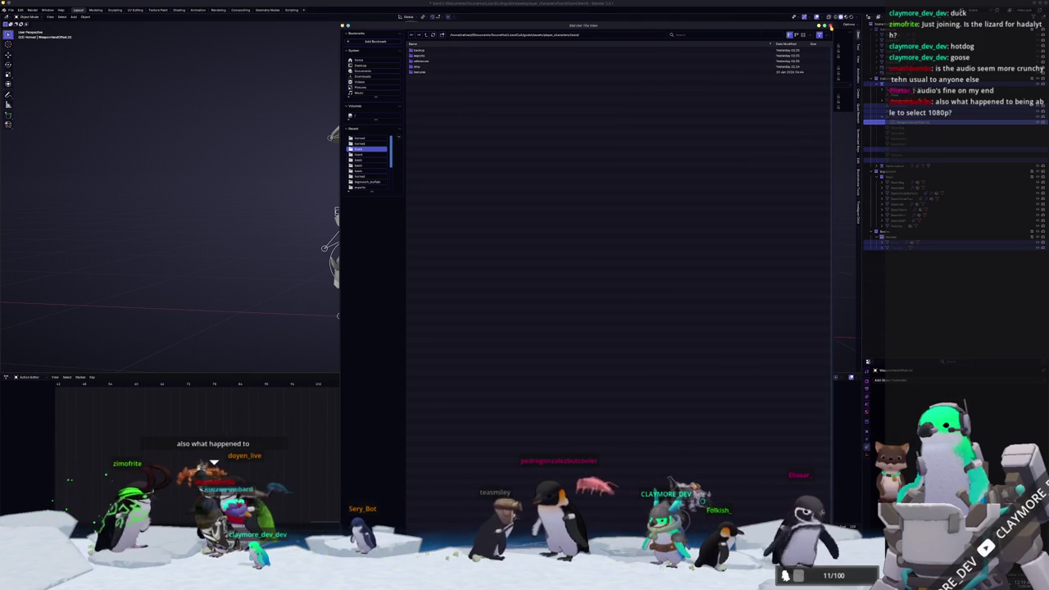
pyautogui.press('Escape')
pyautogui.scroll(1, 213, 123)
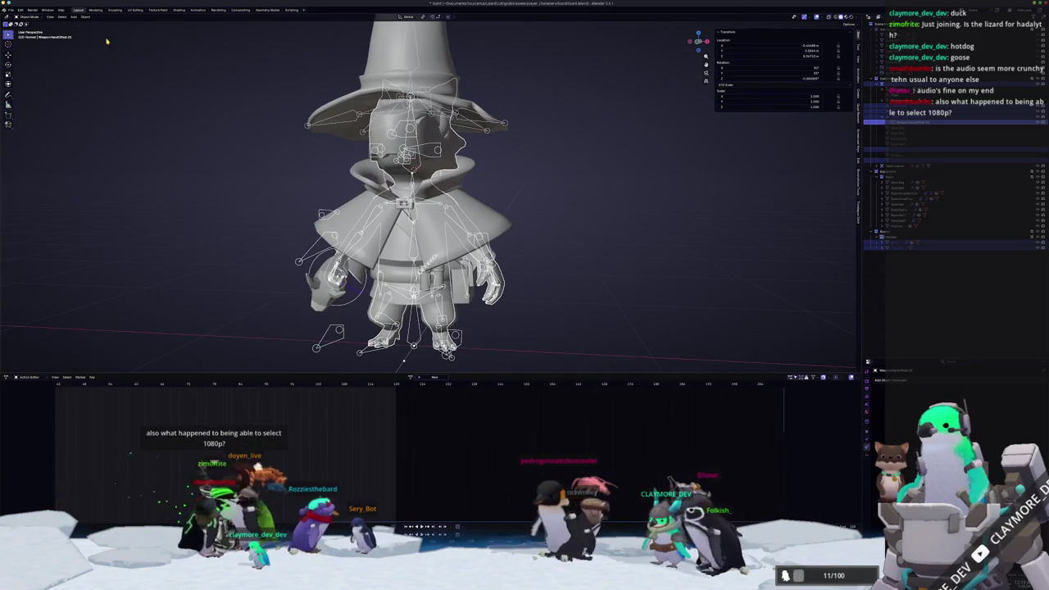
# Open Blender's File menu to reach the Export format list
pyautogui.click(9, 9)
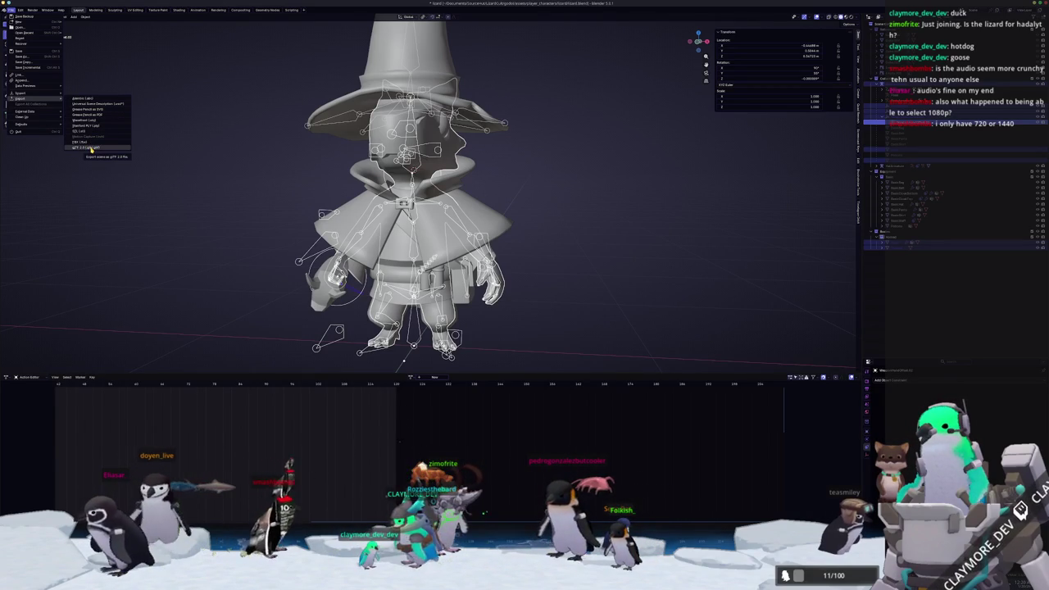
# Export glTF 2.0 with Material Images set to None and Action Filter enabled
pyautogui.click(92, 149)
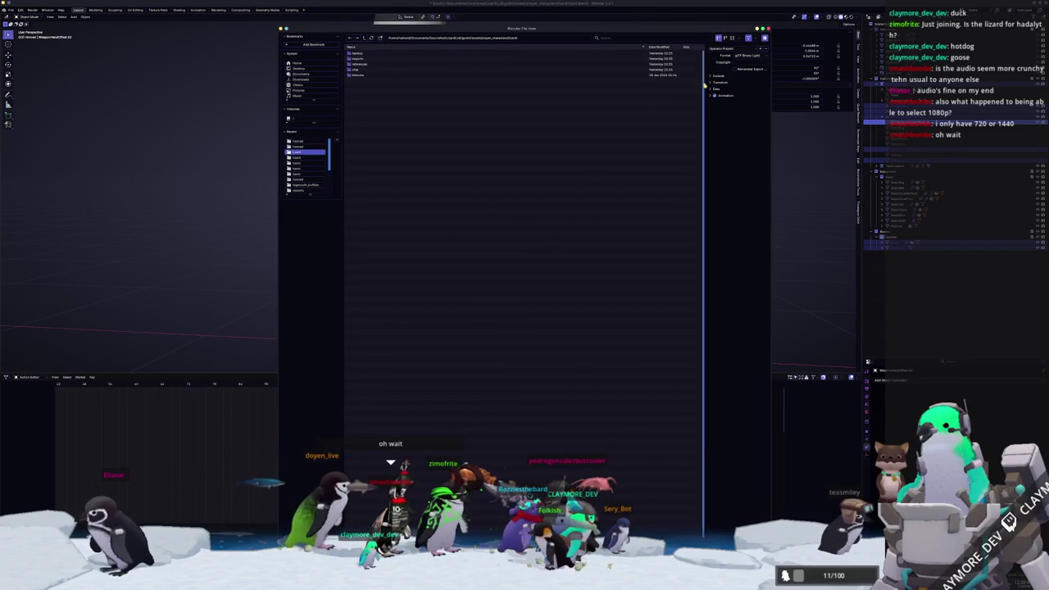
pyautogui.click(717, 76)
pyautogui.click(718, 137)
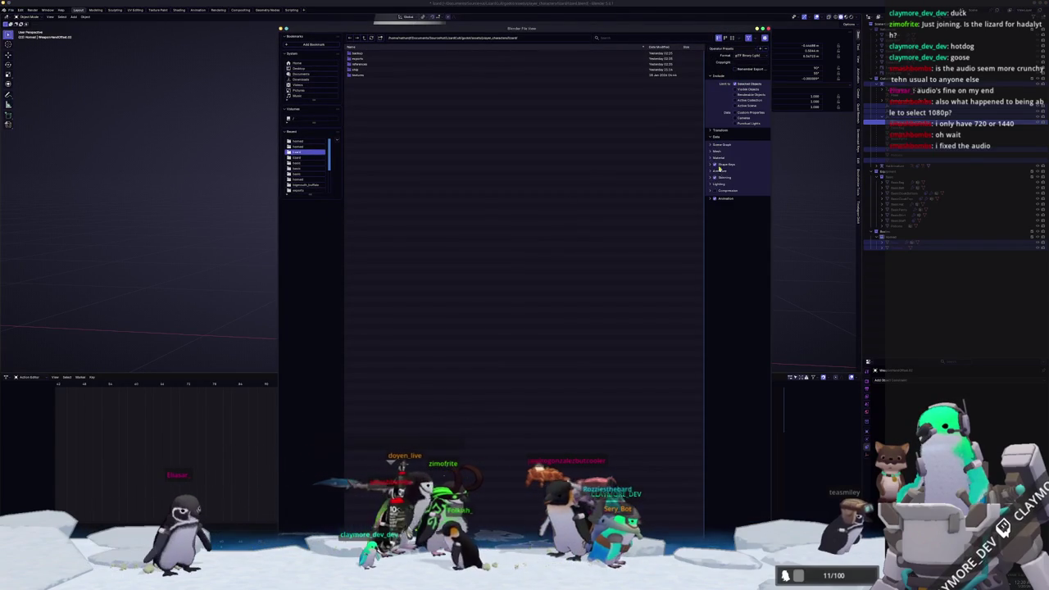
pyautogui.click(719, 158)
pyautogui.click(742, 174)
pyautogui.click(737, 198)
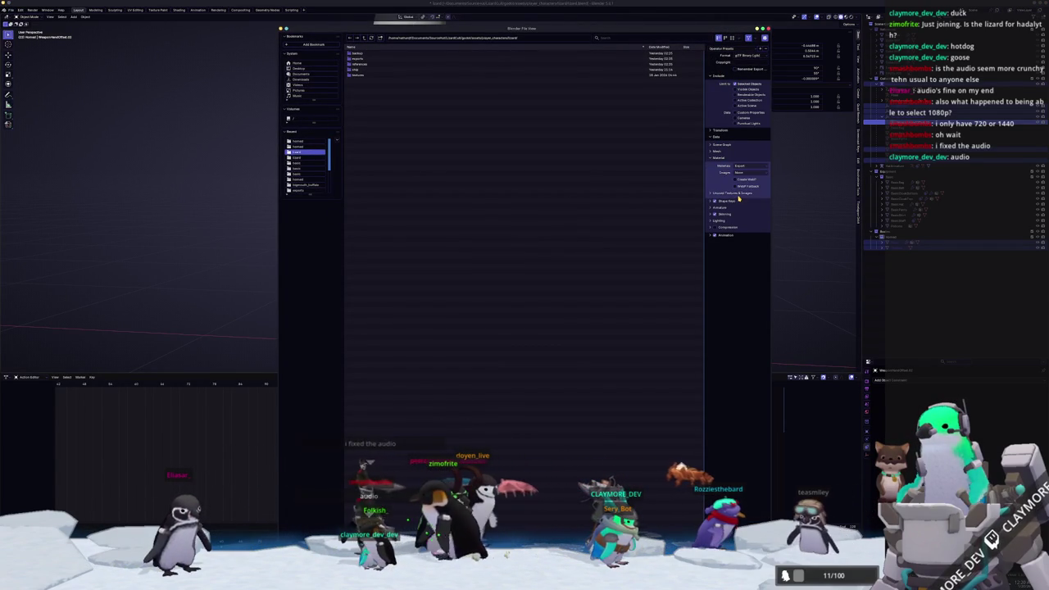
pyautogui.click(726, 235)
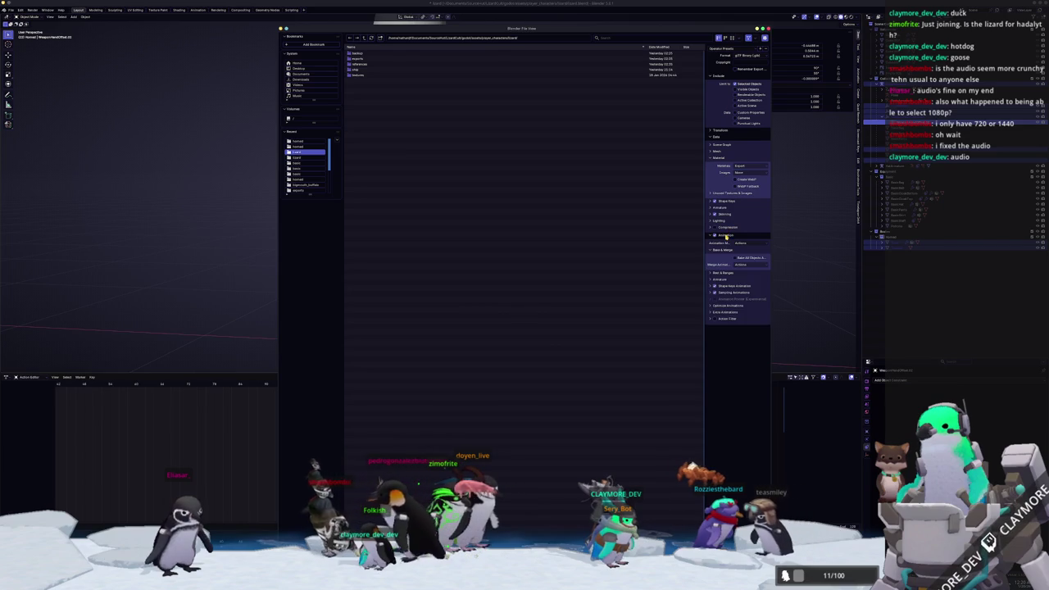
pyautogui.click(714, 319)
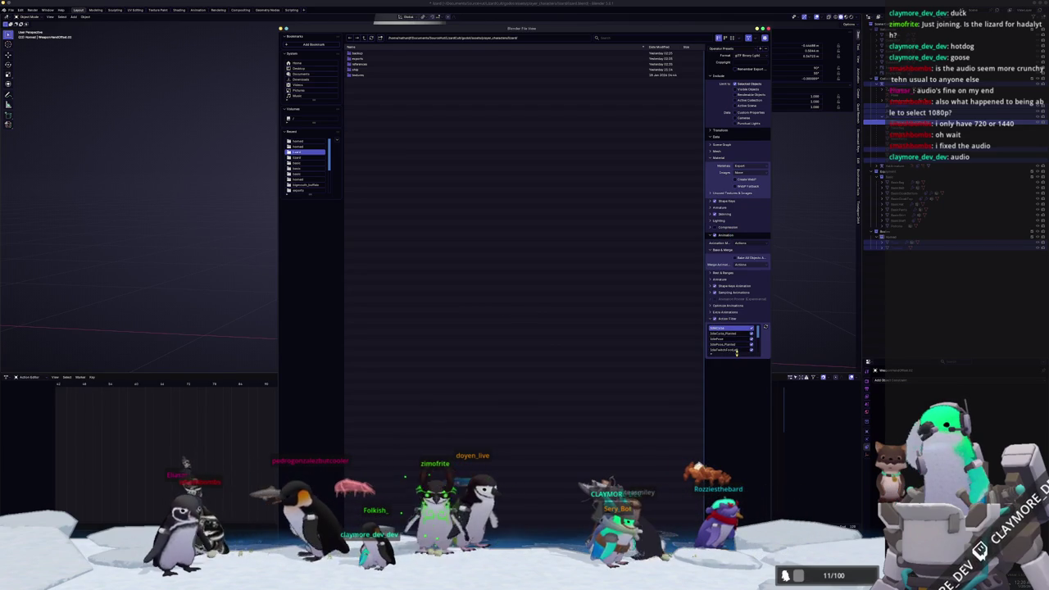
pyautogui.moveTo(736, 352); pyautogui.dragTo(734, 422)
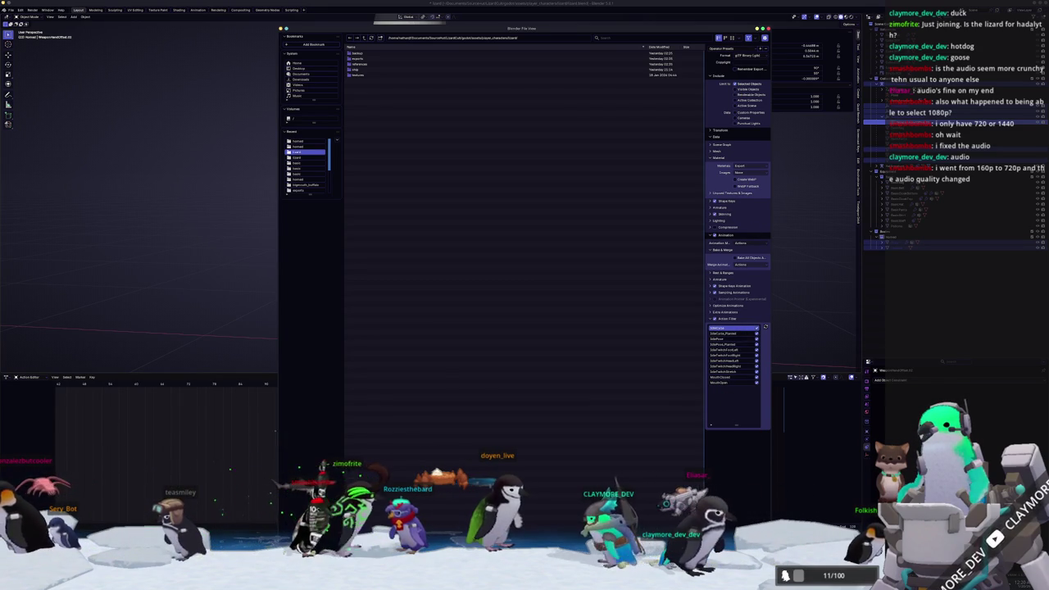
pyautogui.press('Return')
# In Godot, close the Advanced Import Settings to view the reimported lizard
pyautogui.hotkey('alt', 'Tab')
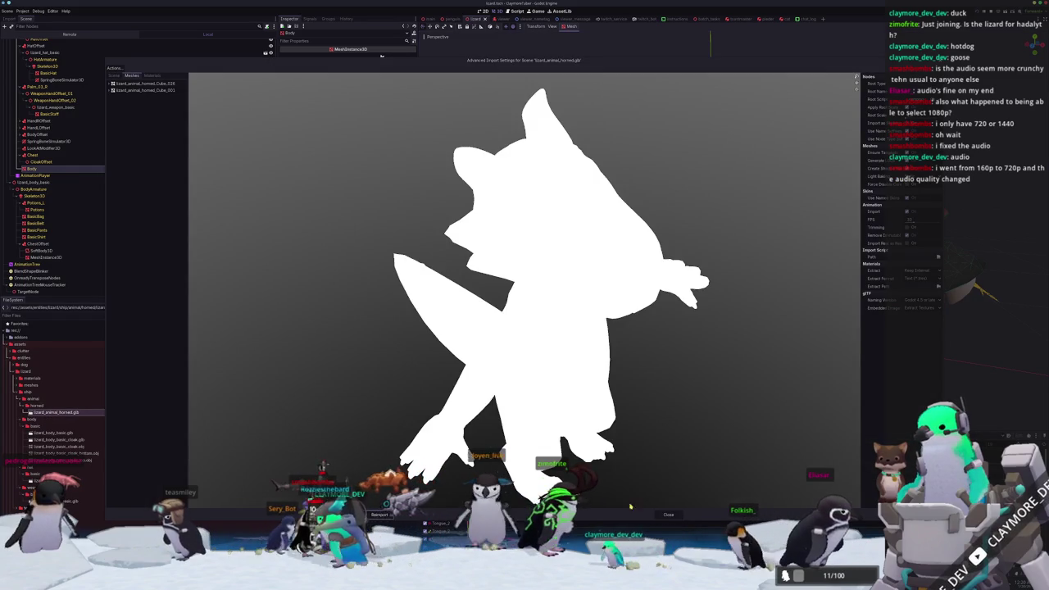
pyautogui.click(668, 515)
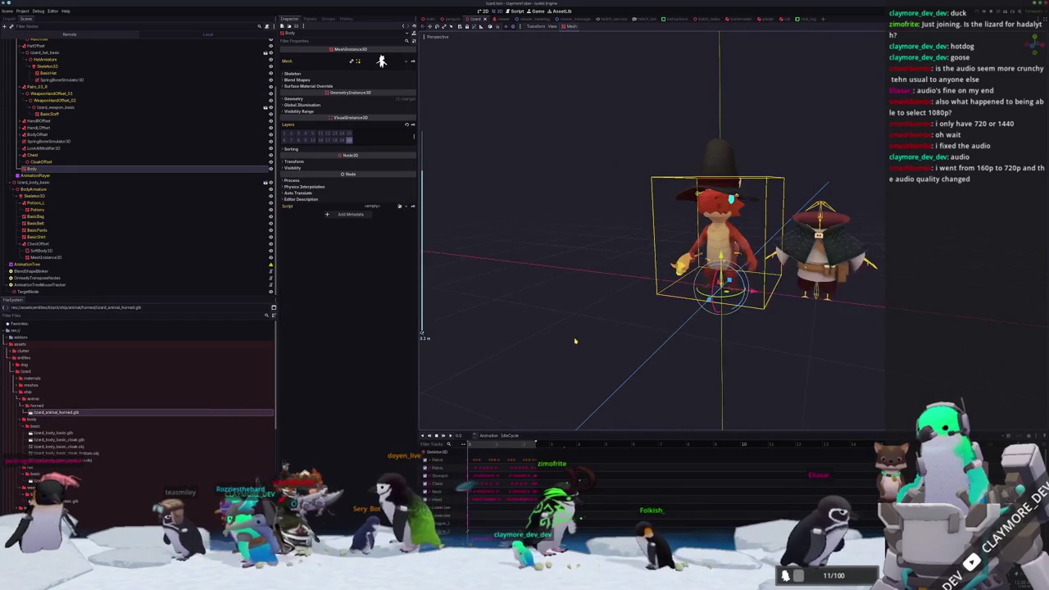
pyautogui.hotkey('alt', 'Tab')
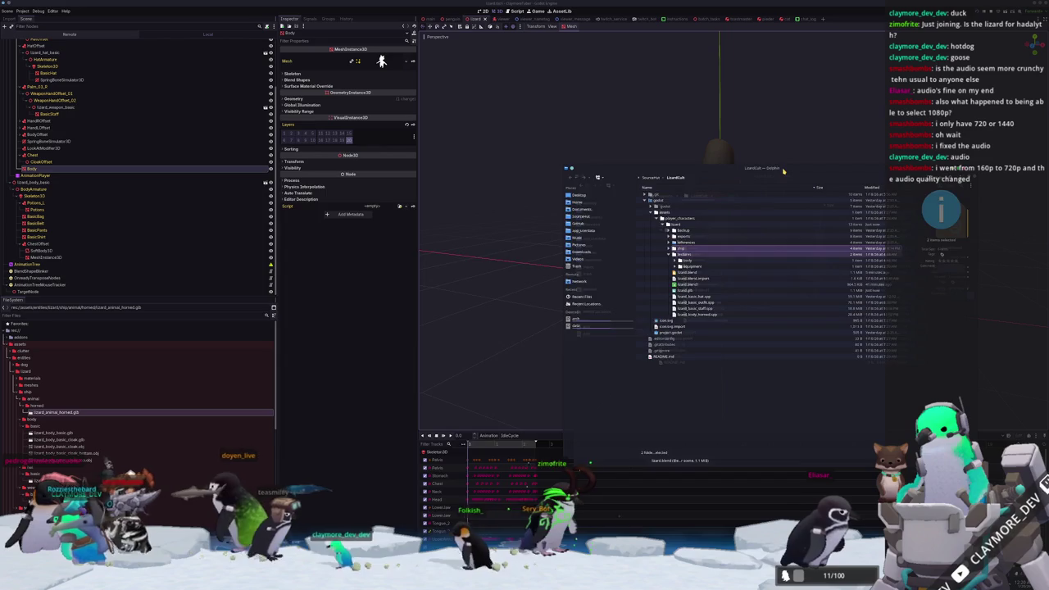
# Try copying lizard.glb into a lizard folder, cancelling the overwrite prompt
pyautogui.moveTo(783, 171); pyautogui.dragTo(391, 176)
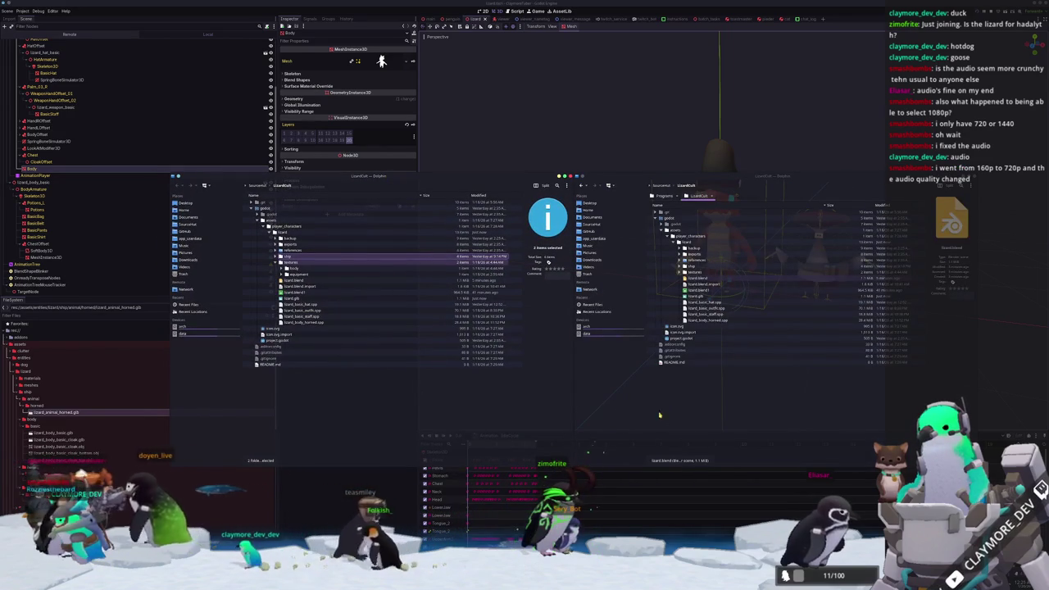
pyautogui.click(698, 296)
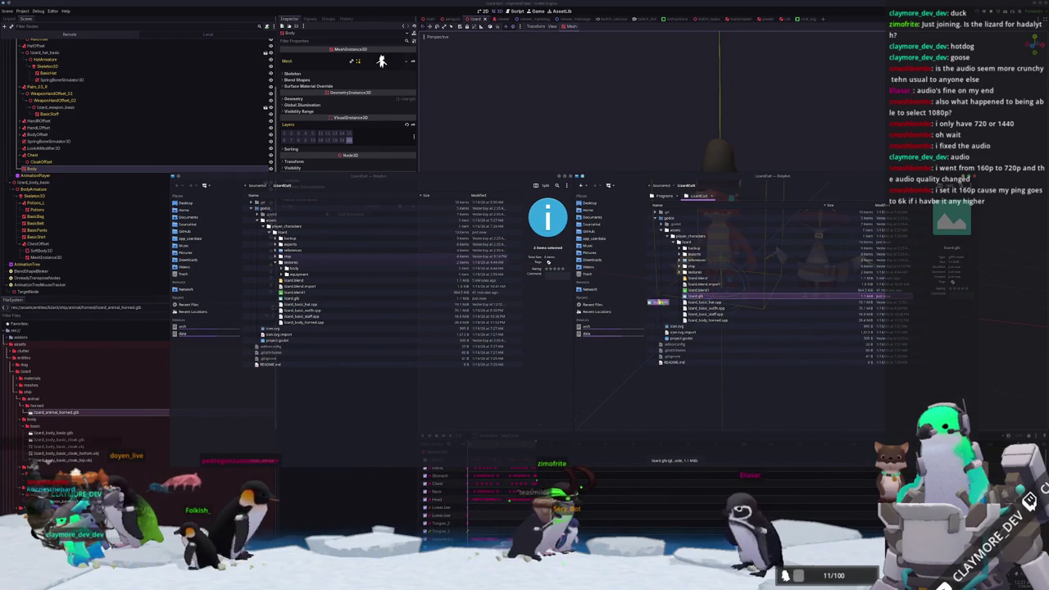
pyautogui.click(291, 257)
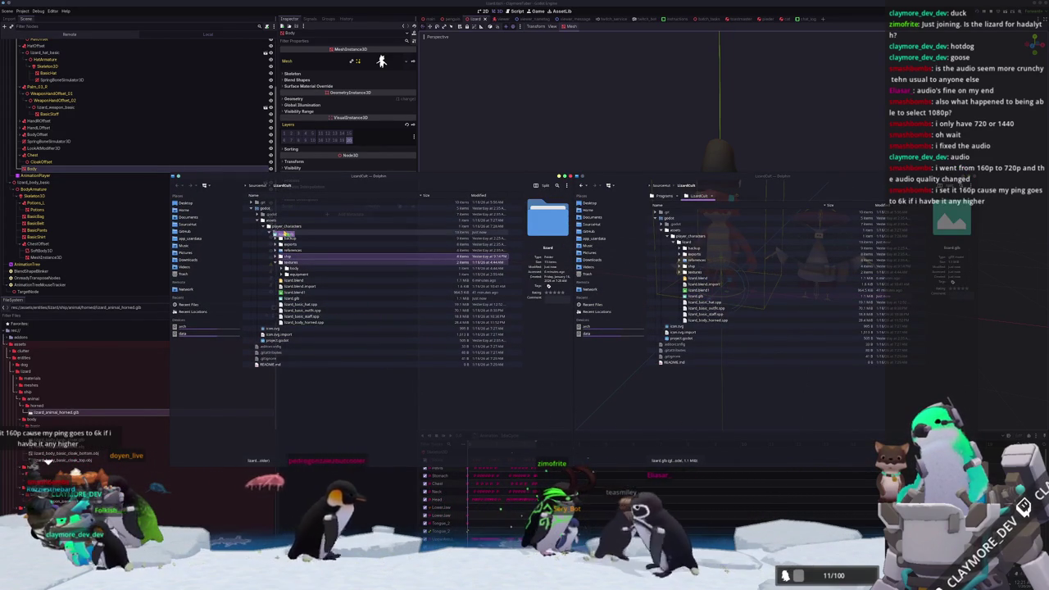
pyautogui.moveTo(289, 227); pyautogui.dragTo(308, 261)
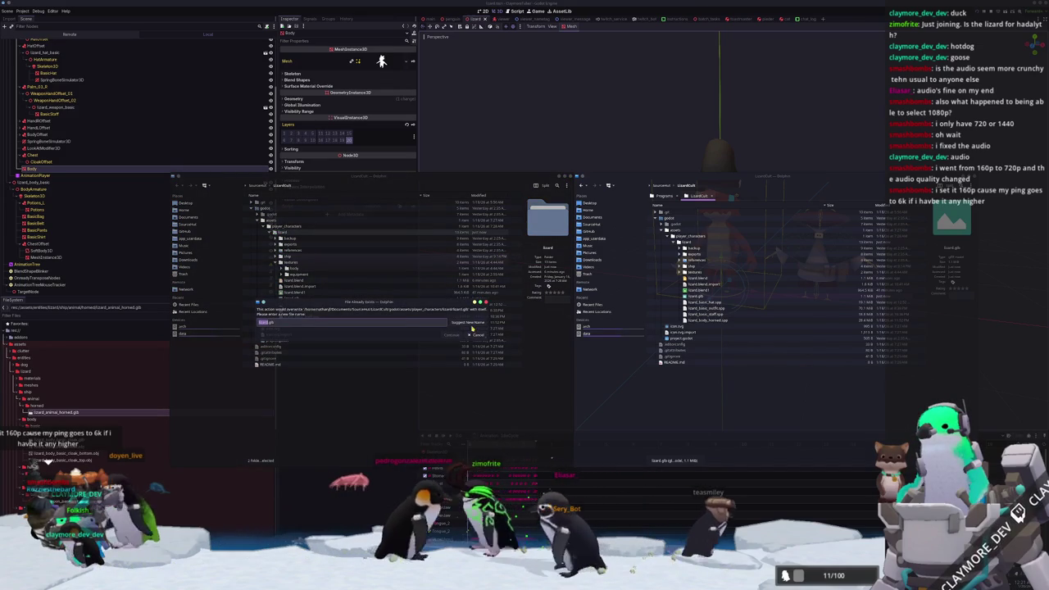
pyautogui.click(466, 326)
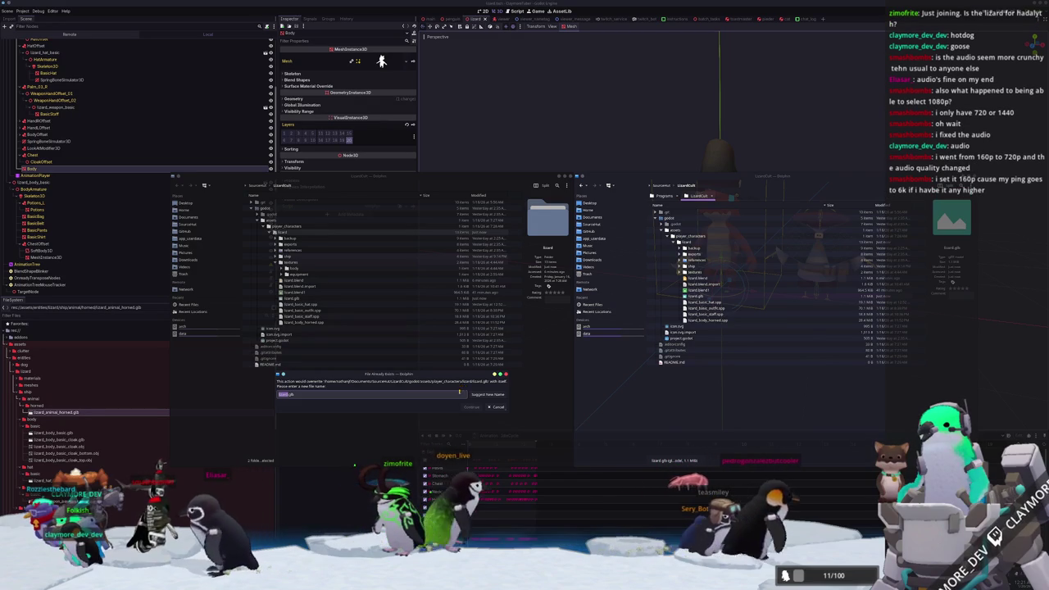
pyautogui.click(495, 407)
pyautogui.click(410, 414)
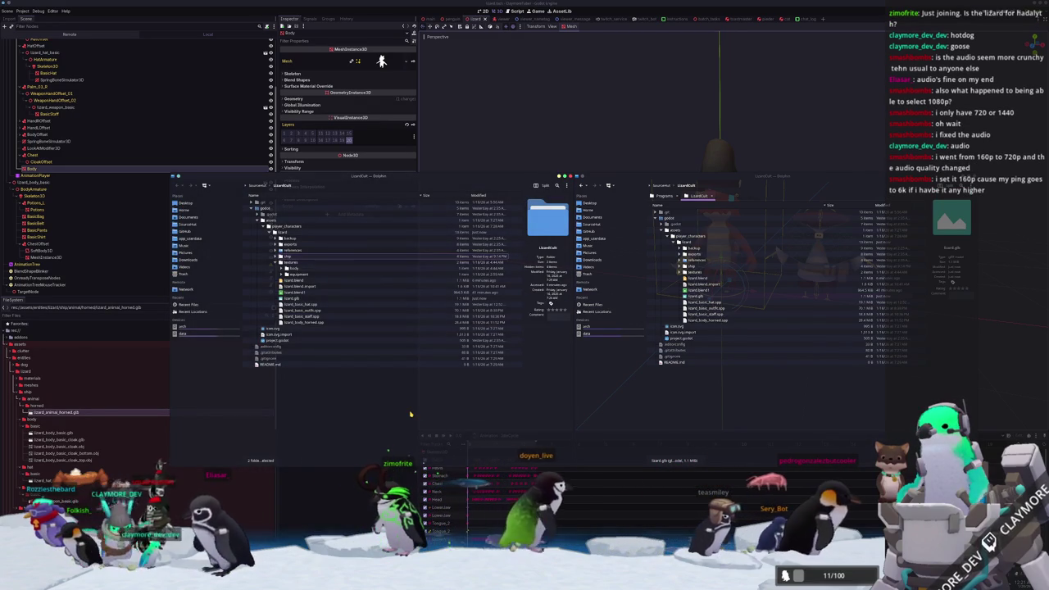
# Go to ClaymoreTuber's assets/entities/lizard folder and copy lizard.glb into it
pyautogui.click(260, 185)
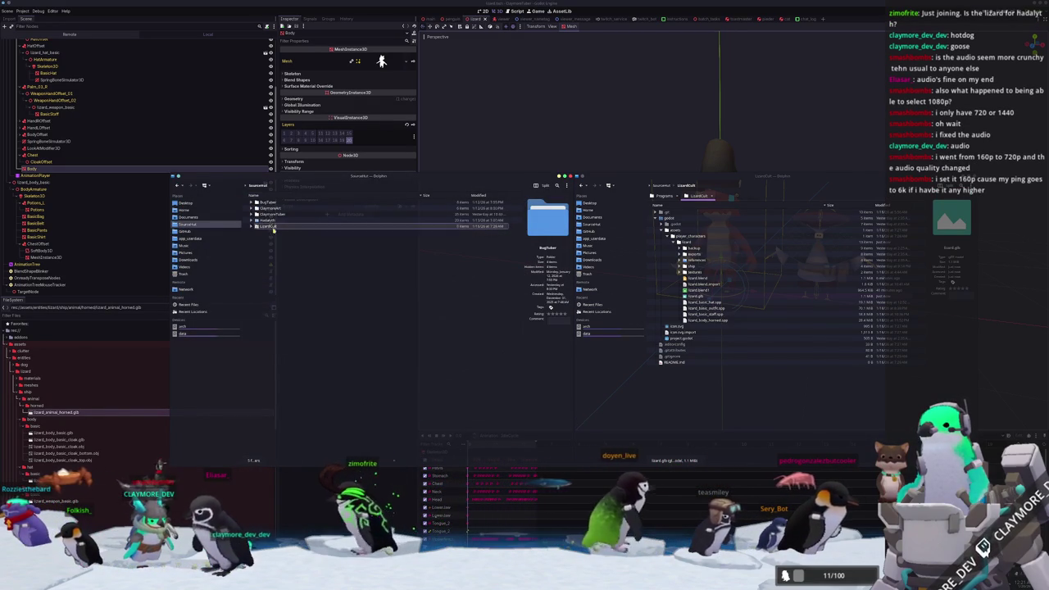
pyautogui.doubleClick(274, 215)
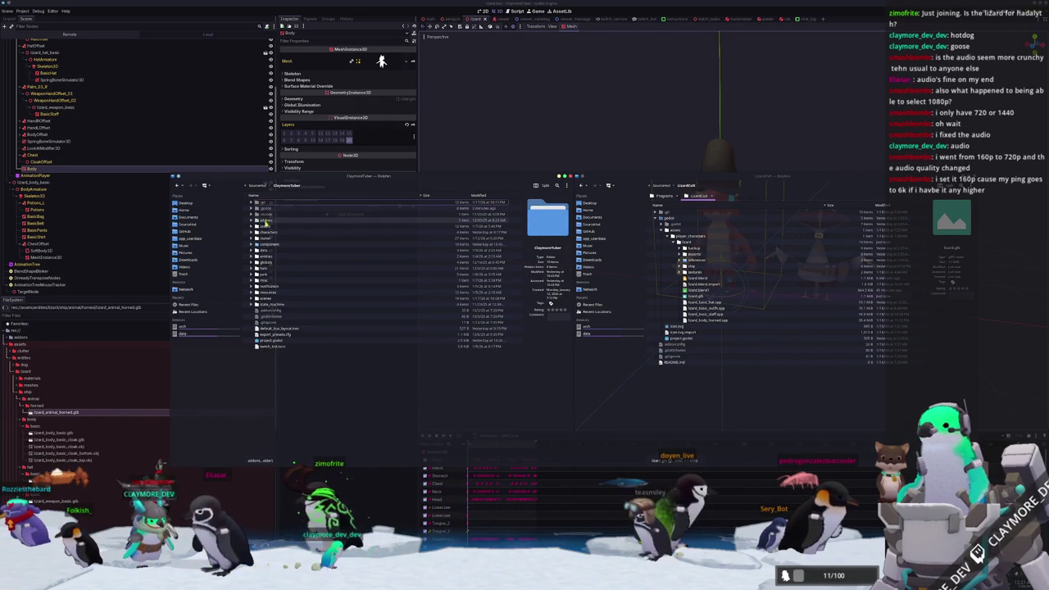
pyautogui.doubleClick(265, 220)
pyautogui.doubleClick(270, 210)
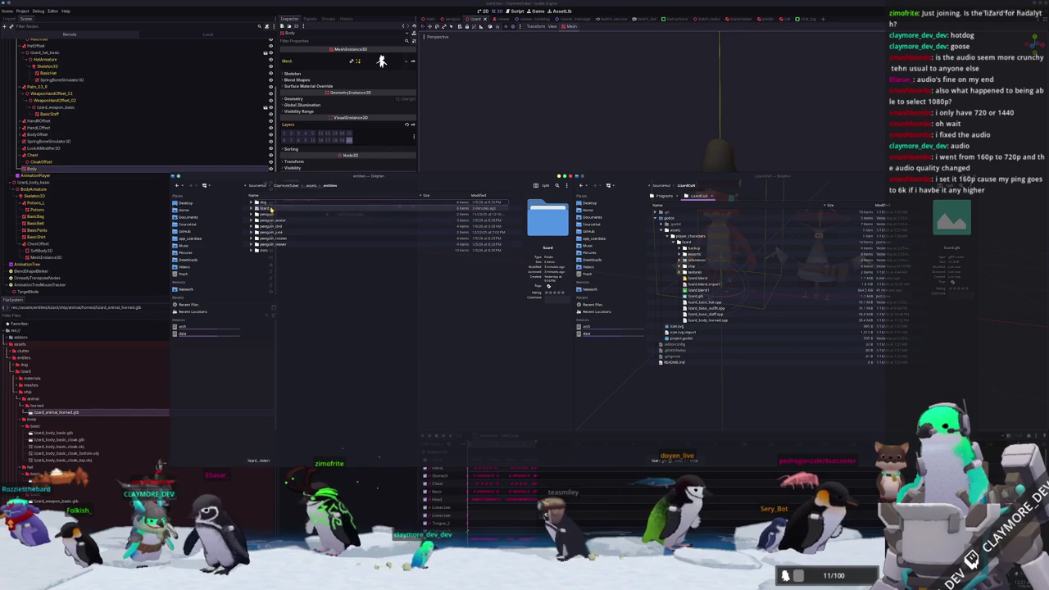
pyautogui.doubleClick(270, 209)
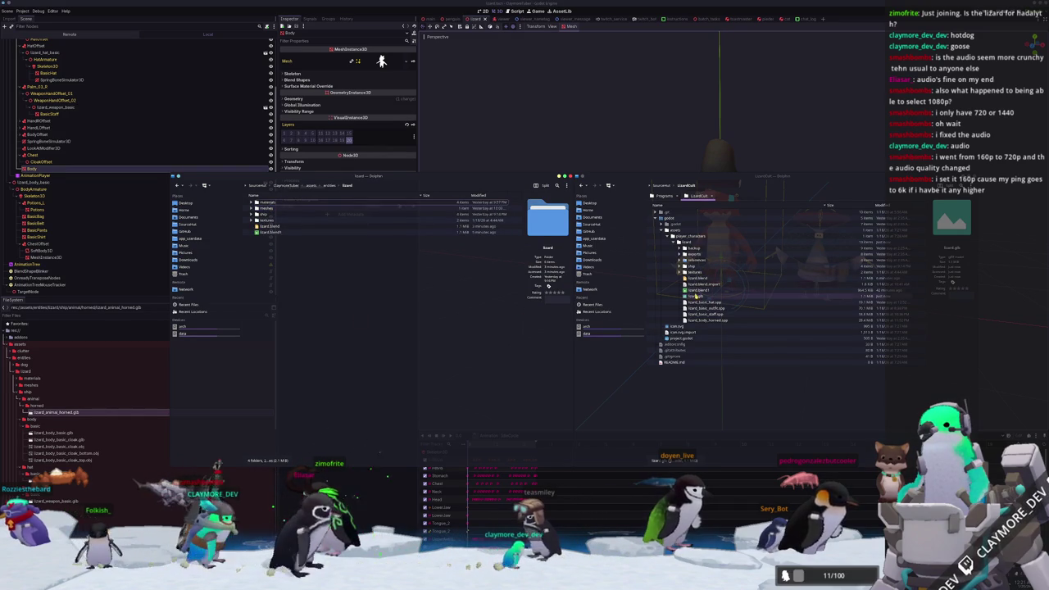
pyautogui.moveTo(269, 226); pyautogui.dragTo(305, 263)
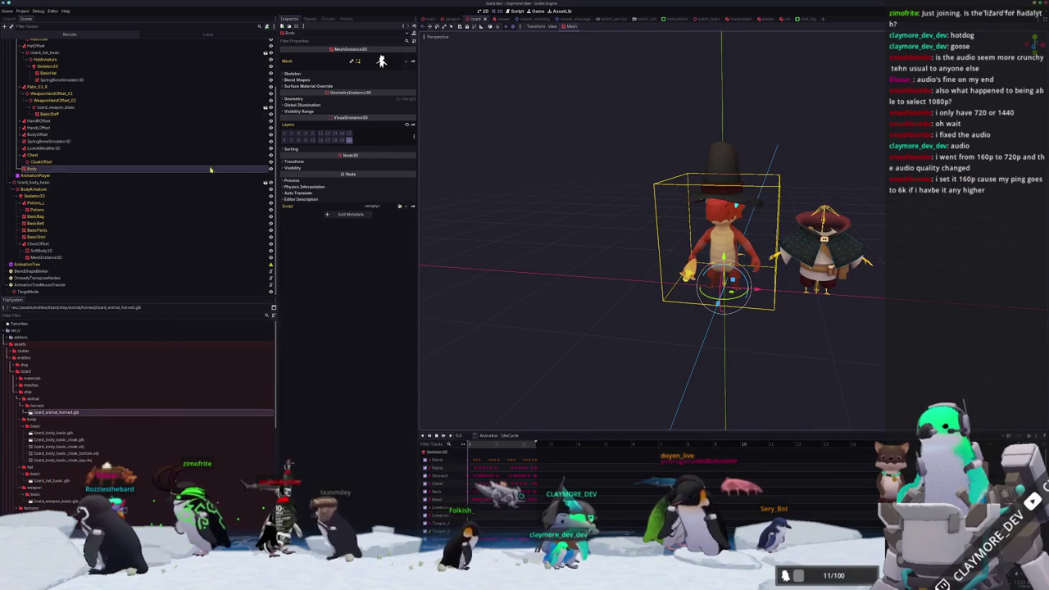
# Add lizard.glb to the Scene tree as a child of MeshRoot
pyautogui.click(23, 50)
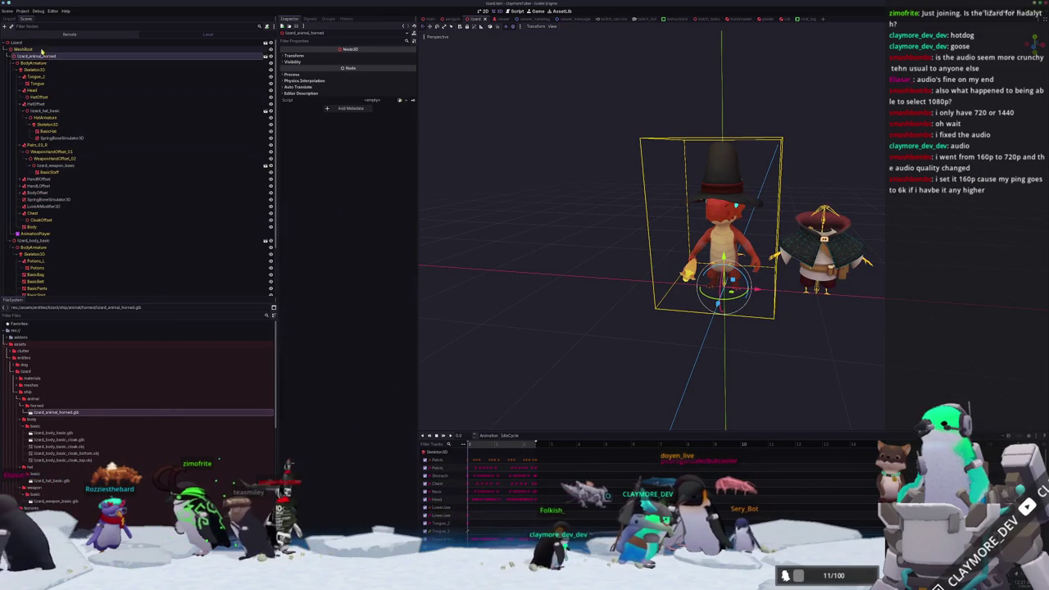
pyautogui.moveTo(40, 421); pyautogui.dragTo(32, 51)
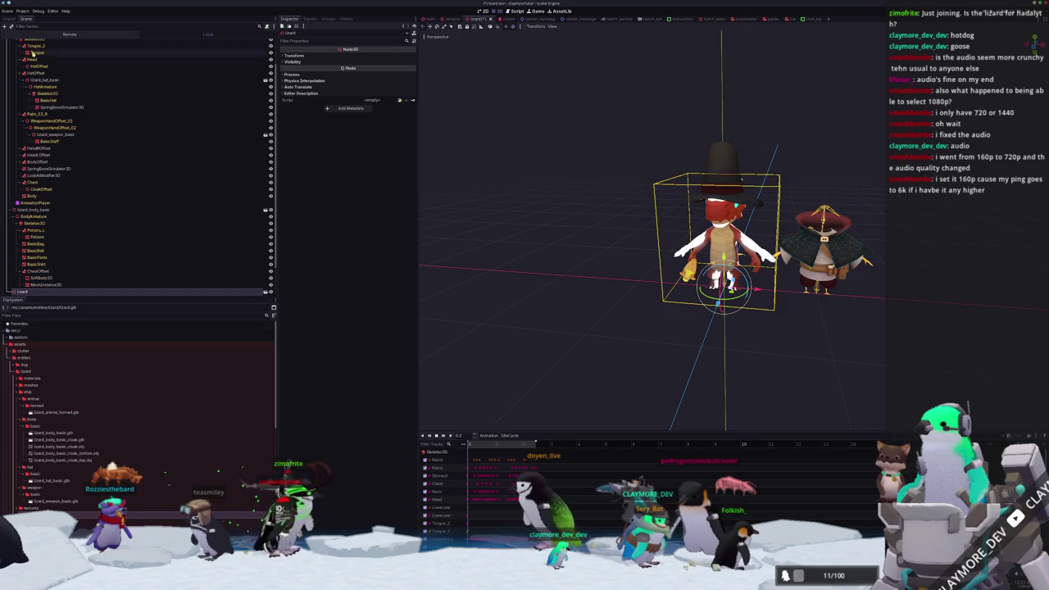
pyautogui.scroll(-1, 27, 291)
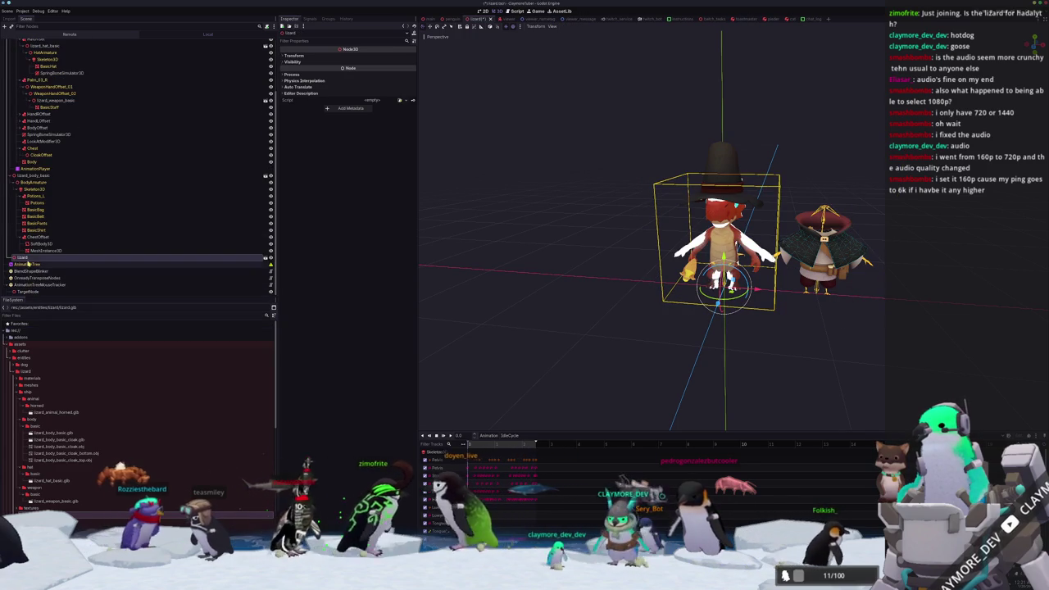
pyautogui.scroll(3, 31, 51)
# Enable Editable Children on the new lizard instance and inspect its AnimationPlayer
pyautogui.click(31, 50)
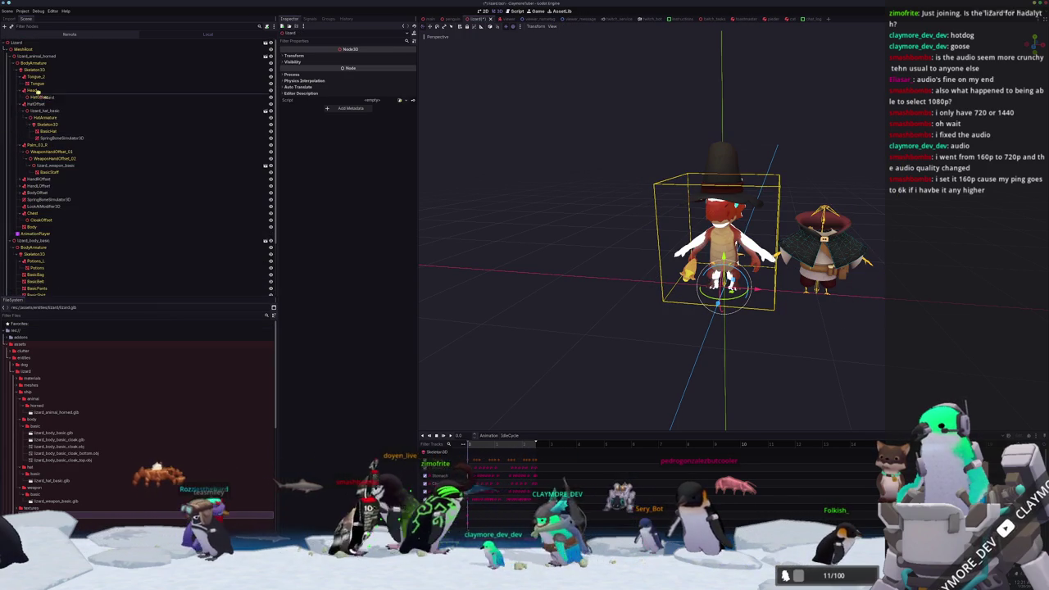
pyautogui.click(33, 55)
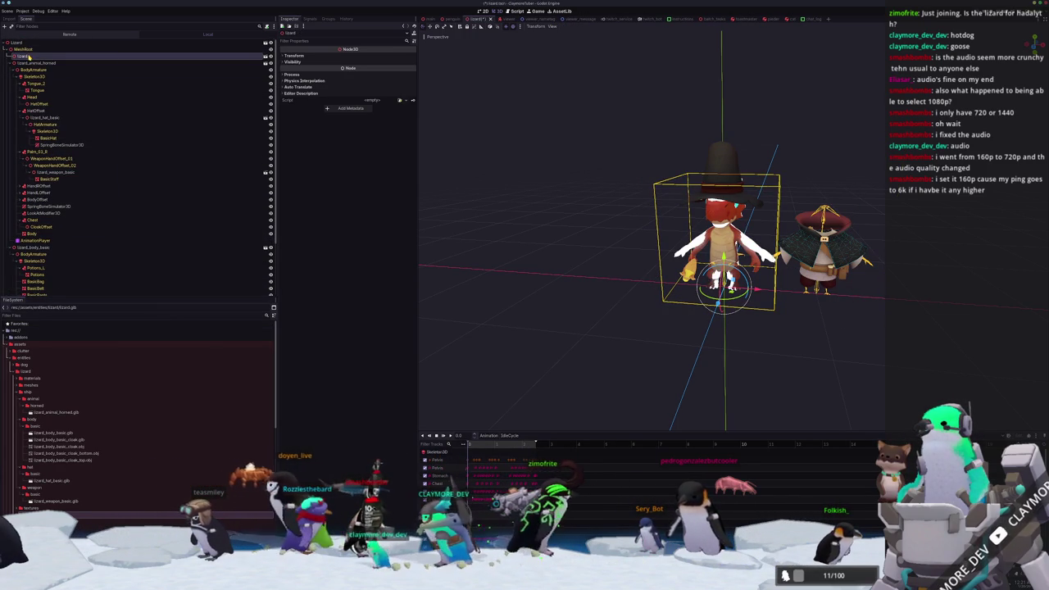
pyautogui.rightClick(33, 56)
pyautogui.click(57, 186)
pyautogui.click(37, 64)
pyautogui.click(34, 69)
pyautogui.click(34, 144)
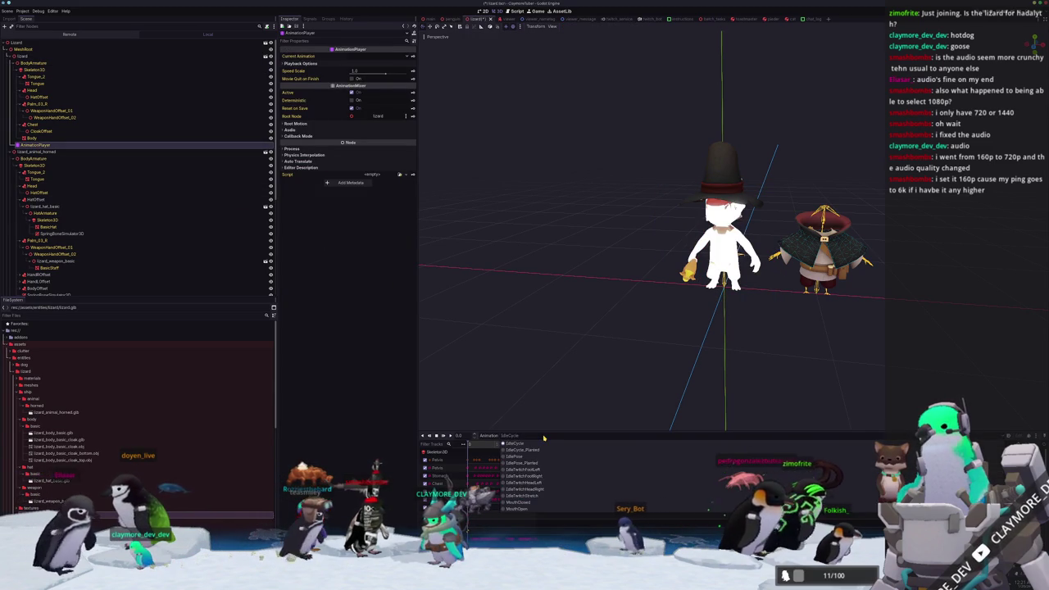
pyautogui.scroll(2, 560, 287)
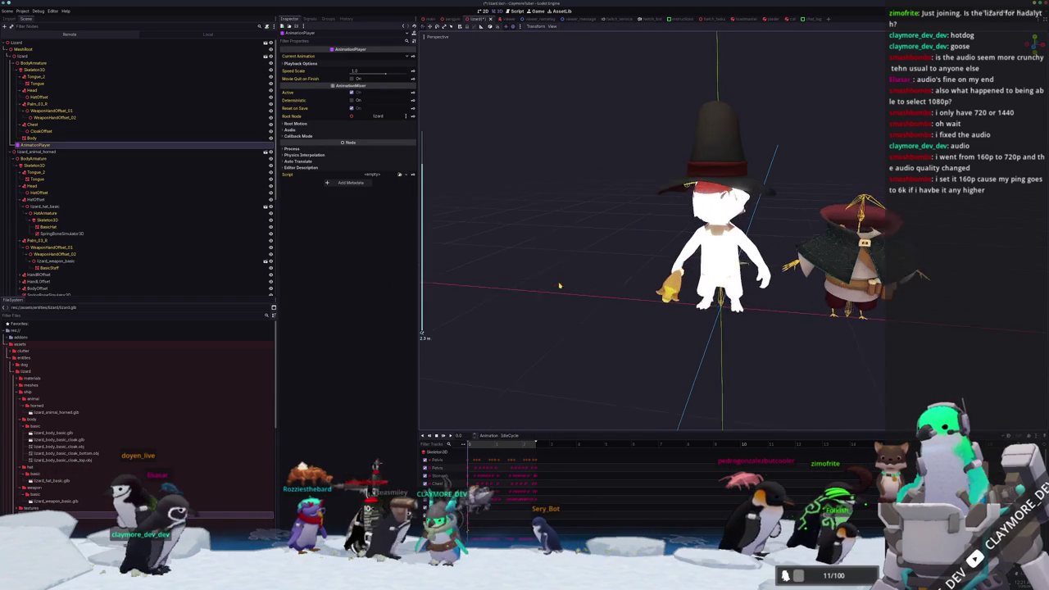
pyautogui.scroll(2, 559, 287)
pyautogui.scroll(2, 552, 281)
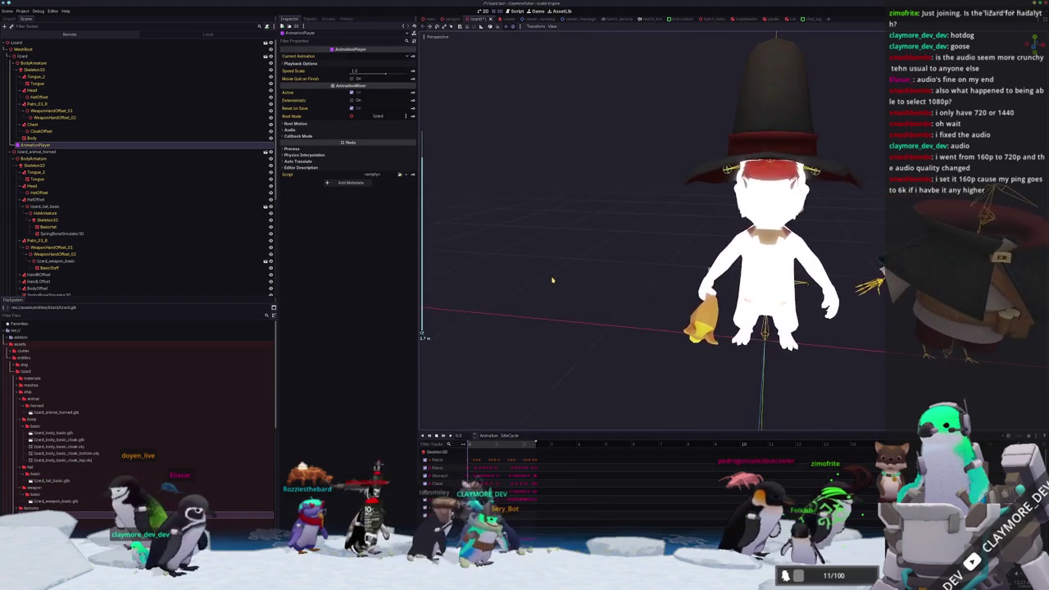
# Shift the old lizard_animal_horned -1 on X to sit beside the new one
pyautogui.click(30, 152)
pyautogui.moveTo(788, 331); pyautogui.dragTo(660, 312)
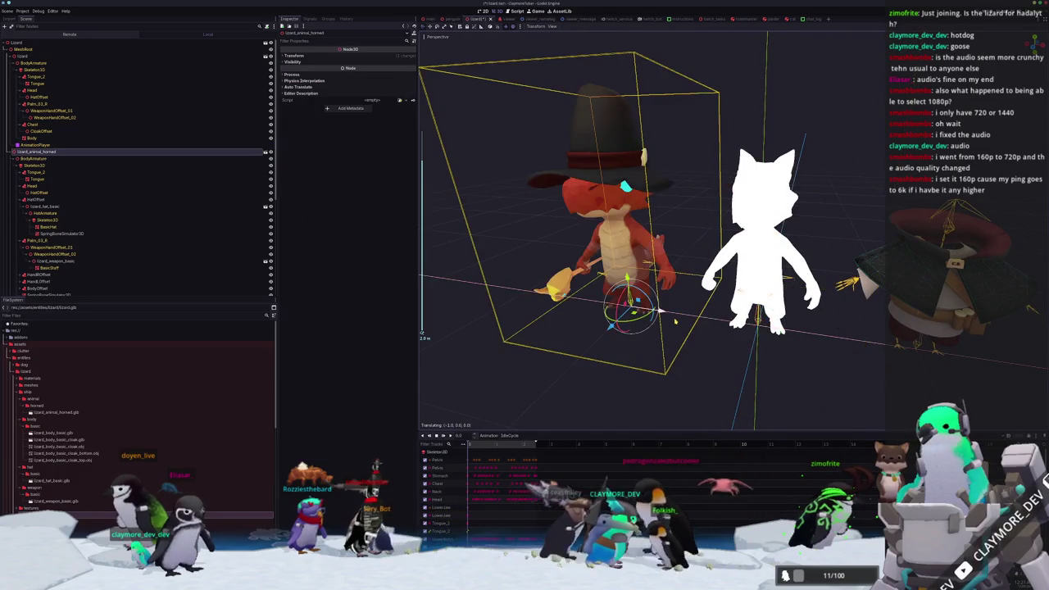
pyautogui.moveTo(521, 379); pyautogui.dragTo(590, 353, button='middle')
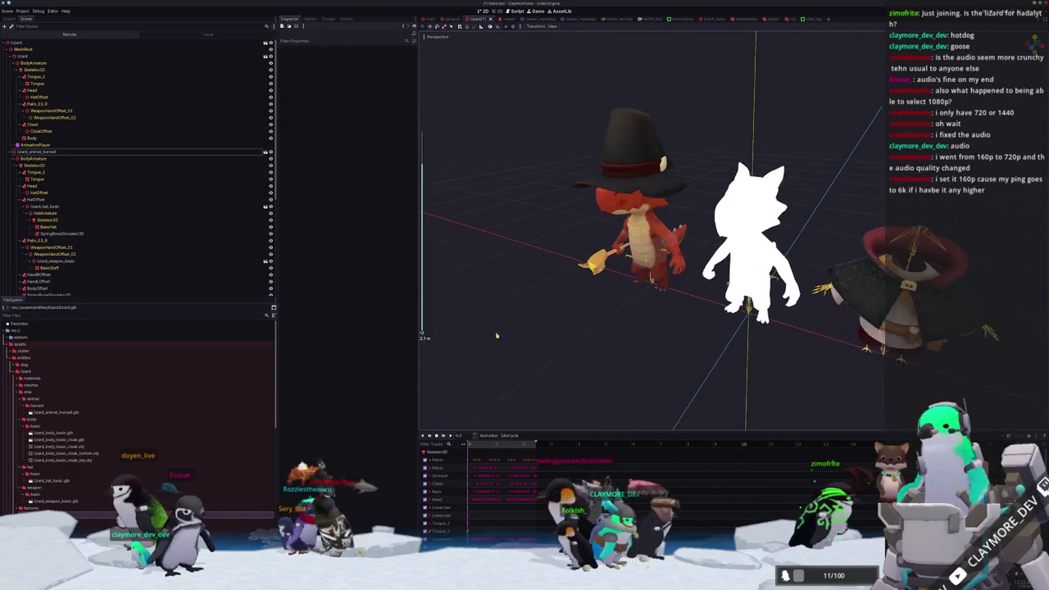
pyautogui.click(59, 233)
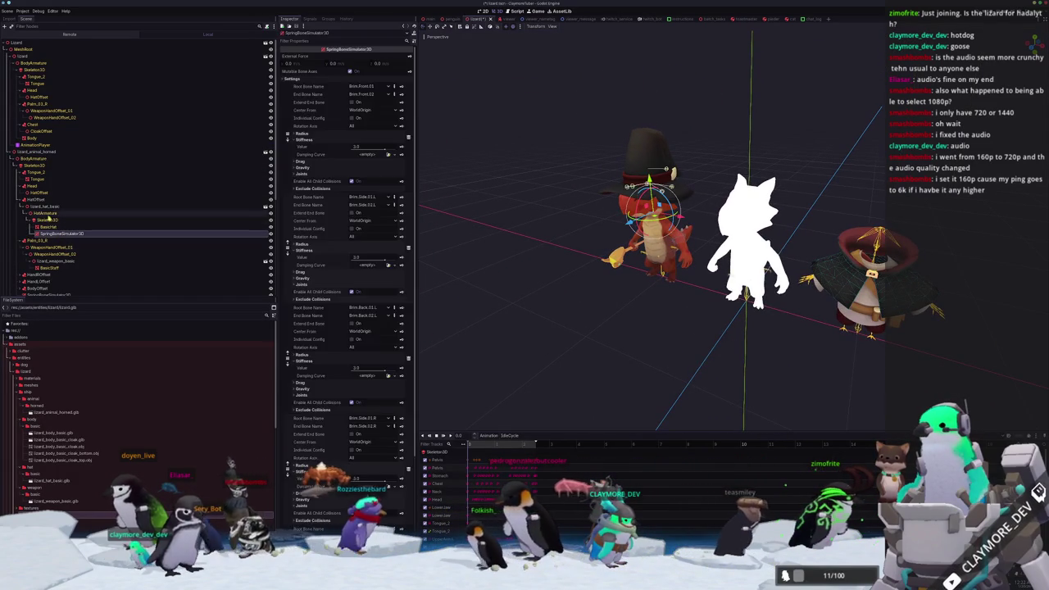
# Move lizard_hat_basic under the new rig's HatOffset and reset its position and rotation to zero
pyautogui.click(37, 207)
pyautogui.click(30, 199)
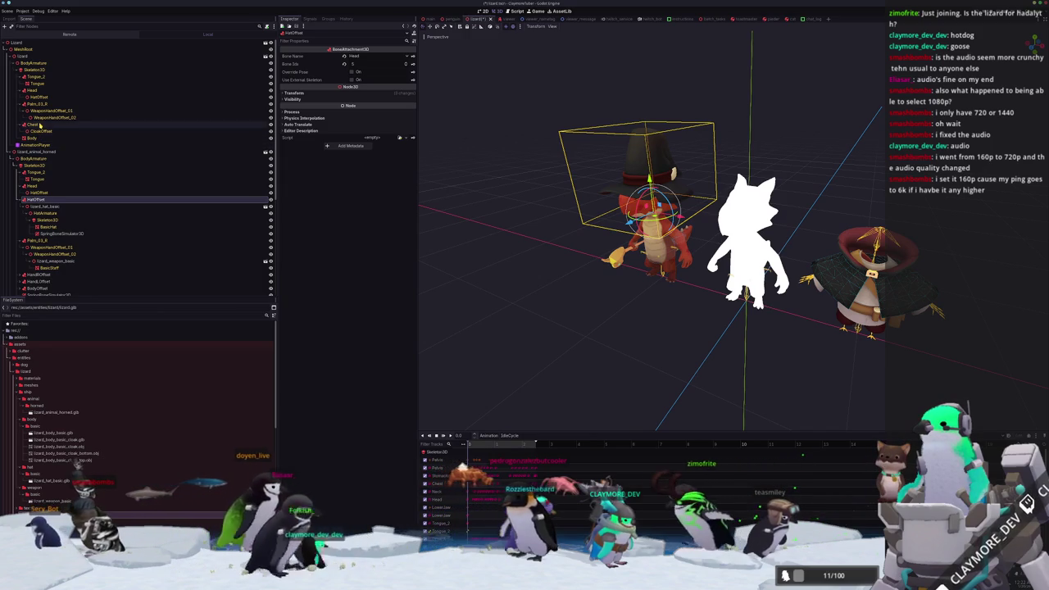
pyautogui.moveTo(39, 206); pyautogui.dragTo(50, 98)
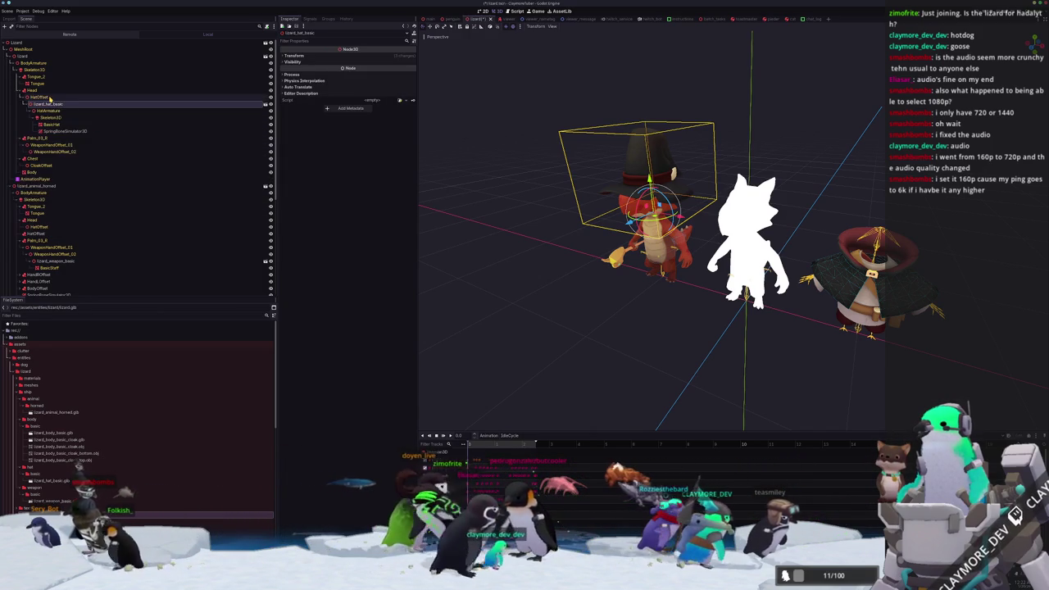
pyautogui.click(321, 55)
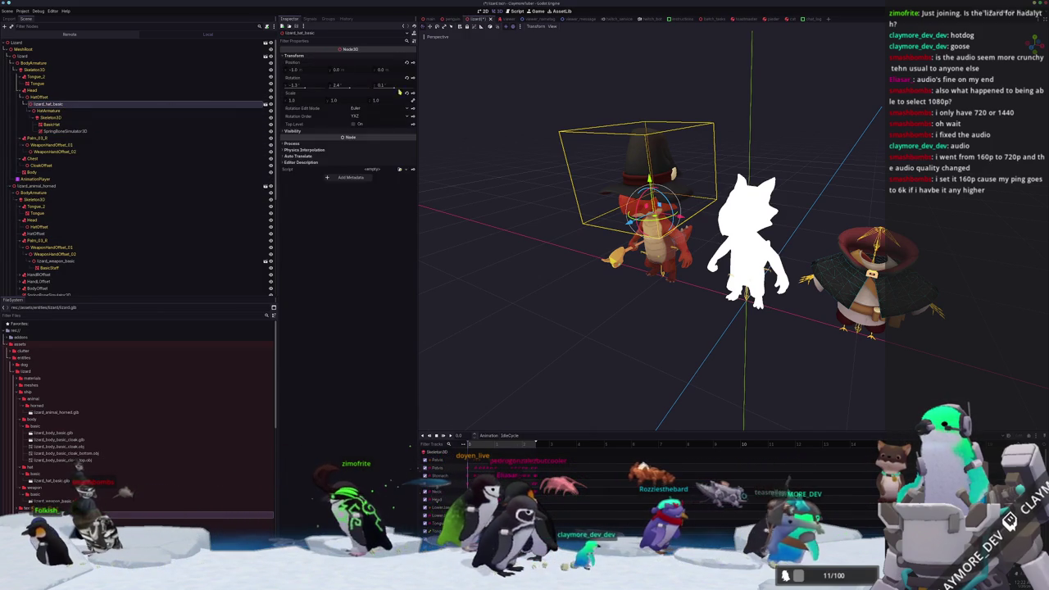
pyautogui.click(405, 78)
pyautogui.click(407, 63)
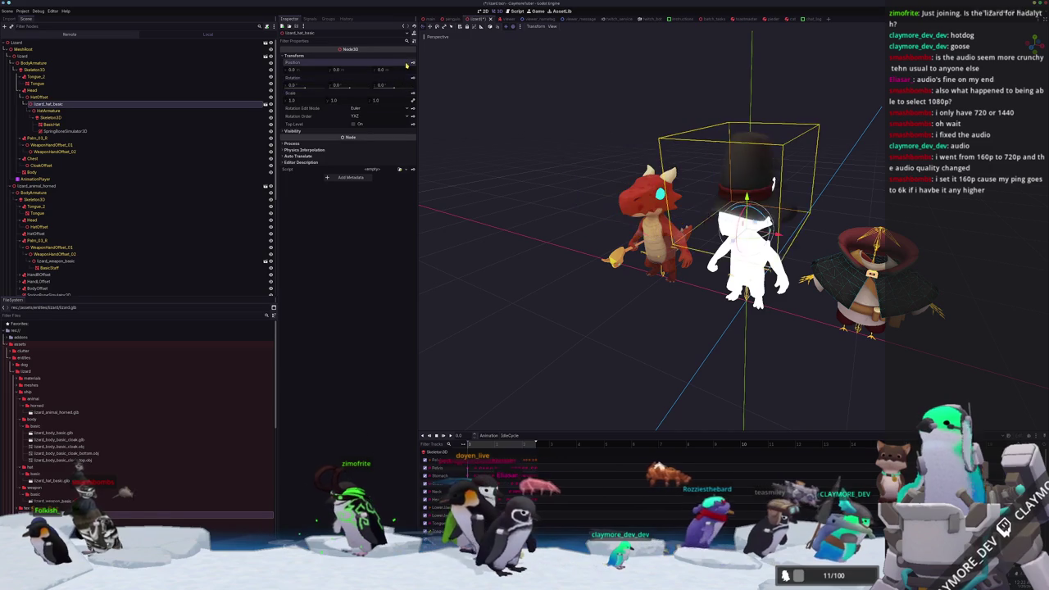
pyautogui.scroll(5, 498, 222)
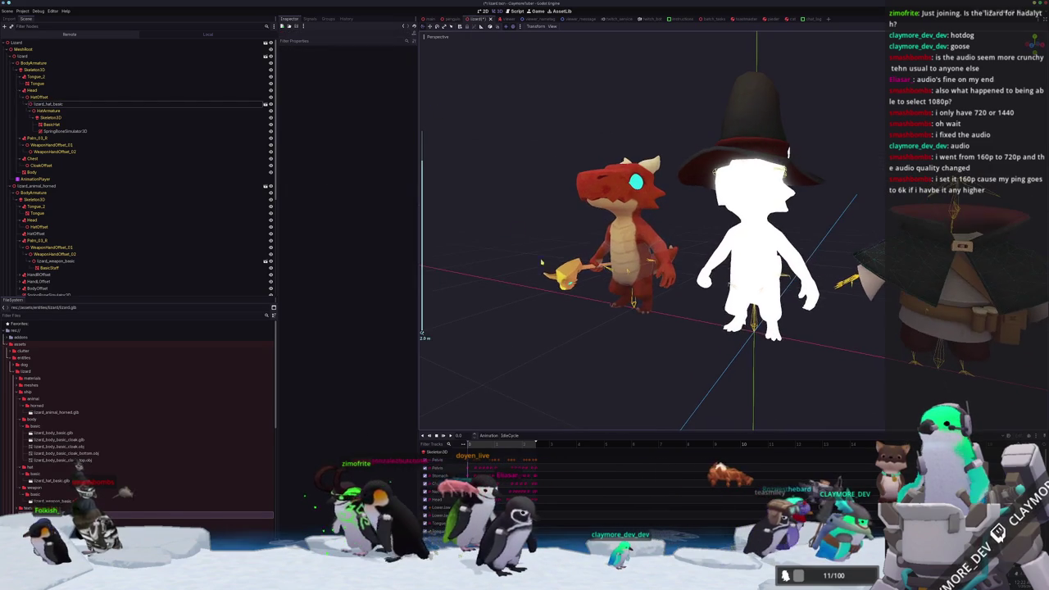
# Move lizard_weapon_basic under WeaponHandOffset_02, zero its position, then view the ArtStation portfolio in the browser
pyautogui.click(565, 274)
pyautogui.click(51, 261)
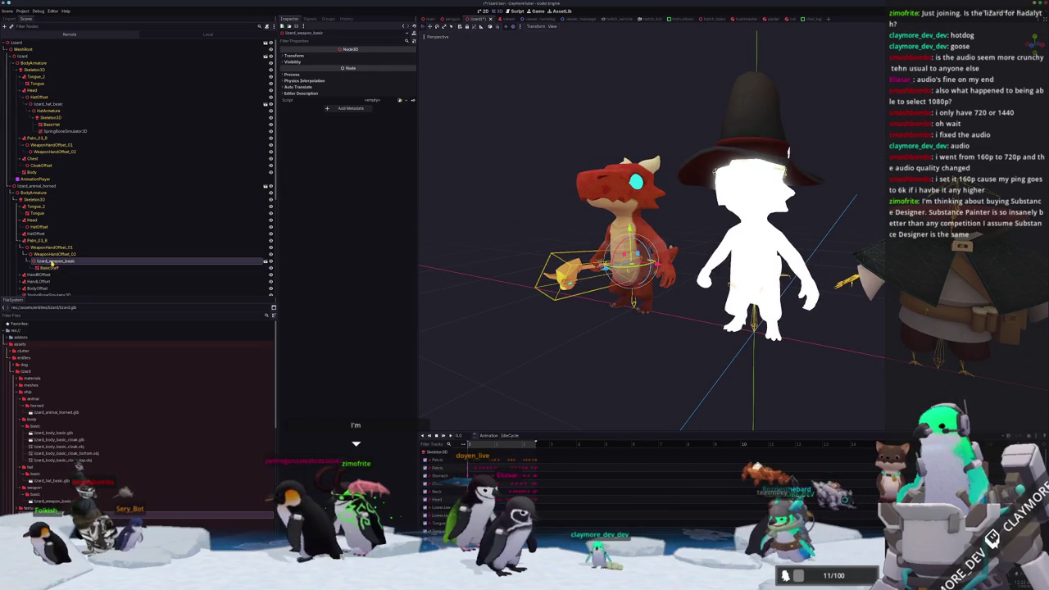
pyautogui.moveTo(51, 261); pyautogui.dragTo(59, 154)
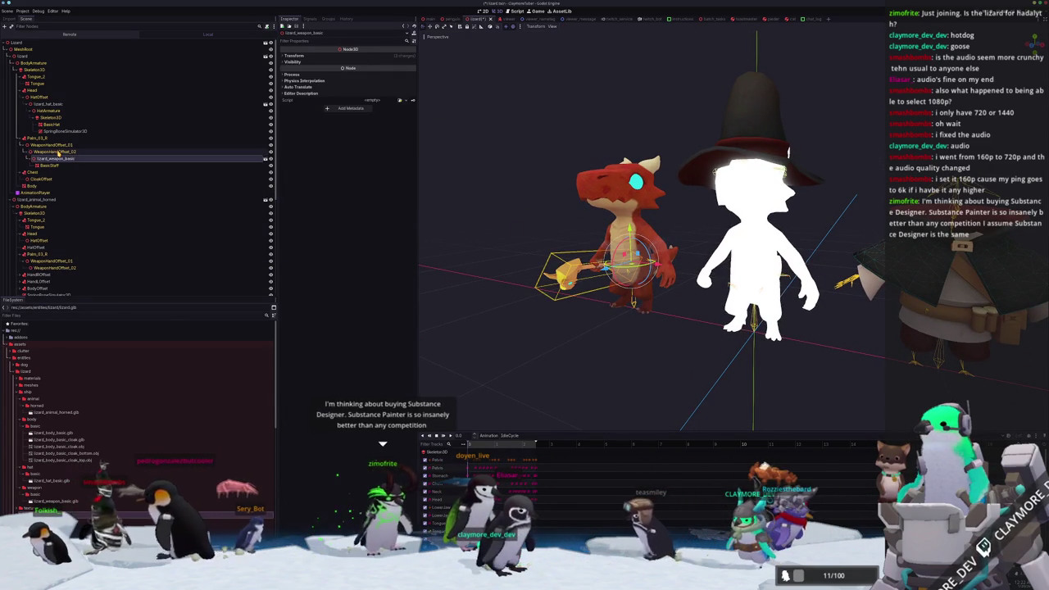
pyautogui.click(331, 56)
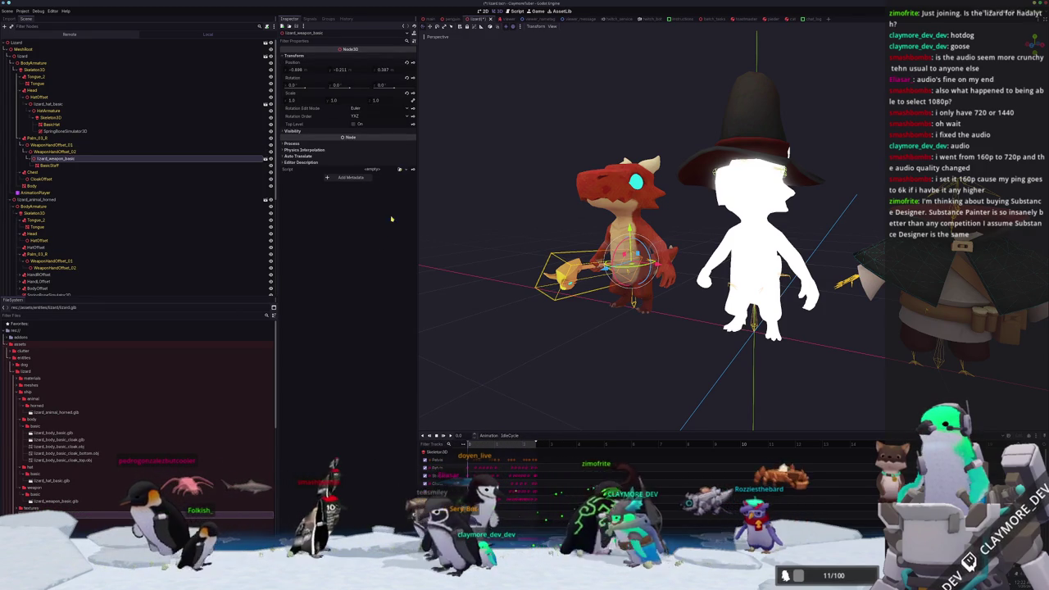
pyautogui.click(406, 63)
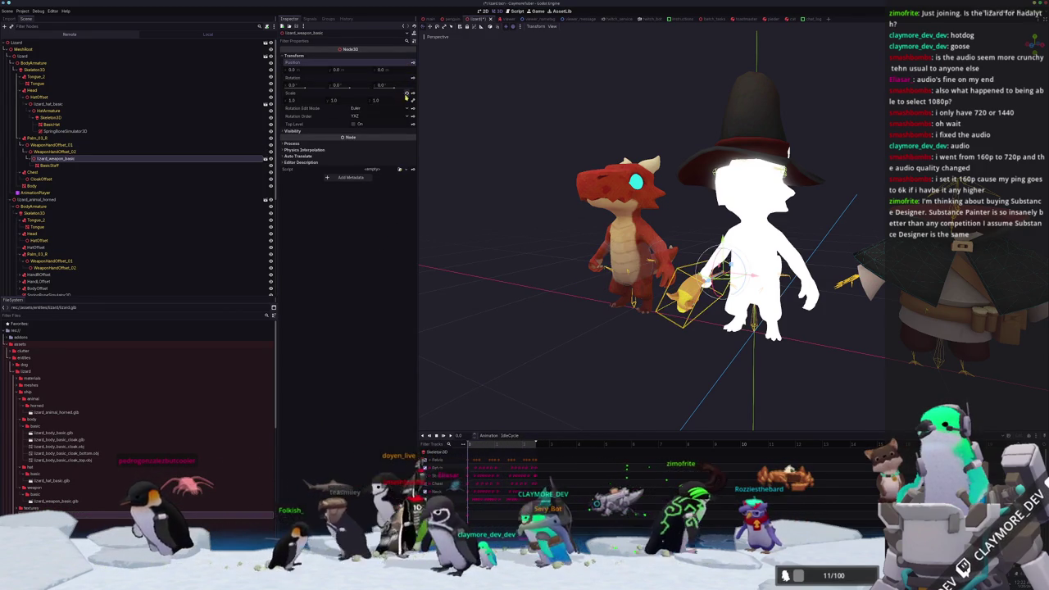
pyautogui.click(741, 354)
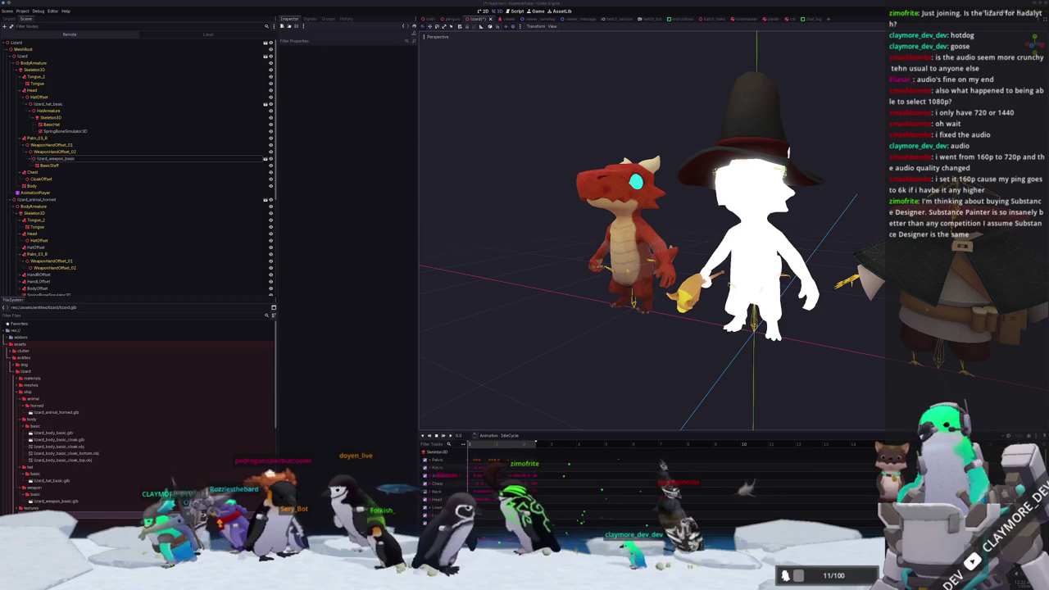
pyautogui.hotkey('alt', 'Tab')
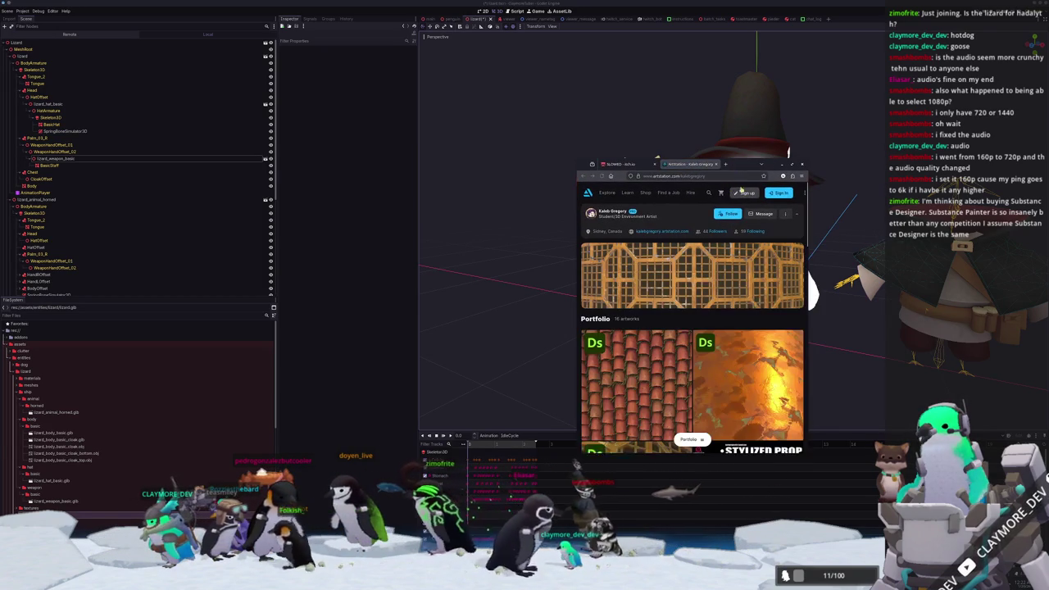
pyautogui.scroll(-2, 701, 270)
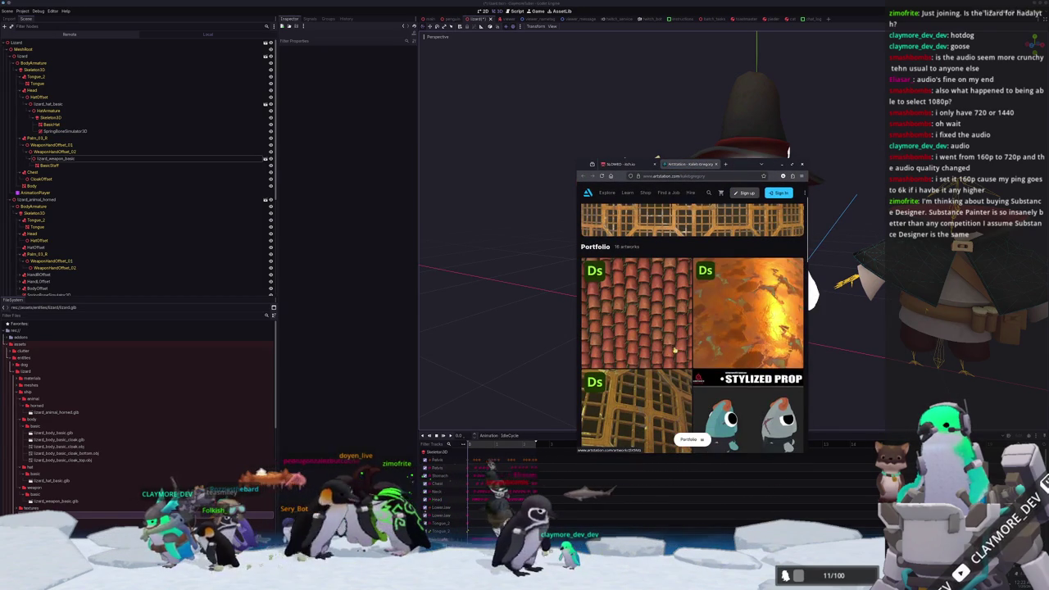